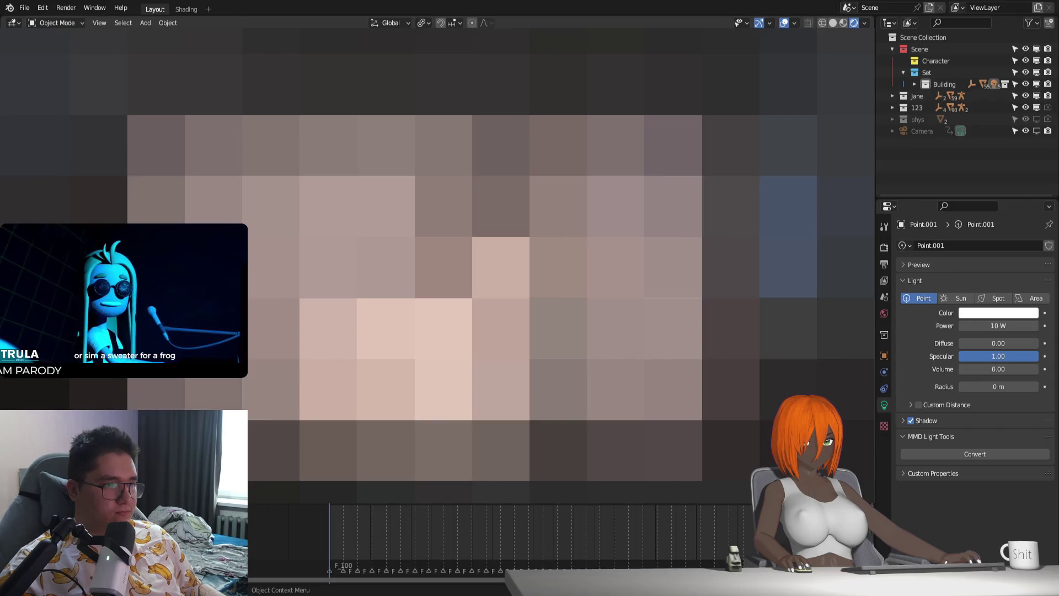
# Step: Nudge Point.001 to a new position in the office scene with two free moves
pyautogui.press('g')
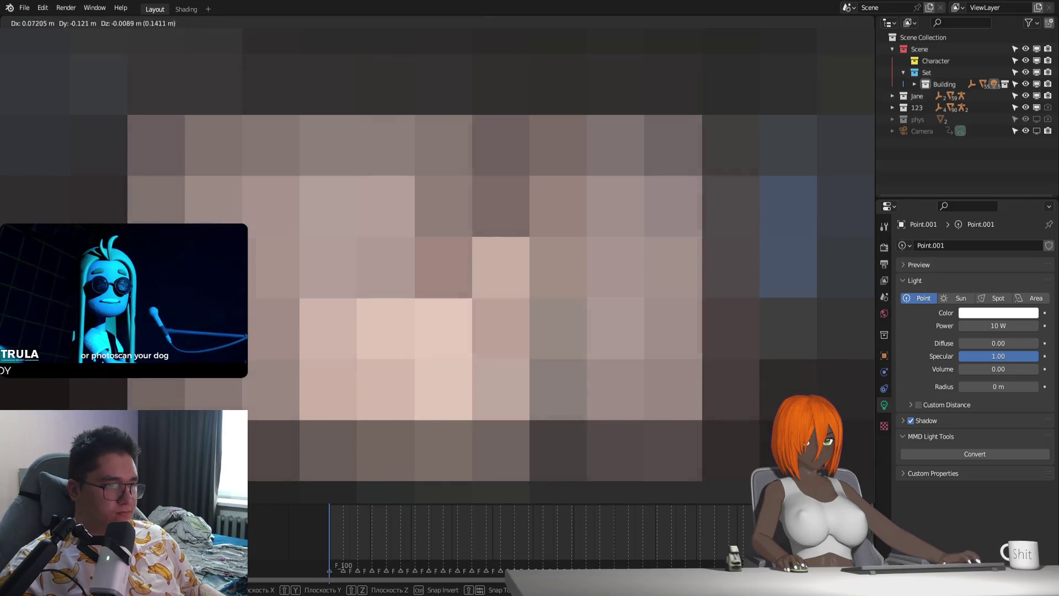
pyautogui.press('Return')
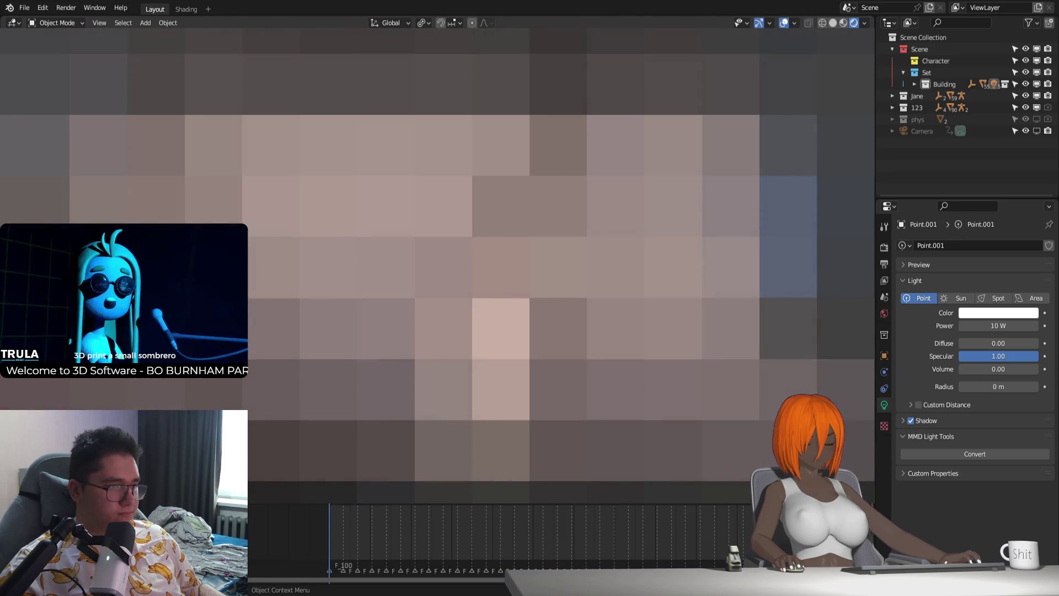
pyautogui.press('g')
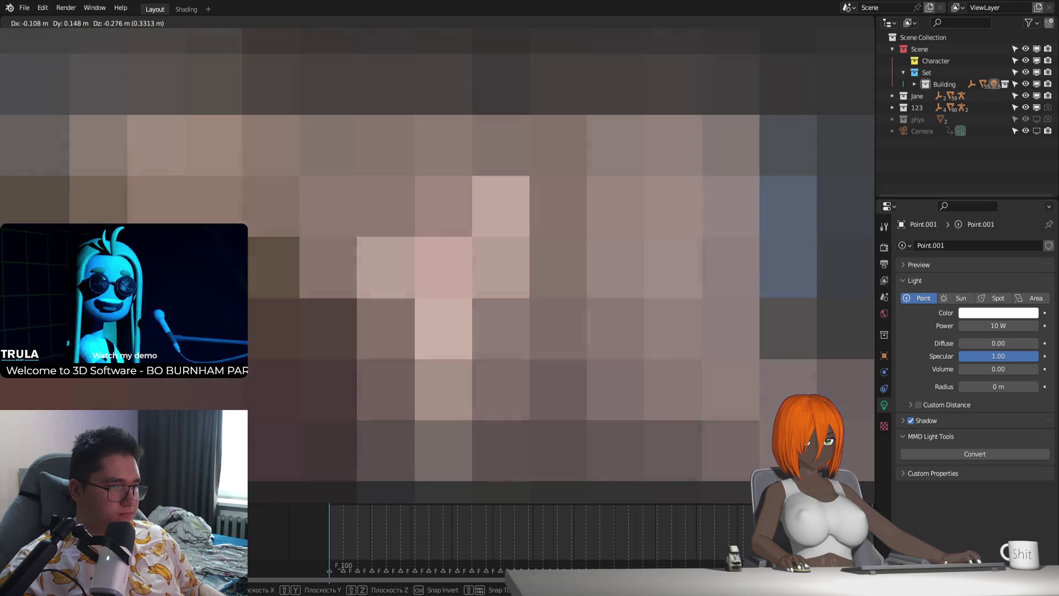
pyautogui.press('Return')
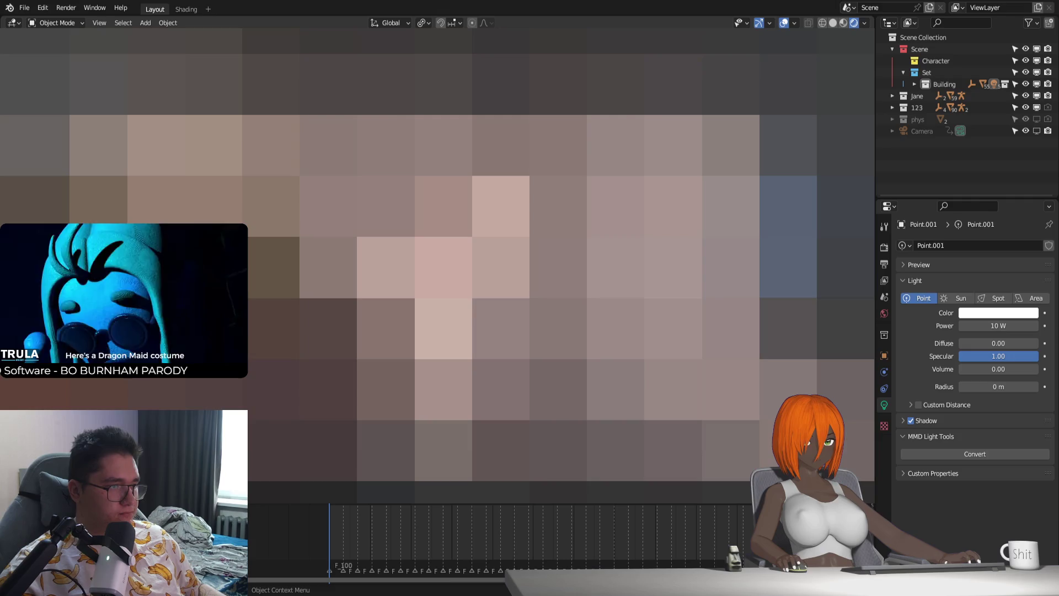
# Step: Make Point.001 an Area light with Disk shape, rotated about X and rescaled
pyautogui.click(1032, 299)
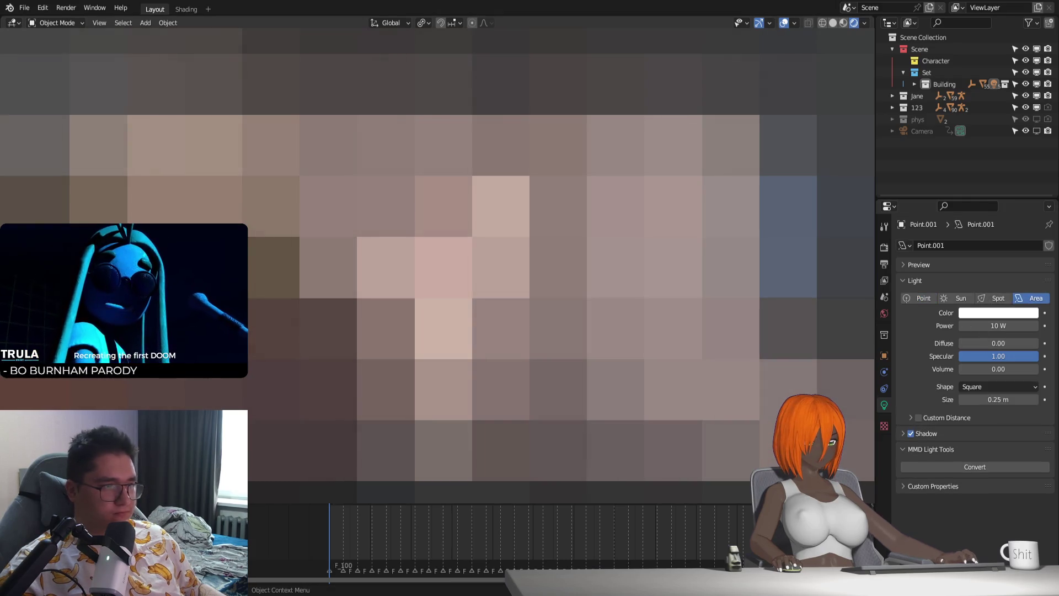
pyautogui.press('r')
pyautogui.press('x')
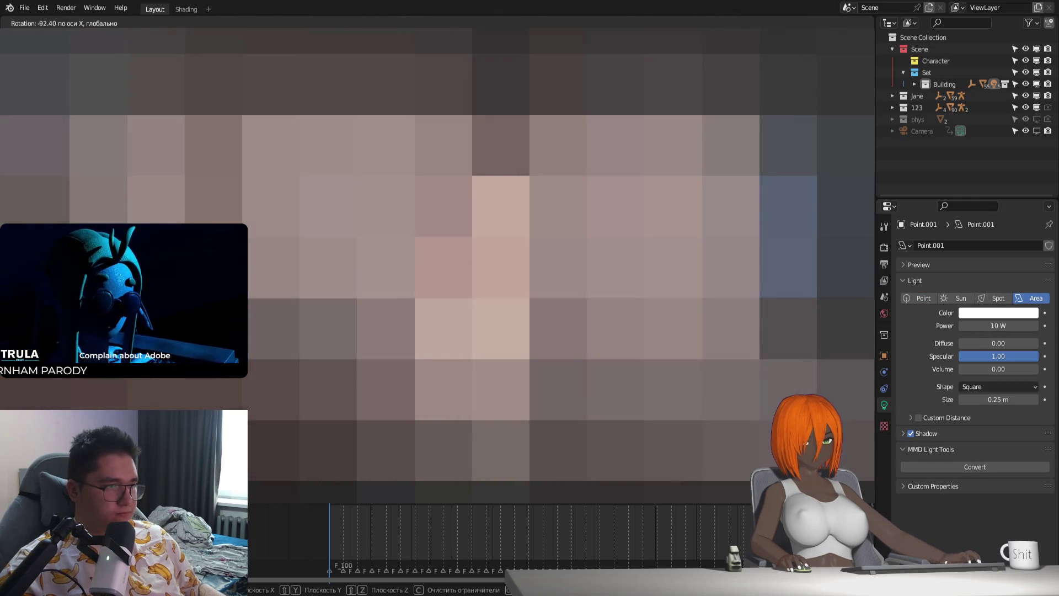
pyautogui.press('Return')
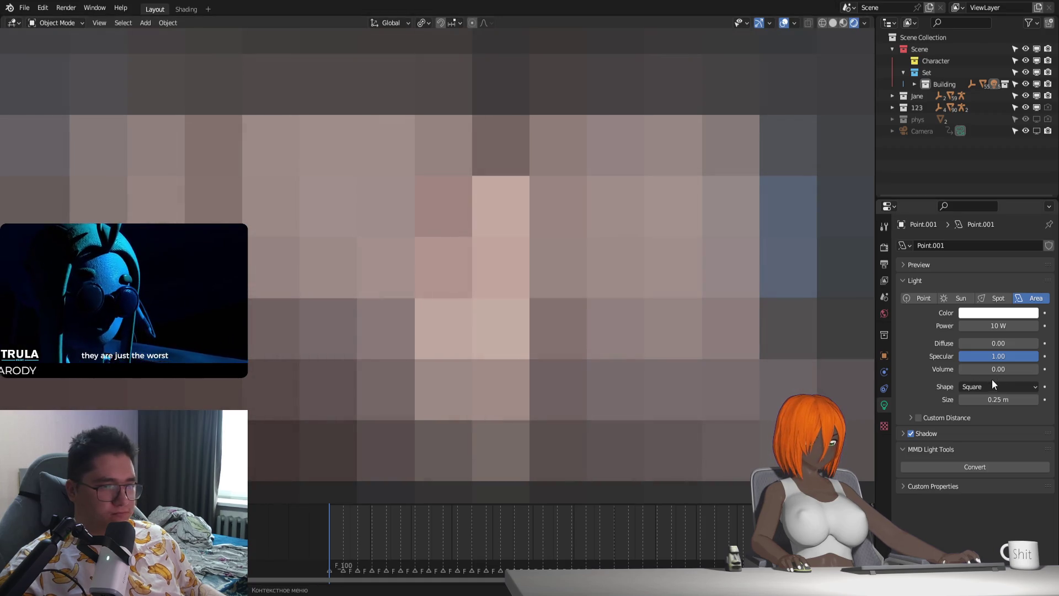
pyautogui.click(995, 385)
pyautogui.press('s')
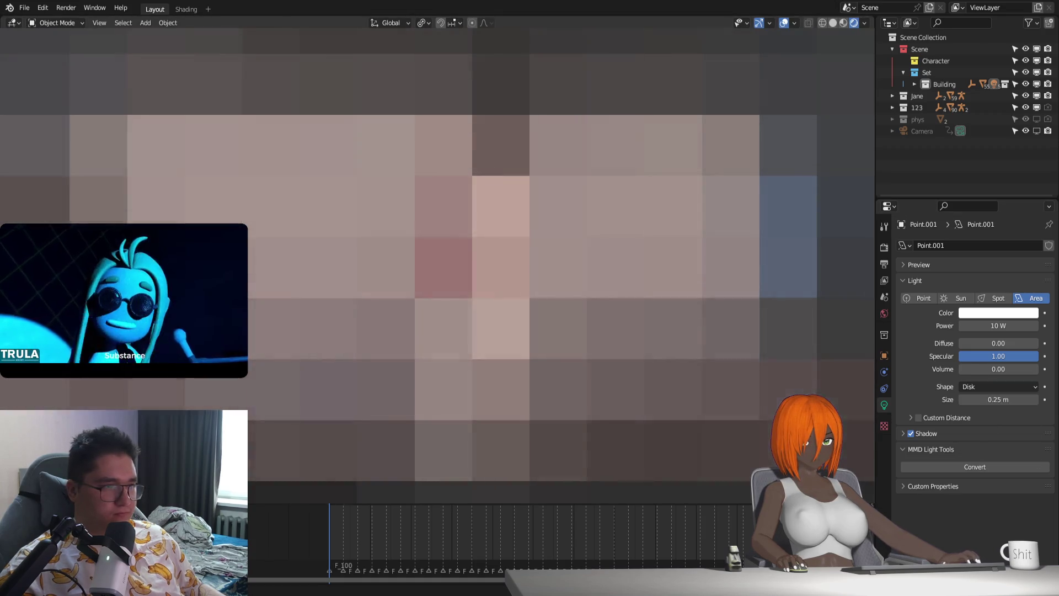
pyautogui.press('Return')
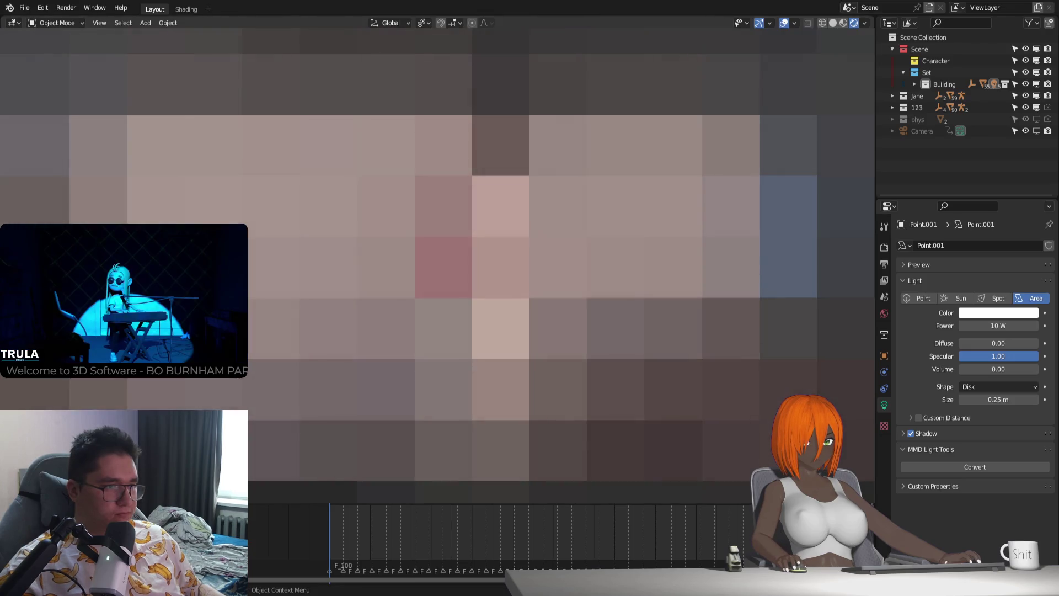
# Step: Aim the disk light with alternating moves and rotations about the Z axis
pyautogui.press('g')
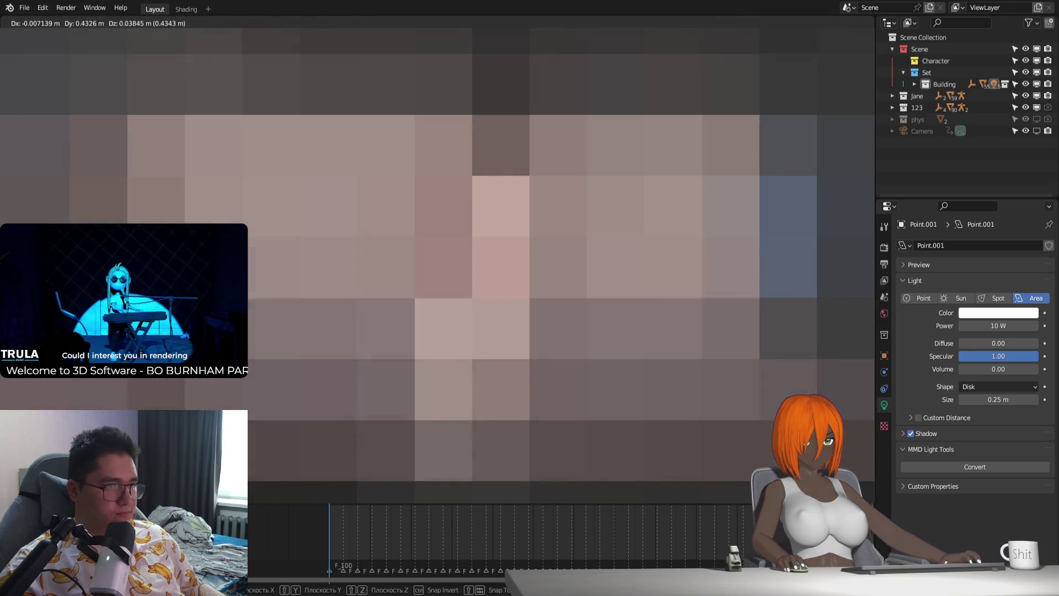
pyautogui.press('Return')
pyautogui.press('r')
pyautogui.press('z')
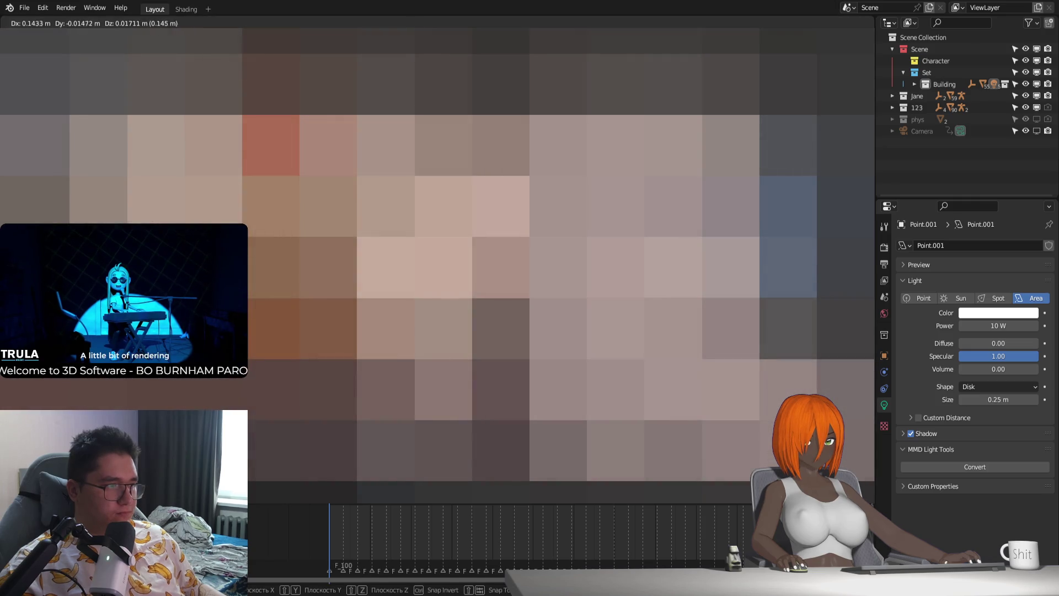
pyautogui.press('Return')
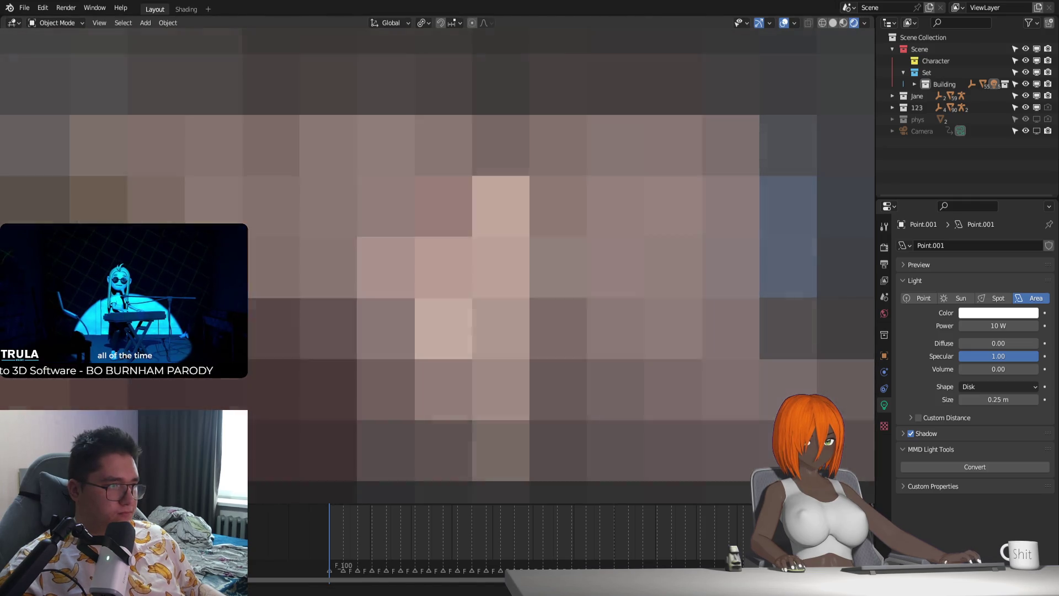
pyautogui.press('g')
pyautogui.press('Return')
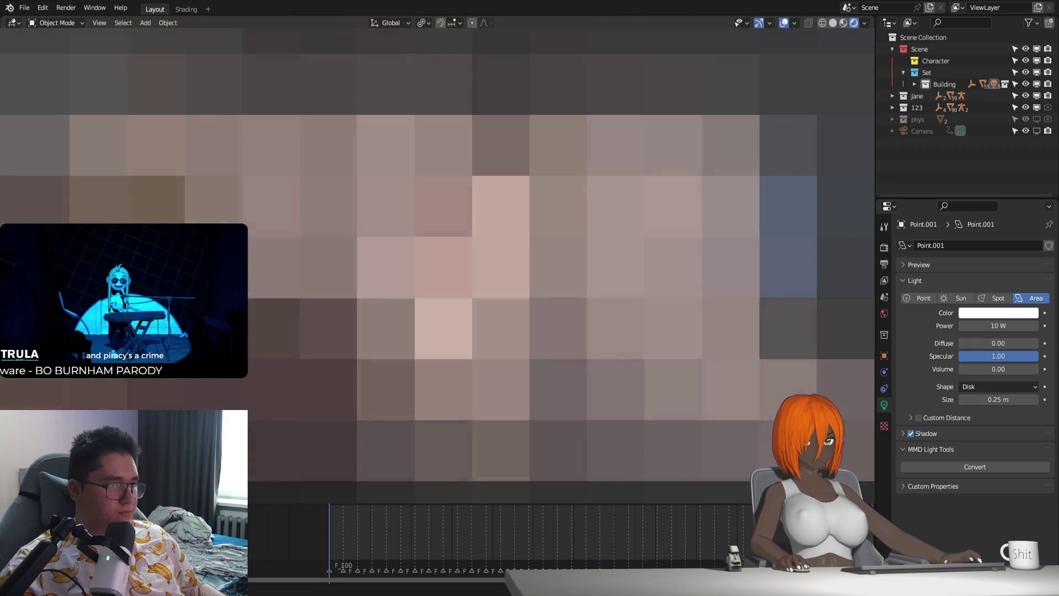
pyautogui.press('r')
pyautogui.press('z')
pyautogui.press('Return')
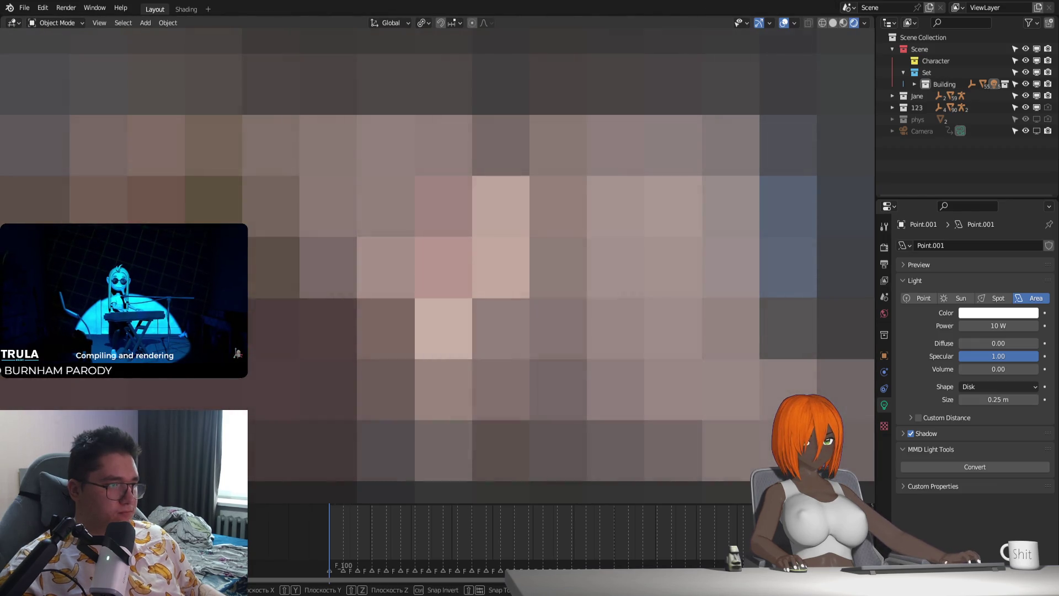
# Step: Slide the light along its local Z axis, advance to a later frame and shift it along Y
pyautogui.press('g')
pyautogui.press('y')
pyautogui.press('y')
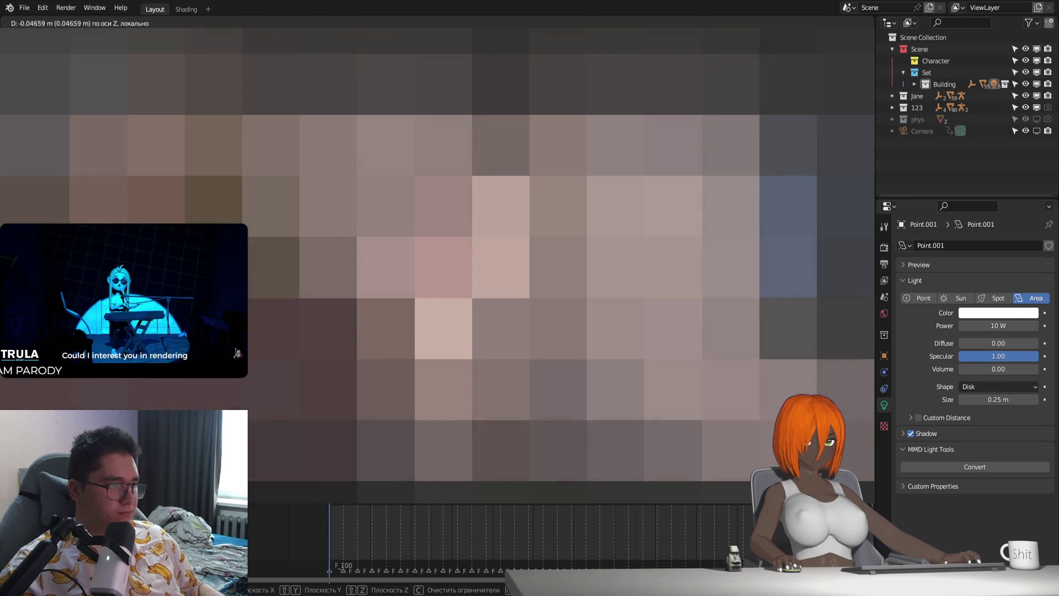
pyautogui.press('z')
pyautogui.press('z')
pyautogui.press('Return')
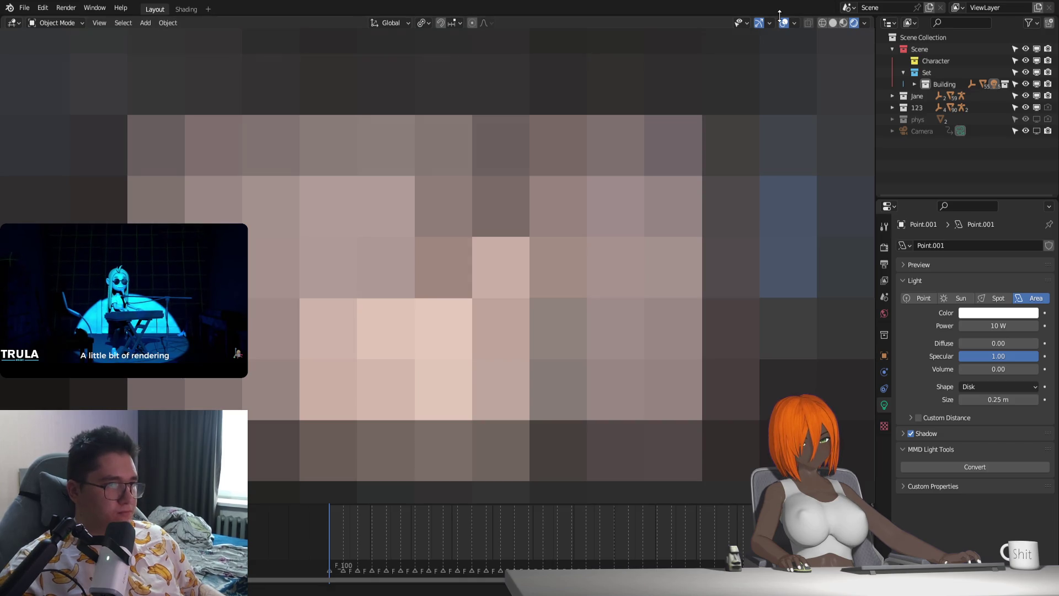
pyautogui.press('space')
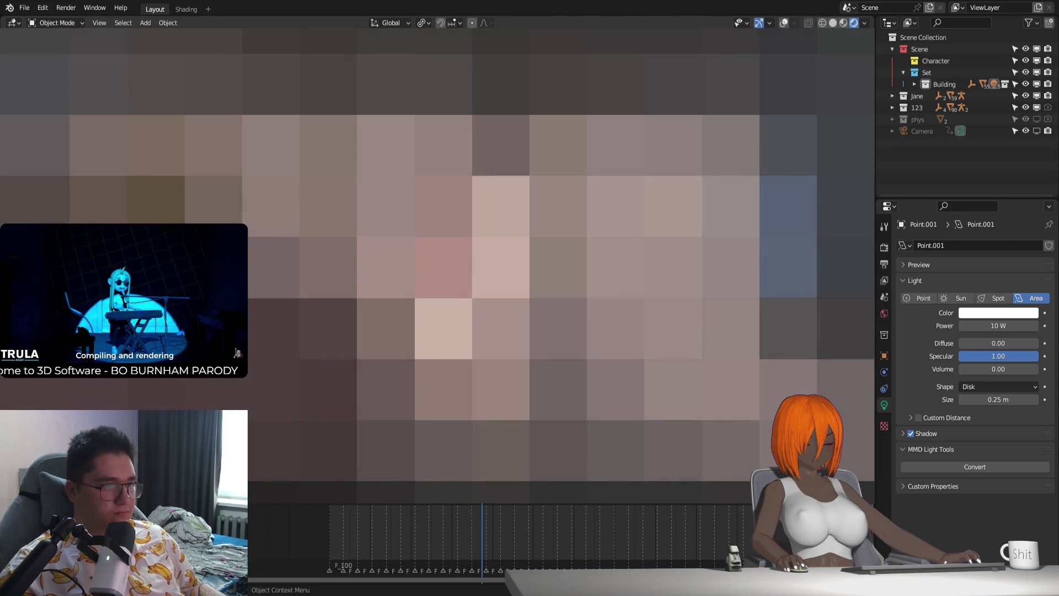
pyautogui.press('g')
pyautogui.press('y')
pyautogui.press('Return')
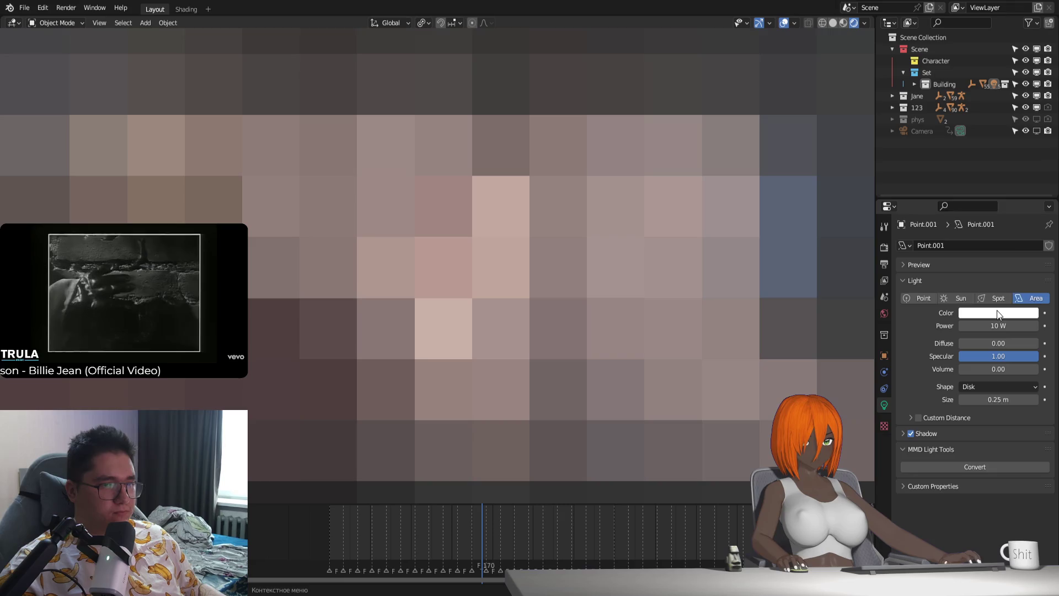
pyautogui.click(998, 314)
pyautogui.moveTo(989, 192)
pyautogui.mouseDown()
pyautogui.moveTo(1008, 183)
pyautogui.moveTo(972, 209)
pyautogui.moveTo(964, 201)
pyautogui.mouseUp()
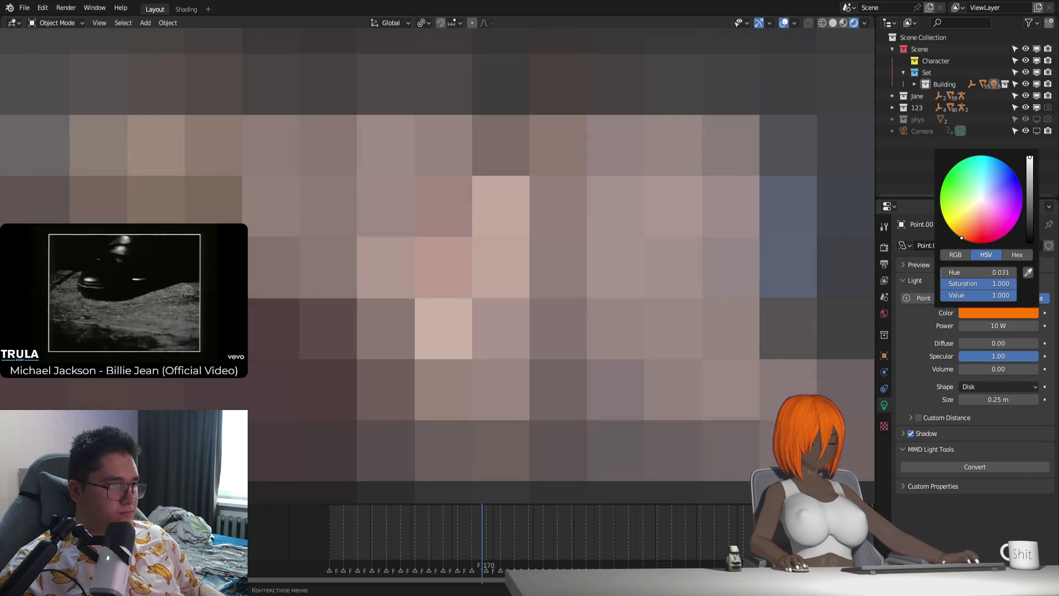
pyautogui.press('Escape')
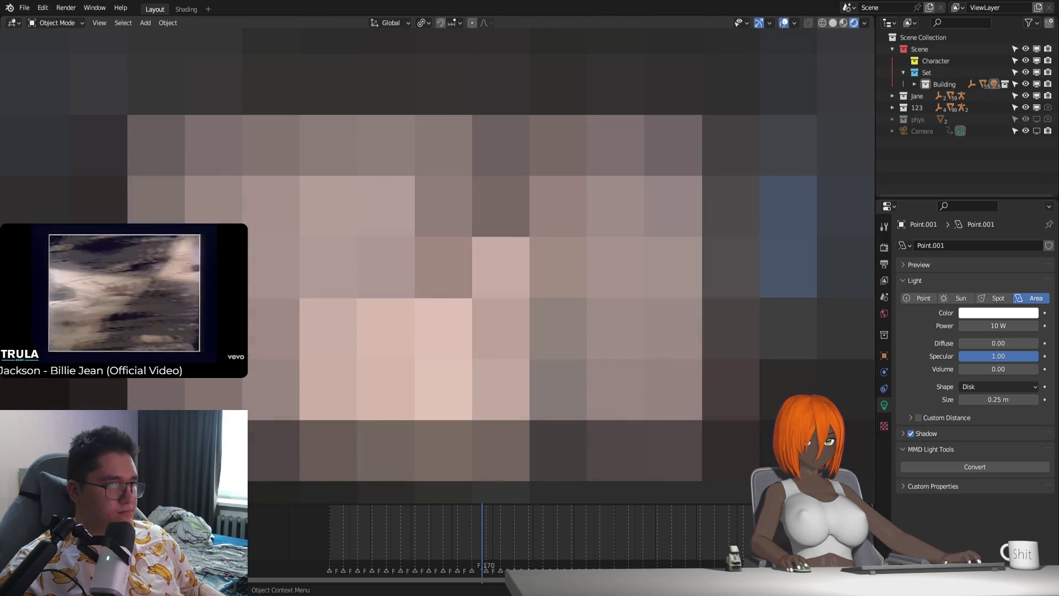
# Step: Compare the world with Use Nodes off and on, leave it on, and set Point.001 back to a Point light
pyautogui.click(884, 313)
pyautogui.click(993, 282)
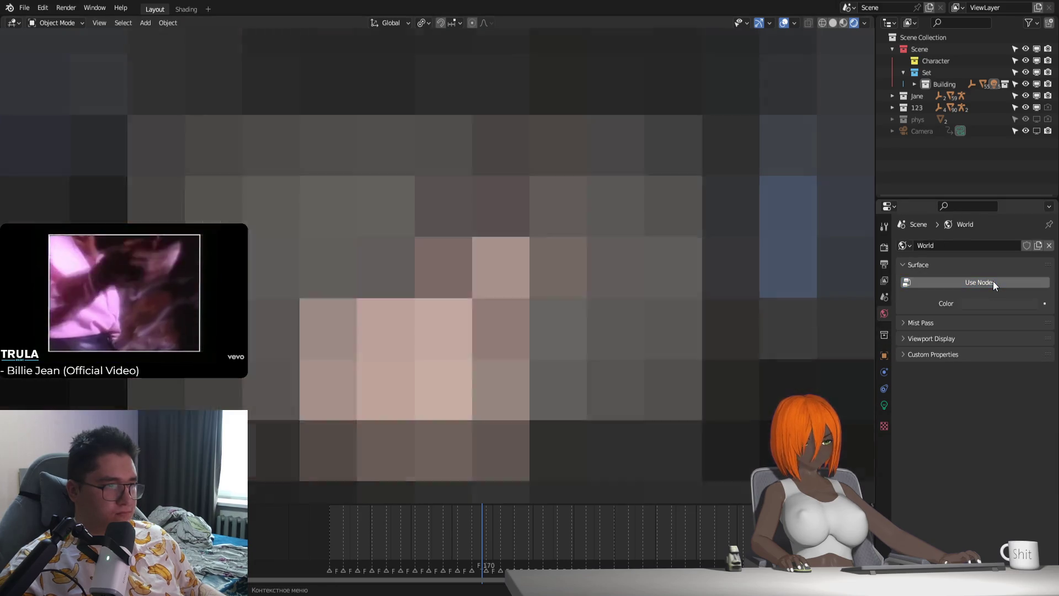
pyautogui.click(992, 281)
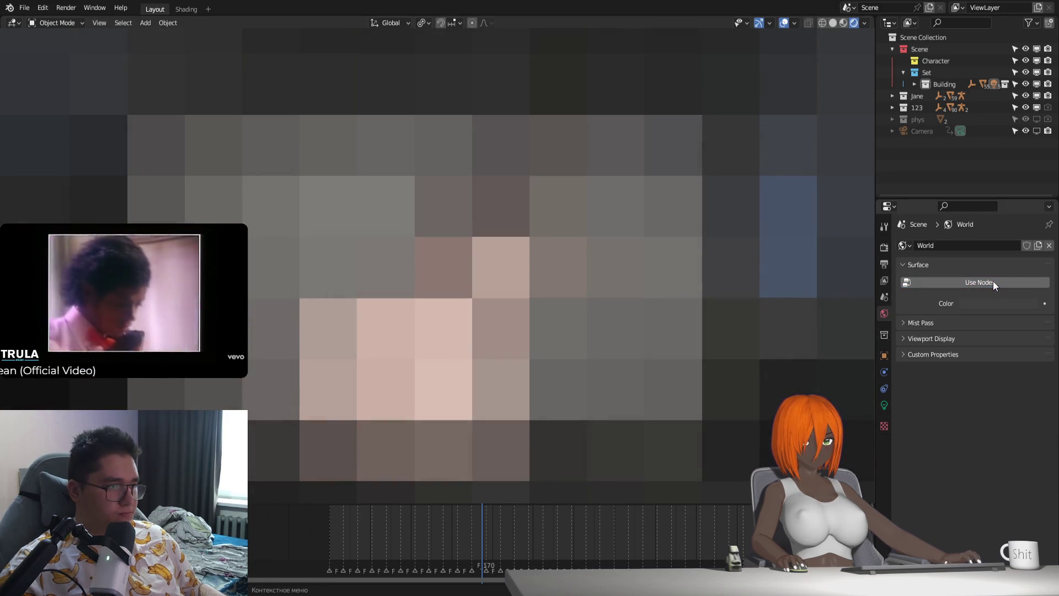
pyautogui.click(993, 281)
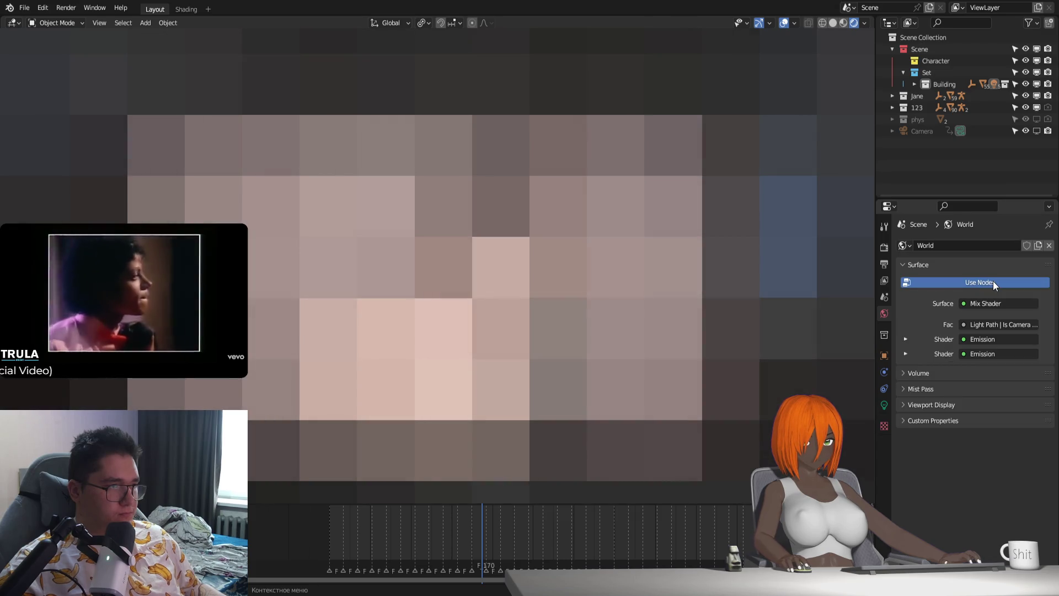
pyautogui.click(993, 281)
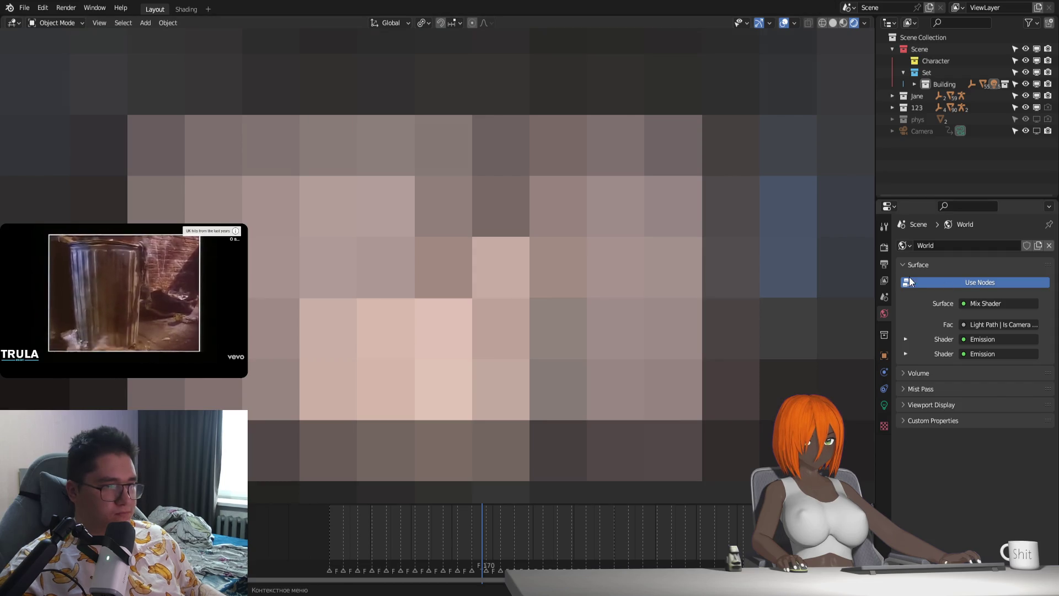
pyautogui.click(883, 405)
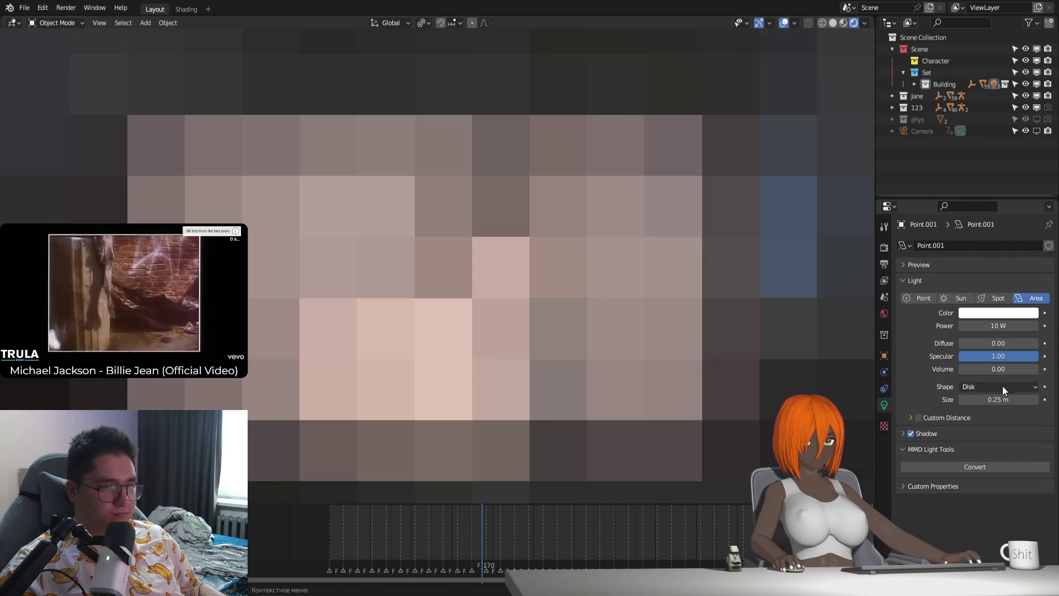
pyautogui.click(926, 298)
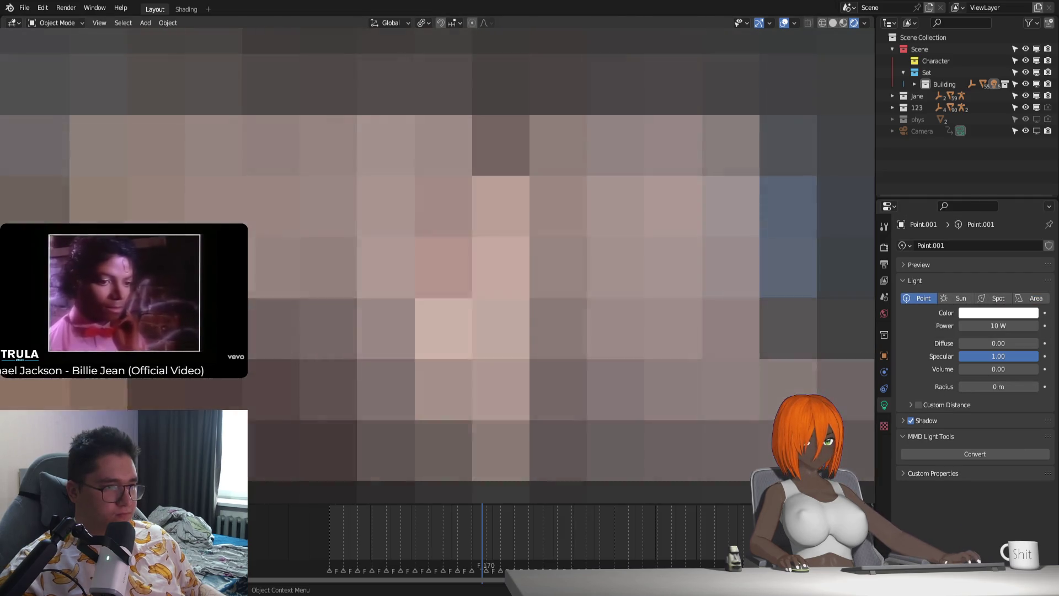
# Step: Reposition the Point.001 point light through a series of moves until the scene lighting looks right
pyautogui.press('g')
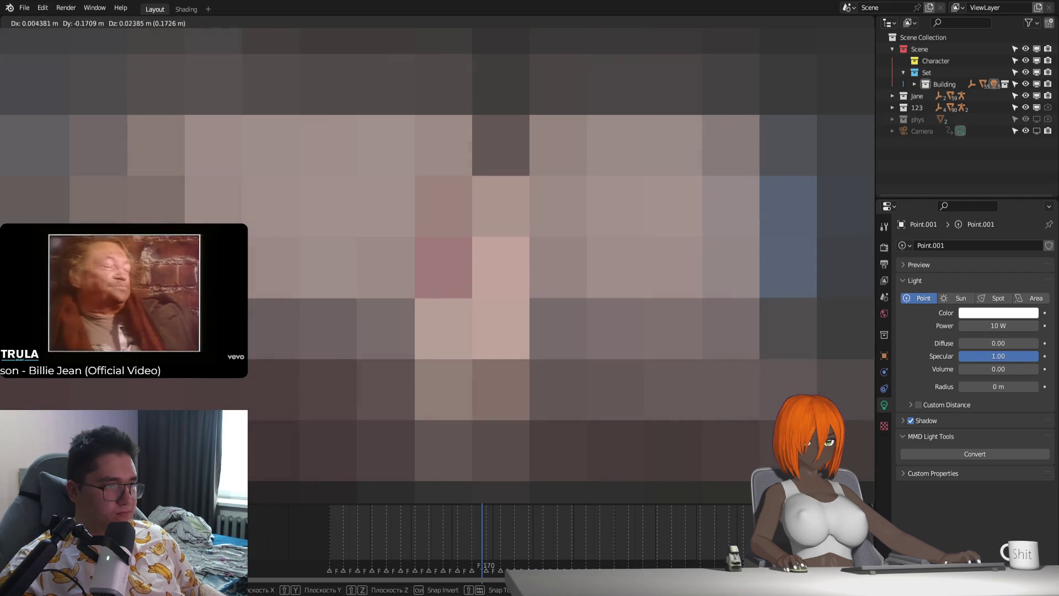
pyautogui.press('Return')
pyautogui.press('g')
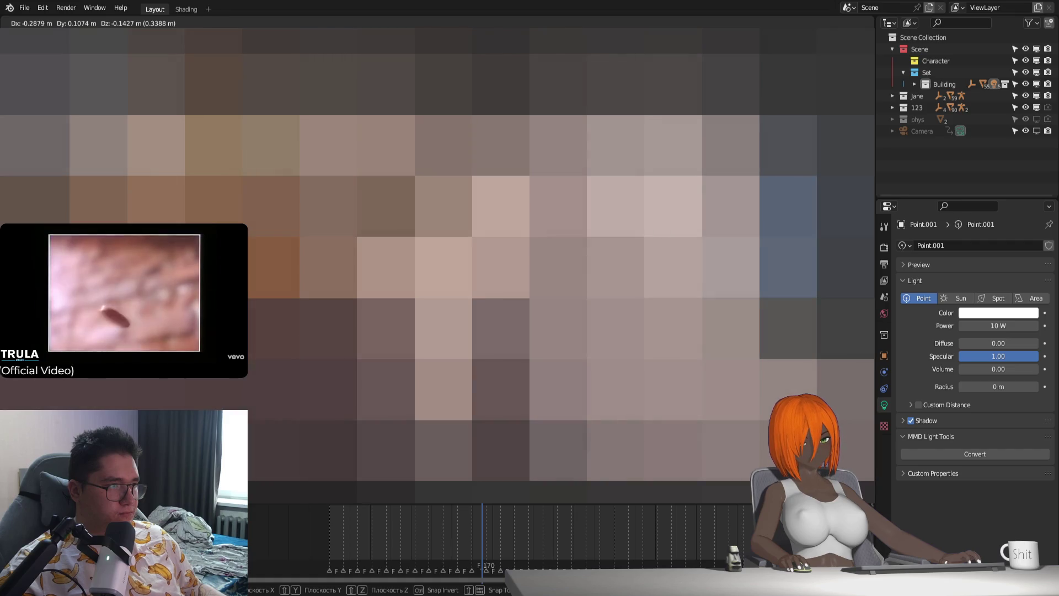
pyautogui.press('Return')
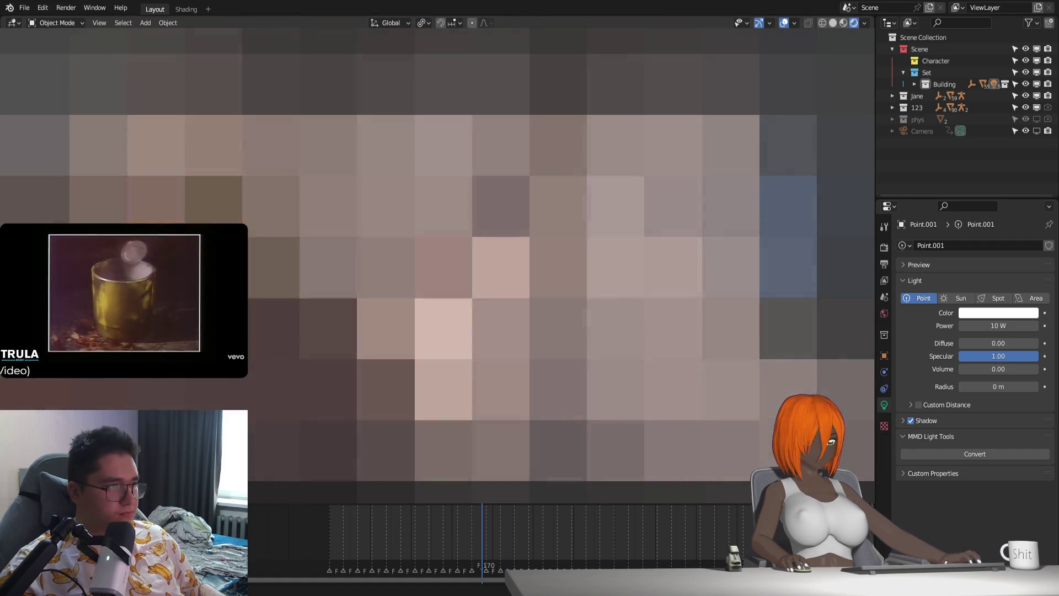
pyautogui.press('g')
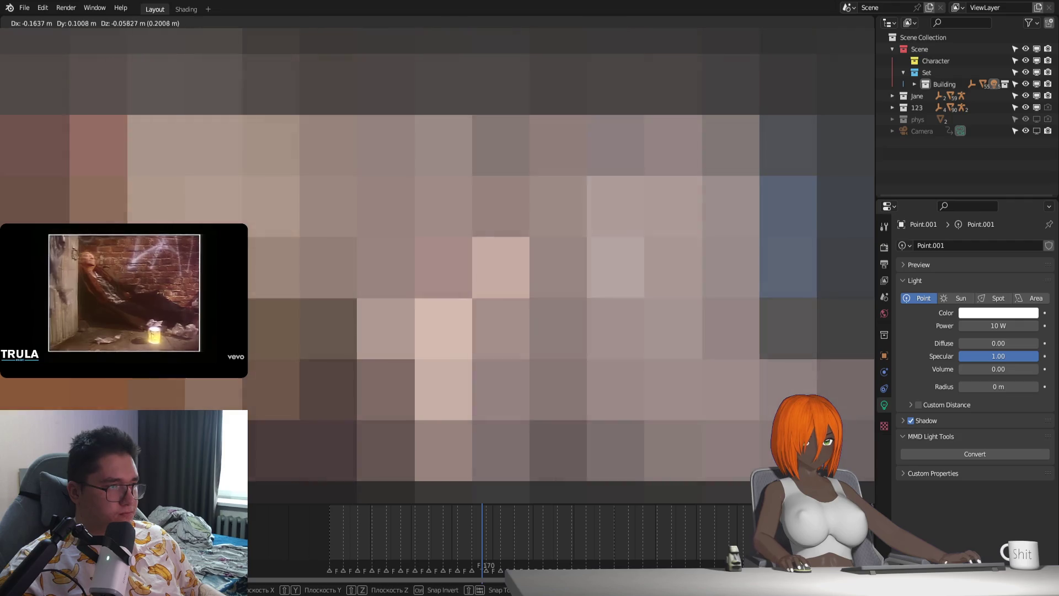
pyautogui.press('Return')
pyautogui.press('g')
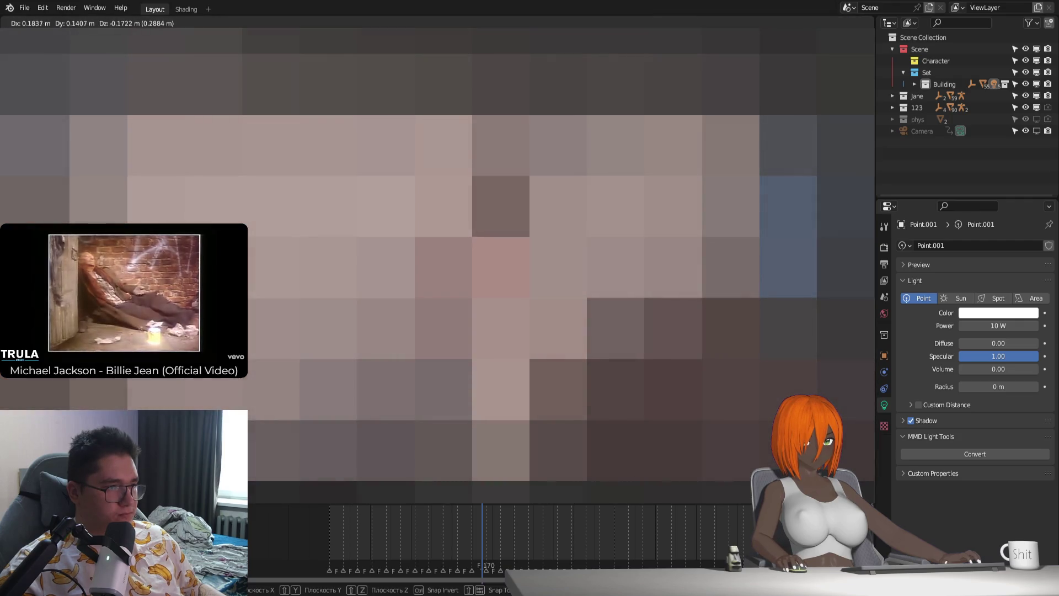
pyautogui.press('Return')
pyautogui.press('g')
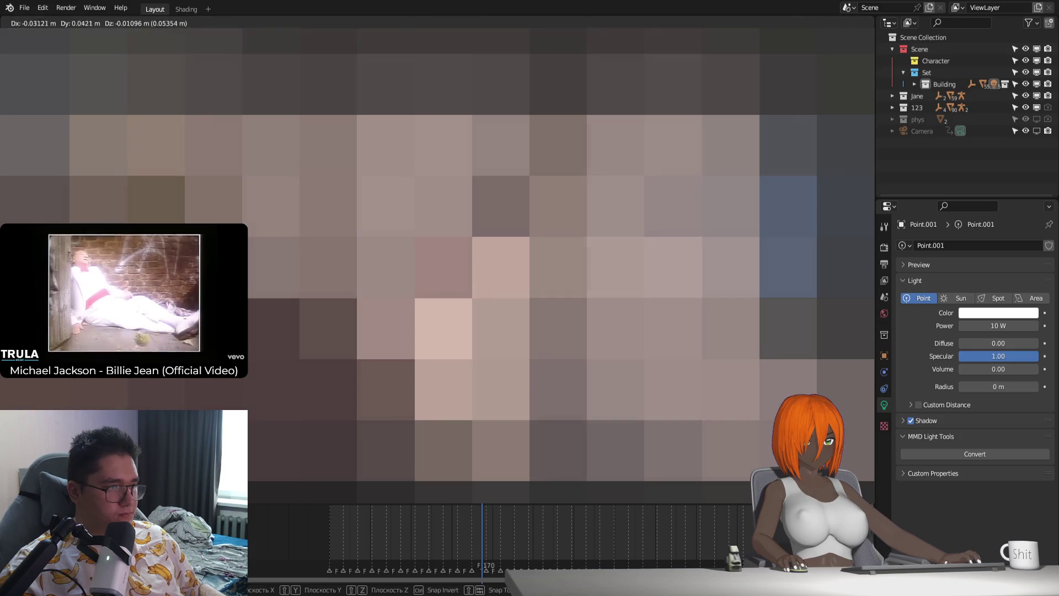
pyautogui.press('Return')
pyautogui.press('g')
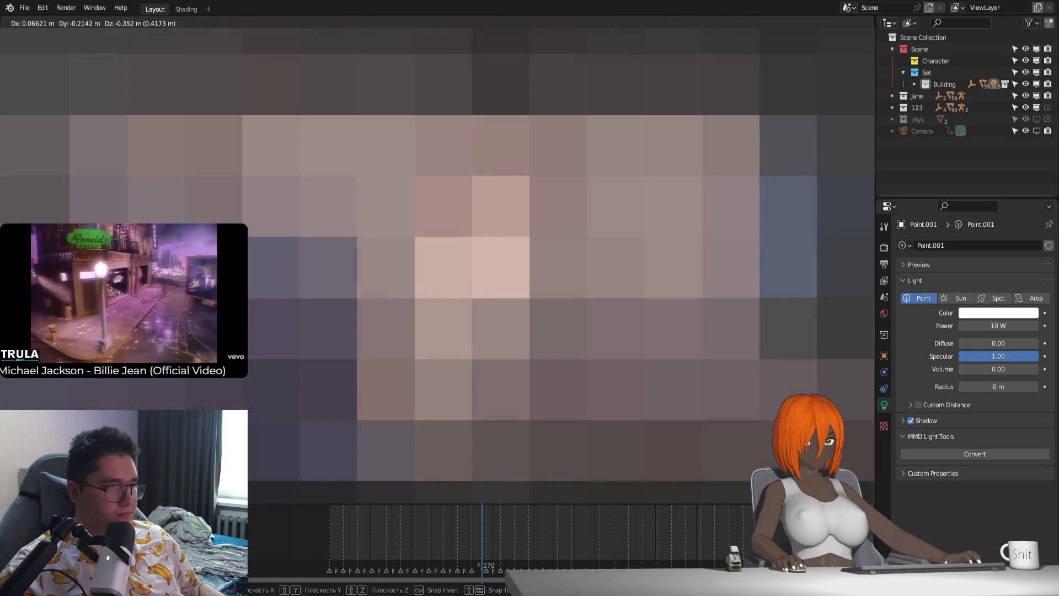
pyautogui.press('Return')
pyautogui.press('g')
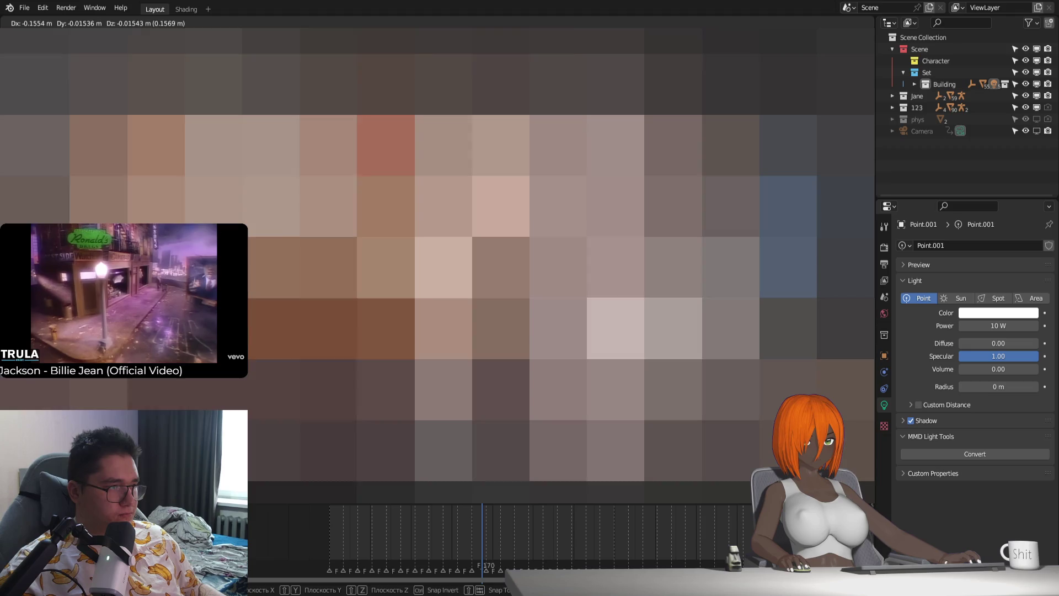
pyautogui.press('Return')
pyautogui.press('g')
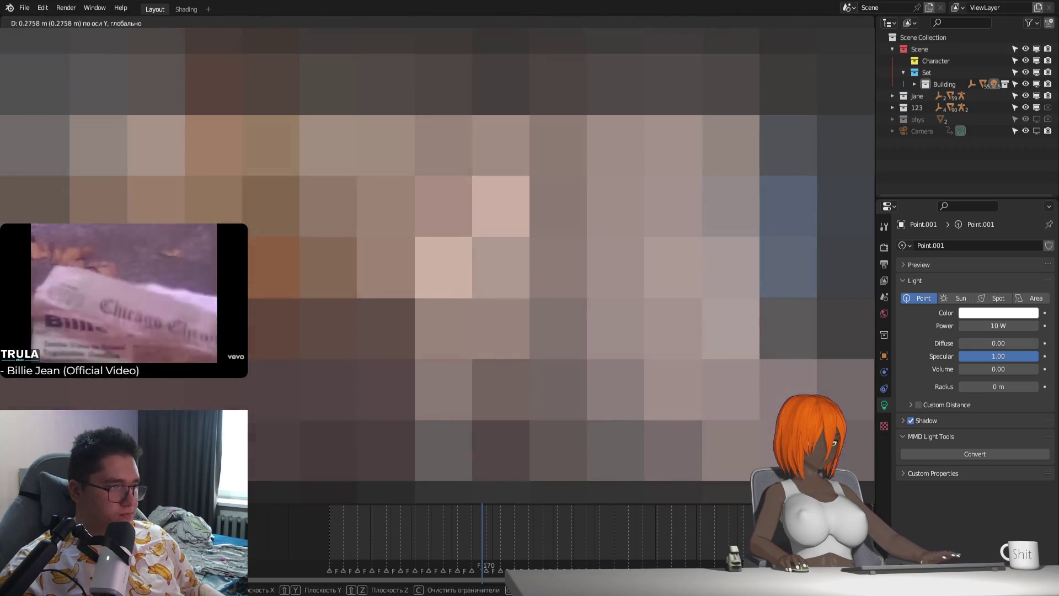
pyautogui.press('Return')
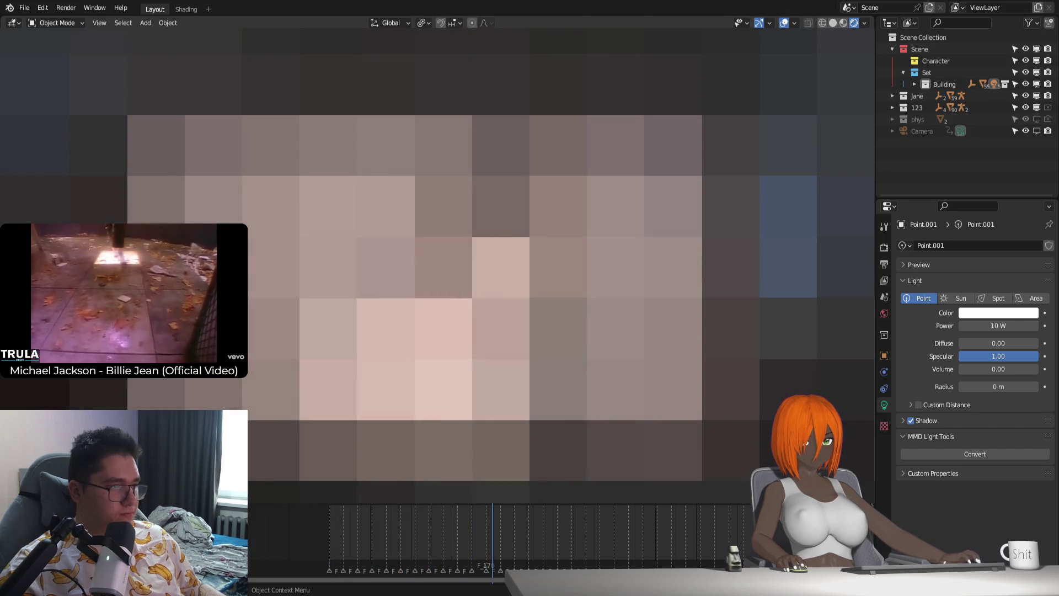
# Step: Set the ZZZ_Size02_C character's CanB material Shadow Mode to Opaque and scrub the timeline to check
pyautogui.click(820, 488)
pyautogui.click(885, 388)
pyautogui.click(885, 453)
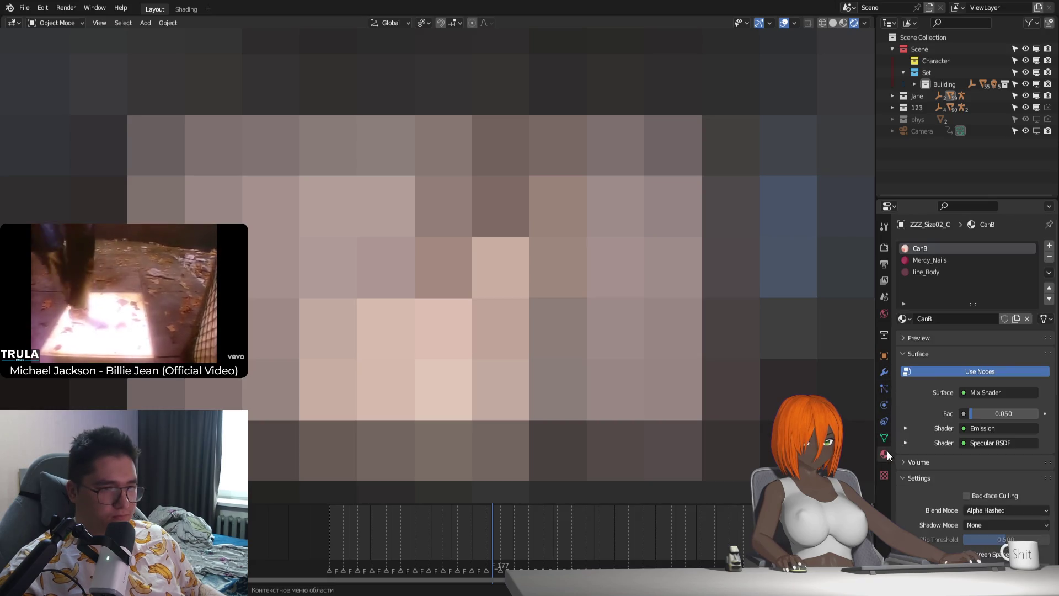
pyautogui.scroll(-3, 954, 446)
pyautogui.click(987, 433)
pyautogui.click(995, 454)
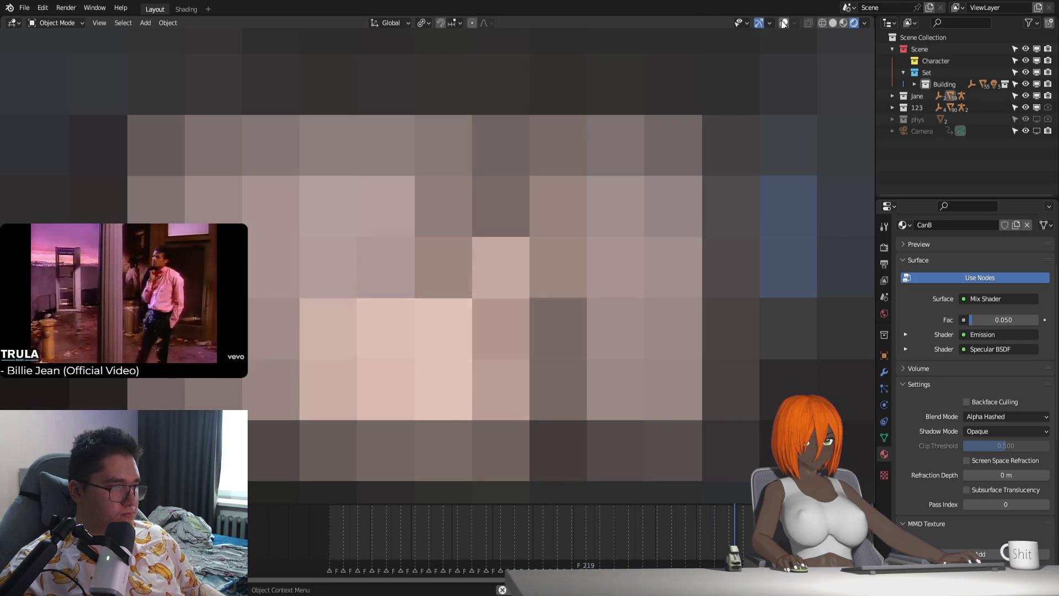
pyautogui.press('Escape')
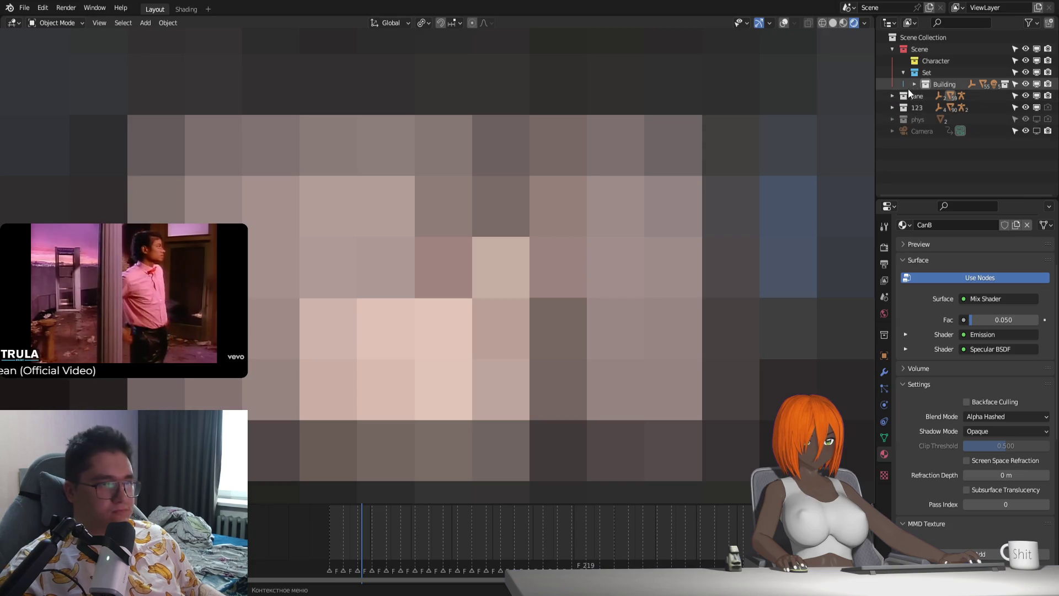
pyautogui.press('space')
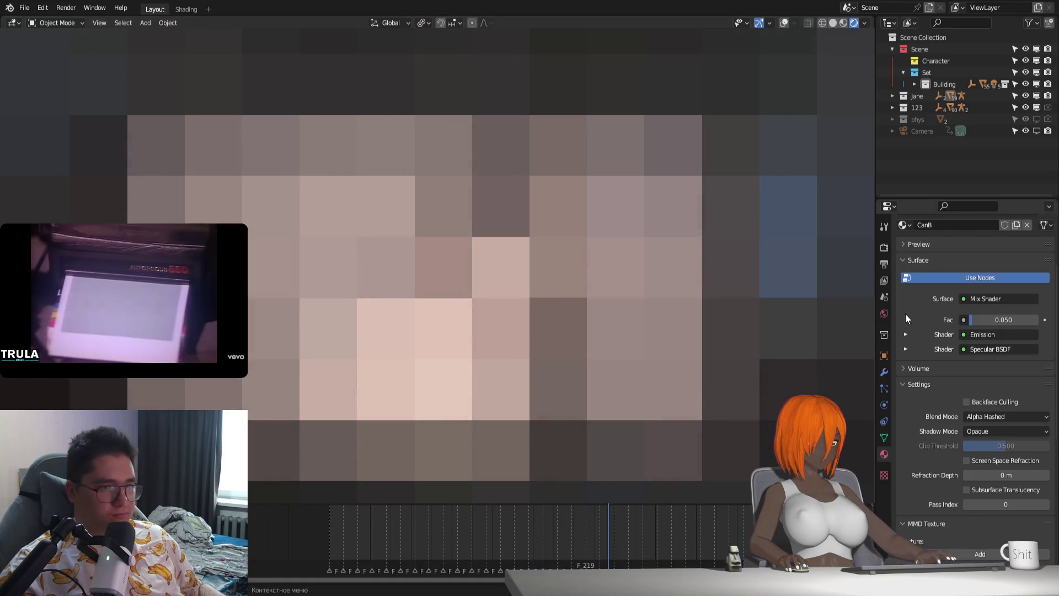
# Step: Toggle Eevee Ambient Occlusion to compare, leave it enabled, and show the character's modifier stack
pyautogui.click(884, 314)
pyautogui.click(883, 246)
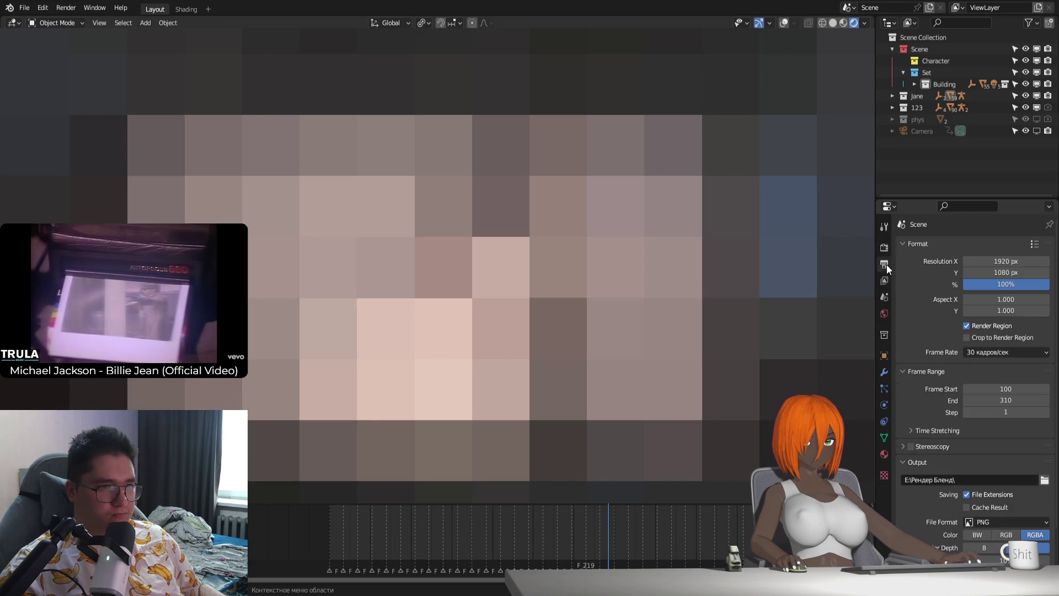
pyautogui.click(883, 249)
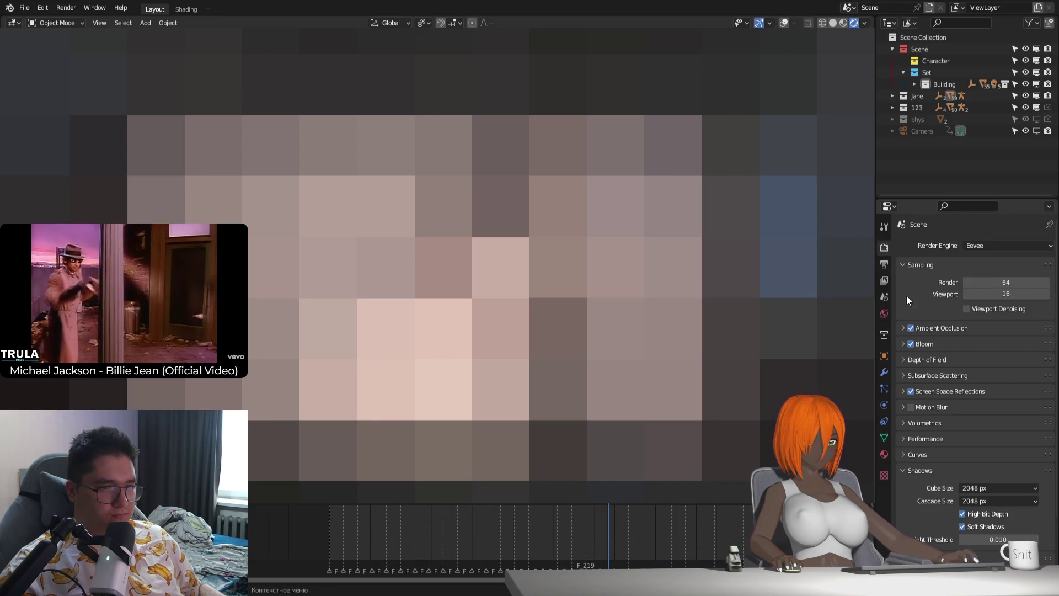
pyautogui.click(910, 328)
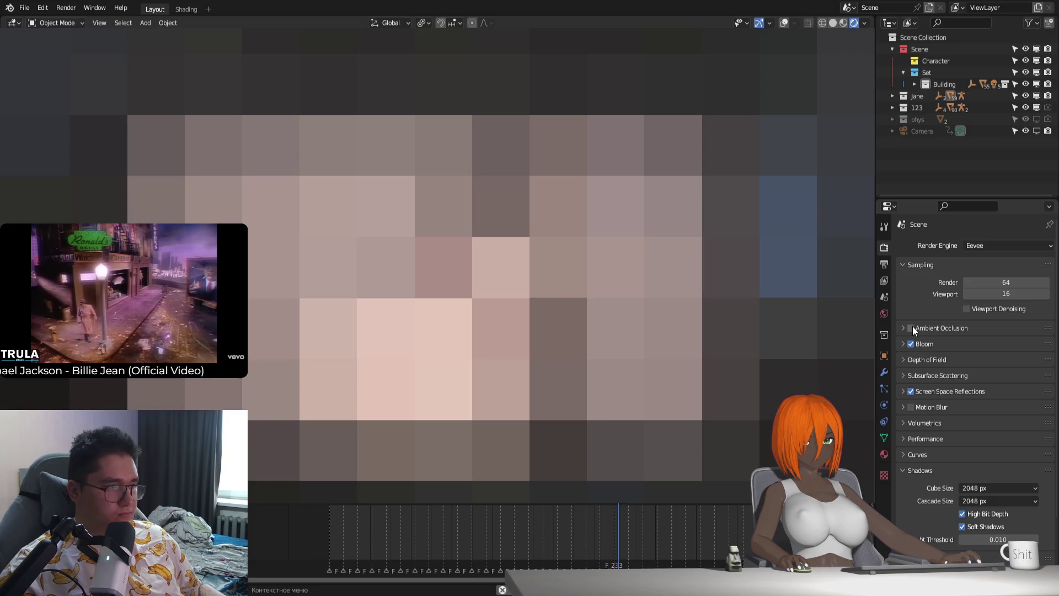
pyautogui.click(911, 327)
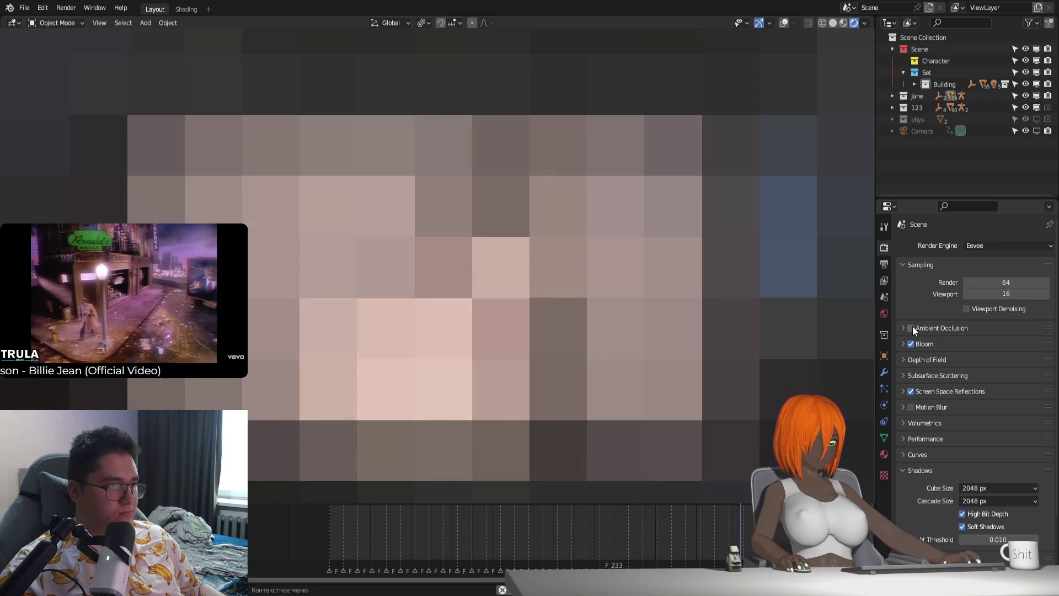
pyautogui.click(911, 327)
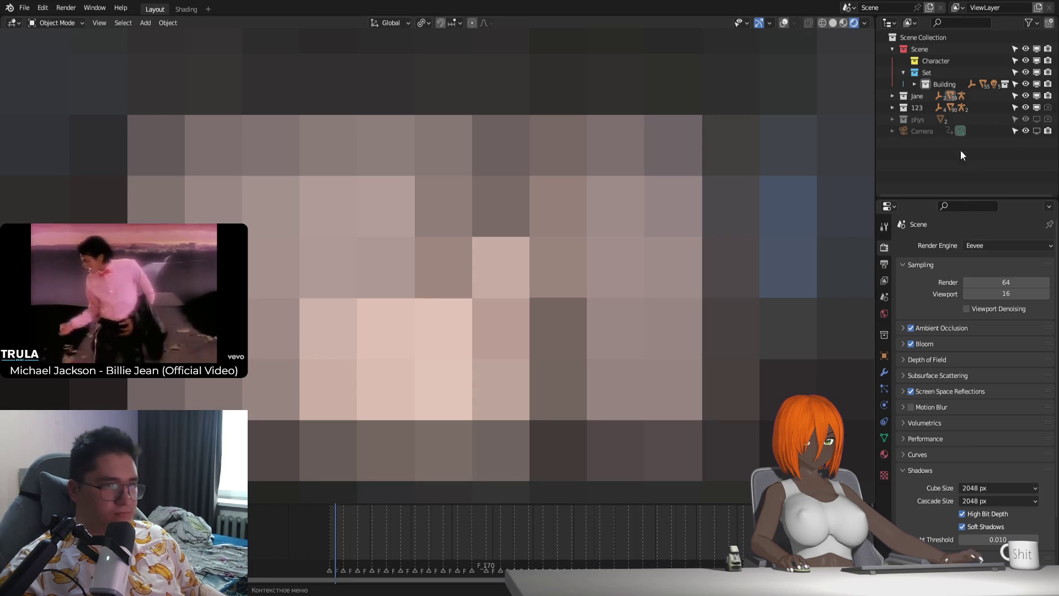
pyautogui.click(884, 372)
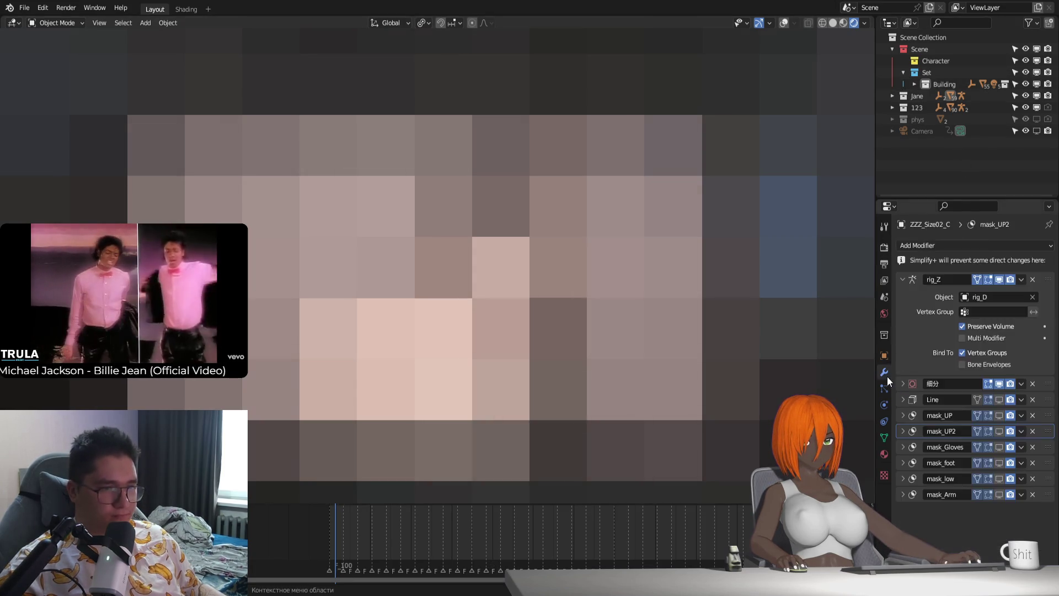
# Step: Enable mask_low and mask_UP2 in the viewport and unhide Pantyhose01 and JaneDoe_Upout under Jane
pyautogui.click(1000, 479)
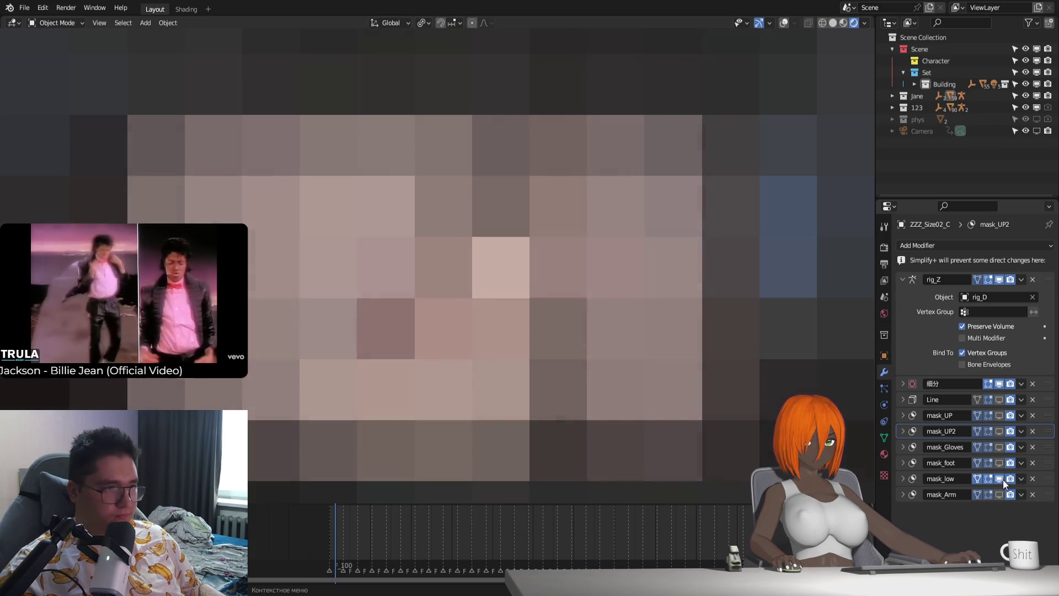
pyautogui.click(999, 430)
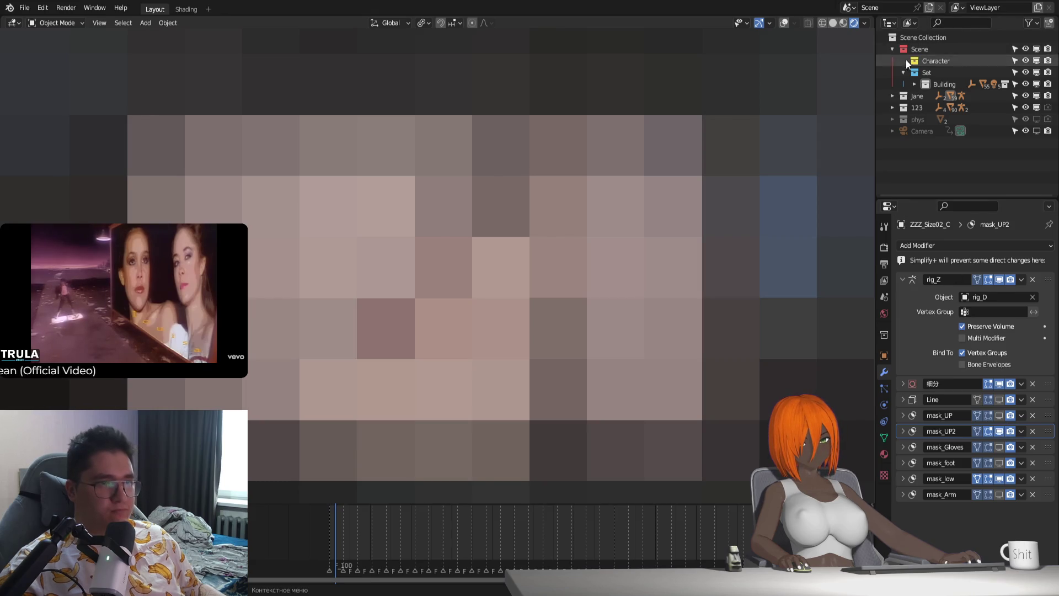
pyautogui.click(892, 96)
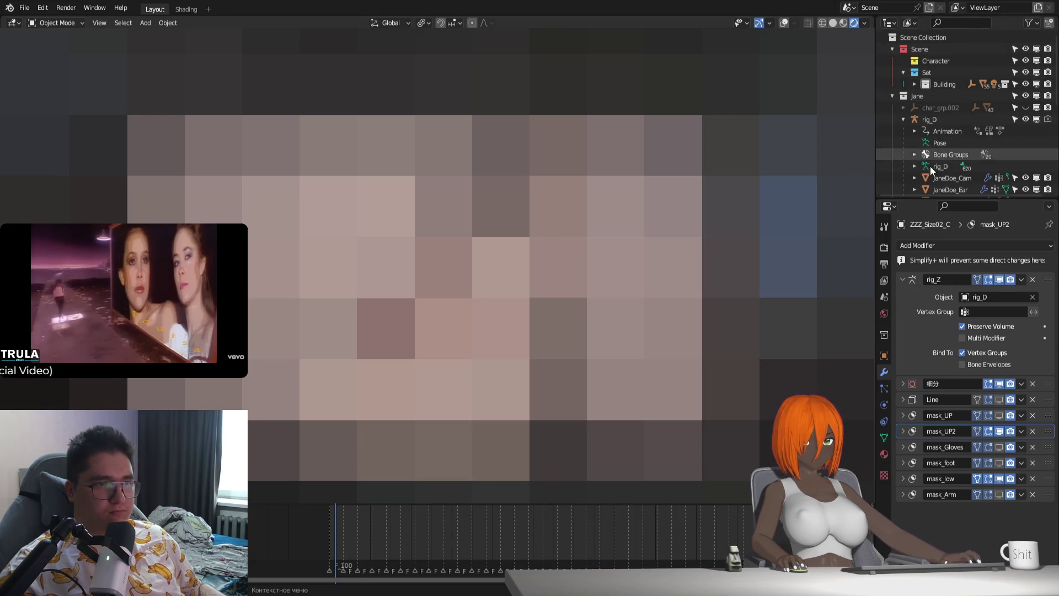
pyautogui.scroll(-5, 951, 164)
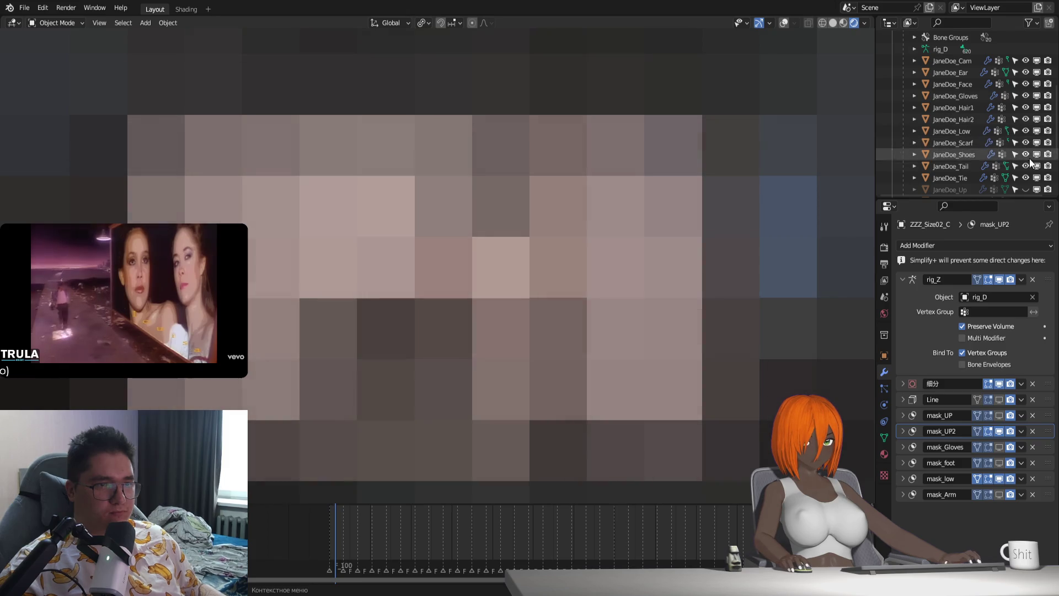
pyautogui.scroll(-3, 1025, 186)
pyautogui.scroll(-3, 1021, 173)
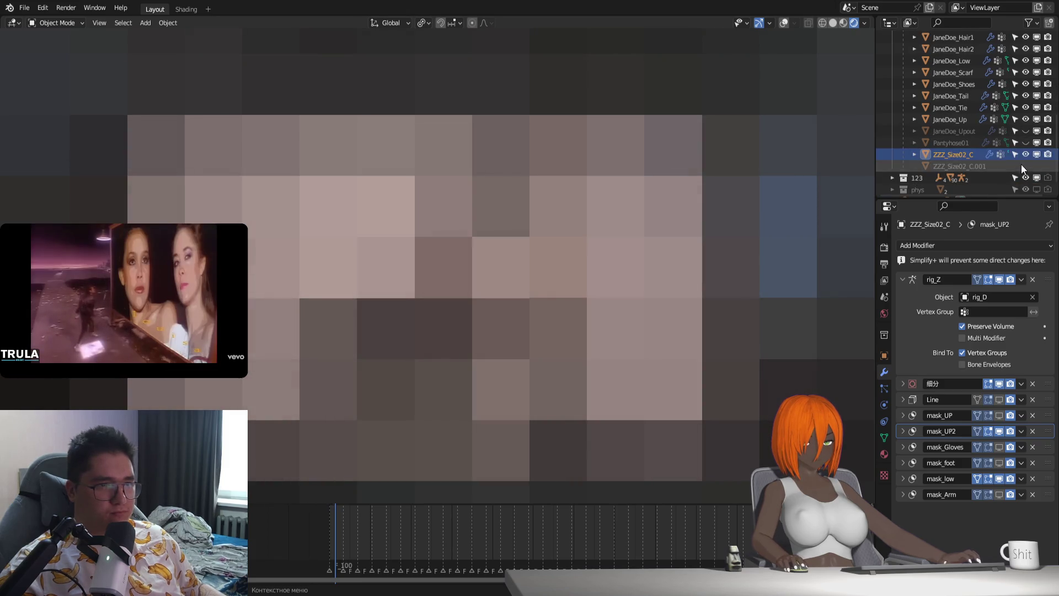
pyautogui.click(1025, 143)
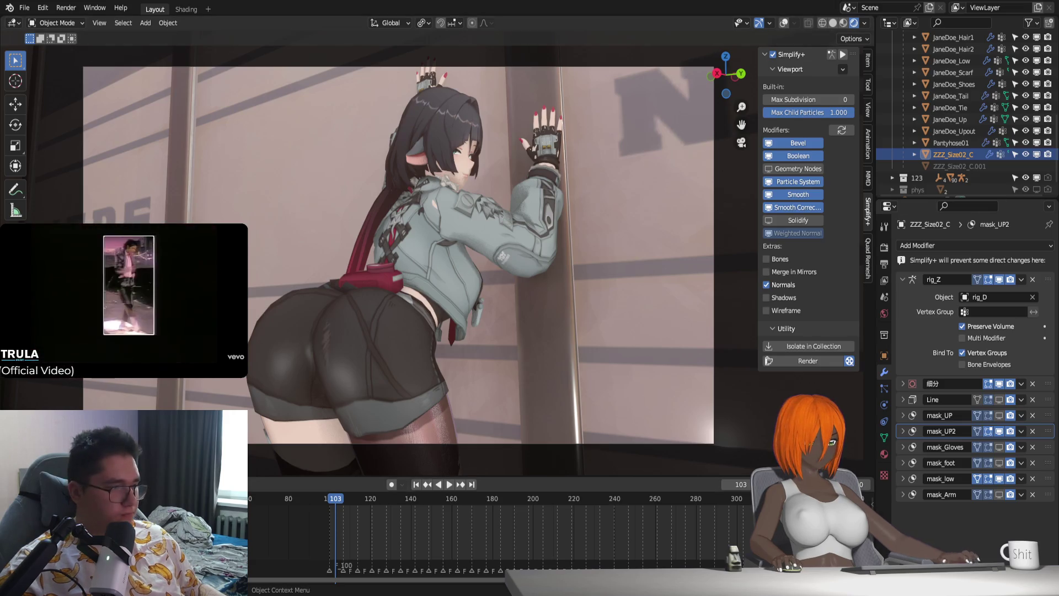
# Step: Play the animation while comparing Simplify+ off and on, return to frame 100, and enter the Shading workspace
pyautogui.press('space')
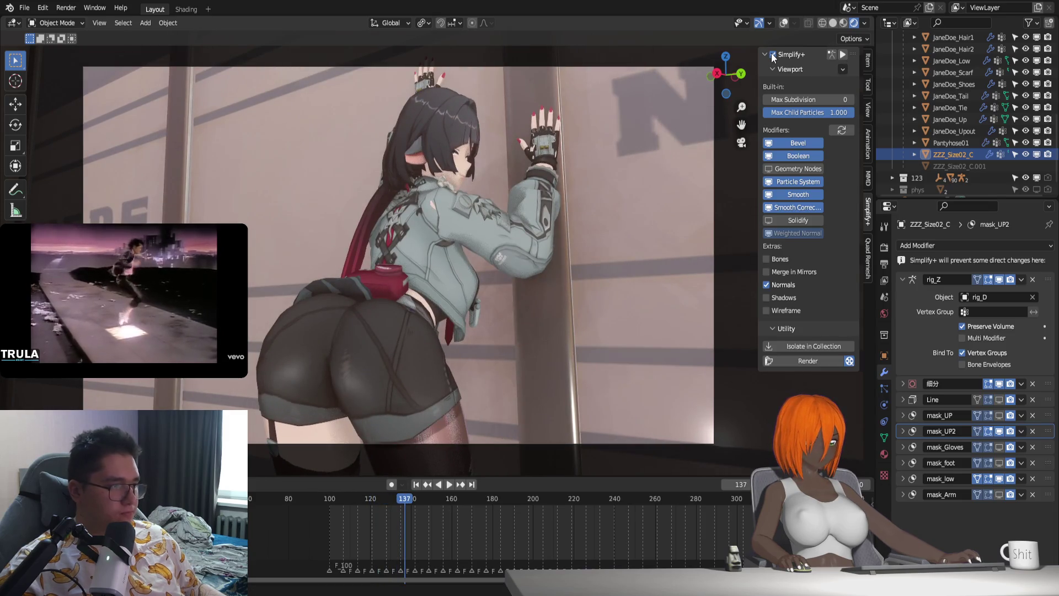
pyautogui.click(772, 55)
pyautogui.click(771, 55)
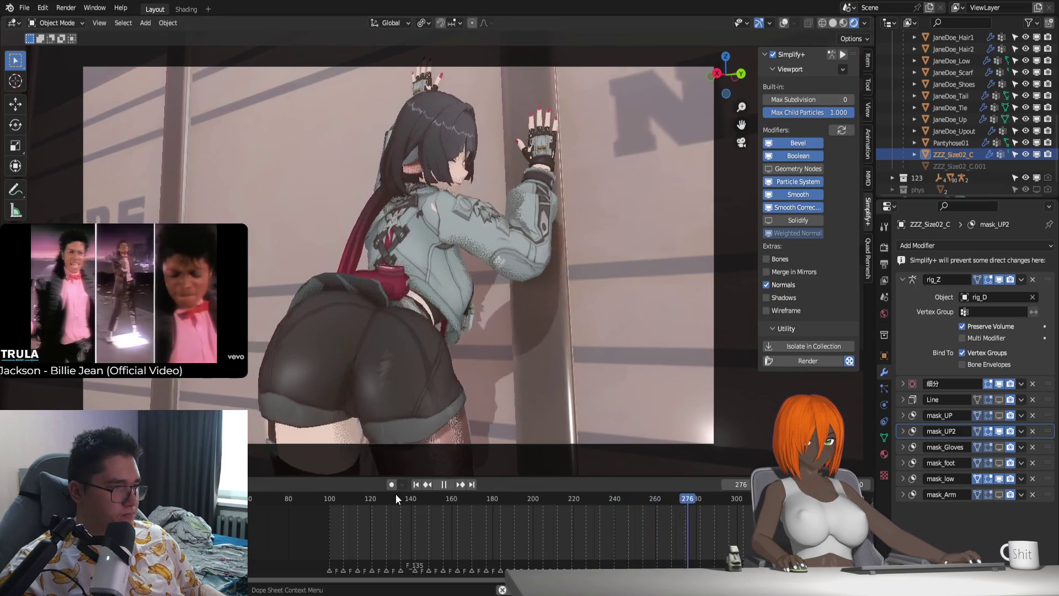
pyautogui.press('space')
pyautogui.click(415, 483)
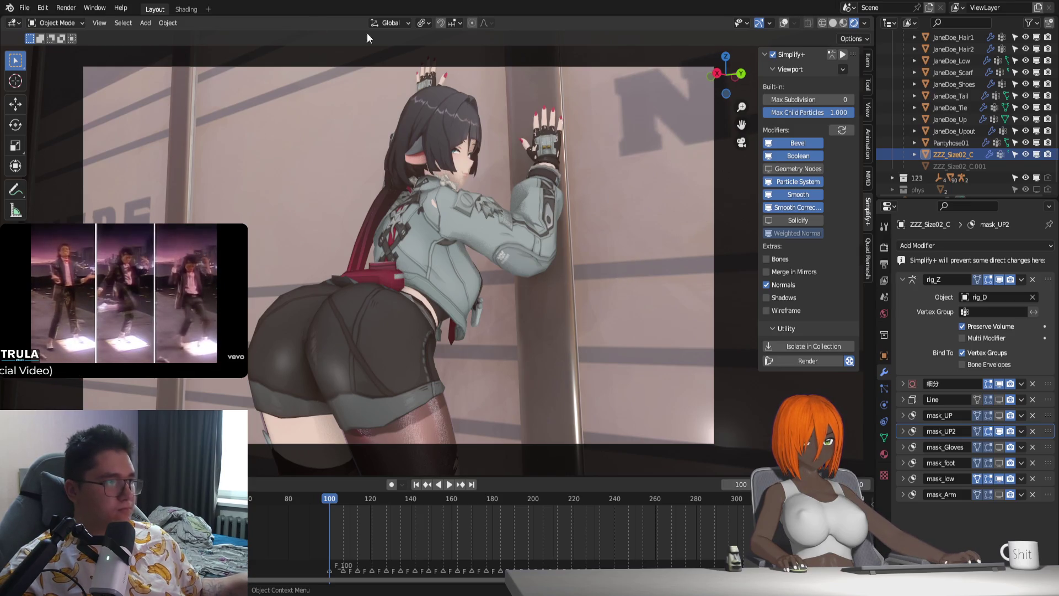
pyautogui.click(187, 9)
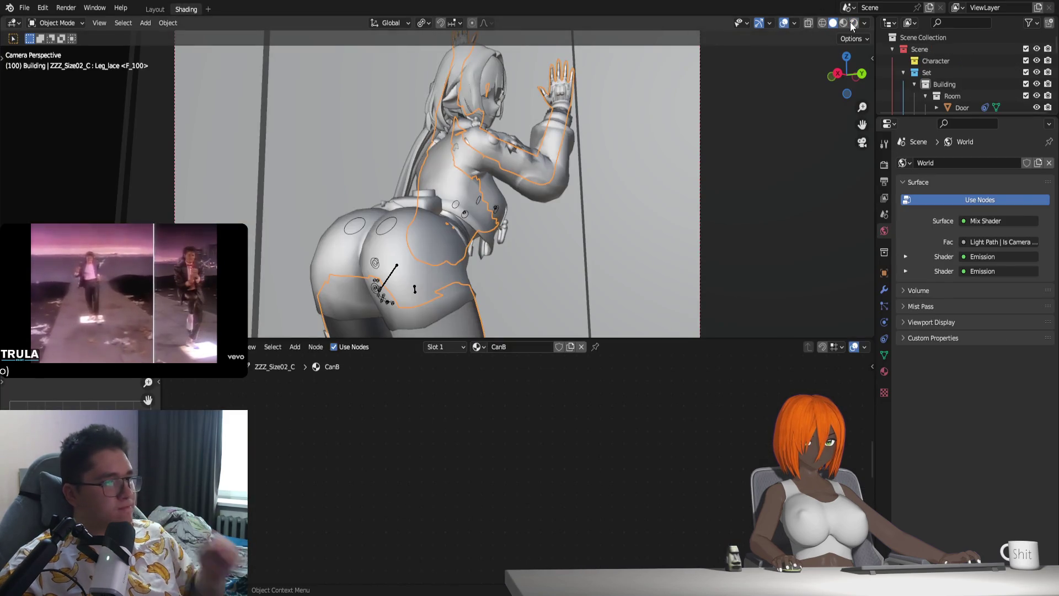
# Step: Switch the Shader Editor from the CanB material to the World tree and frame its nodes
pyautogui.click(883, 370)
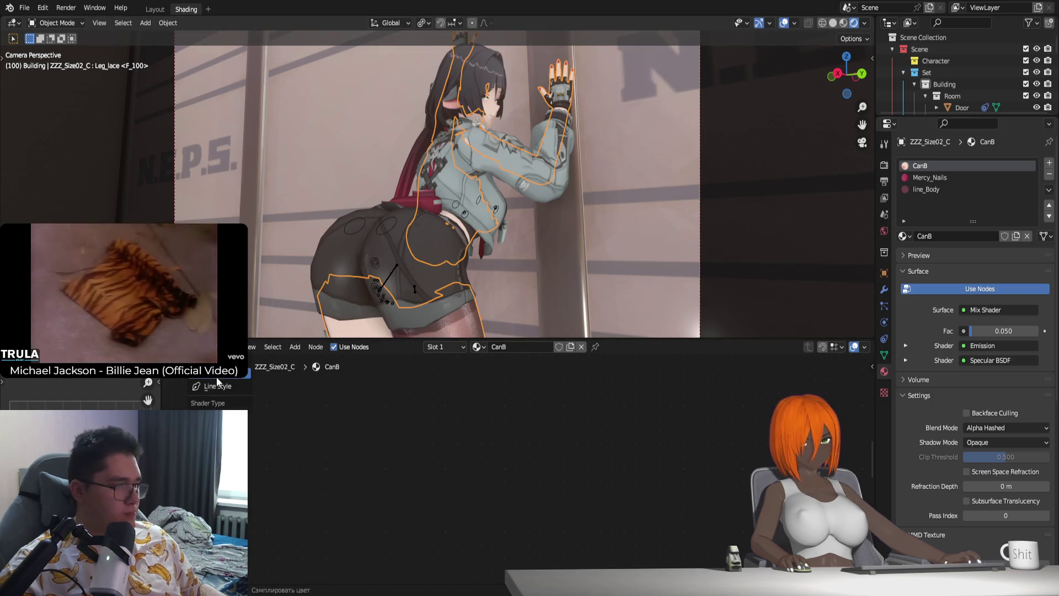
pyautogui.click(478, 345)
pyautogui.click(484, 377)
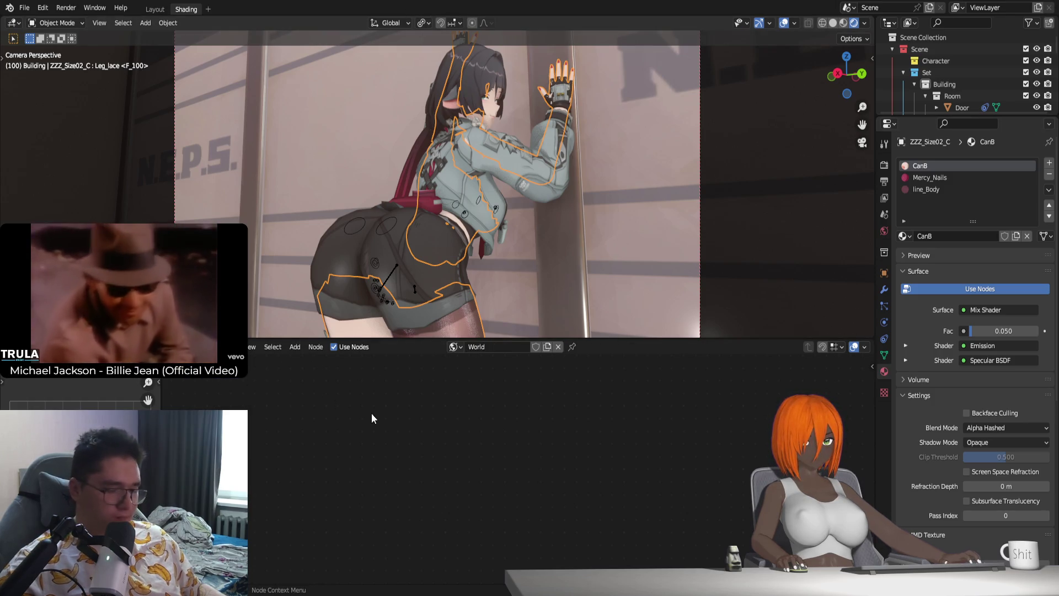
pyautogui.press('Home')
pyautogui.scroll(2, 514, 472)
pyautogui.scroll(1, 512, 473)
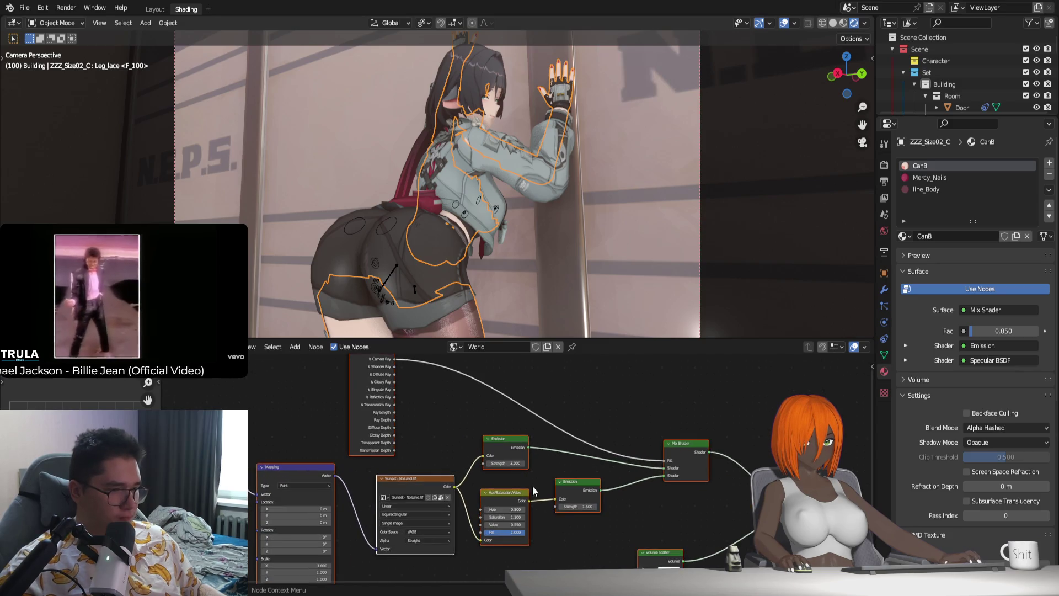
pyautogui.scroll(1, 547, 496)
pyautogui.moveTo(569, 533); pyautogui.dragTo(546, 520, button='middle')
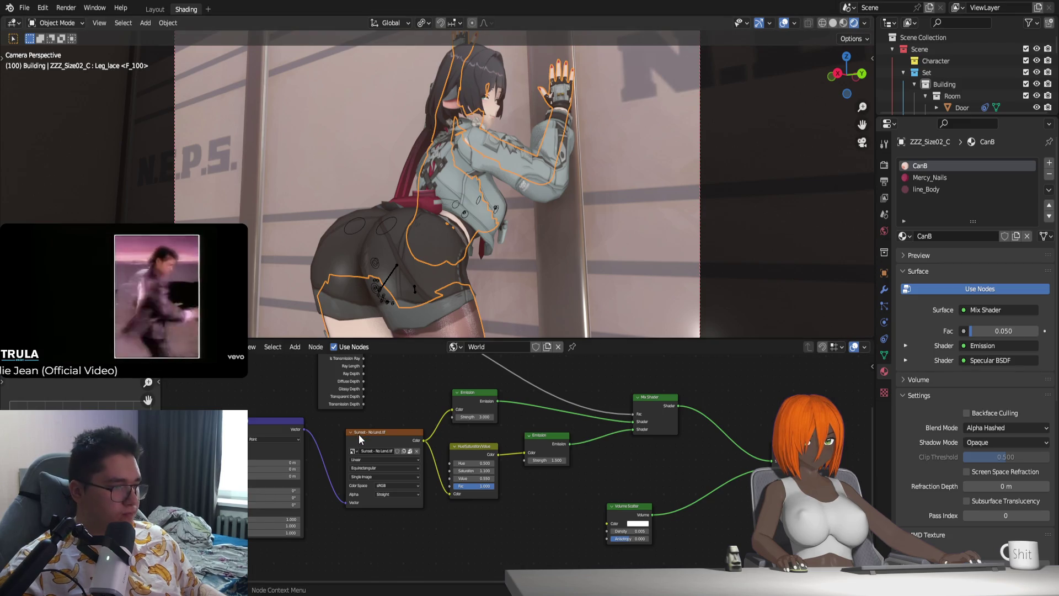
# Step: Duplicate the Sunset image texture node in the world shader tree
pyautogui.click(388, 489)
pyautogui.scroll(-1, 289, 461)
pyautogui.scroll(1, 410, 518)
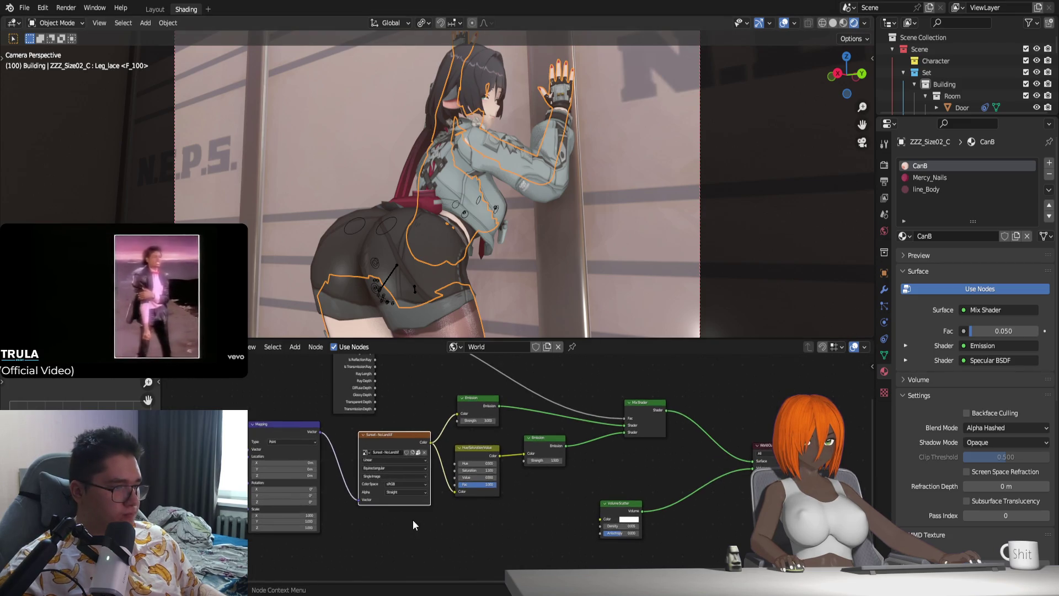
pyautogui.scroll(1, 405, 501)
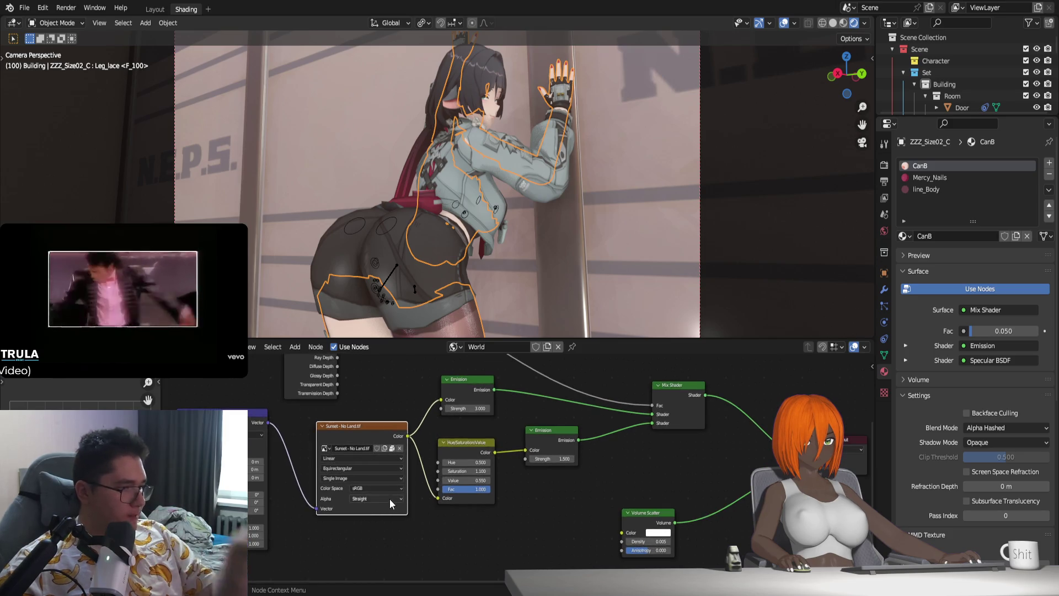
pyautogui.scroll(-2, 385, 485)
pyautogui.moveTo(391, 468); pyautogui.dragTo(490, 462, button='middle')
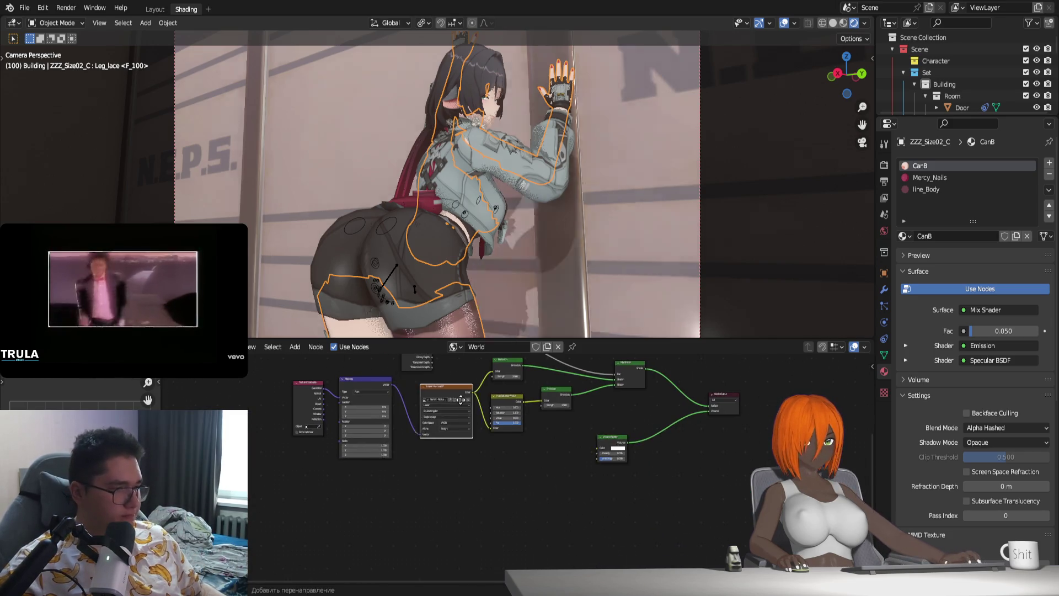
pyautogui.hotkey('shift', 'd')
pyautogui.click(444, 477)
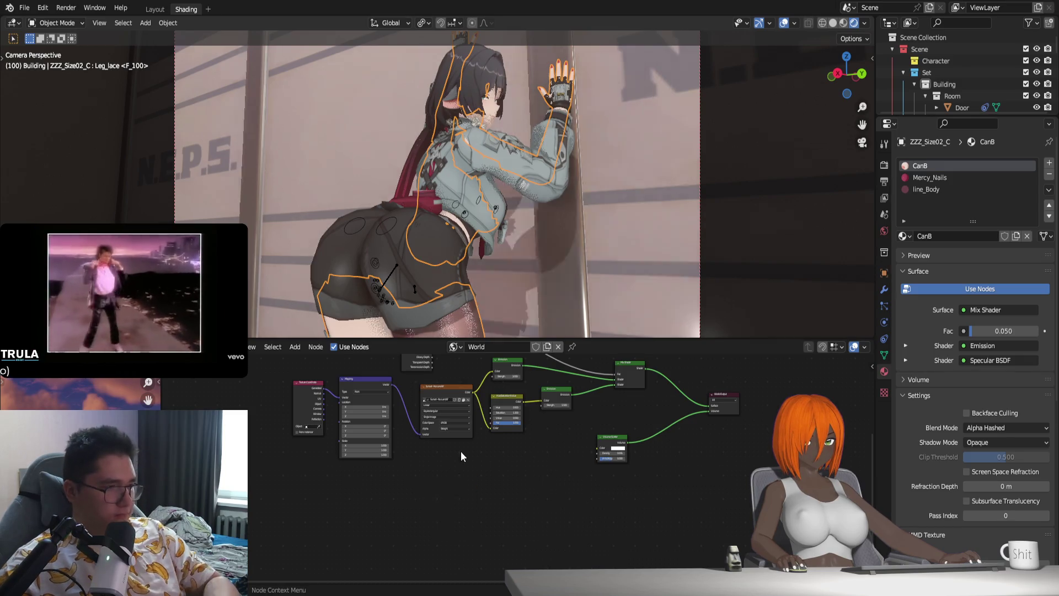
# Step: Delete the duplicate Sunset node and keep the world Emission strengths at 3.000 and 1.500 after testing lower values
pyautogui.press('x')
pyautogui.scroll(3, 461, 451)
pyautogui.scroll(2, 466, 513)
pyautogui.scroll(1, 464, 499)
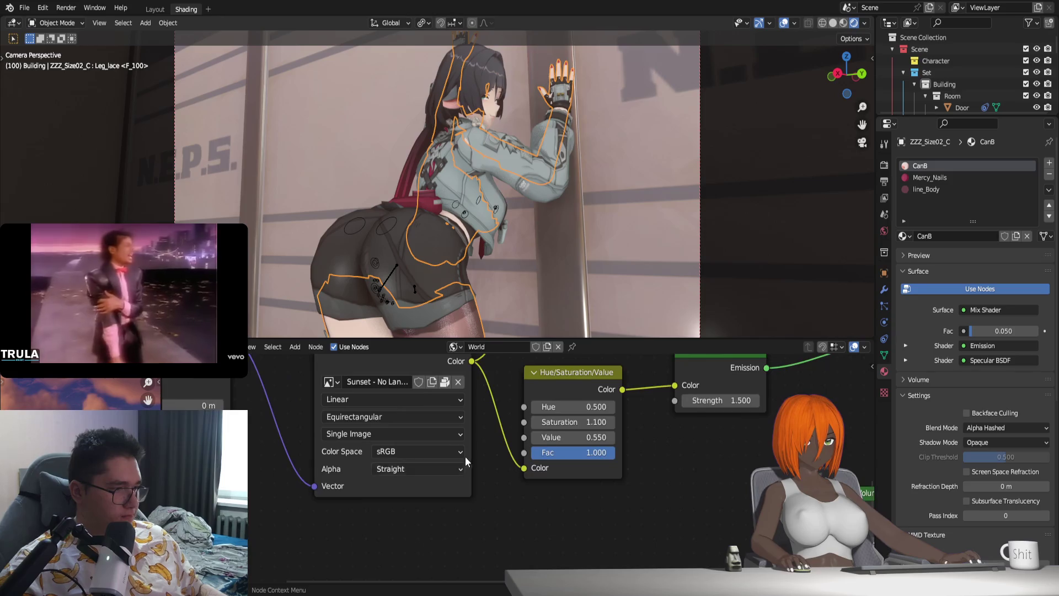
pyautogui.scroll(-2, 496, 496)
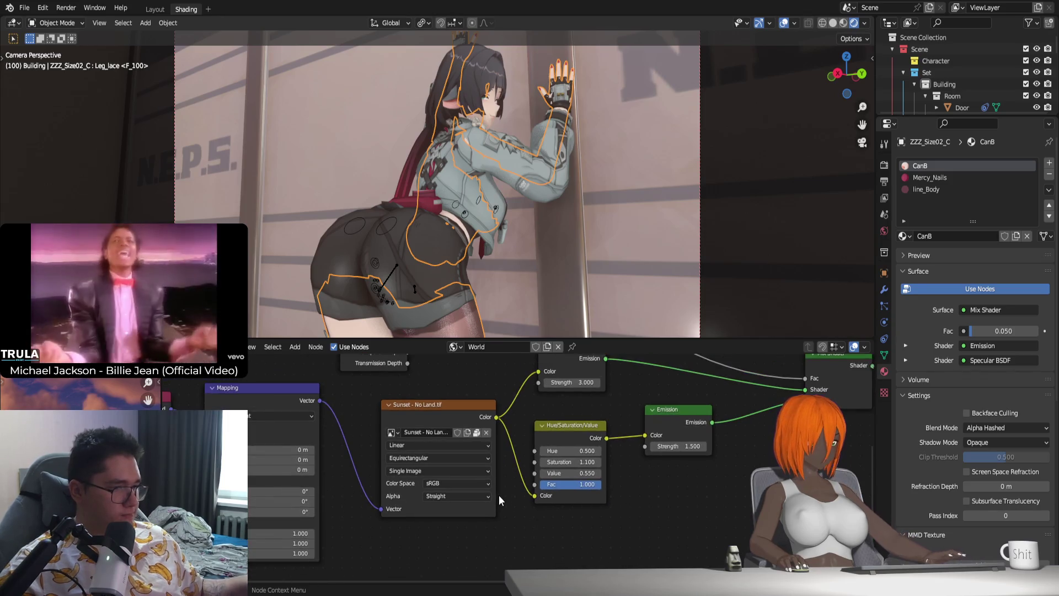
pyautogui.scroll(-1, 500, 494)
pyautogui.moveTo(500, 494); pyautogui.dragTo(427, 530, button='middle')
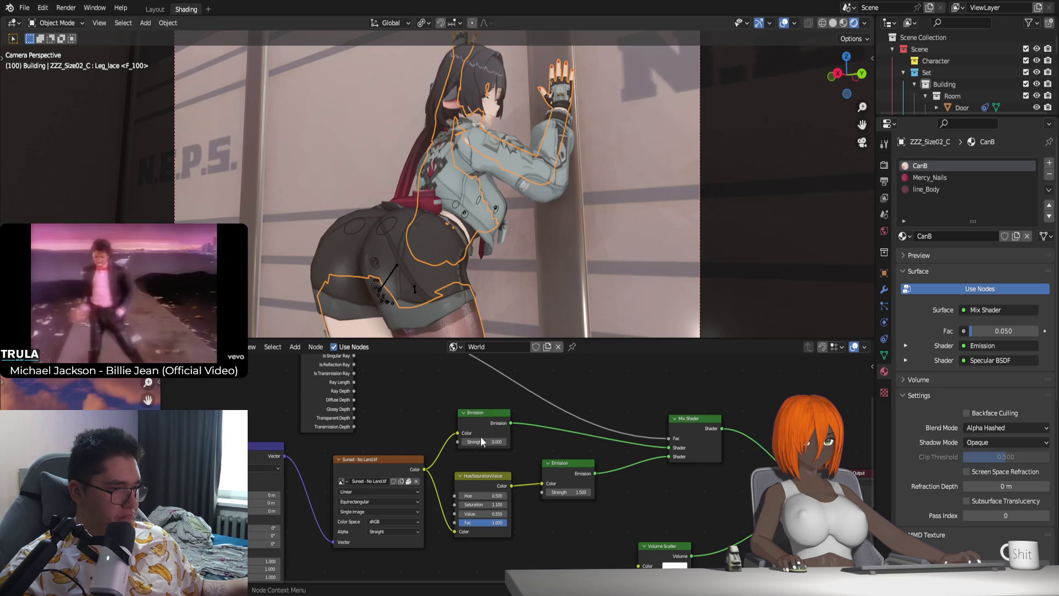
pyautogui.moveTo(488, 441); pyautogui.dragTo(468, 441)
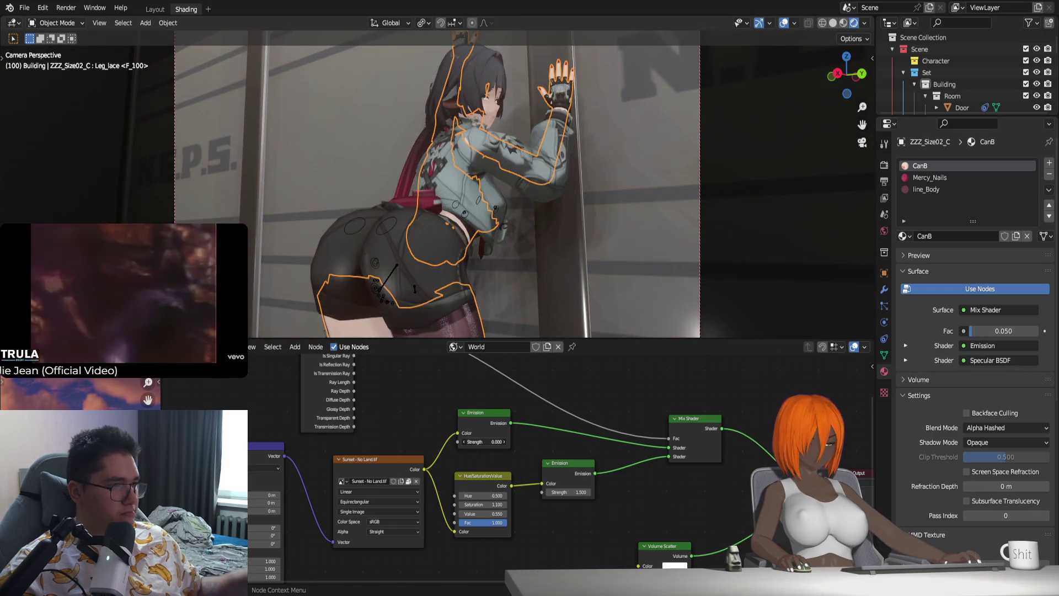
pyautogui.click(489, 441)
pyautogui.write('3')
pyautogui.press('Return')
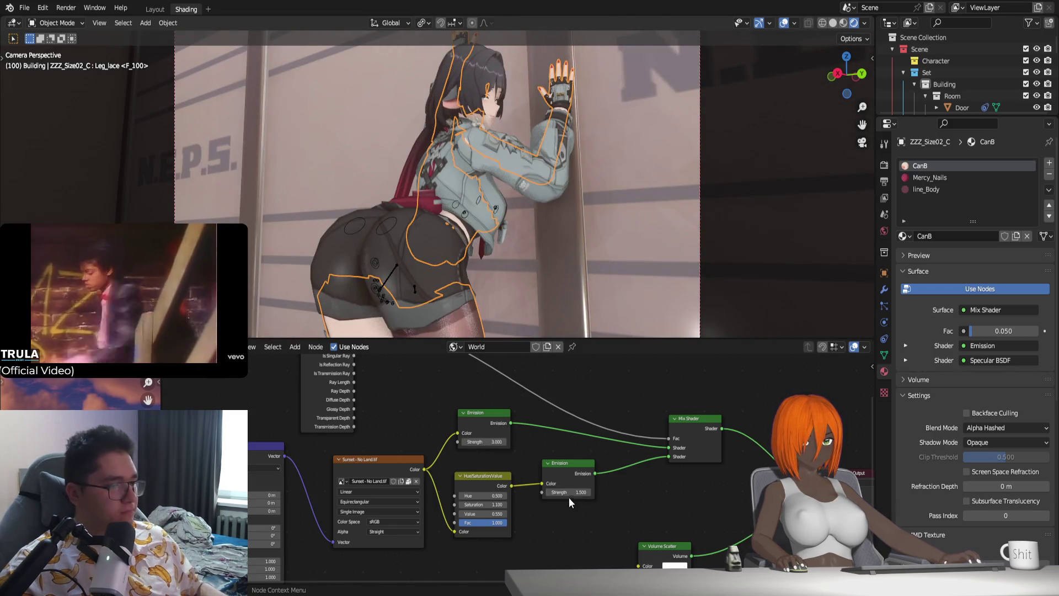
pyautogui.moveTo(569, 492); pyautogui.dragTo(547, 492)
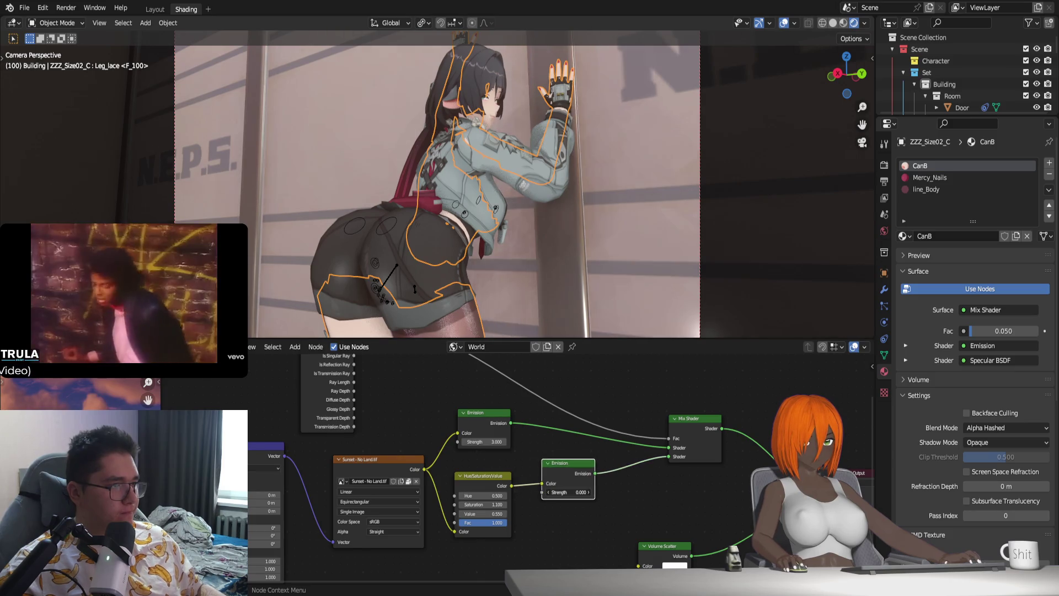
pyautogui.hotkey('ctrl', 'z')
pyautogui.moveTo(665, 561); pyautogui.dragTo(622, 519, button='middle')
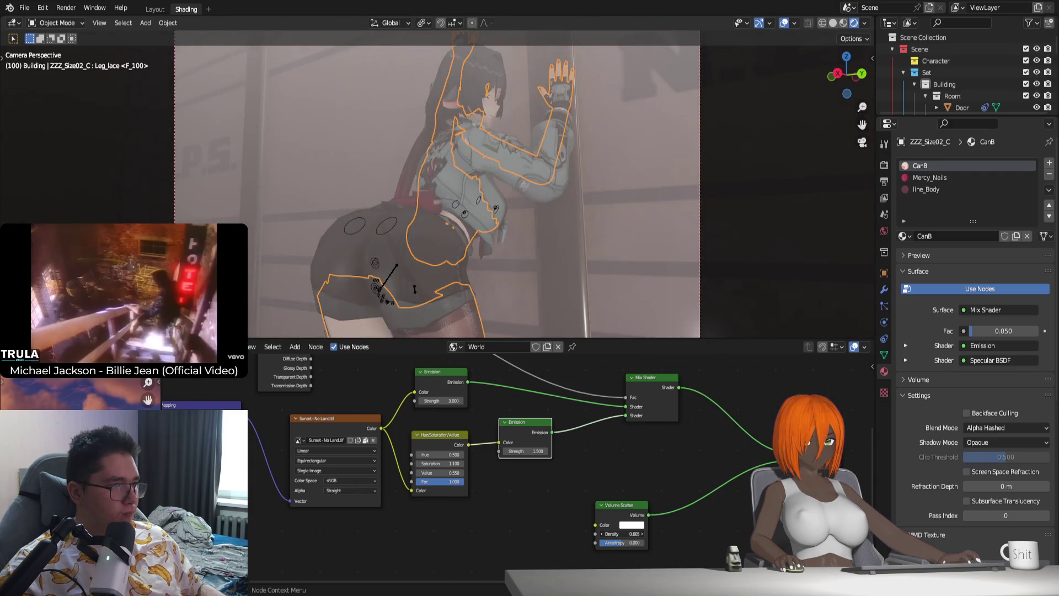
# Step: Restore the Volume Scatter density to 0.005 and leave camera view to see the building
pyautogui.hotkey('ctrl', 'z')
pyautogui.scroll(2, 594, 487)
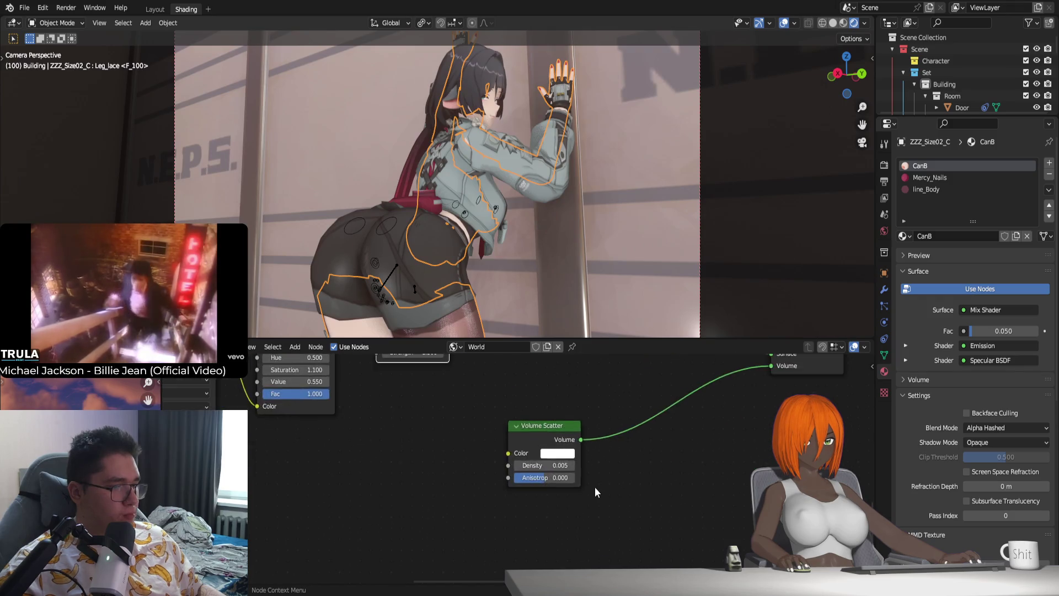
pyautogui.scroll(1, 590, 480)
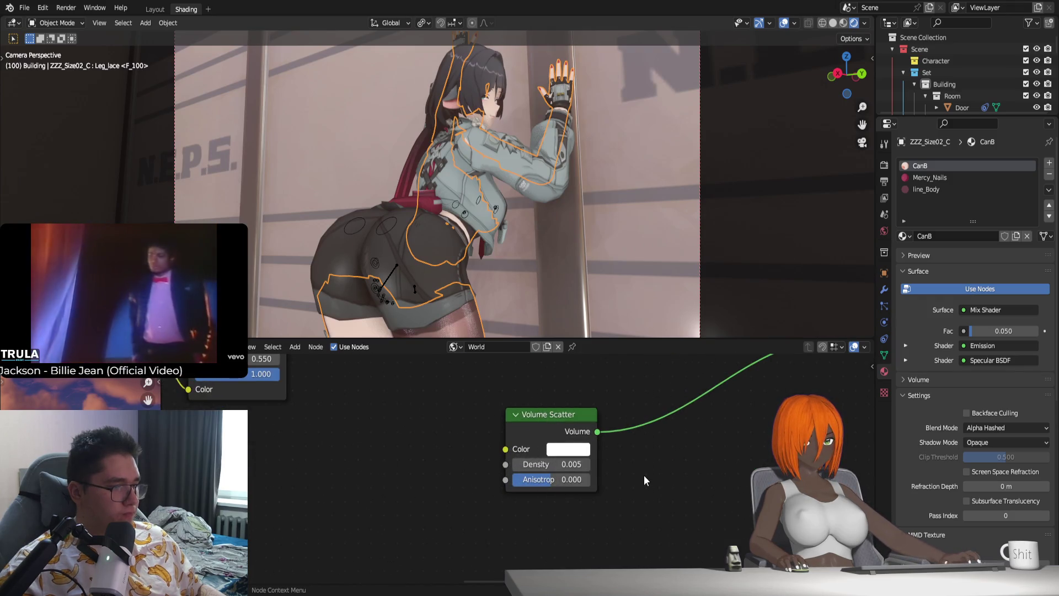
pyautogui.scroll(-2, 637, 468)
pyautogui.scroll(-2, 582, 499)
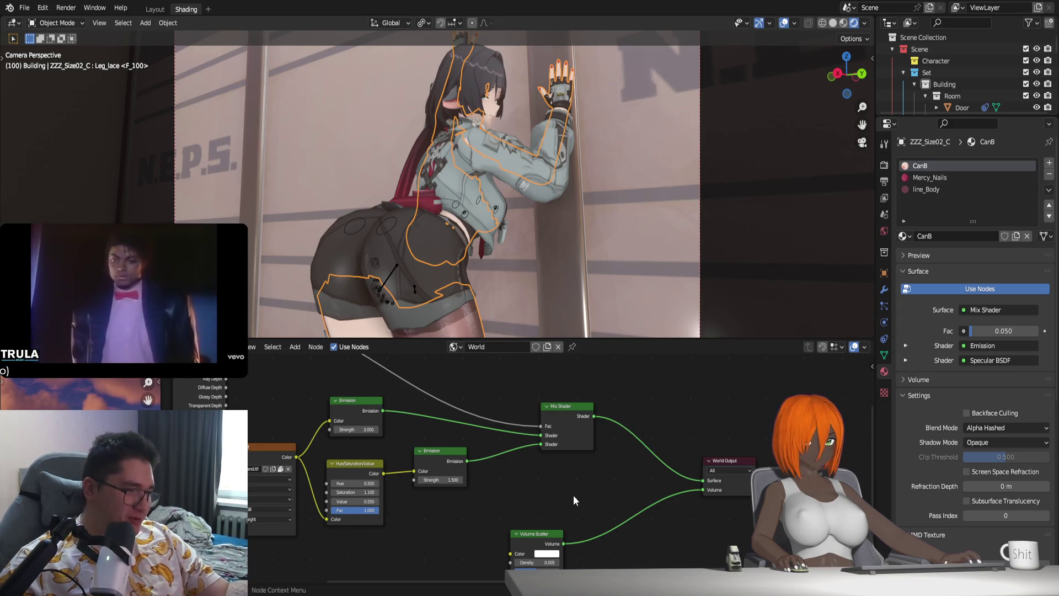
pyautogui.press('KP_0')
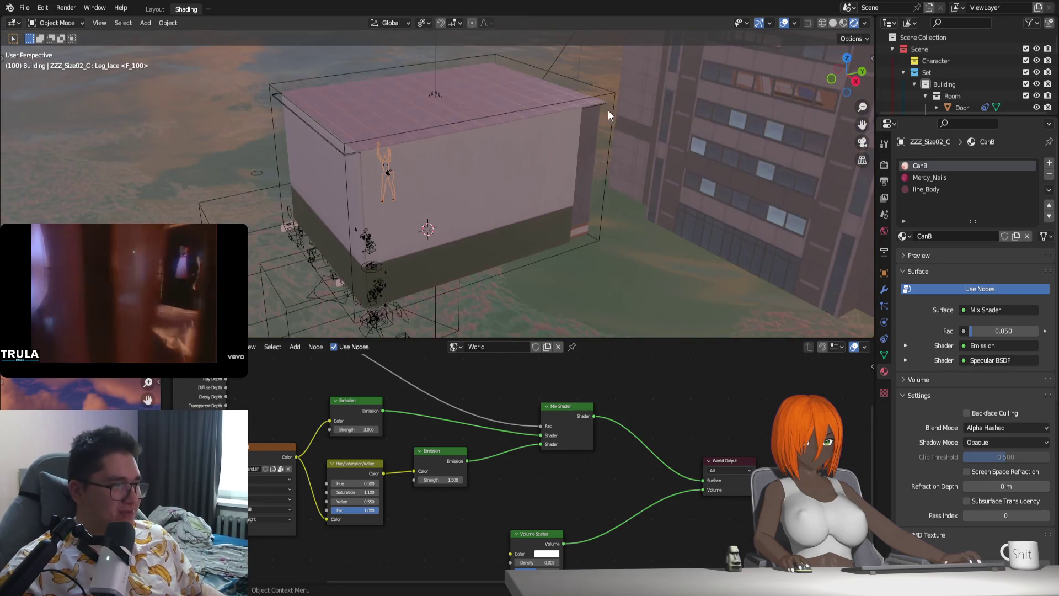
# Step: Select the Fog box, return to the camera view and bring the world Light Path node into view
pyautogui.click(606, 96)
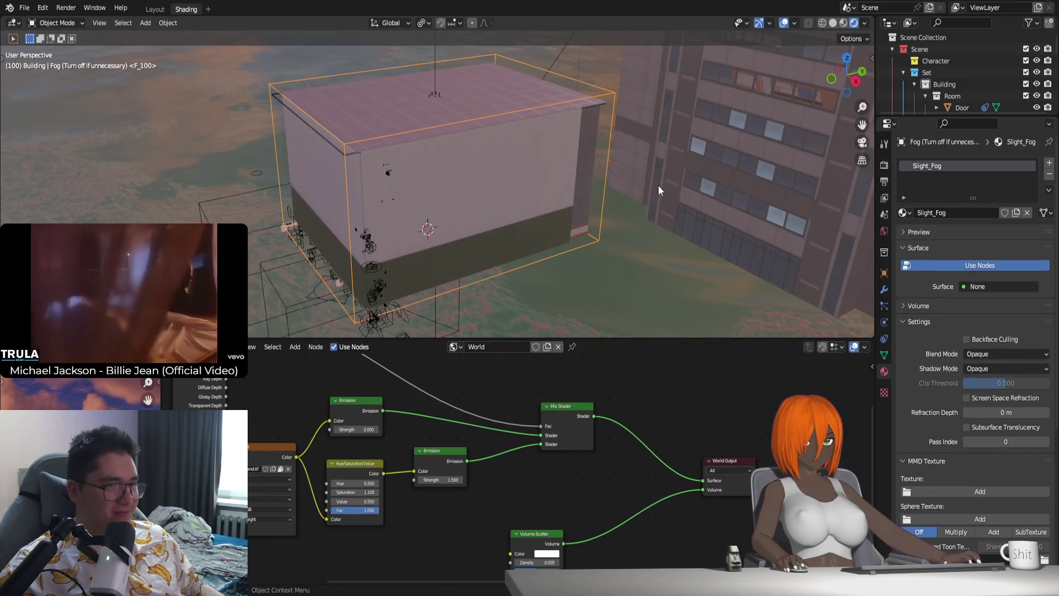
pyautogui.press('KP_0')
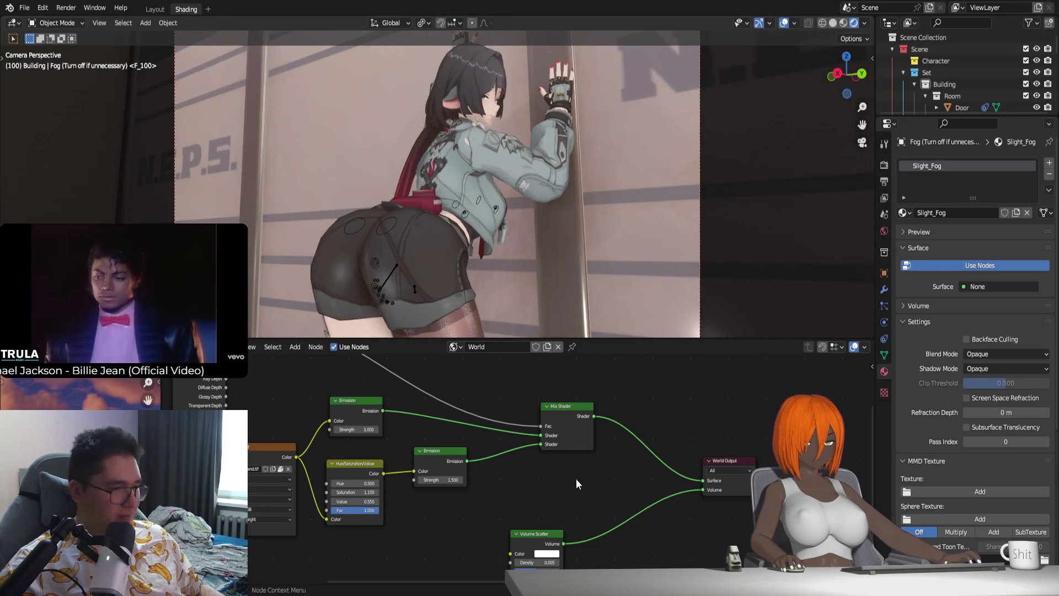
pyautogui.moveTo(575, 478); pyautogui.dragTo(663, 544, button='middle')
pyautogui.scroll(-1, 430, 467)
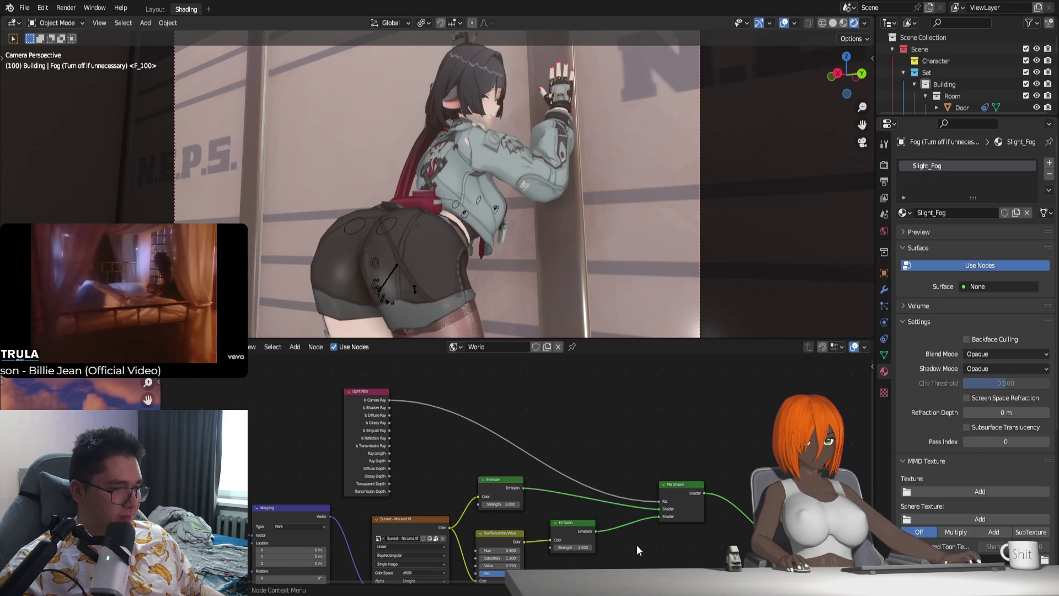
pyautogui.scroll(1, 629, 530)
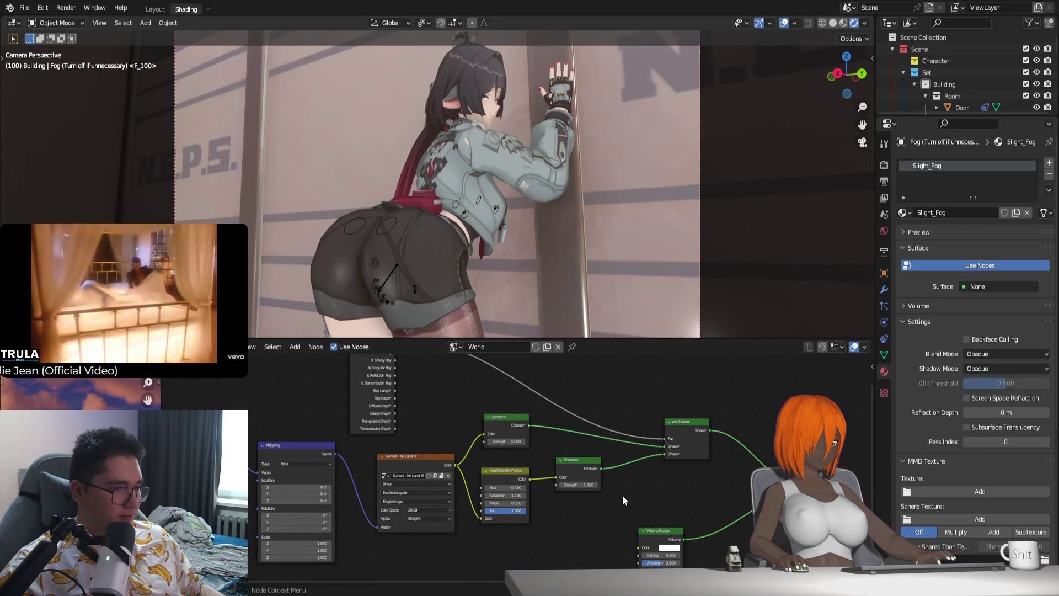
pyautogui.scroll(1, 622, 495)
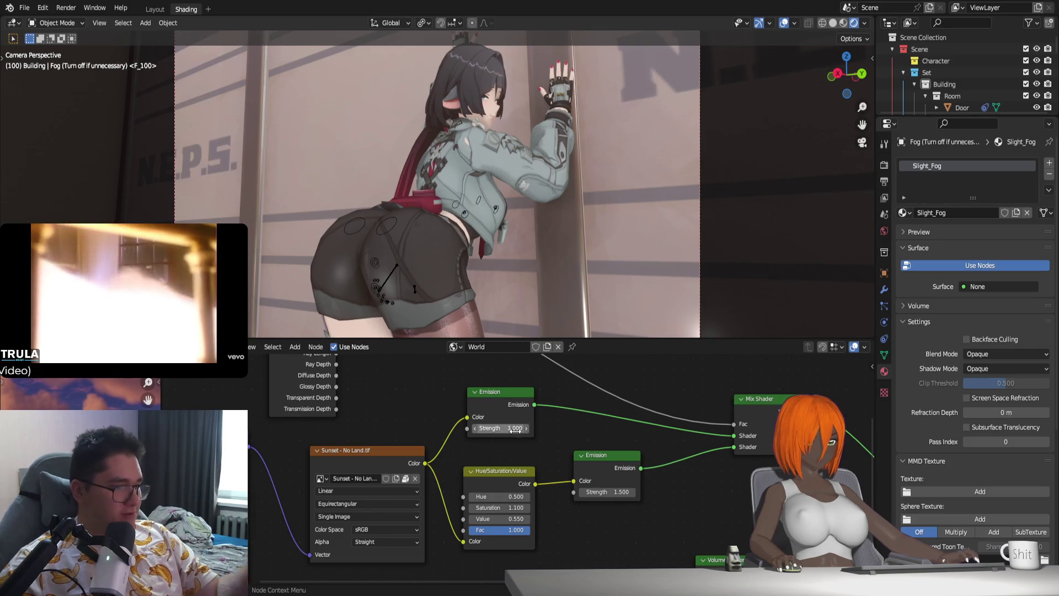
# Step: Drag the world's first Emission strength down from 3.0 to around 1.3
pyautogui.moveTo(515, 427); pyautogui.dragTo(507, 427)
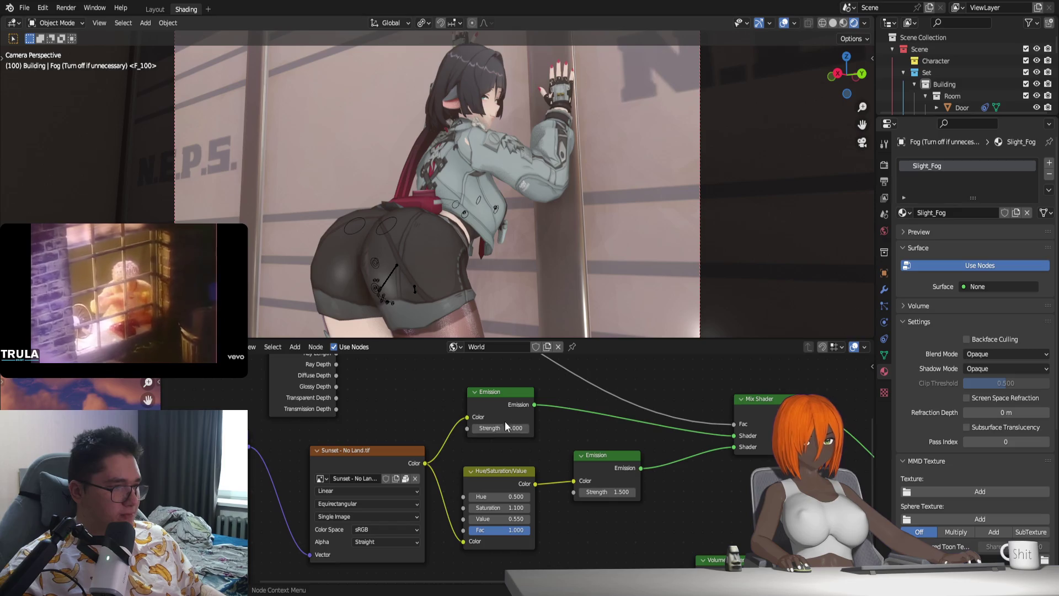
pyautogui.moveTo(506, 427); pyautogui.dragTo(529, 428)
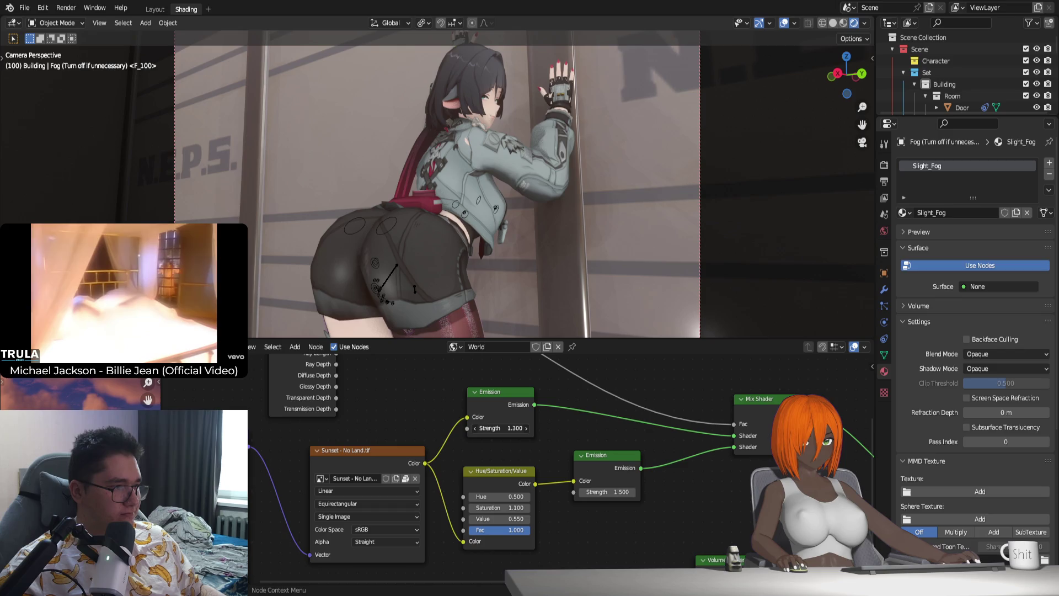
pyautogui.moveTo(506, 427)
pyautogui.mouseDown()
pyautogui.moveTo(530, 427)
pyautogui.moveTo(484, 427)
pyautogui.moveTo(529, 427)
pyautogui.mouseUp()
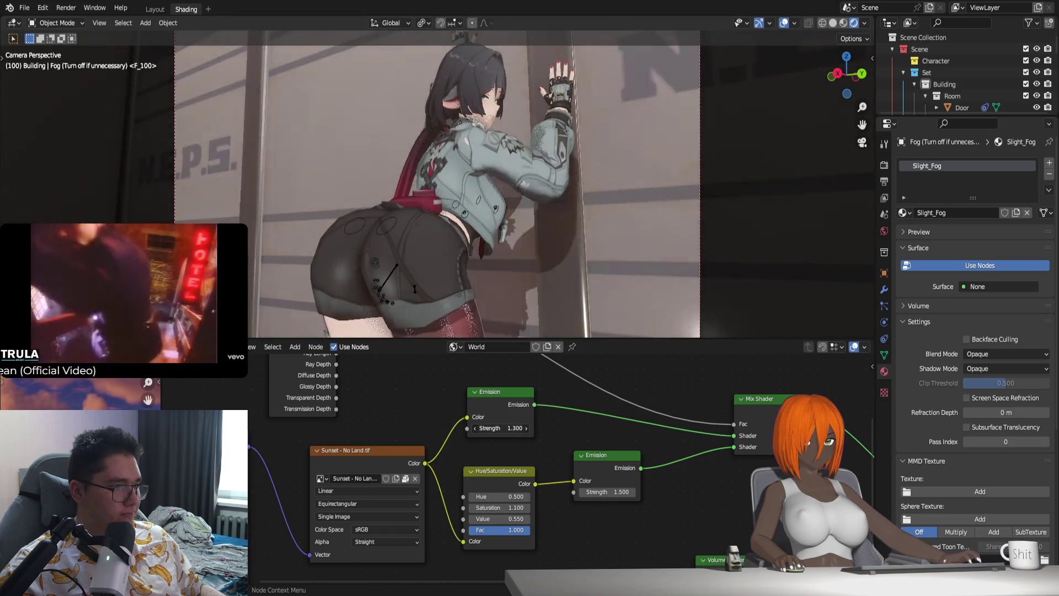
# Step: Check the building from outside the camera, return to camera view and switch to the Layout workspace
pyautogui.press('KP_0')
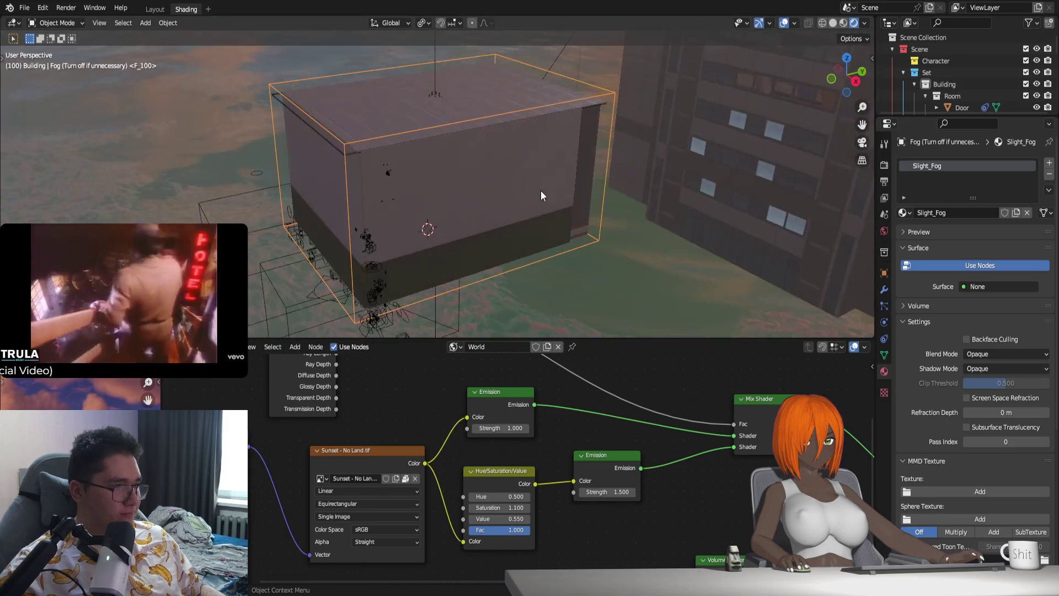
pyautogui.moveTo(506, 428)
pyautogui.mouseDown()
pyautogui.moveTo(529, 428)
pyautogui.moveTo(480, 428)
pyautogui.moveTo(530, 428)
pyautogui.mouseUp()
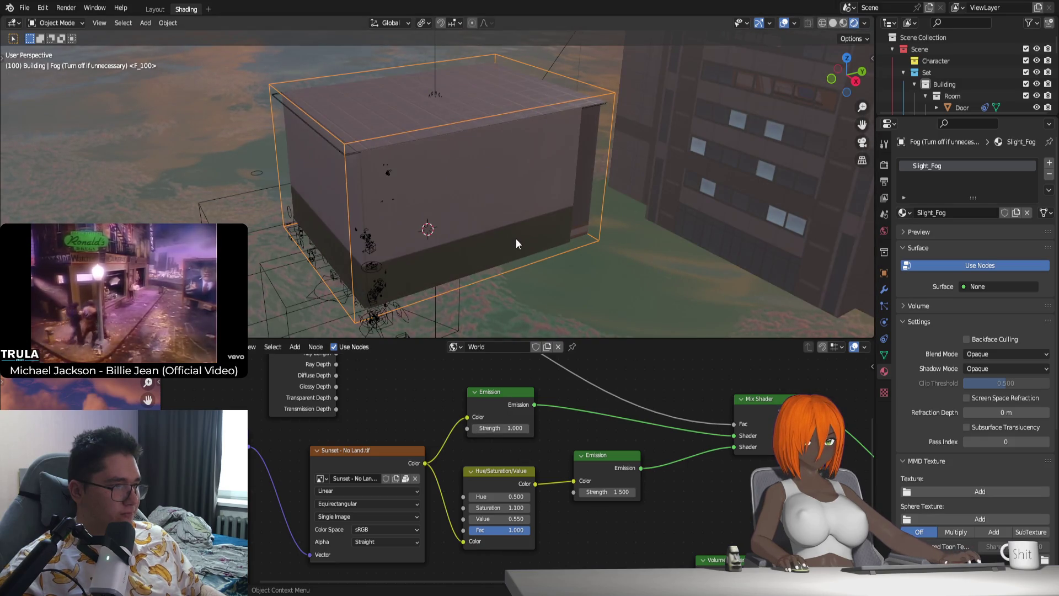
pyautogui.press('KP_0')
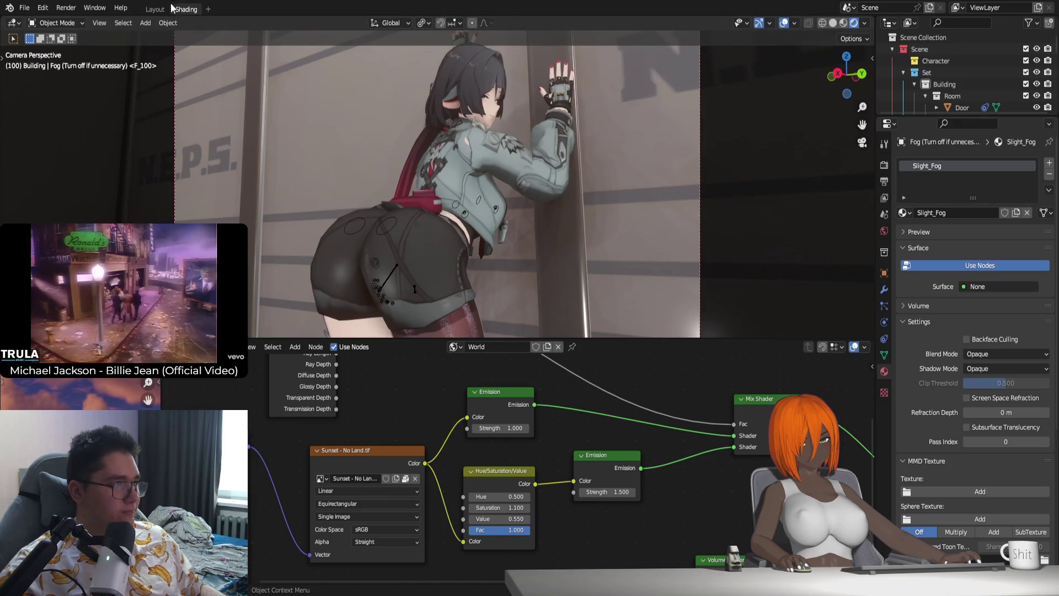
pyautogui.click(155, 9)
pyautogui.scroll(2, 497, 256)
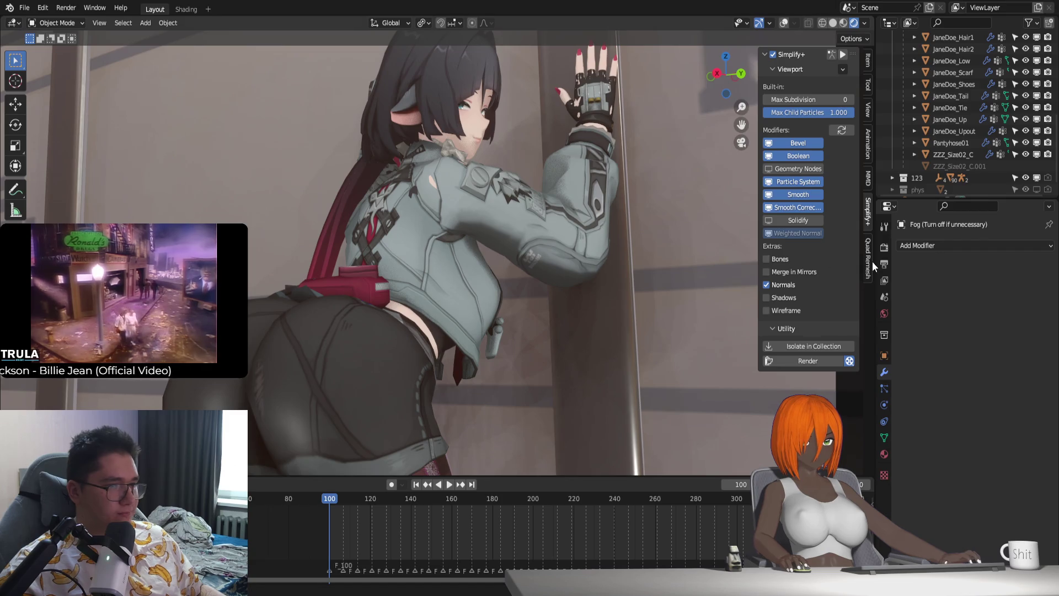
# Step: Turn on Ambient Occlusion in the Eevee render settings
pyautogui.click(884, 263)
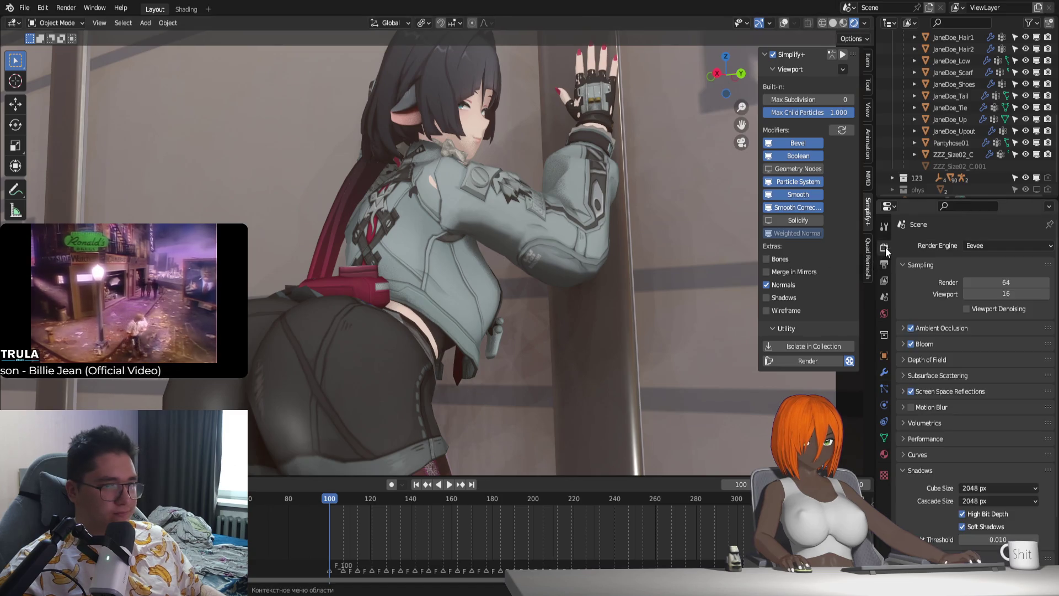
pyautogui.click(884, 246)
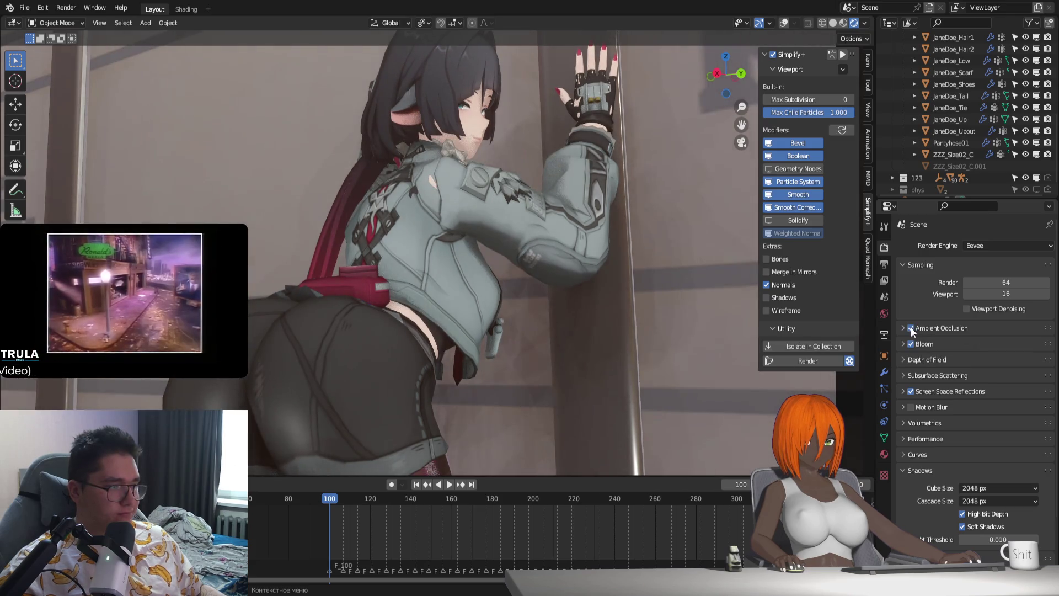
pyautogui.scroll(-2, 528, 331)
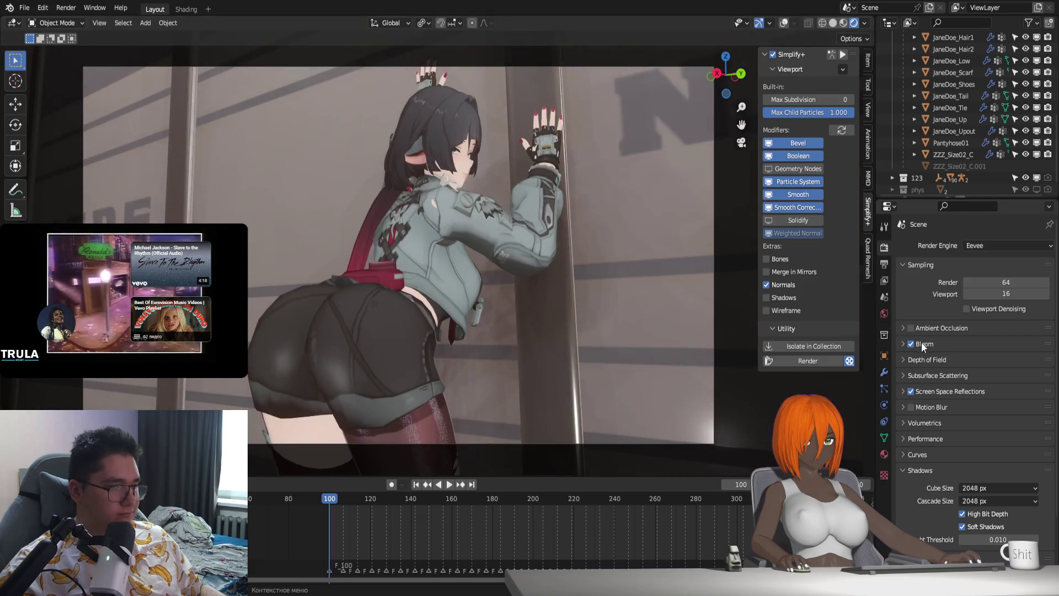
pyautogui.click(909, 331)
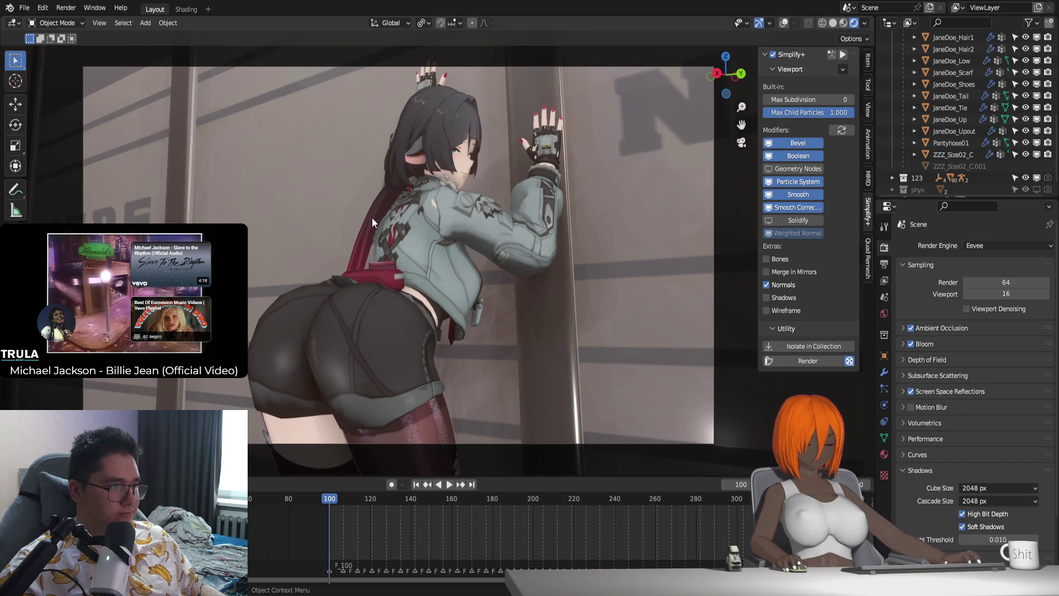
# Step: Back in the Shading workspace, set the world's first Emission strength to 3.0
pyautogui.click(181, 10)
pyautogui.click(506, 427)
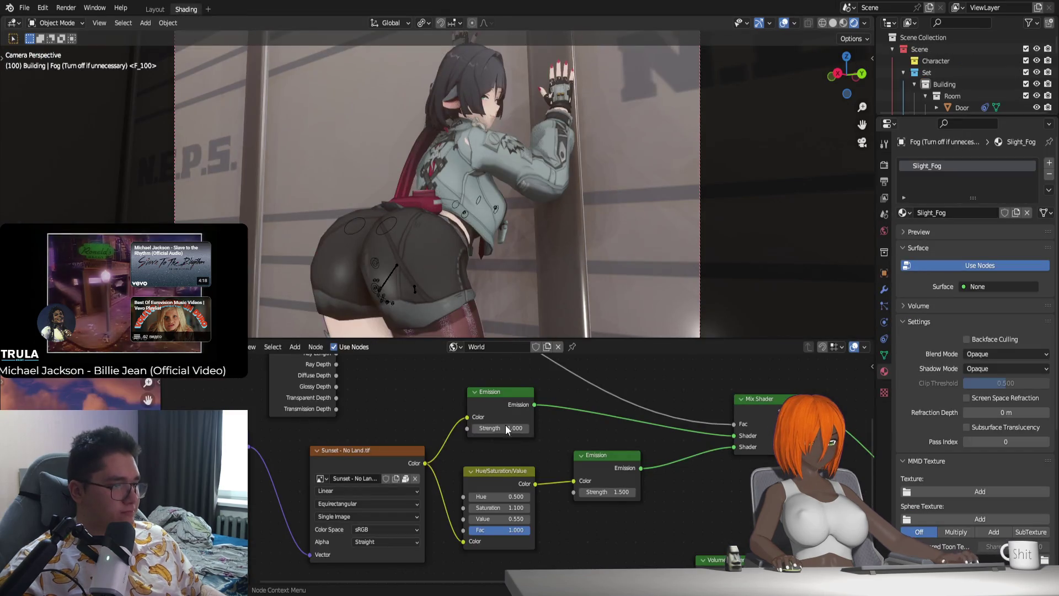
pyautogui.write('1.5')
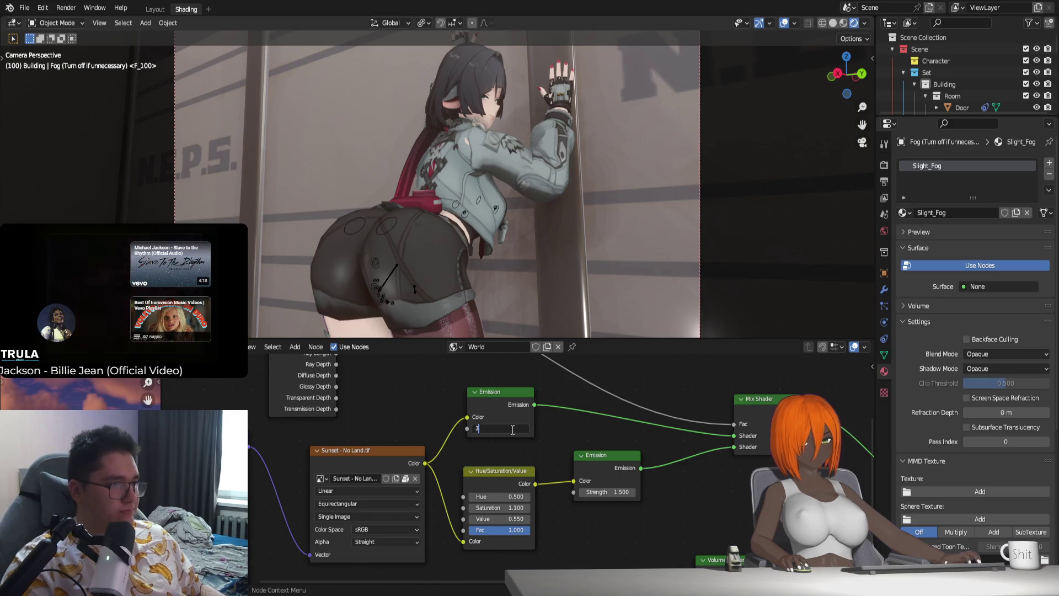
pyautogui.press('Return')
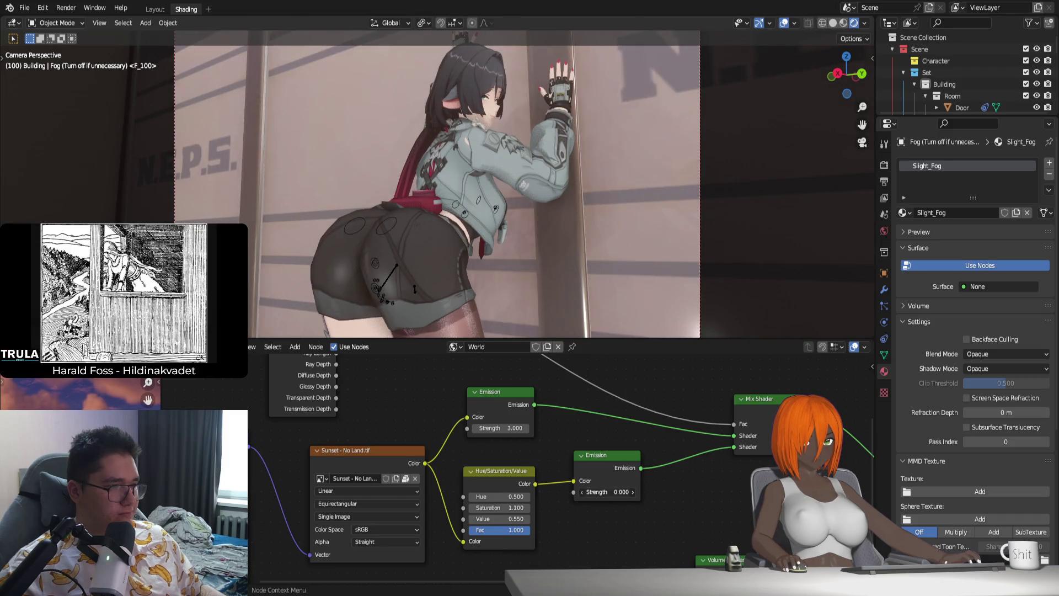
# Step: Bring the Volume Scatter node into view and set its density to 0.01
pyautogui.moveTo(608, 492); pyautogui.dragTo(567, 445, button='middle')
pyautogui.scroll(2, 568, 444)
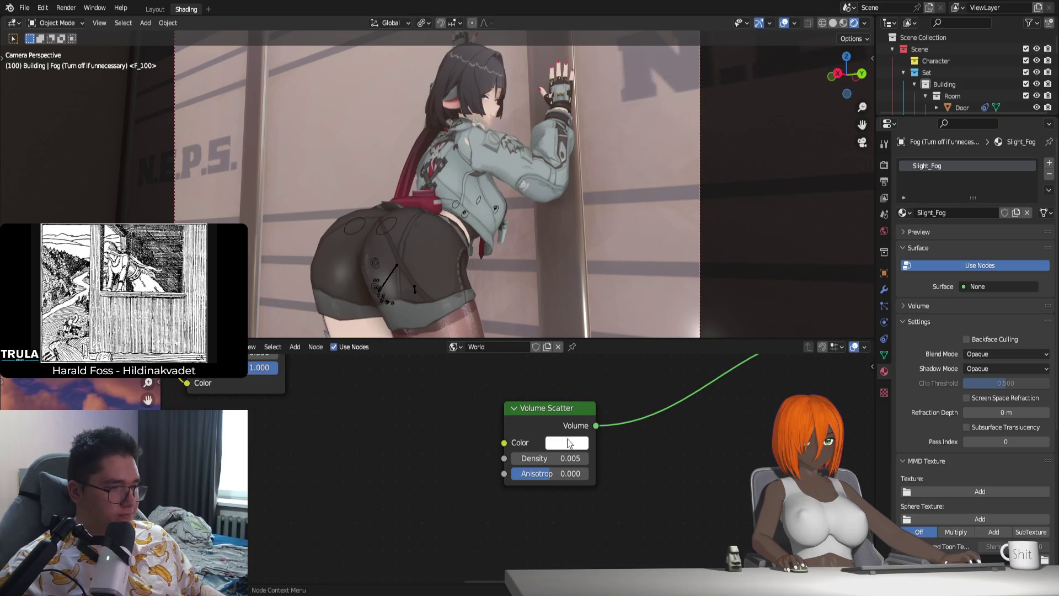
pyautogui.click(567, 444)
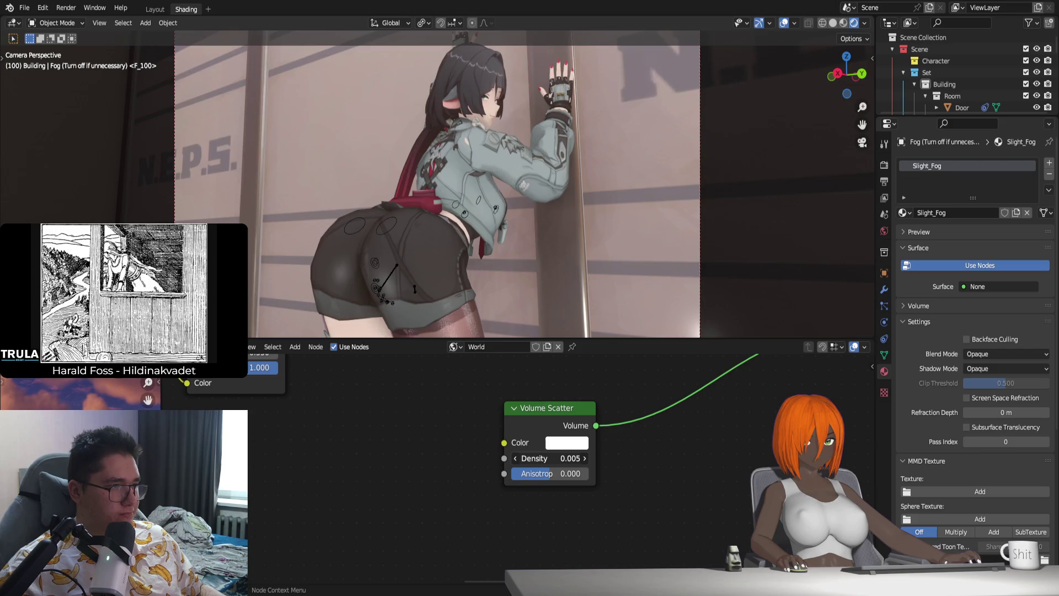
pyautogui.moveTo(546, 457); pyautogui.dragTo(579, 458)
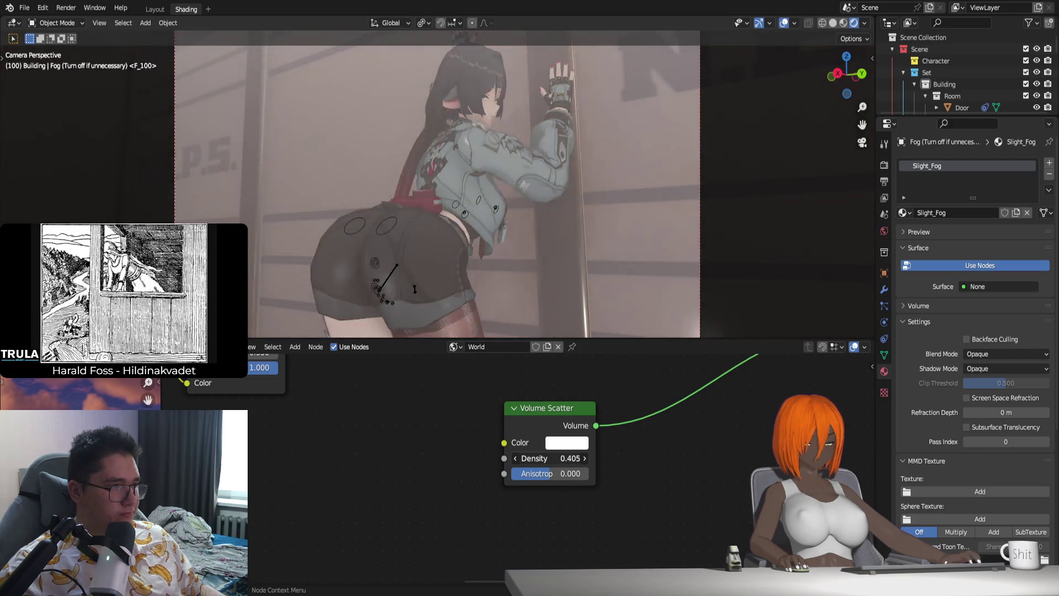
pyautogui.click(579, 458)
pyautogui.write('0.0')
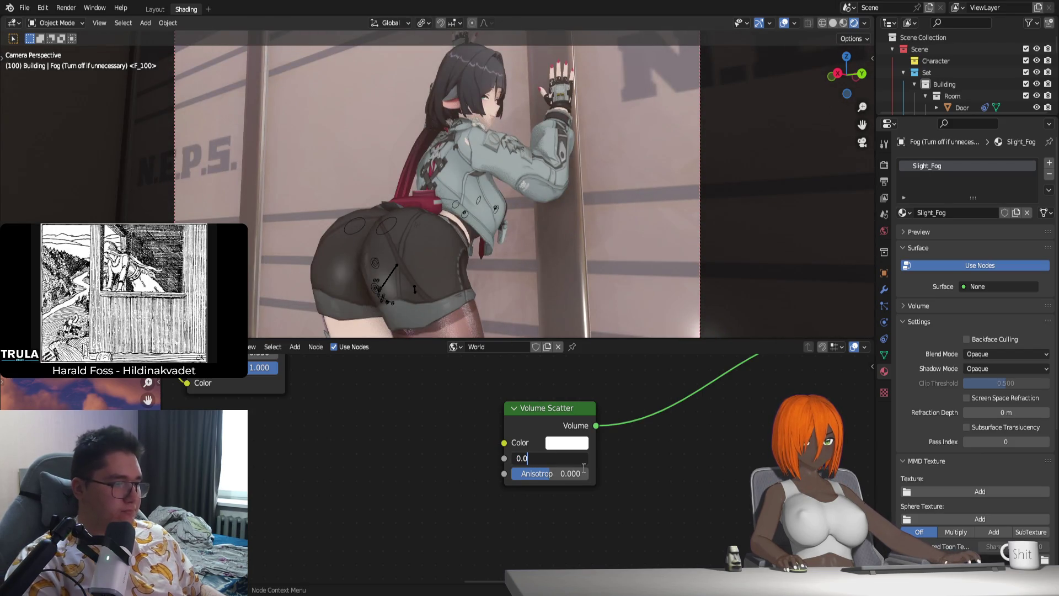
pyautogui.write('10')
pyautogui.press('Return')
# Step: Try an orange fog tint and higher anisotropy, re-editing the density value
pyautogui.click(580, 442)
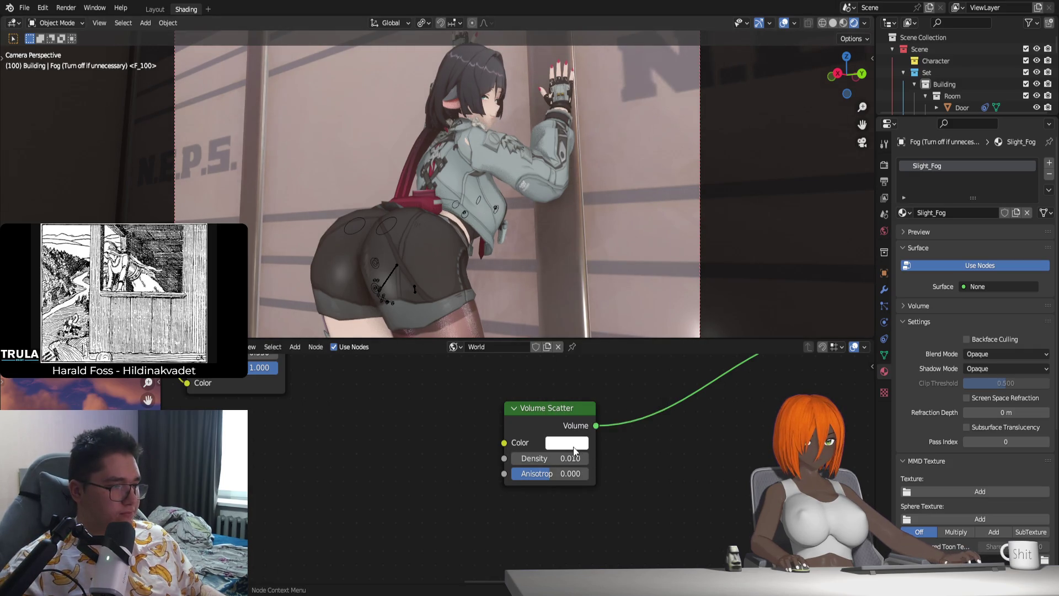
pyautogui.click(575, 443)
pyautogui.moveTo(600, 300)
pyautogui.mouseDown()
pyautogui.moveTo(571, 329)
pyautogui.moveTo(602, 295)
pyautogui.mouseUp()
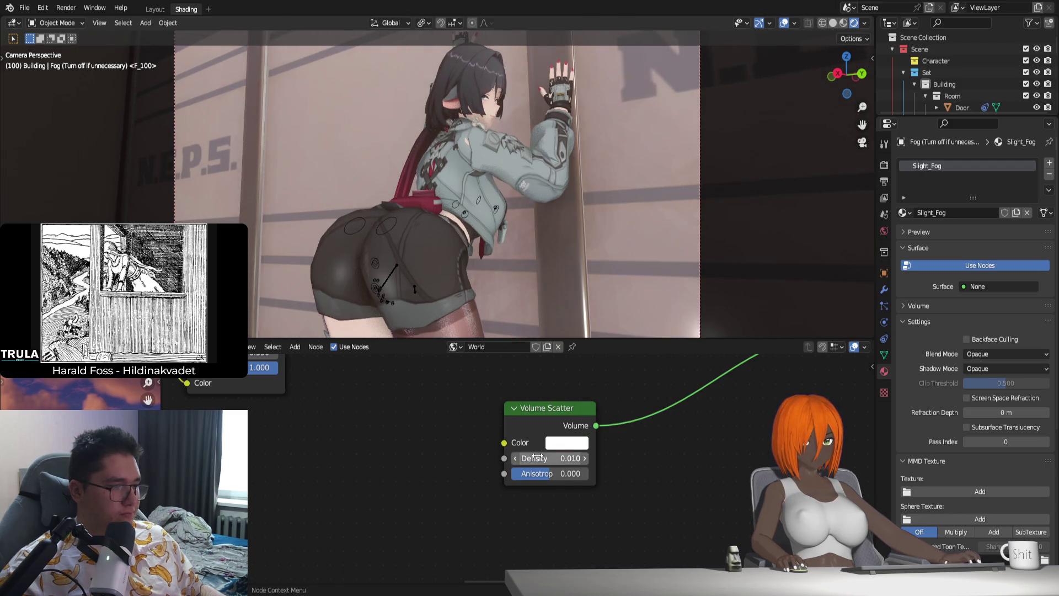
pyautogui.moveTo(553, 480)
pyautogui.mouseDown()
pyautogui.moveTo(565, 473)
pyautogui.moveTo(539, 477)
pyautogui.mouseUp()
pyautogui.click(554, 460)
pyautogui.write('0.050')
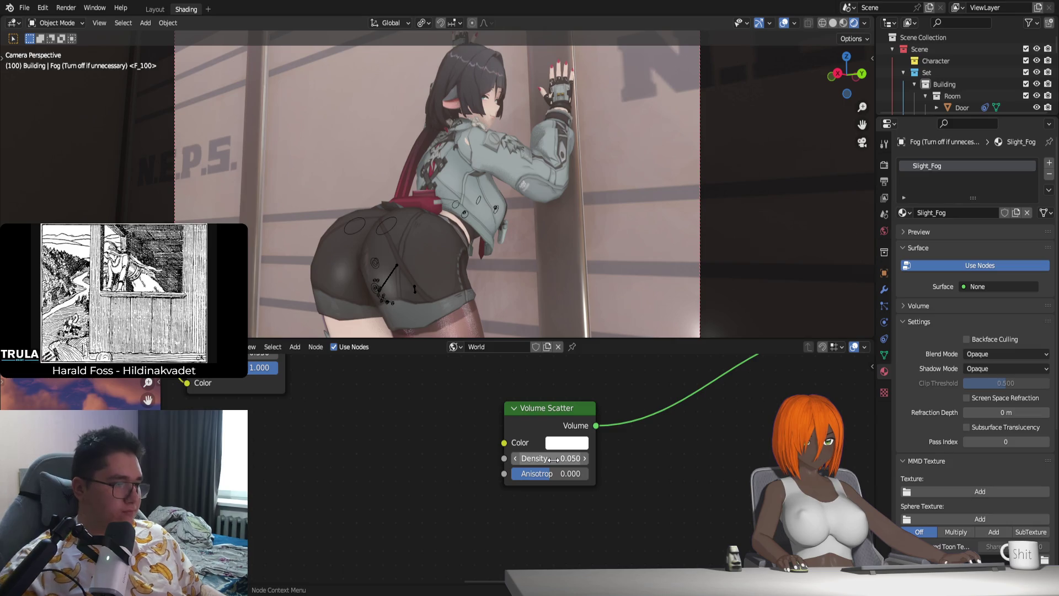
pyautogui.click(552, 458)
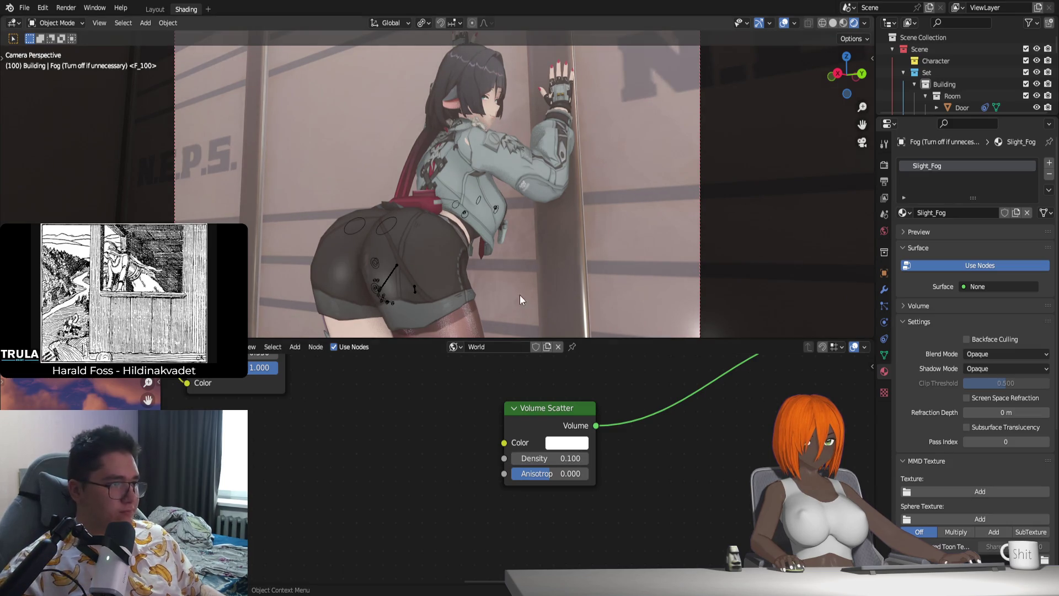
# Step: Try a light pink fog, then return the colour to white with density 0.01
pyautogui.click(588, 440)
pyautogui.moveTo(601, 314)
pyautogui.mouseDown()
pyautogui.moveTo(607, 295)
pyautogui.moveTo(609, 322)
pyautogui.moveTo(630, 318)
pyautogui.moveTo(589, 315)
pyautogui.mouseUp()
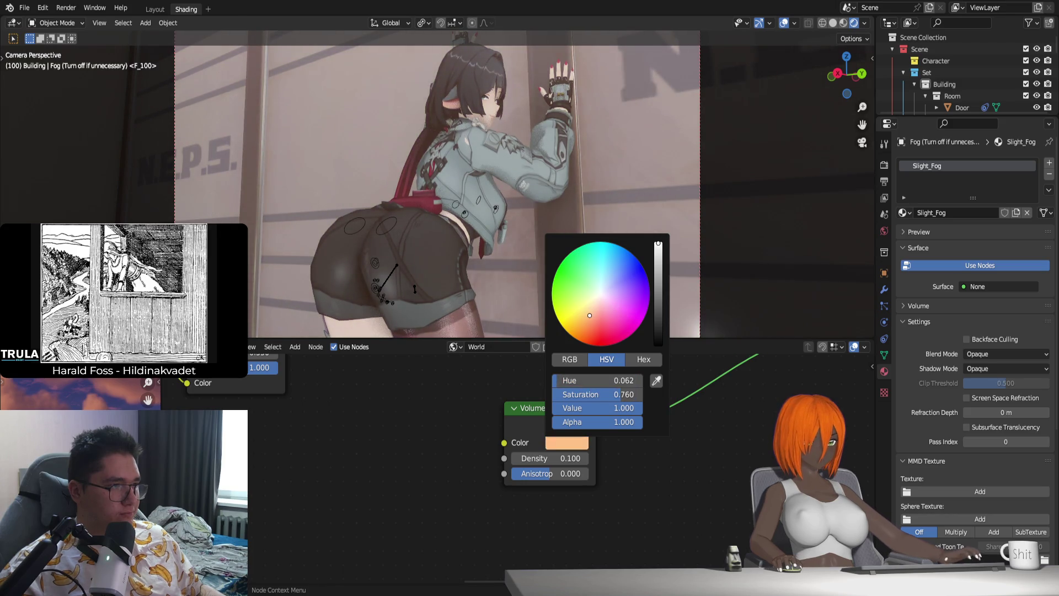
pyautogui.moveTo(589, 315); pyautogui.dragTo(601, 294)
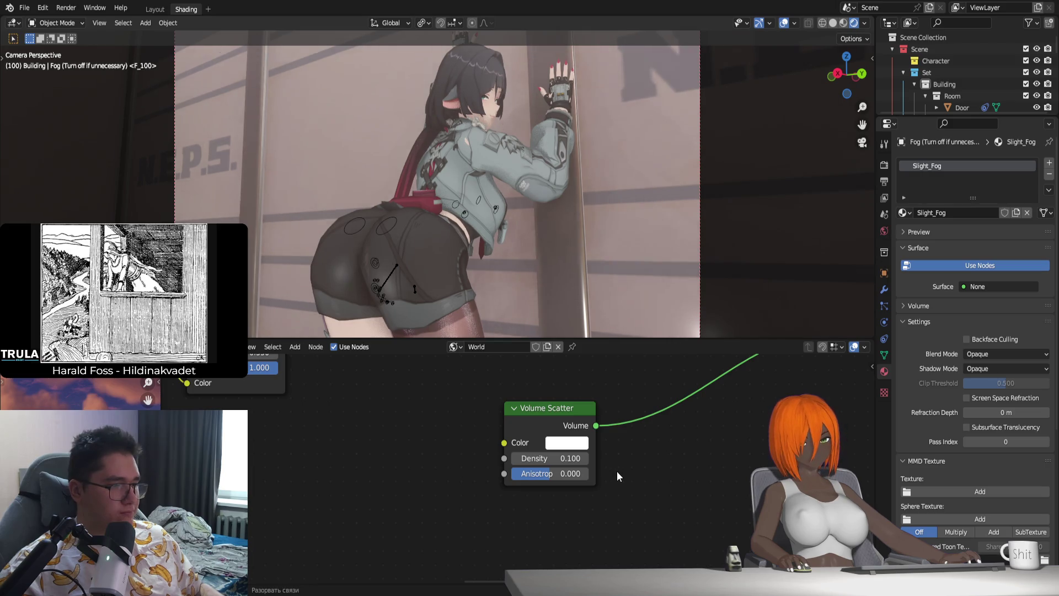
pyautogui.doubleClick(545, 457)
pyautogui.write('0.01')
pyautogui.press('Return')
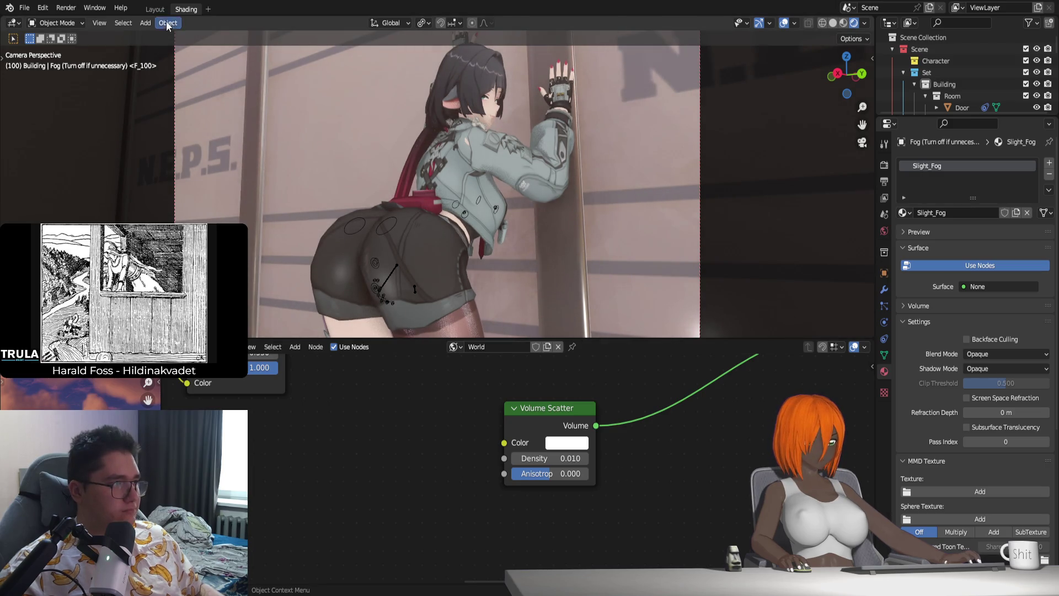
# Step: In Layout, play the character animation with the sidebar hidden, then stop back at frame 100
pyautogui.click(155, 9)
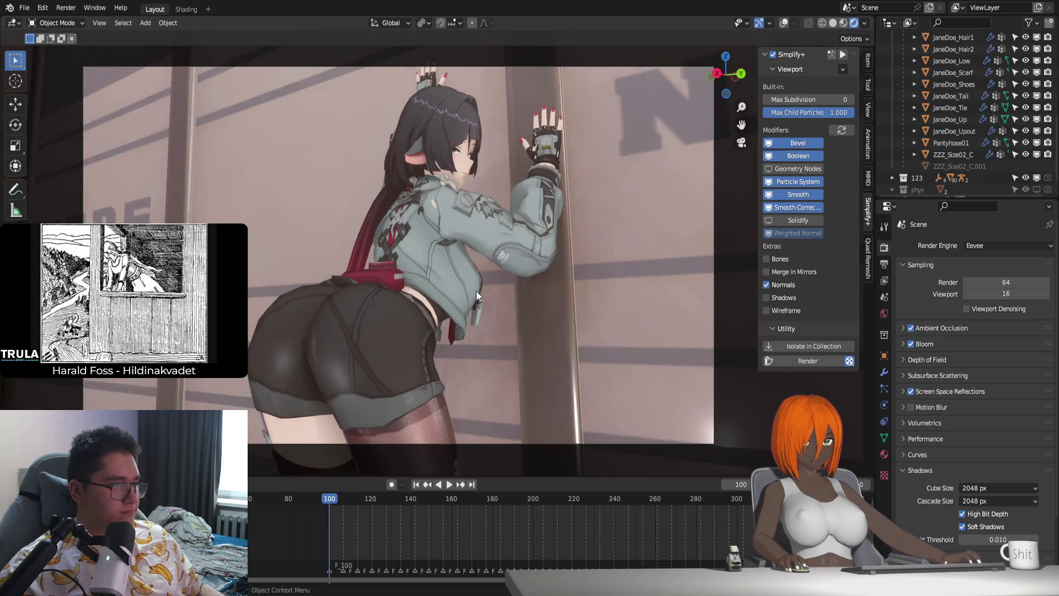
pyautogui.press('space')
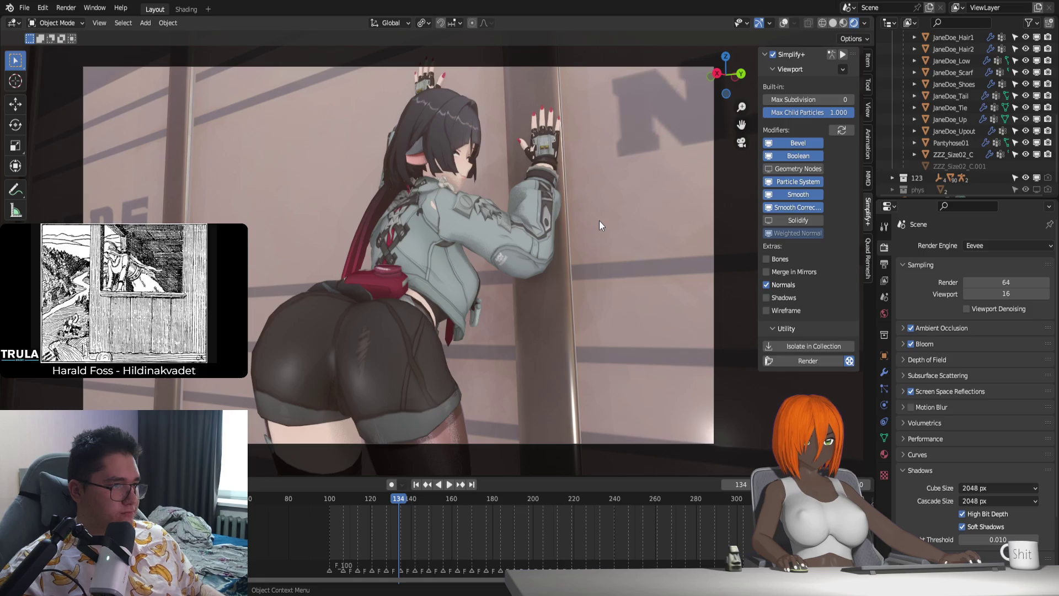
pyautogui.press('space')
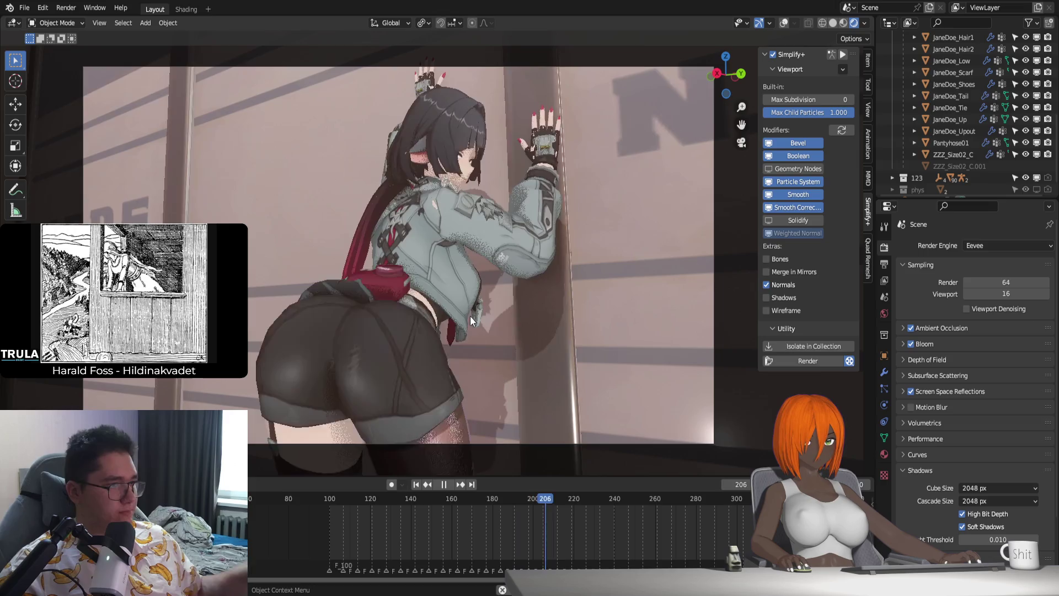
pyautogui.press('n')
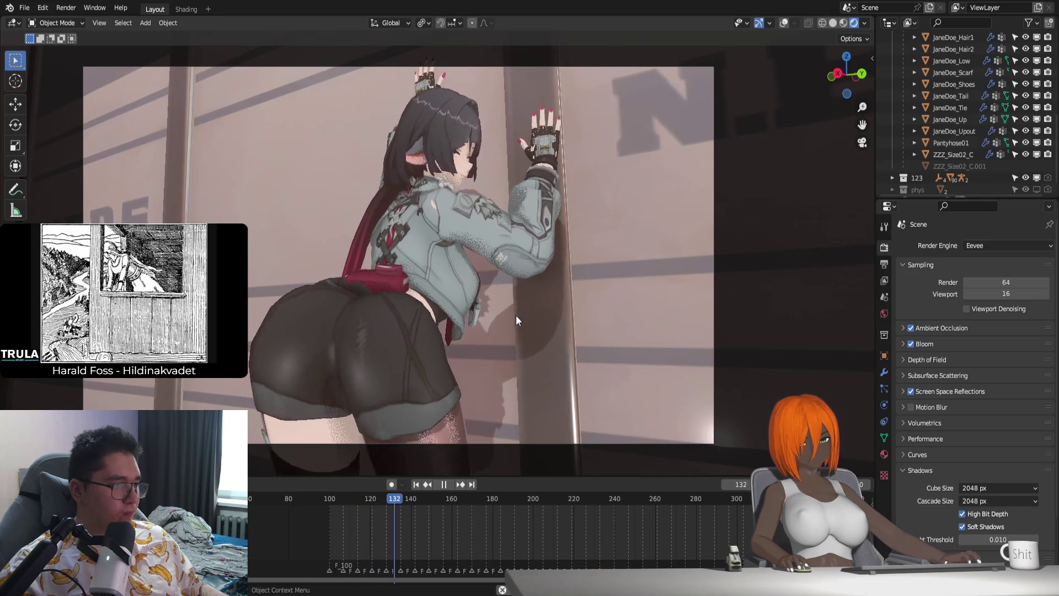
pyautogui.press('space')
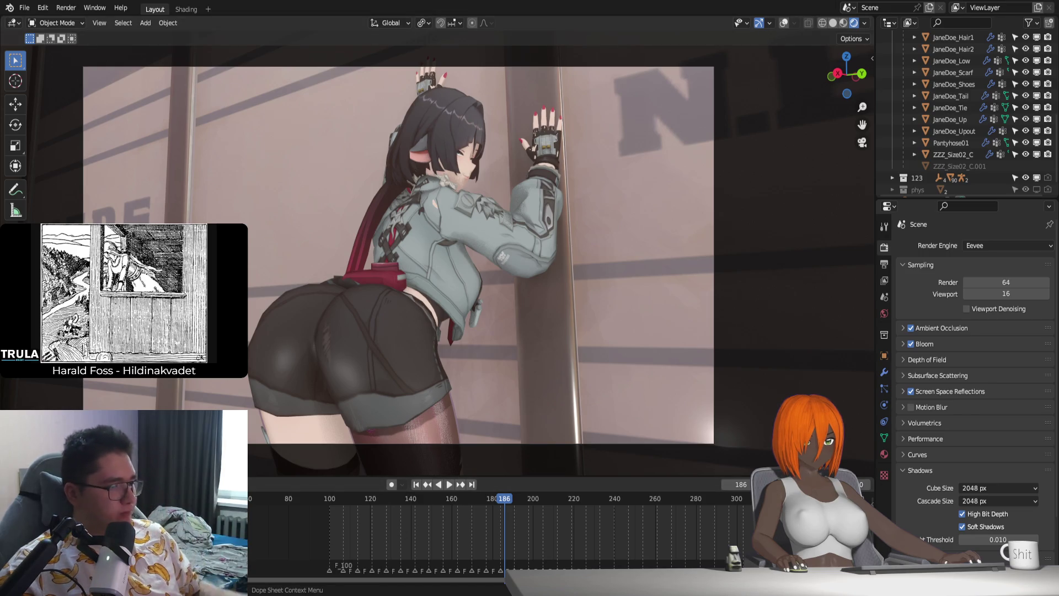
pyautogui.click(424, 485)
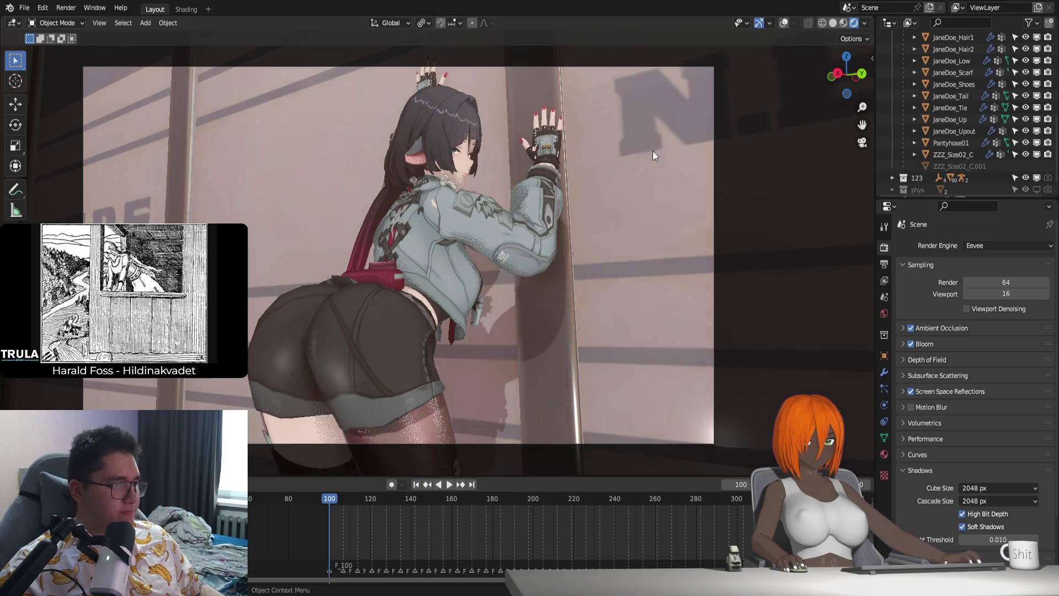
# Step: Show viewport overlays with Material Preview shading and collapse the Jane collection
pyautogui.click(783, 22)
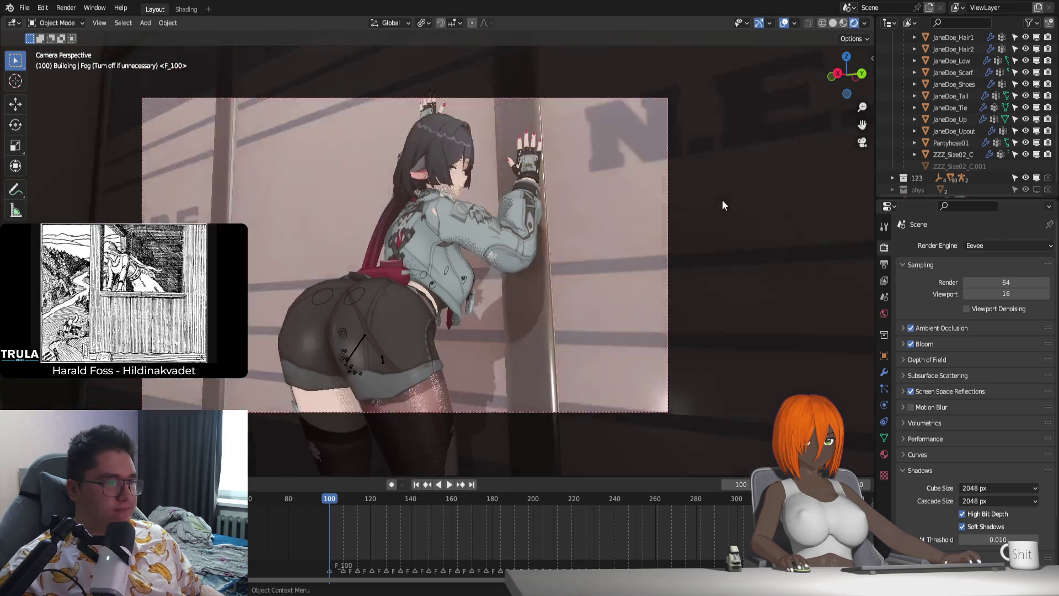
pyautogui.click(843, 23)
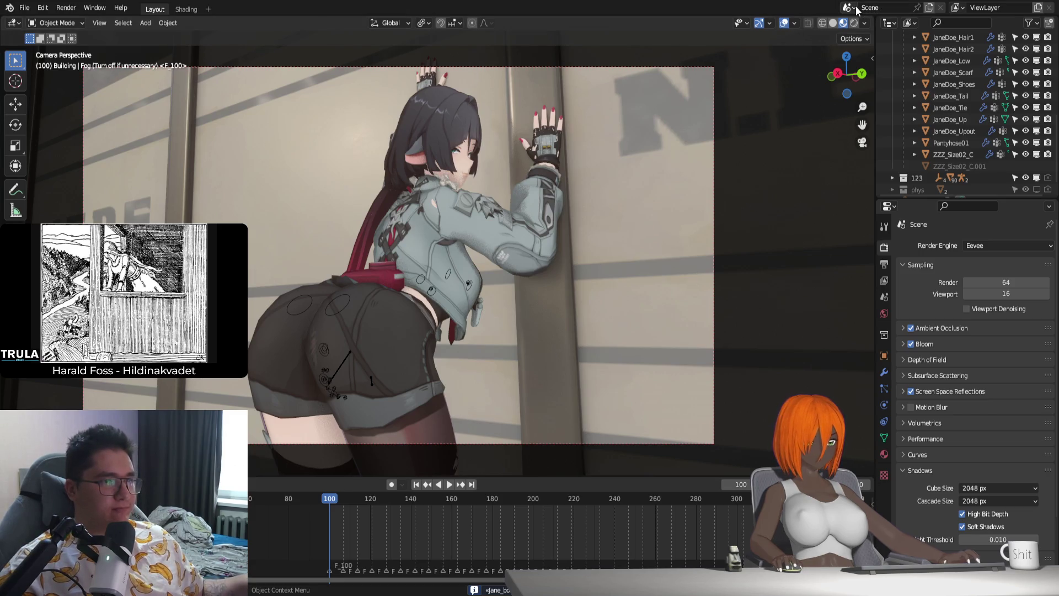
pyautogui.scroll(2, 907, 69)
pyautogui.scroll(3, 908, 69)
pyautogui.scroll(3, 900, 100)
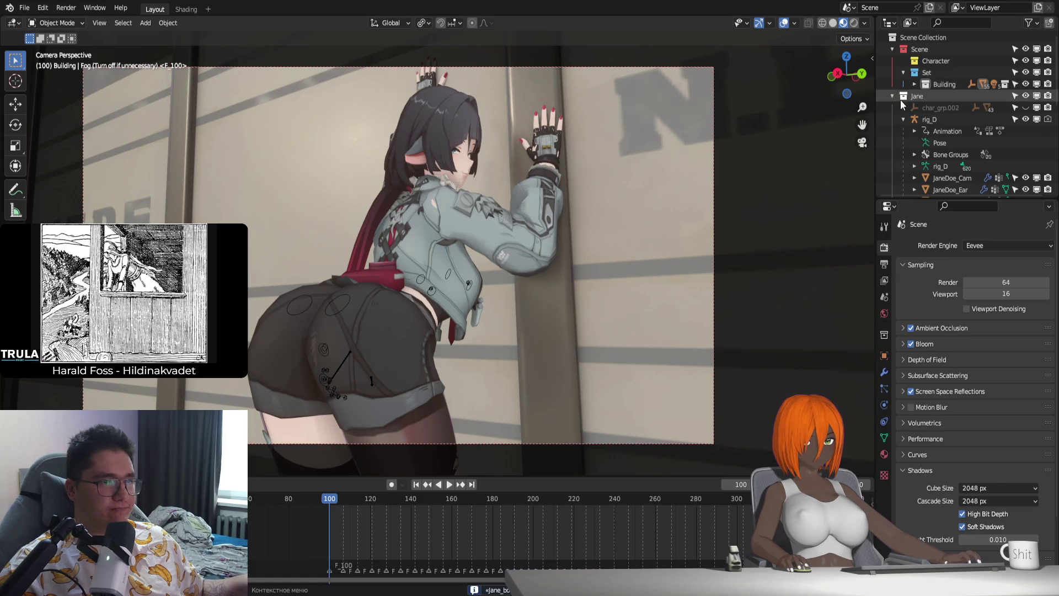
pyautogui.click(892, 97)
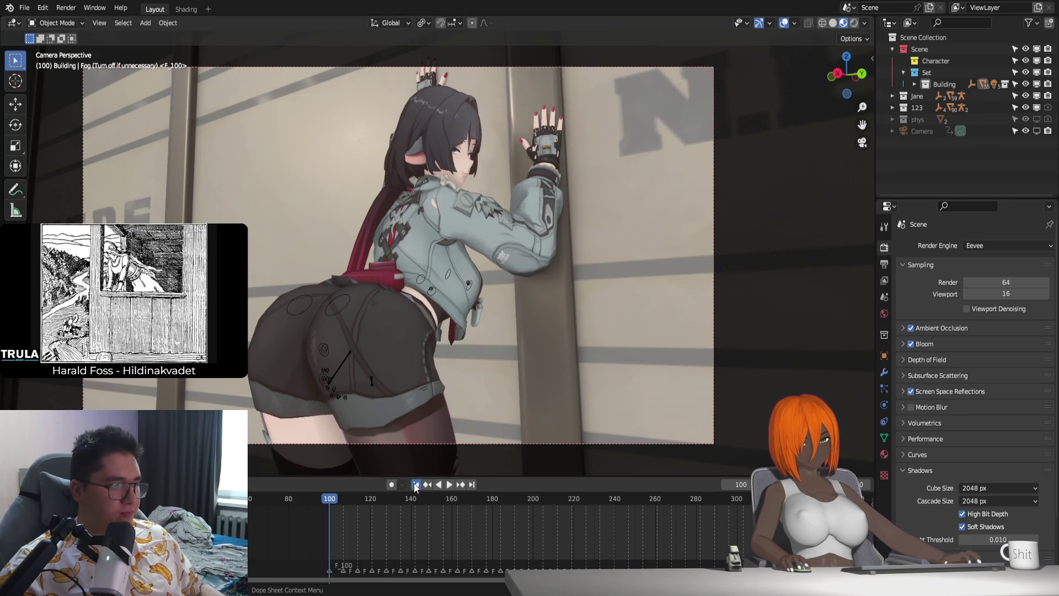
# Step: Play the animation once more, then rename the current scene to 'shaking'
pyautogui.press('space')
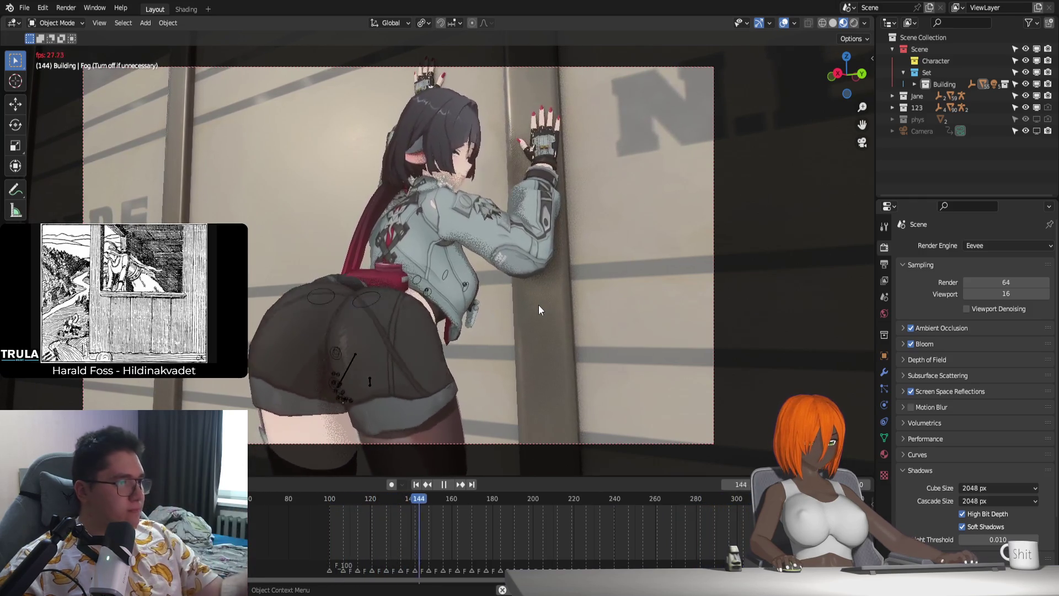
pyautogui.press('Escape')
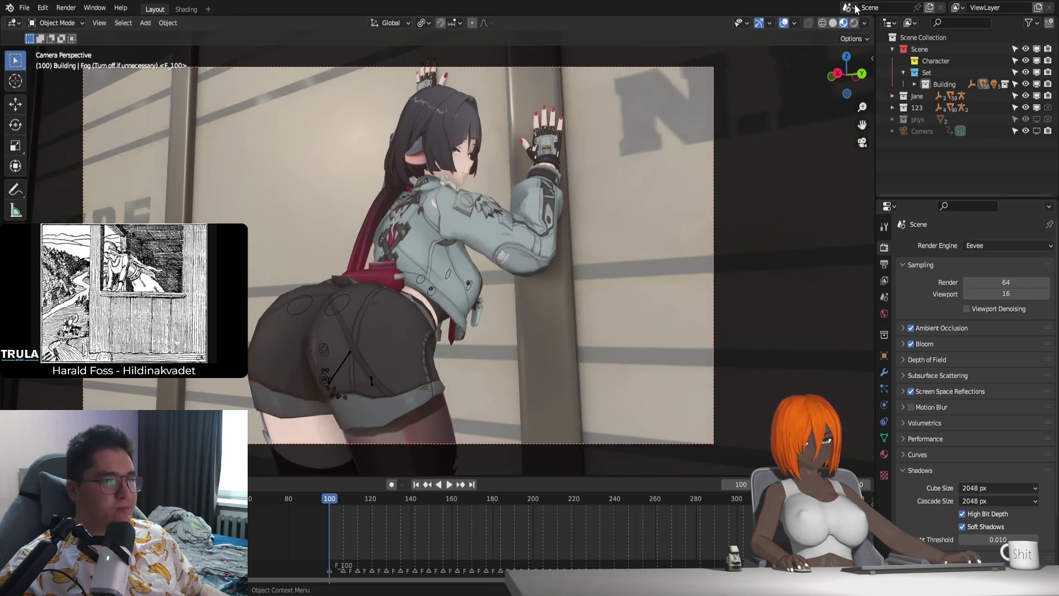
pyautogui.click(853, 7)
pyautogui.click(884, 12)
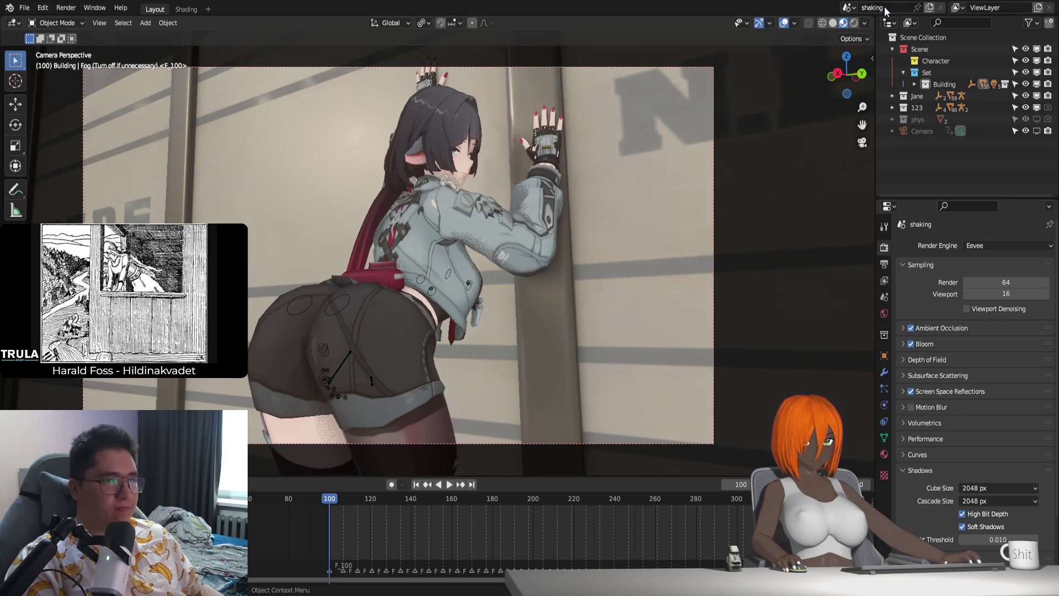
# Step: Create a full-copy scene named 'sit on me' and flip between it and 'shaking'
pyautogui.click(928, 8)
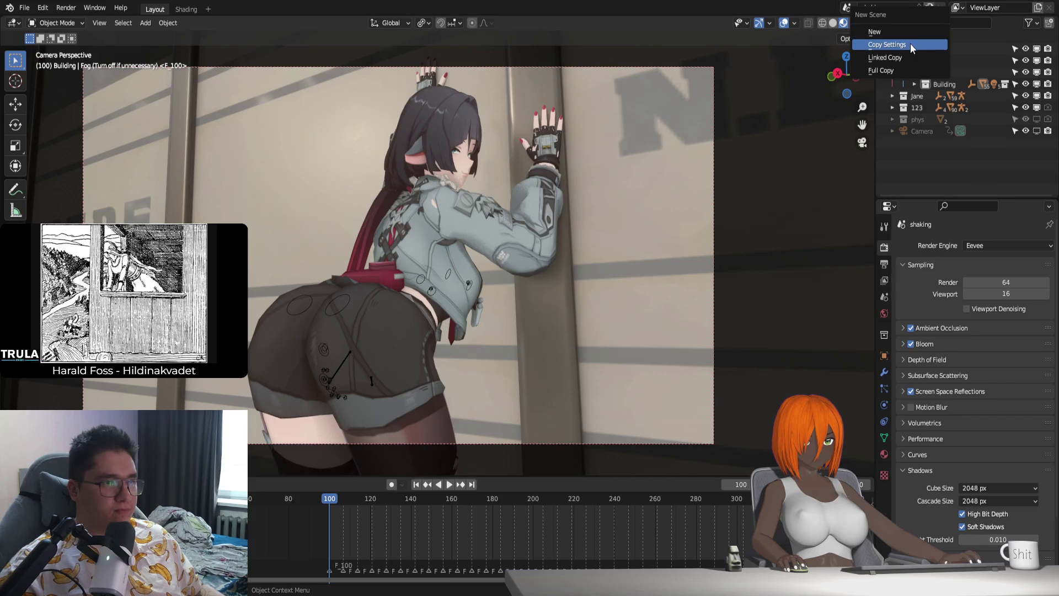
pyautogui.click(902, 78)
pyautogui.write('sit on m')
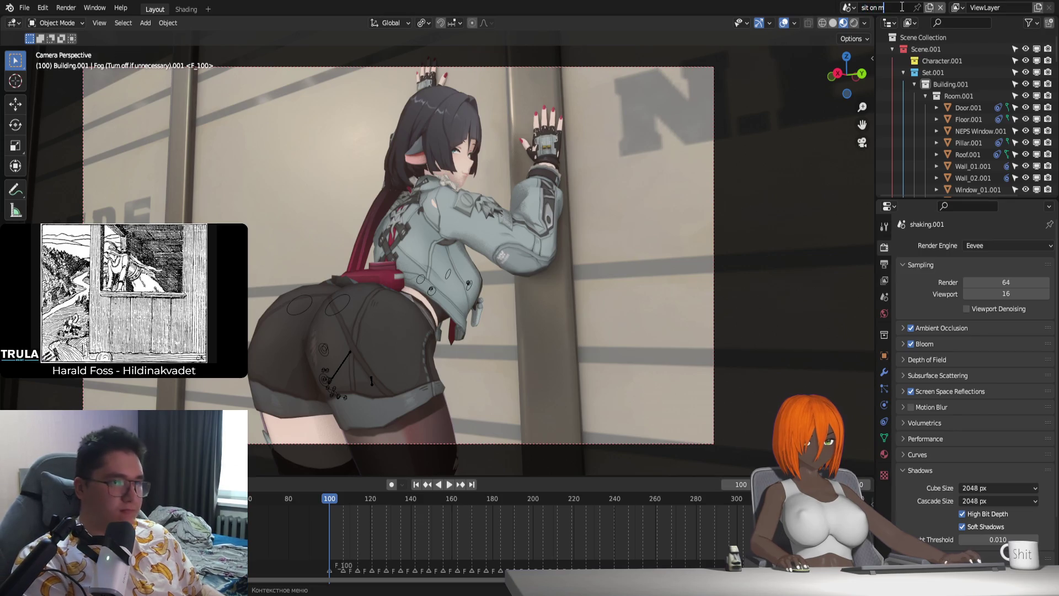
pyautogui.write('e')
pyautogui.press('Return')
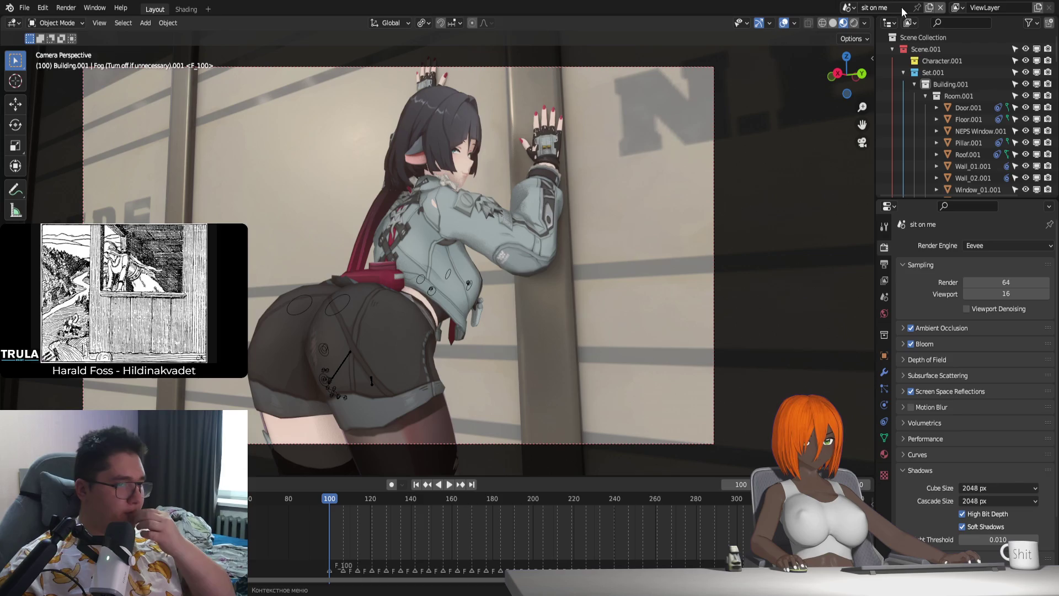
pyautogui.click(849, 8)
pyautogui.click(868, 25)
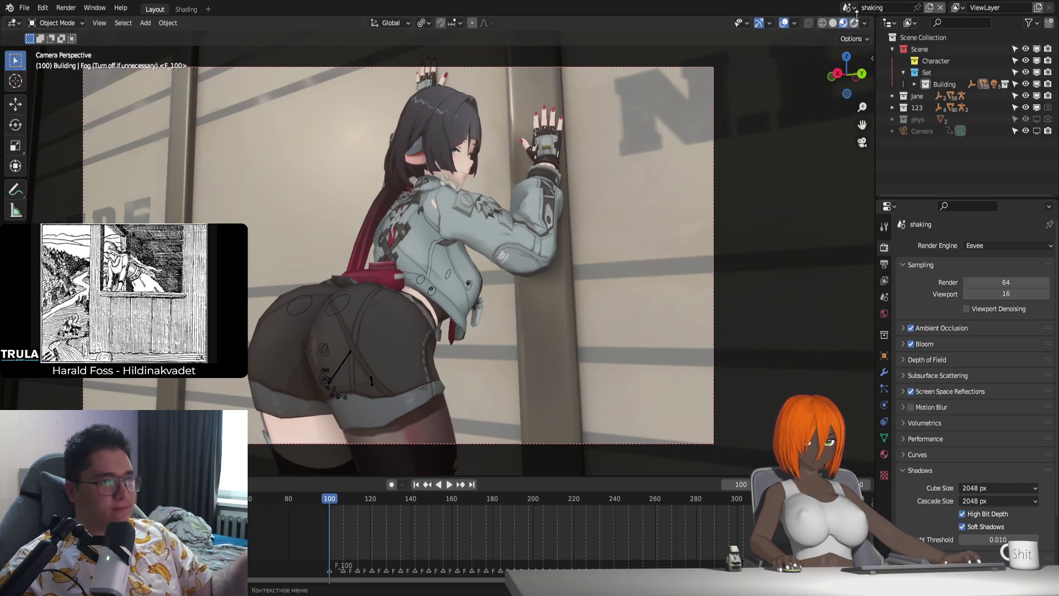
pyautogui.click(852, 9)
pyautogui.click(876, 36)
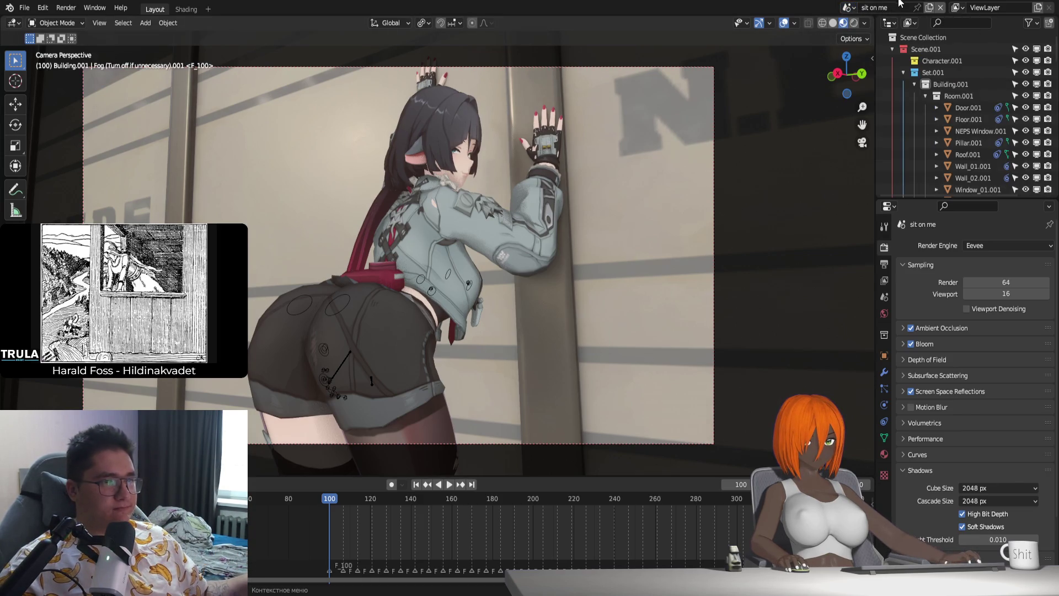
# Step: Collapse the copied Set.001, Scene.001 and Jane.001 collections, then play the 'shaking' scene
pyautogui.click(902, 72)
pyautogui.click(892, 49)
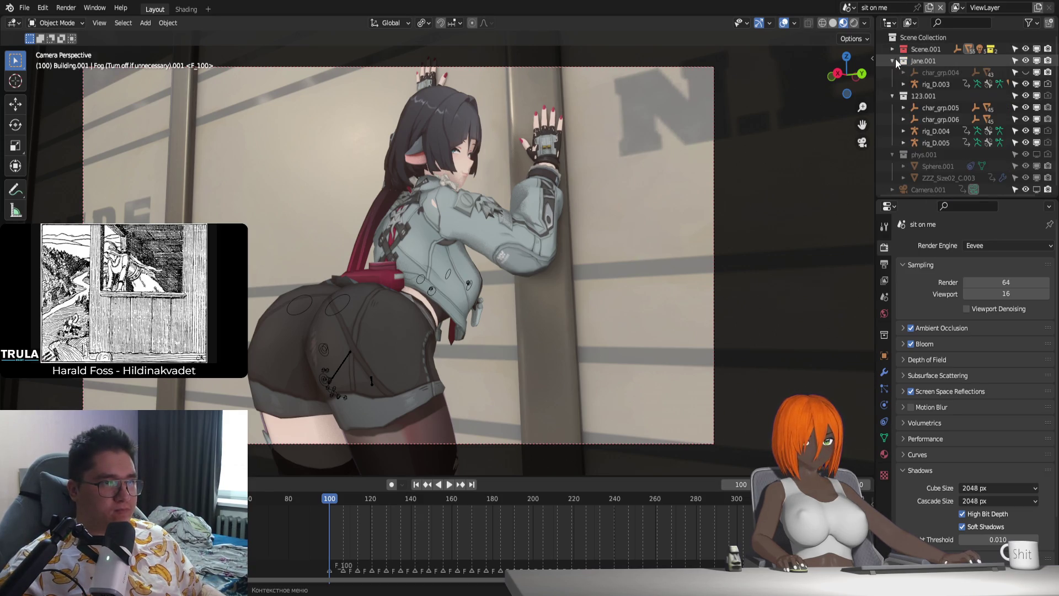
pyautogui.click(891, 60)
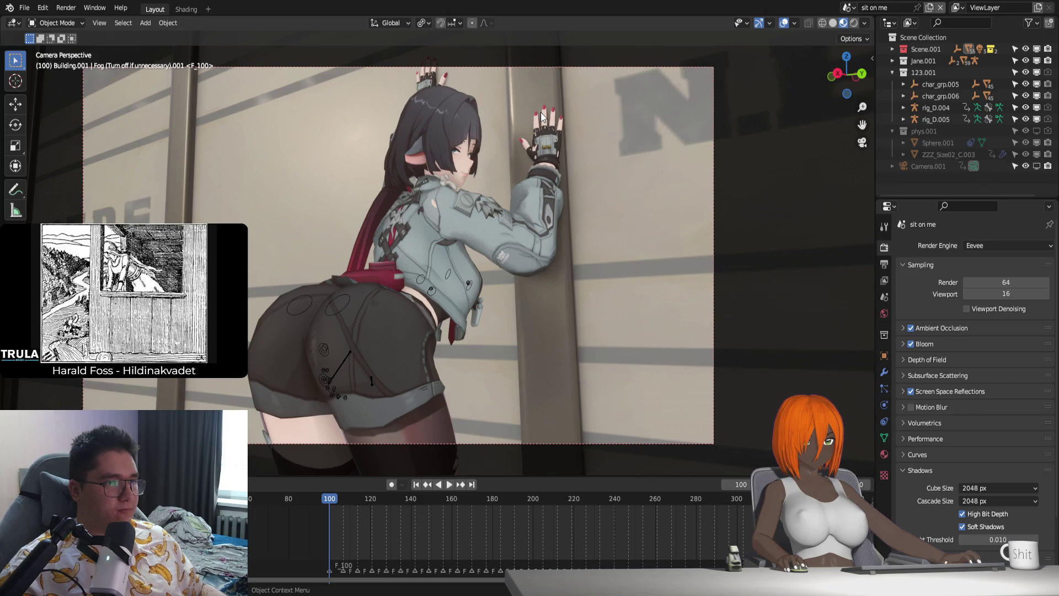
pyautogui.click(940, 9)
pyautogui.press('space')
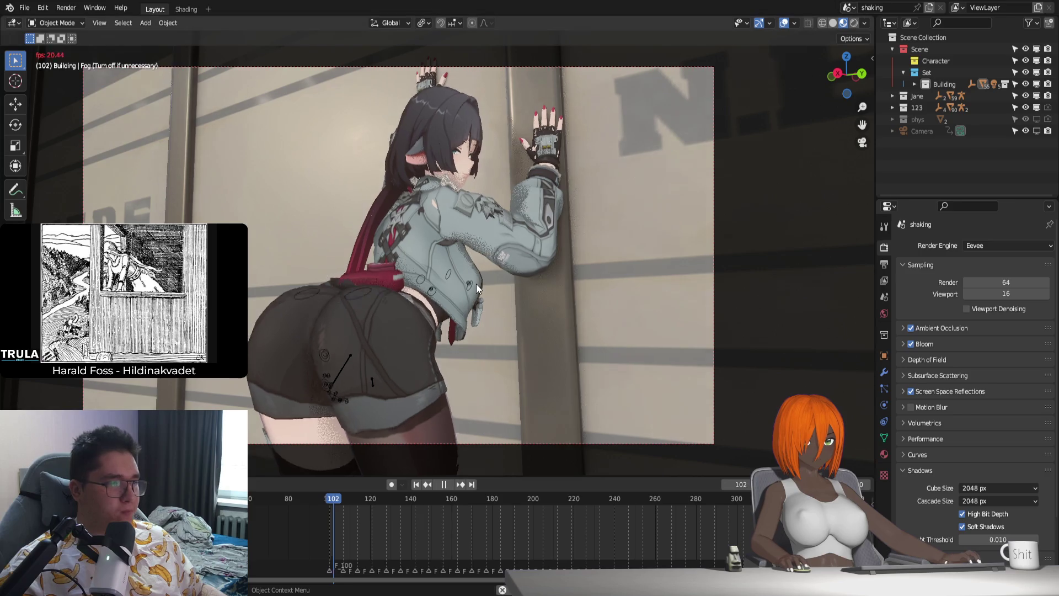
# Step: Show the Output properties and play back toggling Solid and Material Preview shading, ending at frame 100
pyautogui.press('Escape')
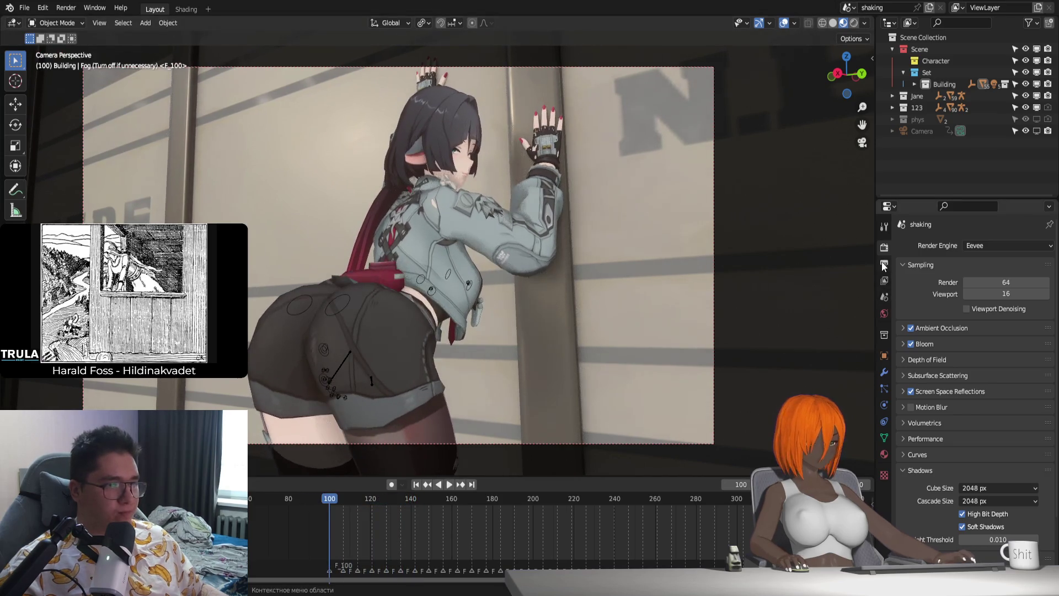
pyautogui.click(883, 264)
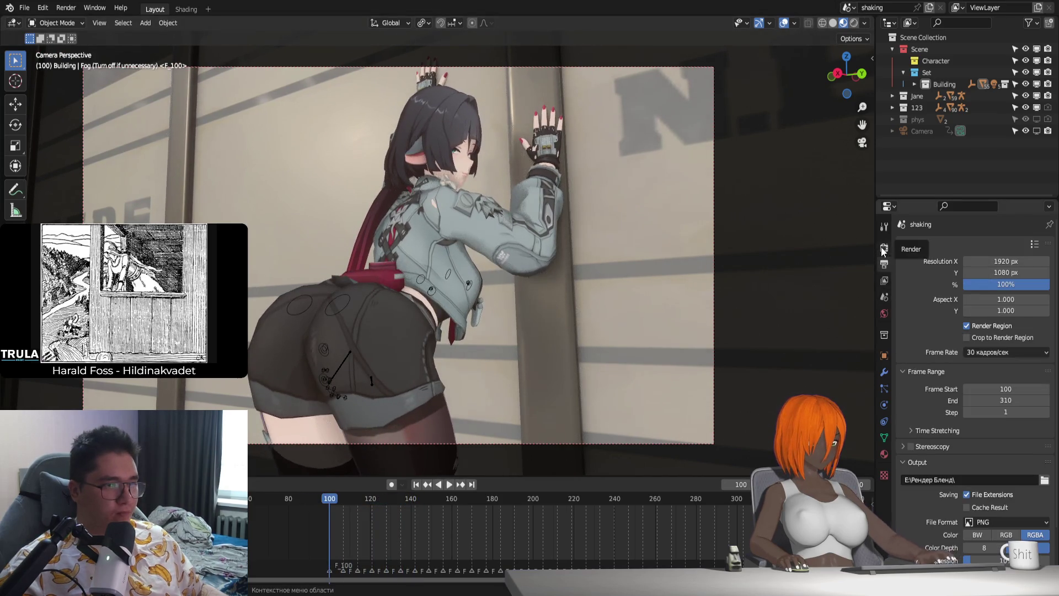
pyautogui.click(831, 23)
pyautogui.press('space')
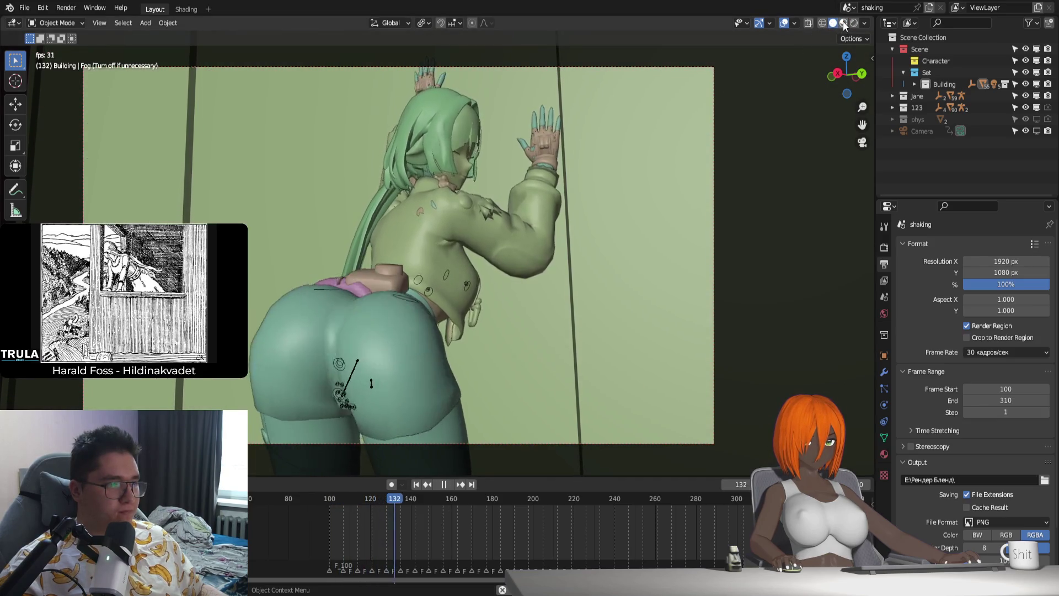
pyautogui.click(843, 23)
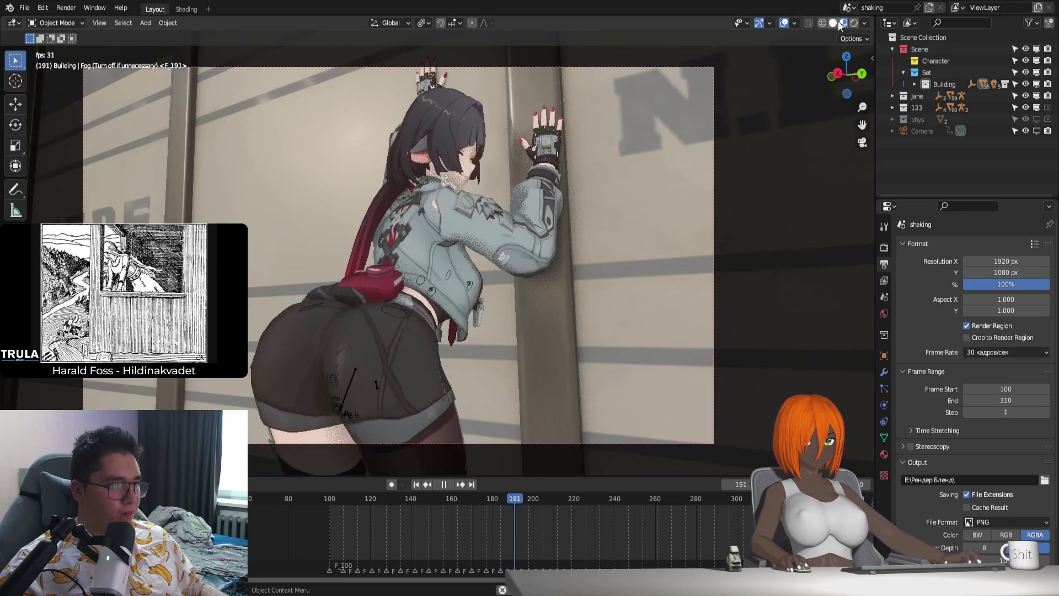
pyautogui.click(831, 23)
pyautogui.press('Escape')
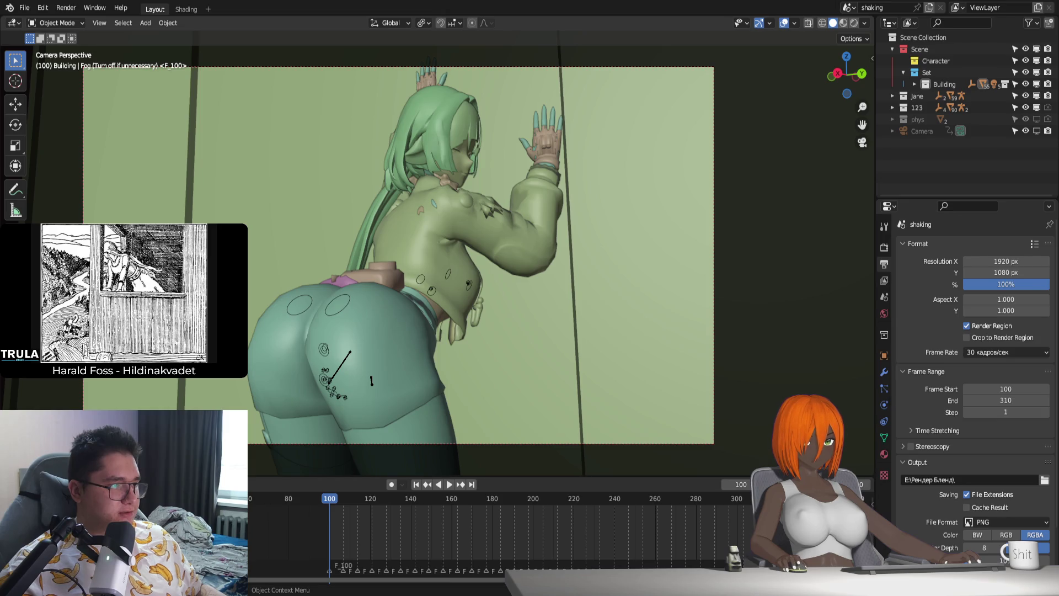
# Step: Open the dropped NEPS_Office.blend and add a new General Layout workspace
pyautogui.rightClick(274, 248)
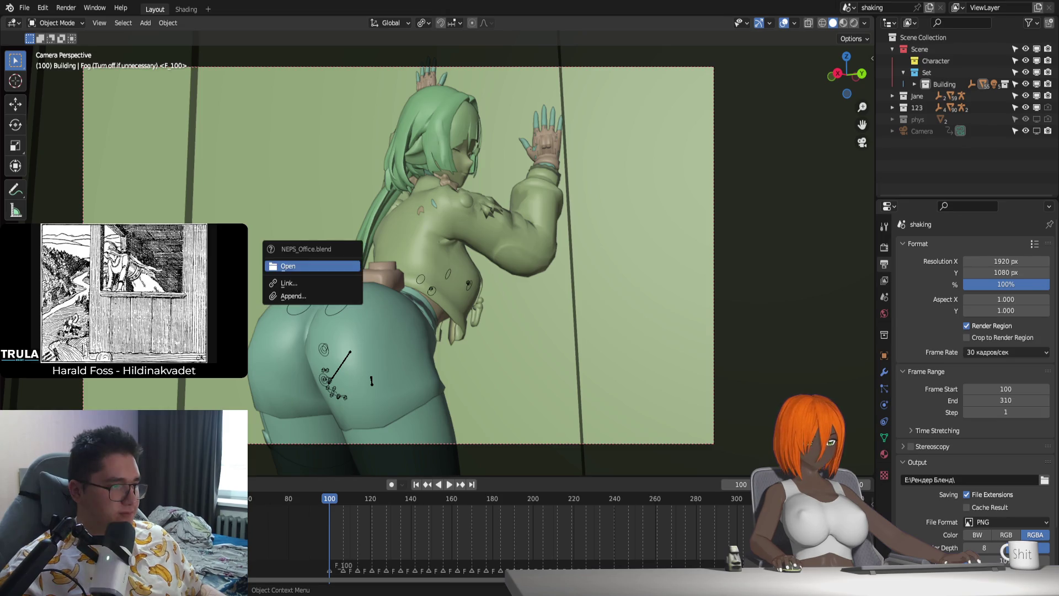
pyautogui.click(314, 265)
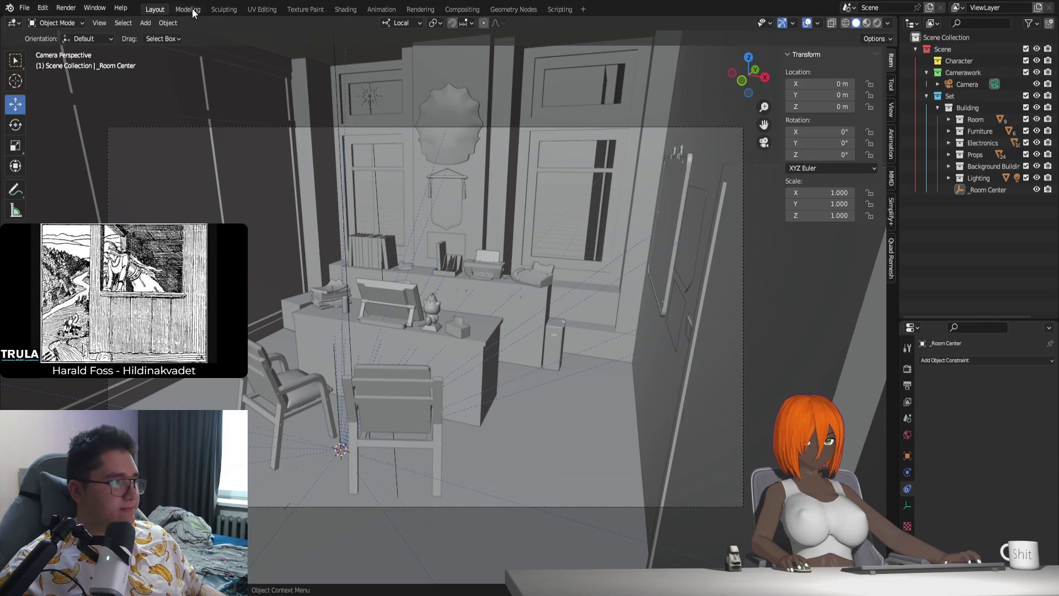
pyautogui.click(578, 10)
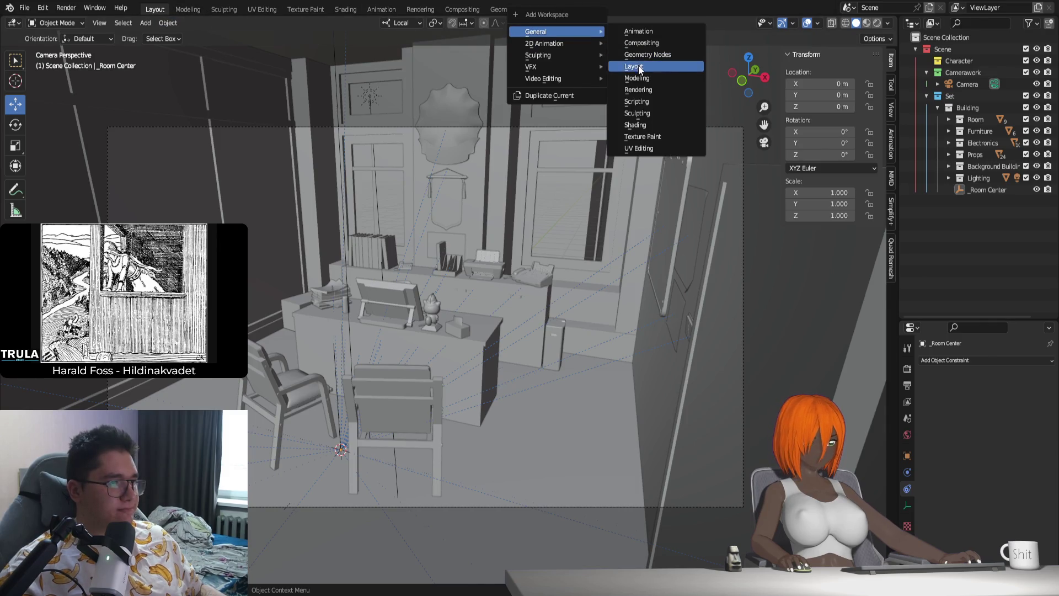
pyautogui.click(637, 65)
# Step: Delete every old workspace tab from Scripting through the original Layout
pyautogui.rightClick(545, 10)
pyautogui.click(525, 38)
pyautogui.rightClick(525, 10)
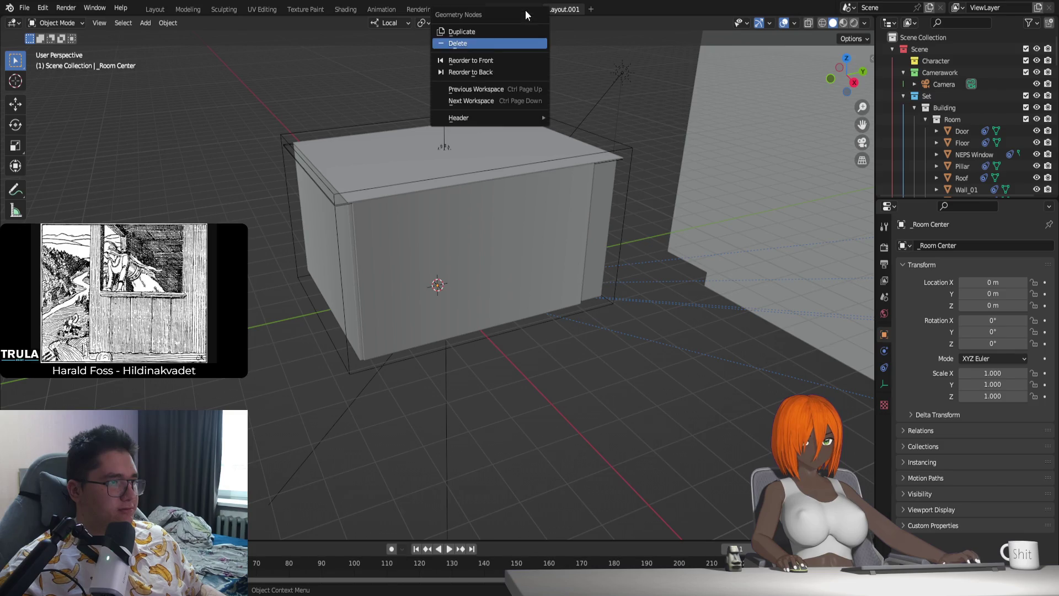
pyautogui.click(480, 39)
pyautogui.rightClick(464, 10)
pyautogui.click(427, 40)
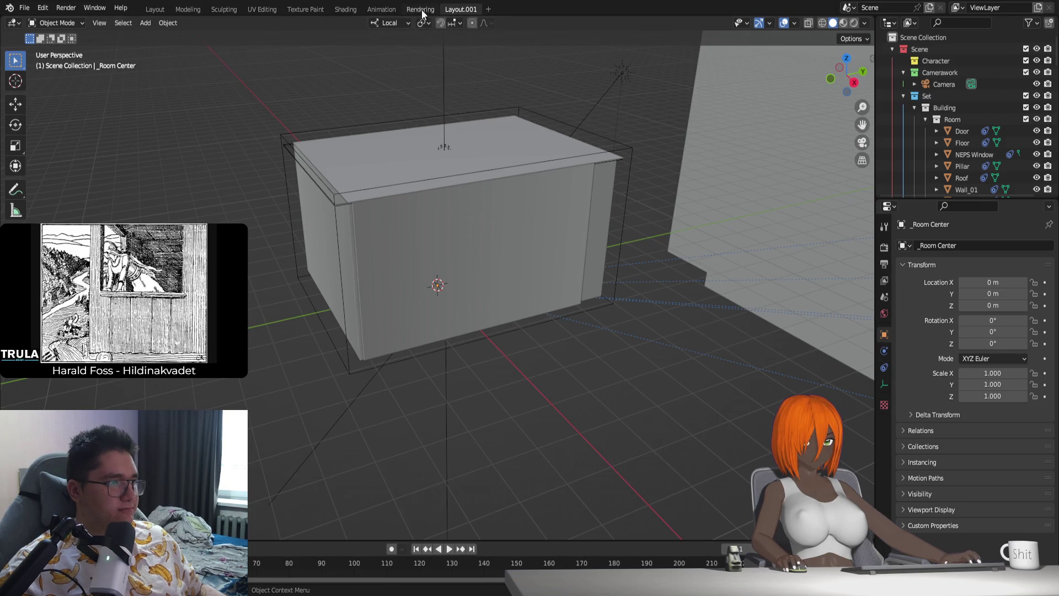
pyautogui.rightClick(420, 8)
pyautogui.click(391, 41)
pyautogui.rightClick(379, 9)
pyautogui.click(364, 43)
pyautogui.rightClick(336, 9)
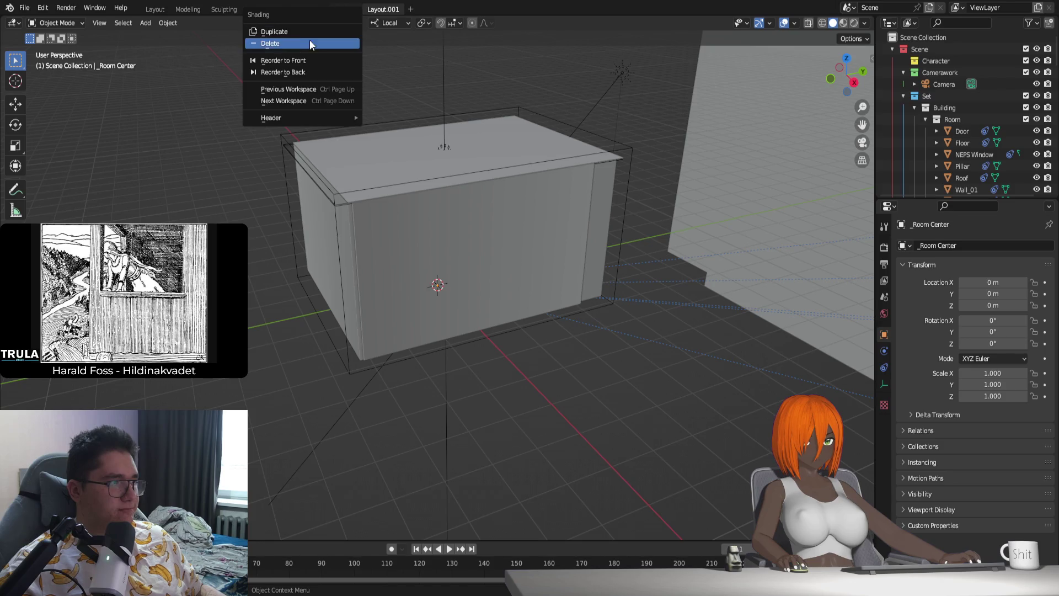
pyautogui.click(309, 40)
pyautogui.rightClick(305, 10)
pyautogui.click(273, 42)
pyautogui.rightClick(267, 10)
pyautogui.click(244, 41)
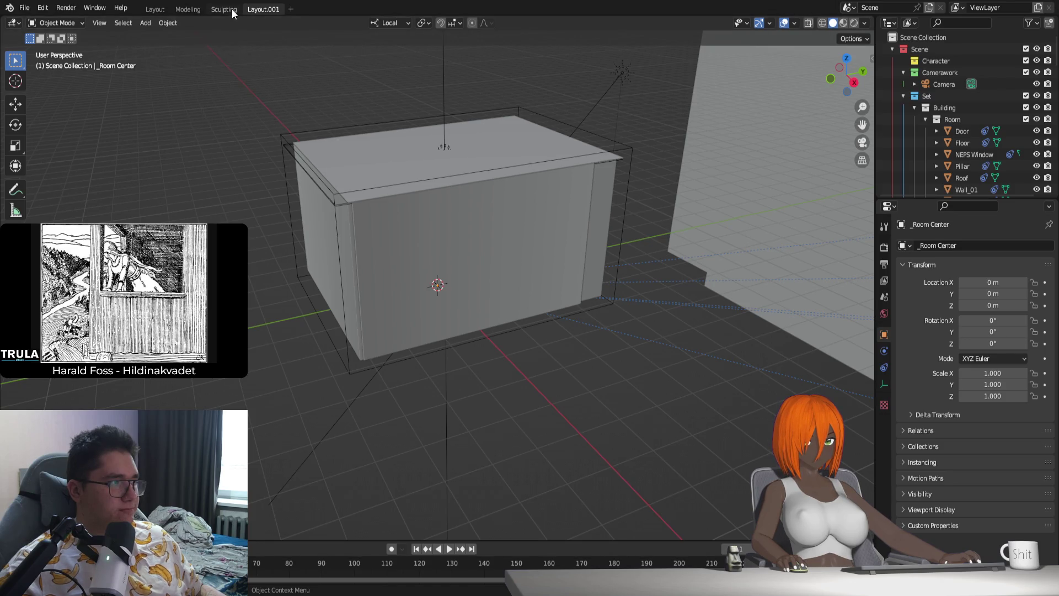
pyautogui.rightClick(231, 10)
pyautogui.click(207, 42)
pyautogui.rightClick(197, 8)
pyautogui.click(166, 44)
pyautogui.rightClick(145, 9)
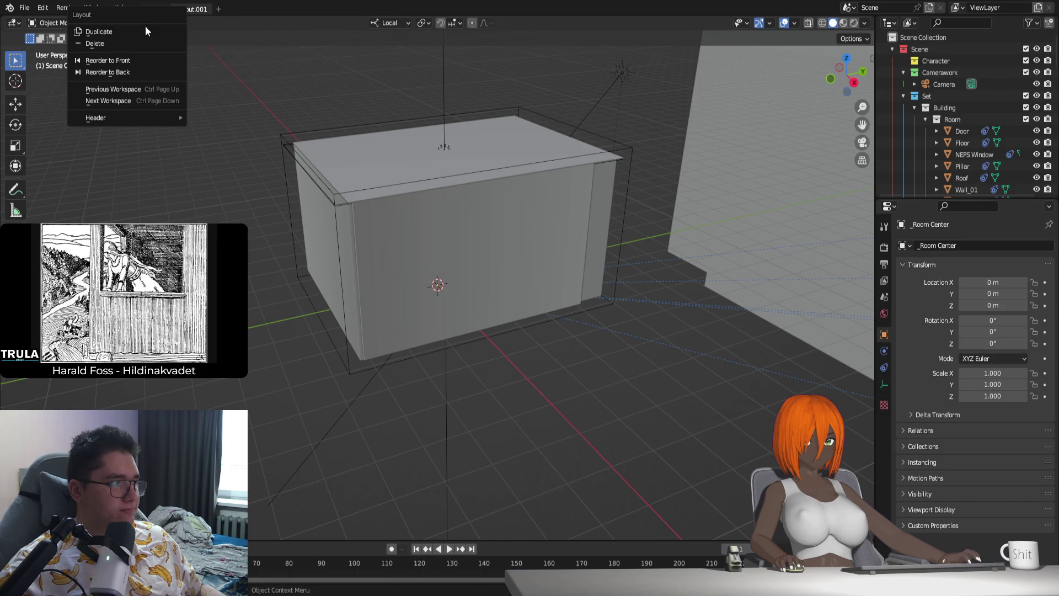
pyautogui.click(141, 43)
# Step: Add a Shading workspace alongside Layout.001
pyautogui.click(178, 8)
pyautogui.moveTo(133, 31)
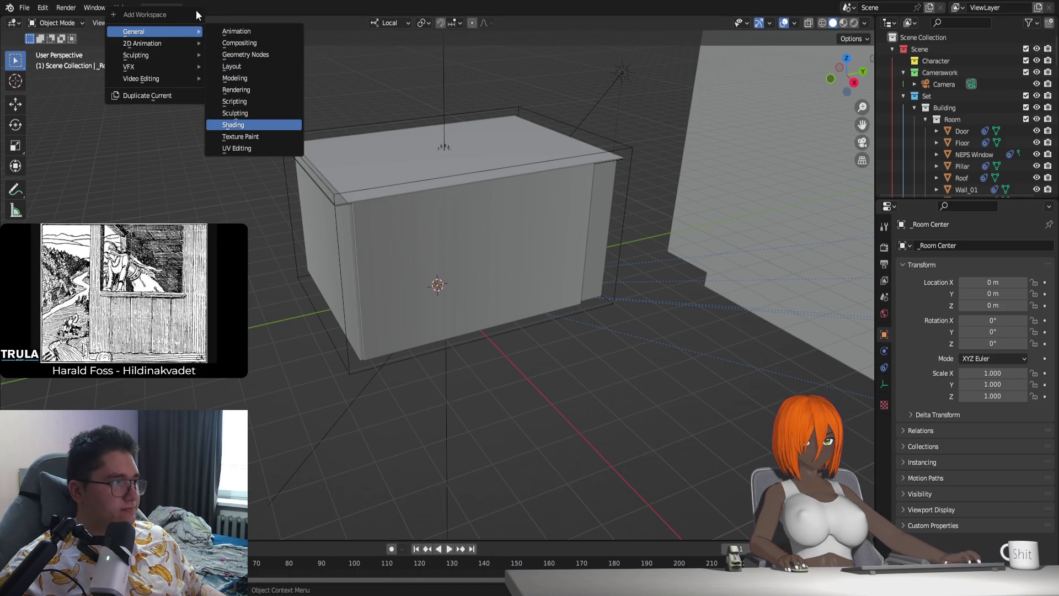
pyautogui.click(236, 123)
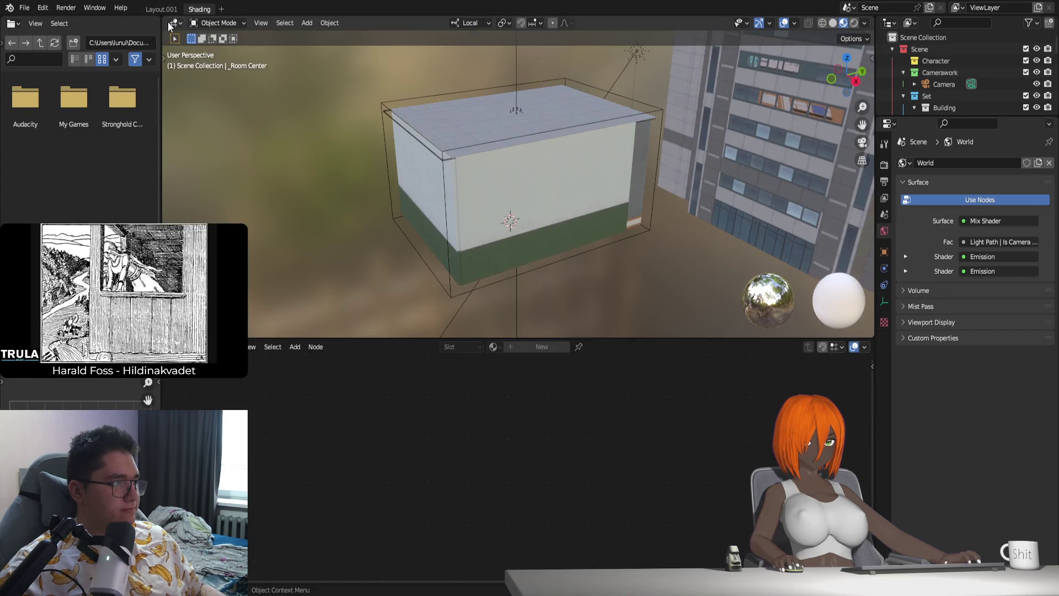
# Step: Join away the file browser, go to Layout.001 and delete the Camerawork and Character collections
pyautogui.moveTo(161, 18); pyautogui.dragTo(103, 28)
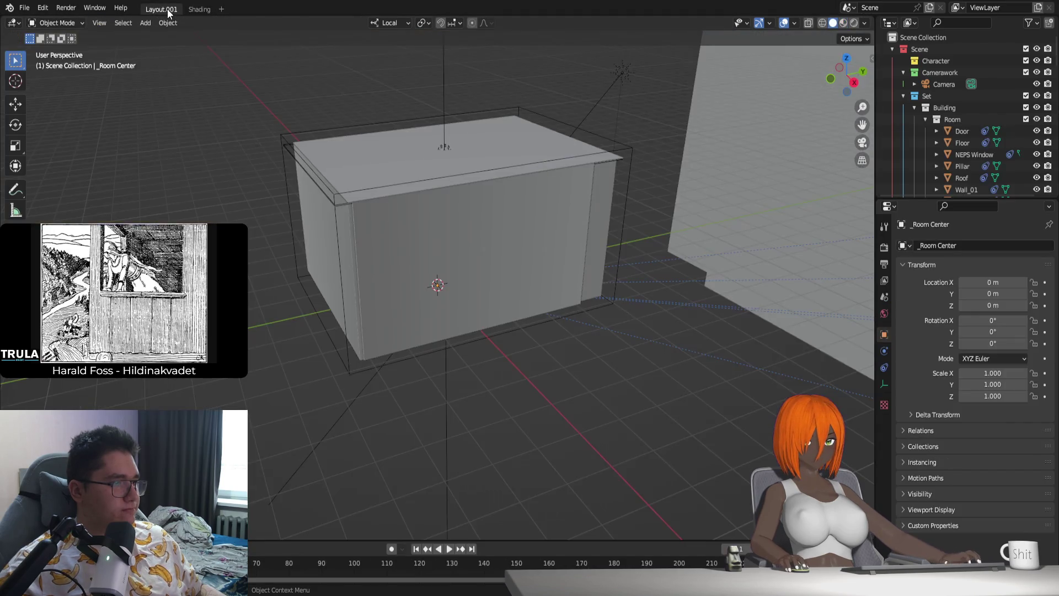
pyautogui.click(167, 9)
pyautogui.scroll(-2, 658, 154)
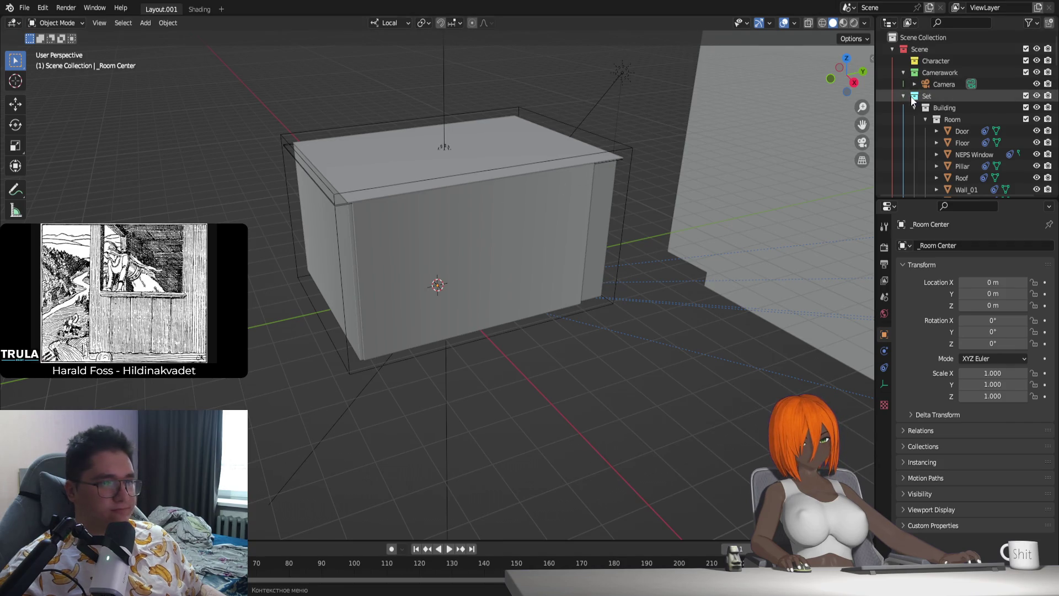
pyautogui.scroll(8, 564, 169)
pyautogui.scroll(-4, 564, 169)
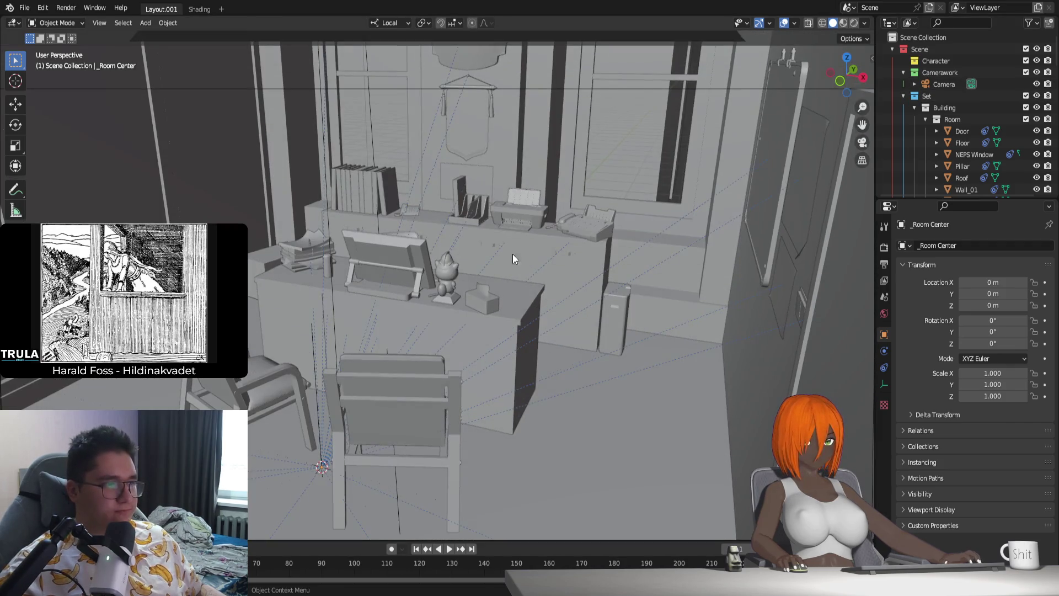
pyautogui.click(948, 72)
pyautogui.press('Delete')
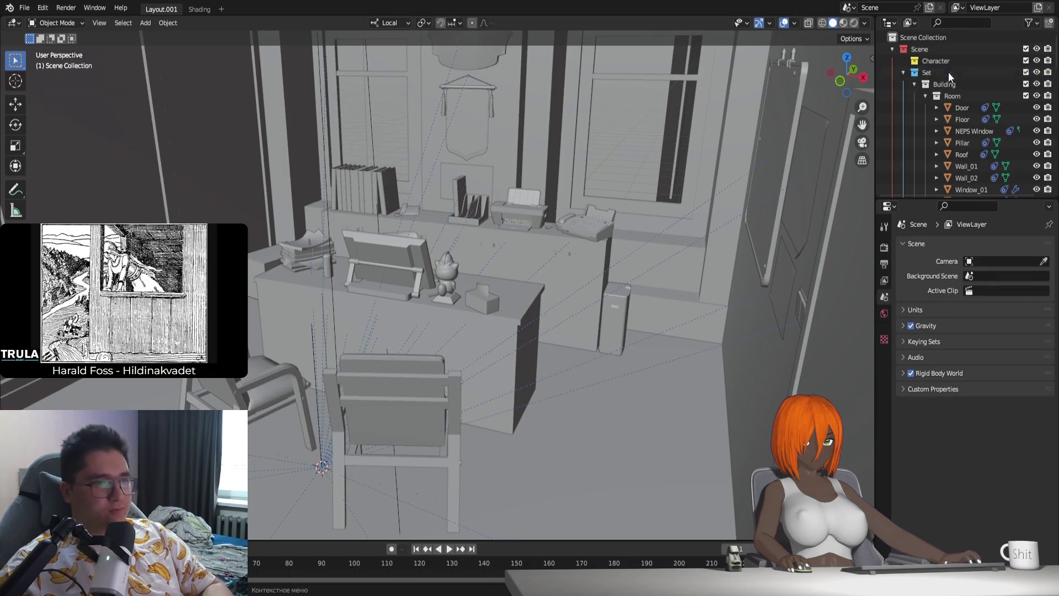
pyautogui.click(932, 64)
pyautogui.press('Delete')
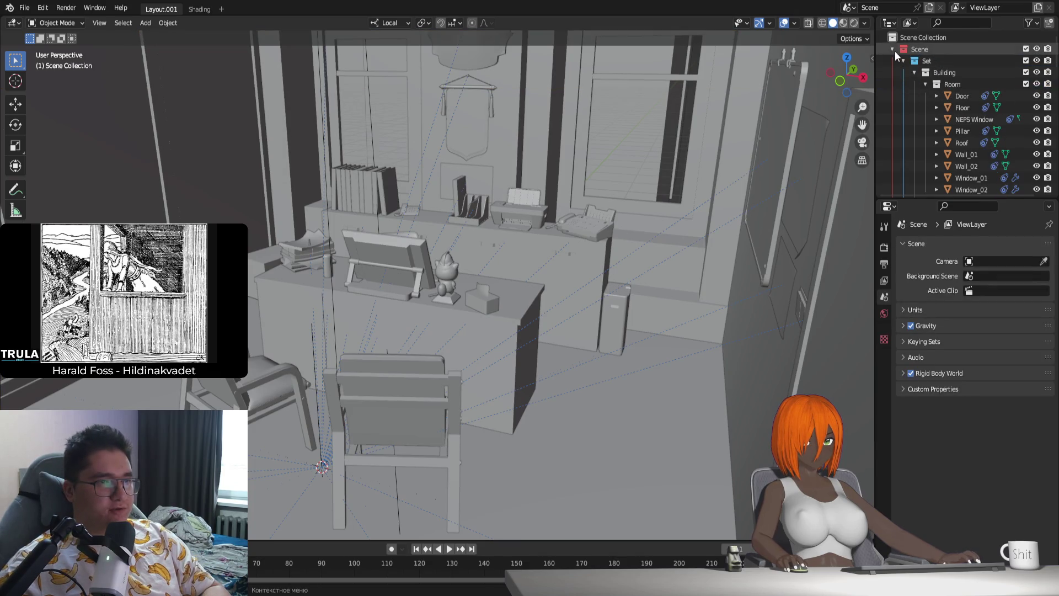
# Step: Collapse the Set and Scene collections and view the office desk in Material Preview
pyautogui.click(893, 51)
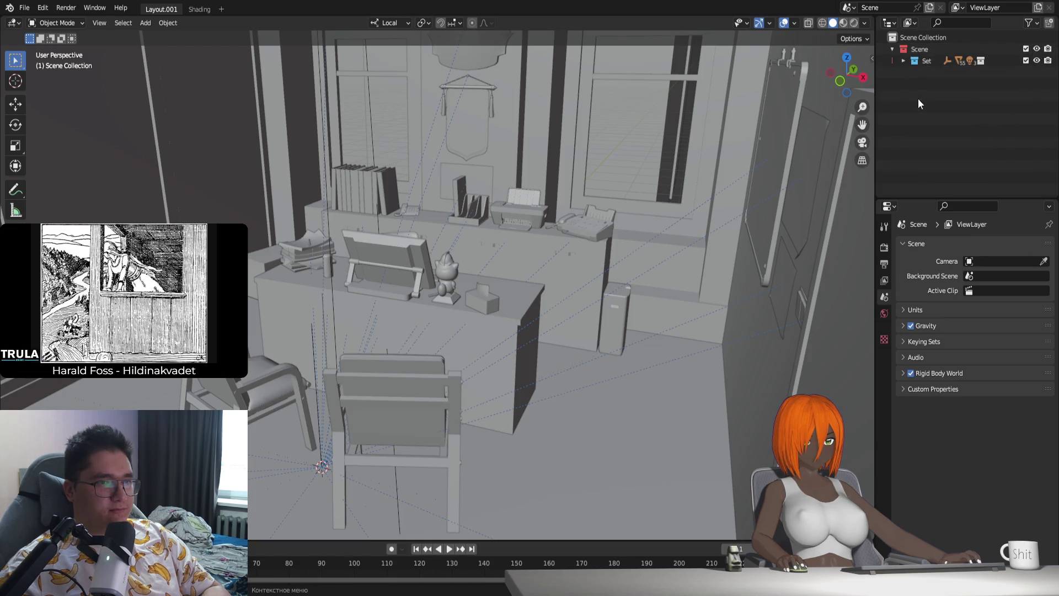
pyautogui.click(891, 49)
pyautogui.click(843, 22)
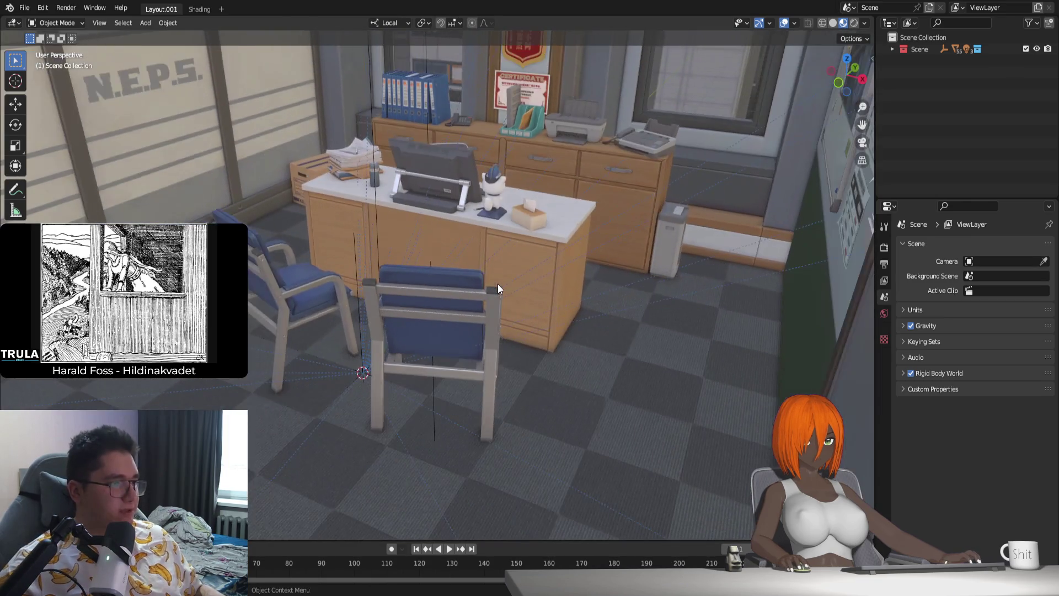
pyautogui.moveTo(496, 284)
pyautogui.mouseDown(button='middle')
pyautogui.moveTo(472, 277)
pyautogui.moveTo(499, 282)
pyautogui.mouseUp(button='middle')
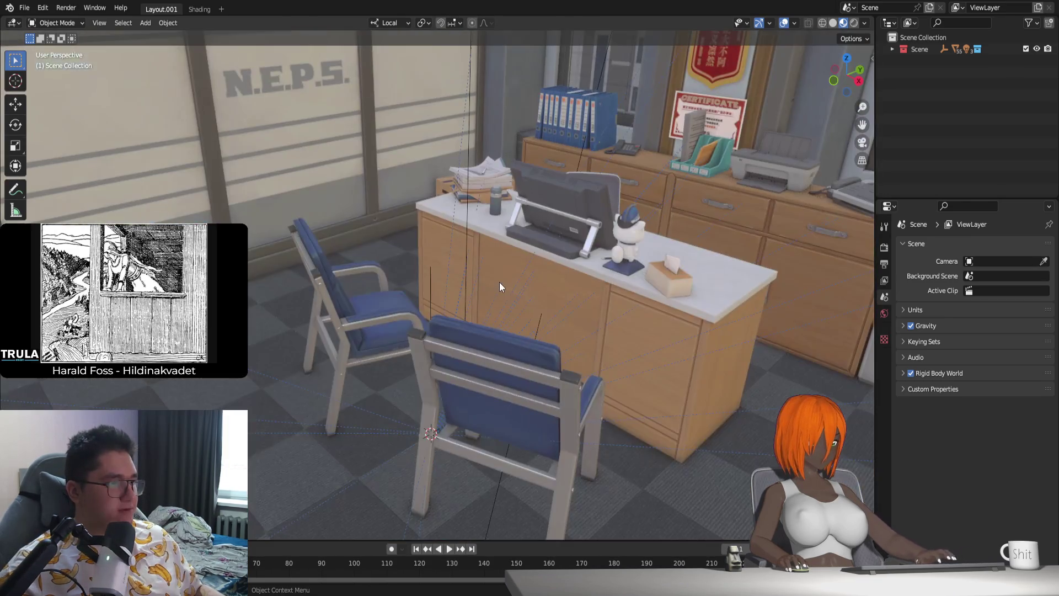
# Step: Create a new collection in the outliner and name it Jane
pyautogui.rightClick(928, 99)
pyautogui.click(928, 98)
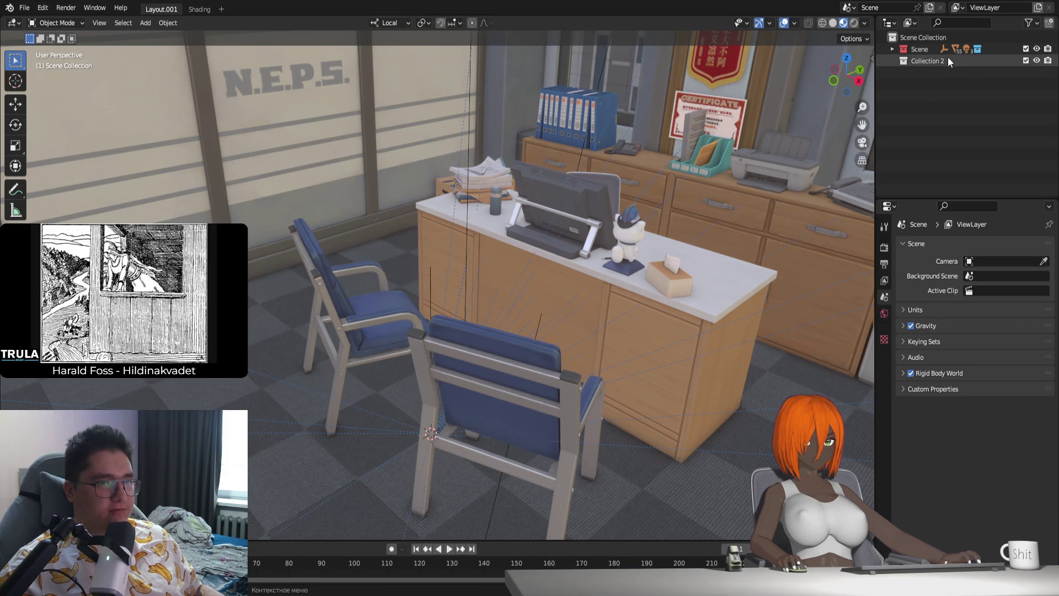
pyautogui.write('Ja')
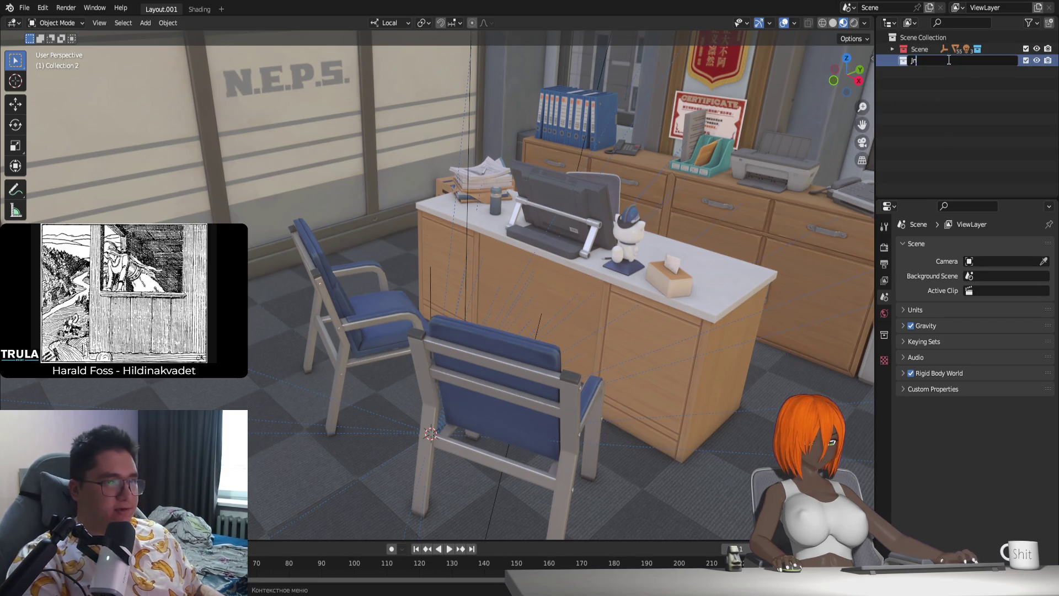
pyautogui.write('re')
pyautogui.press('Return')
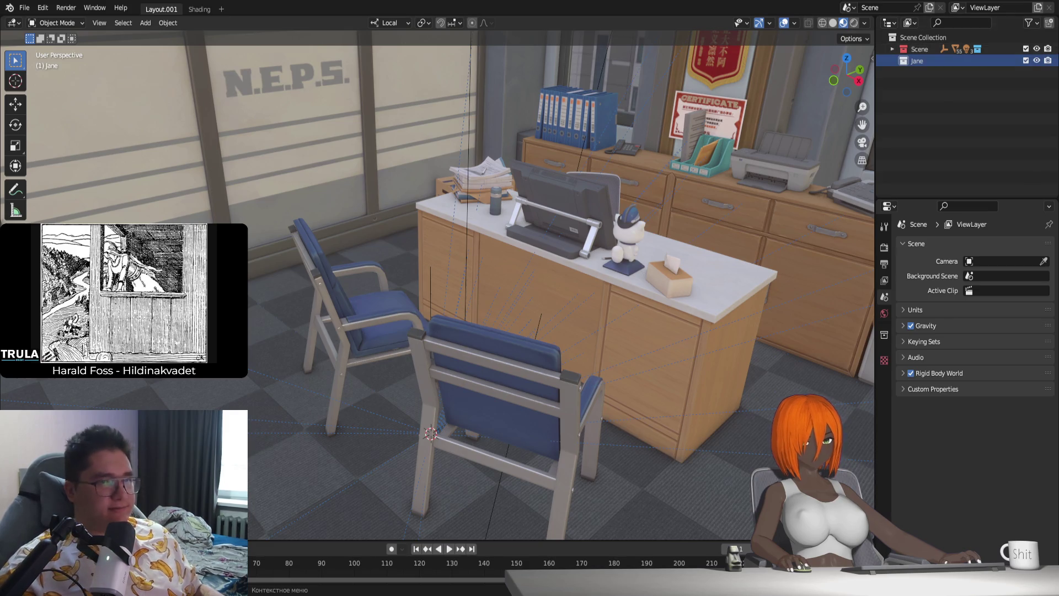
# Step: Enable the selectability filter toggle and exclude the Scene collection from view
pyautogui.click(1029, 23)
pyautogui.click(954, 61)
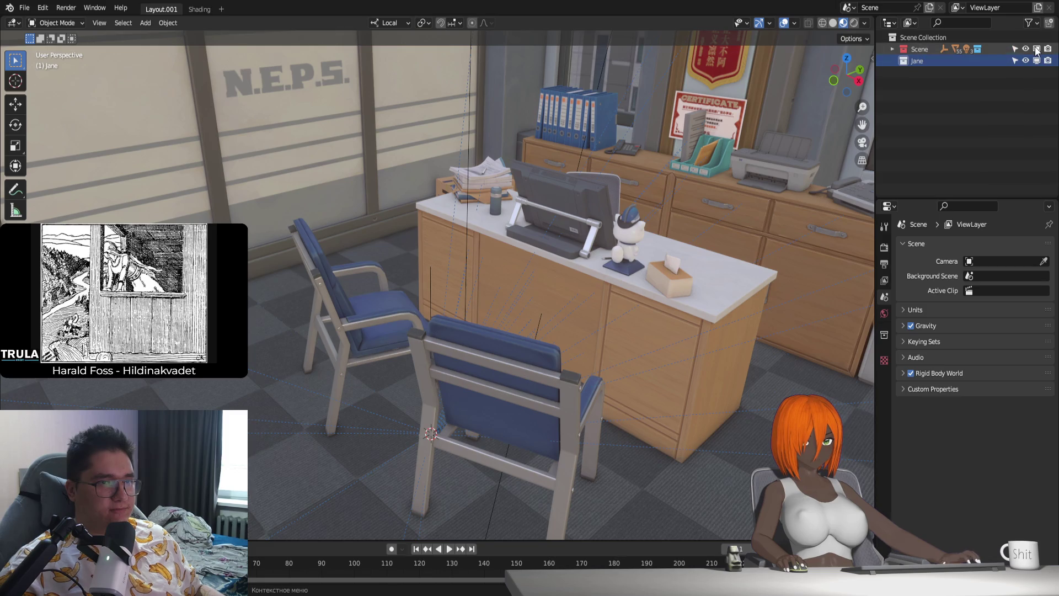
pyautogui.click(1036, 49)
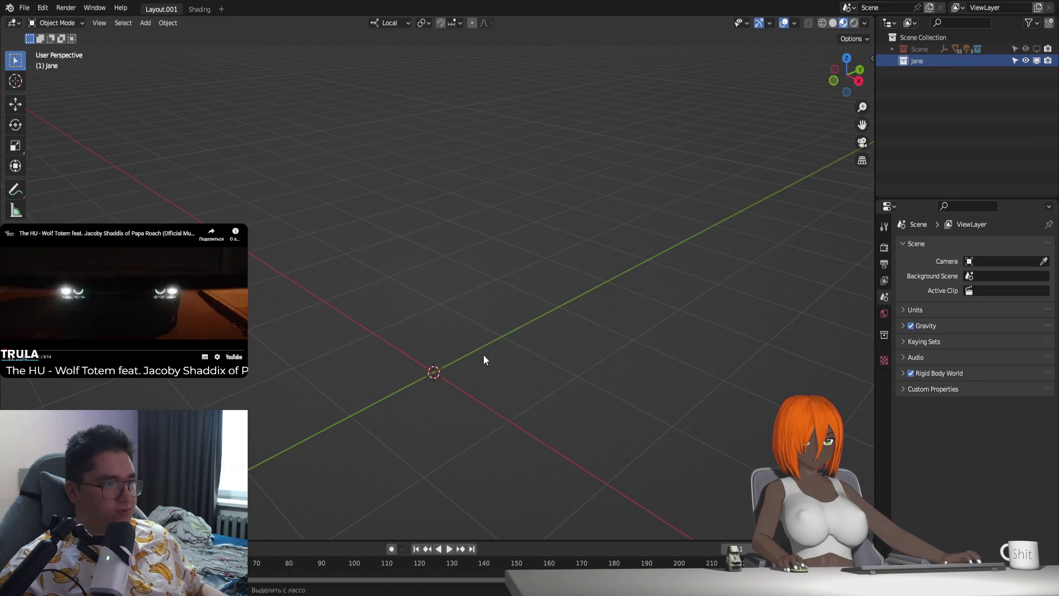
# Step: Paste the character rig into the Jane collection and delete the extra light
pyautogui.hotkey('ctrl', 'v')
pyautogui.moveTo(479, 364); pyautogui.dragTo(487, 342, button='middle')
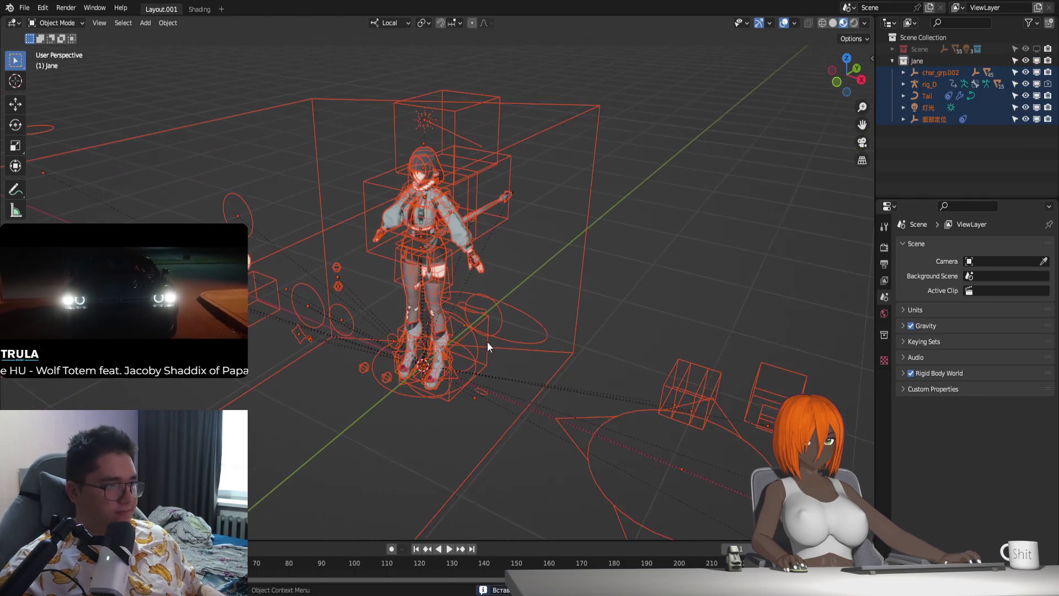
pyautogui.click(431, 130)
pyautogui.press('Delete')
# Step: Raise rig_D about 2.5 m vertically above the grid
pyautogui.click(468, 380)
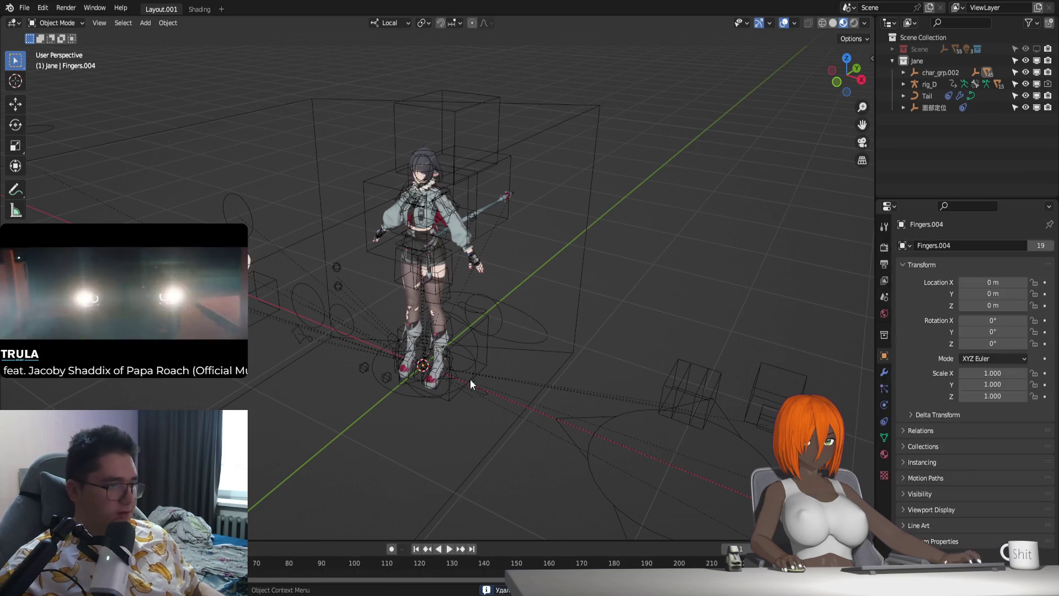
pyautogui.press('g')
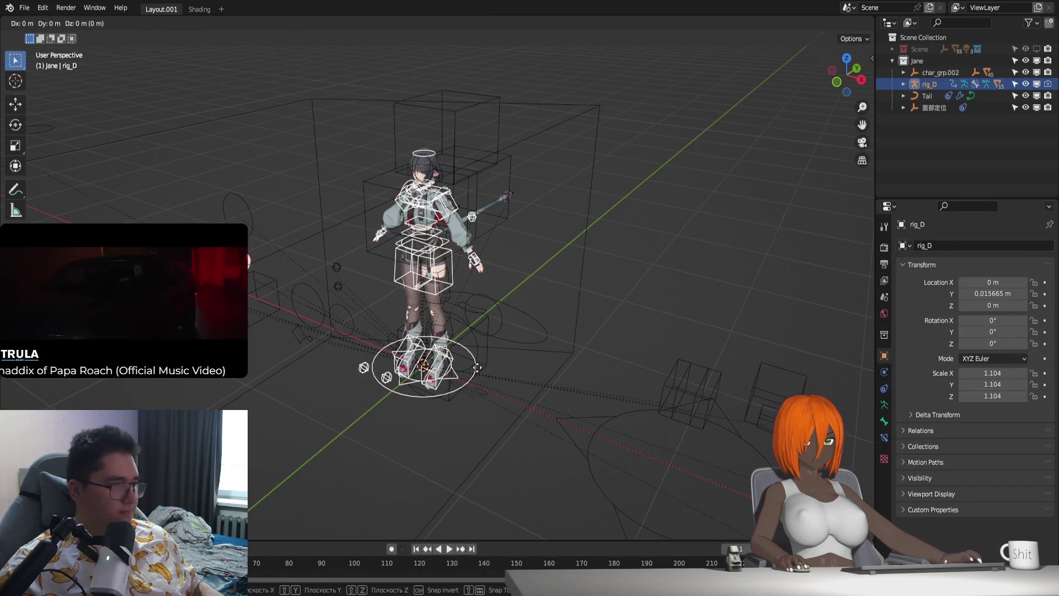
pyautogui.press('z')
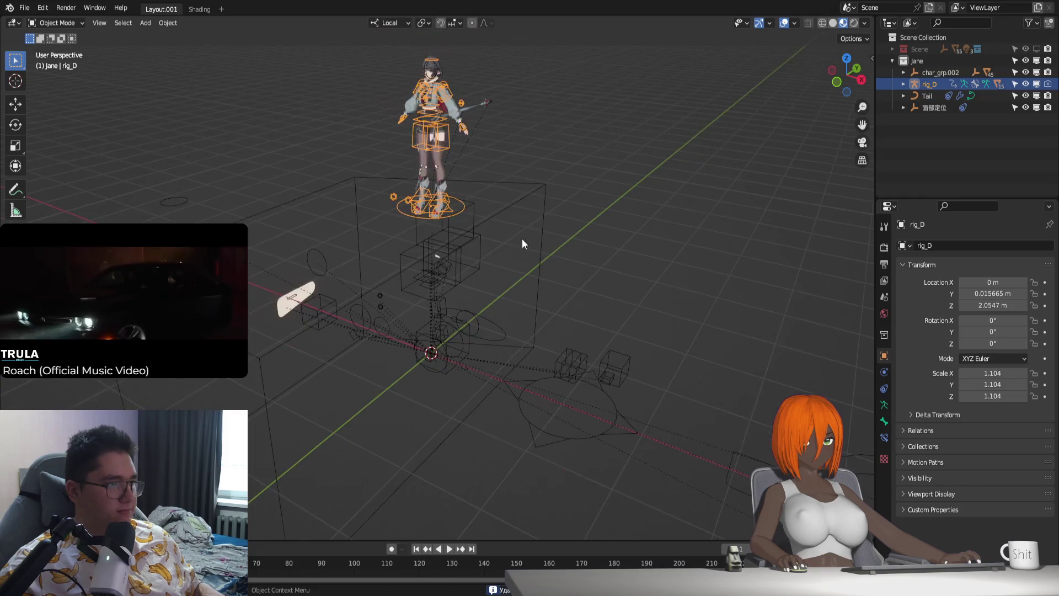
pyautogui.click(435, 233)
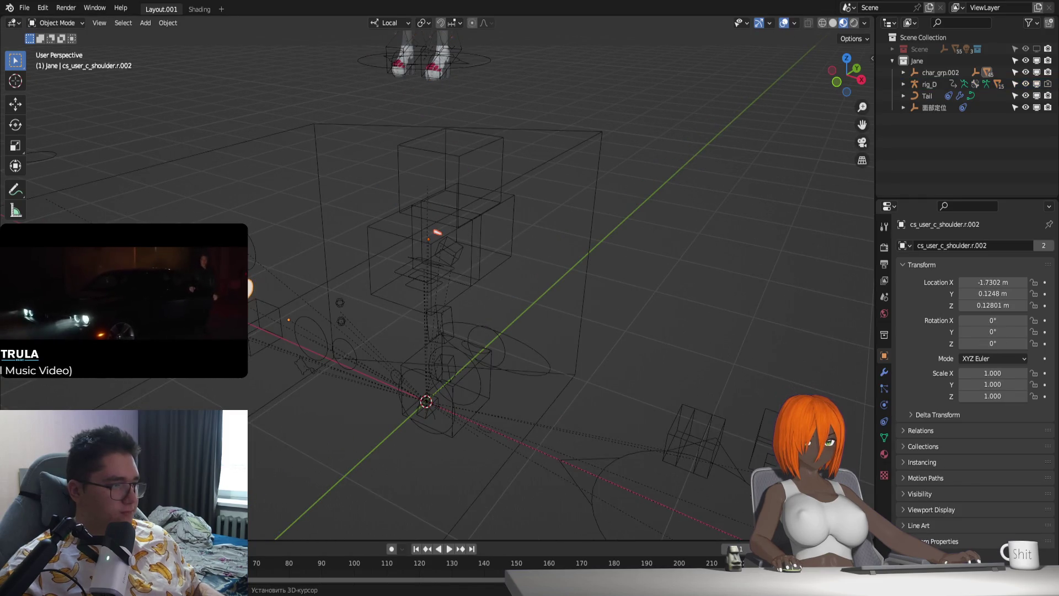
# Step: Delete the leftover wireframe control objects and reselect rig_D
pyautogui.press('Delete')
pyautogui.moveTo(297, 319); pyautogui.dragTo(131, 424, button='middle')
pyautogui.moveTo(131, 425); pyautogui.dragTo(377, 352)
pyautogui.press('Delete')
pyautogui.click(465, 217)
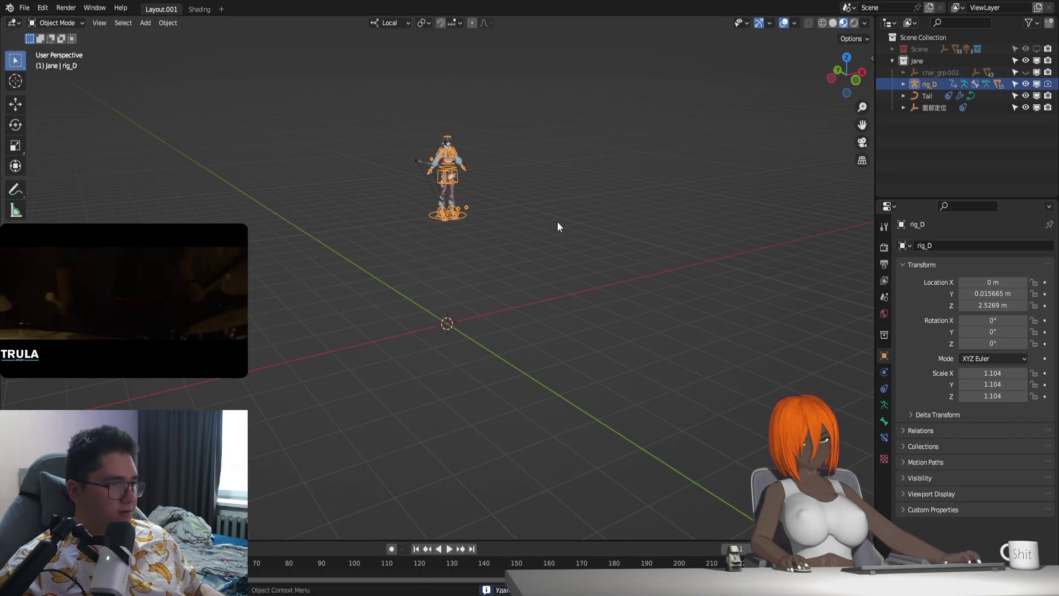
pyautogui.press('n')
pyautogui.click(867, 206)
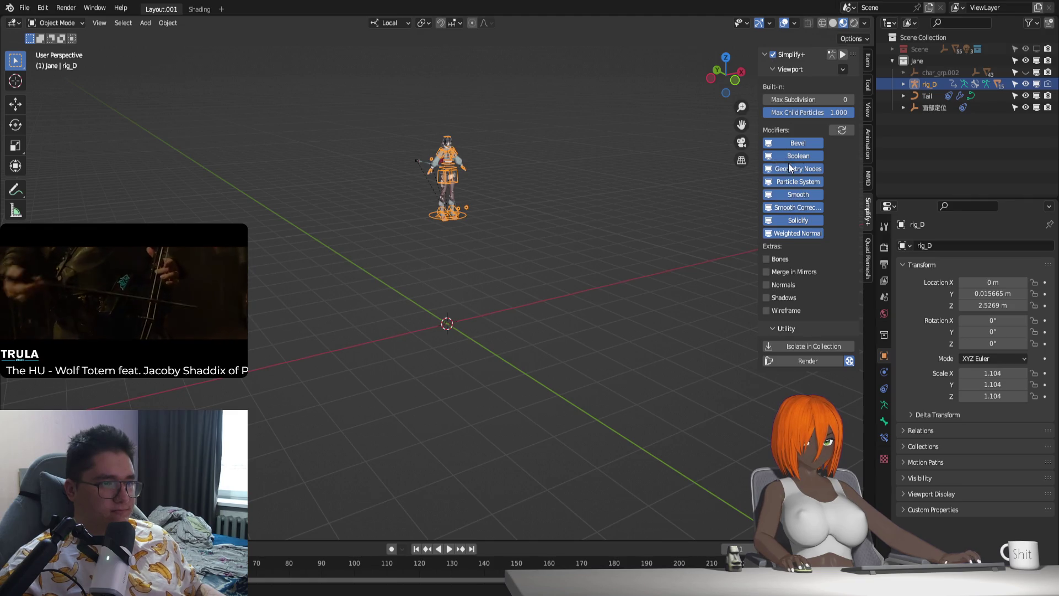
# Step: Turn off Solidify and Geometry Nodes in the Simplify+ viewport settings
pyautogui.click(773, 221)
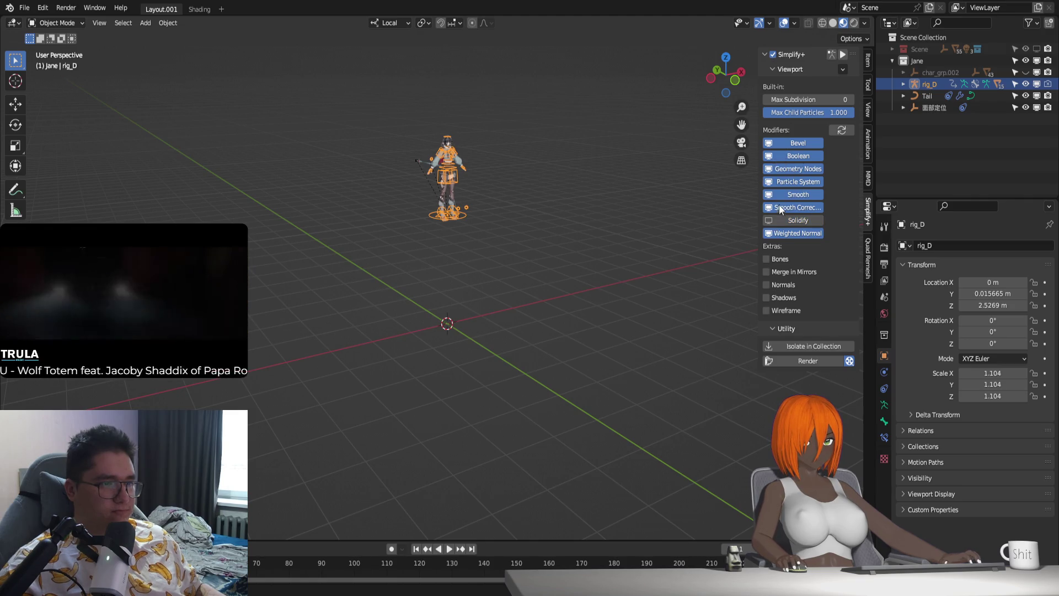
pyautogui.click(773, 169)
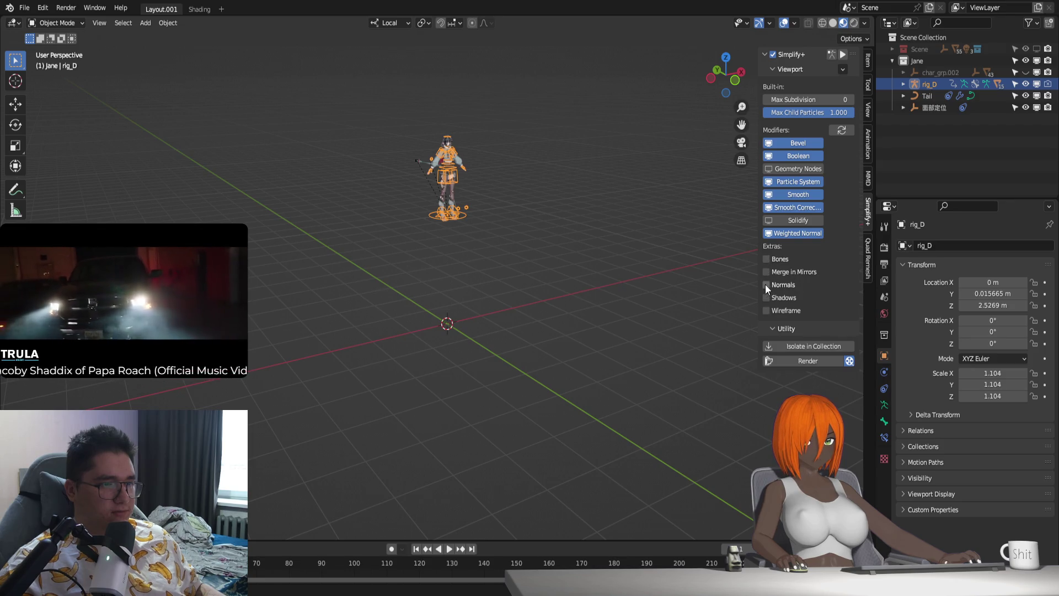
pyautogui.press('n')
# Step: Lower rig_D along its vertical axis down to the floor, about 0.07 m
pyautogui.press('g')
pyautogui.press('z')
pyautogui.press('z')
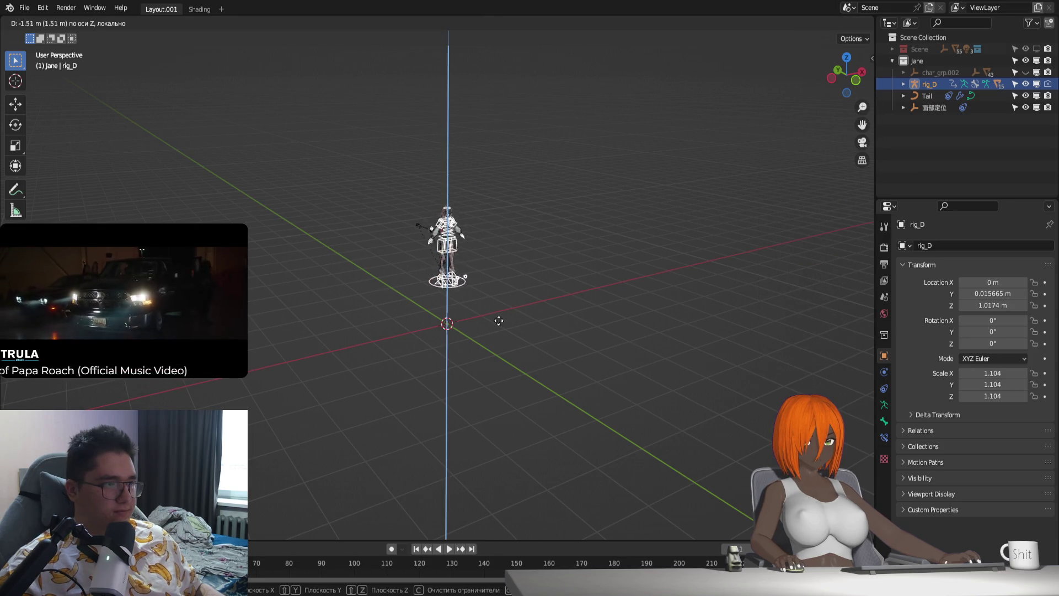
pyautogui.click(496, 327)
# Step: Unhide the Scene collection so the office shows around the rig again
pyautogui.click(1036, 50)
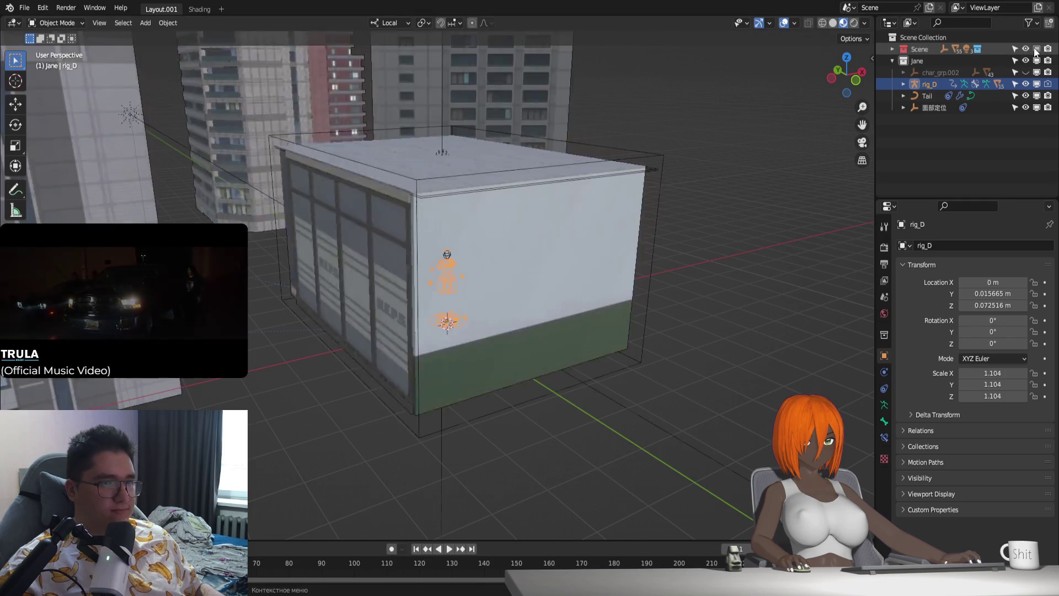
pyautogui.press('KP_Decimal')
pyautogui.scroll(3, 523, 228)
pyautogui.press('KP_Divide')
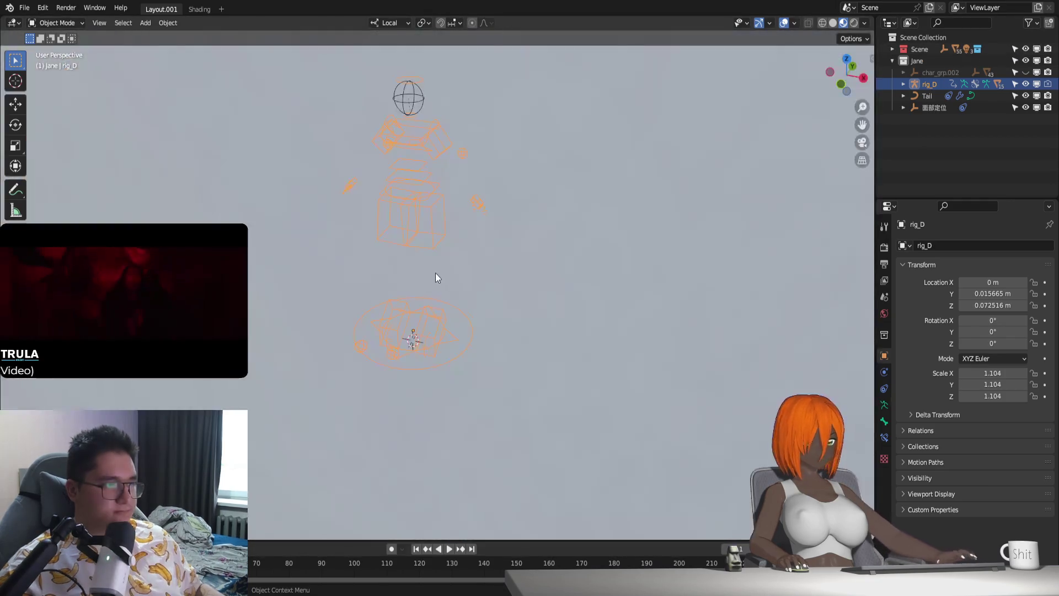
pyautogui.press('KP_Divide')
pyautogui.moveTo(467, 260)
pyautogui.mouseDown(button='middle')
pyautogui.moveTo(492, 228)
pyautogui.moveTo(458, 268)
pyautogui.moveTo(495, 254)
pyautogui.mouseUp(button='middle')
# Step: Delete Chair_01 and shift rig_D sideways along its local X axis
pyautogui.click(504, 297)
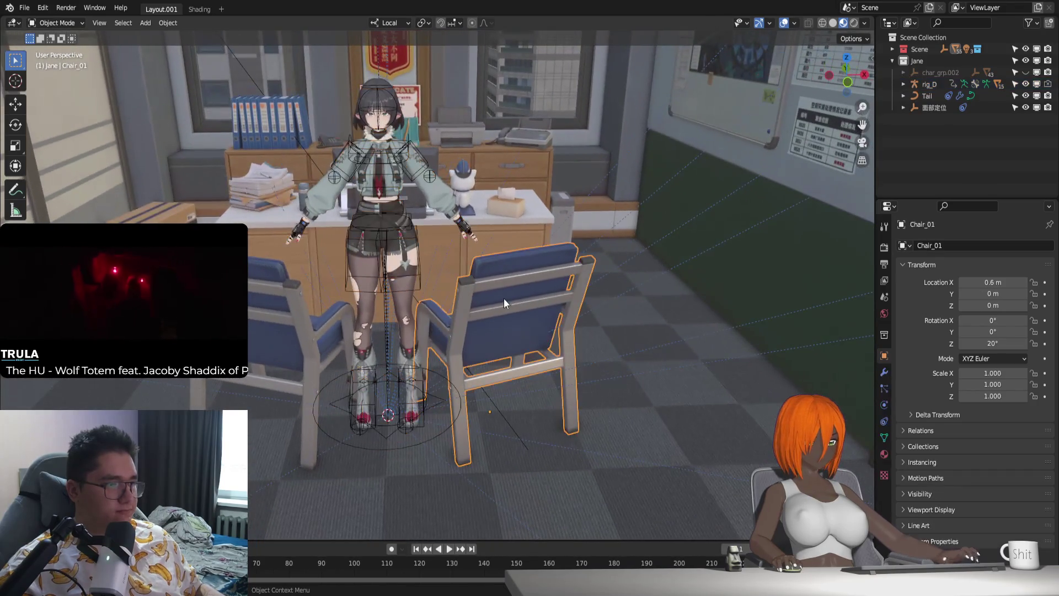
pyautogui.press('Delete')
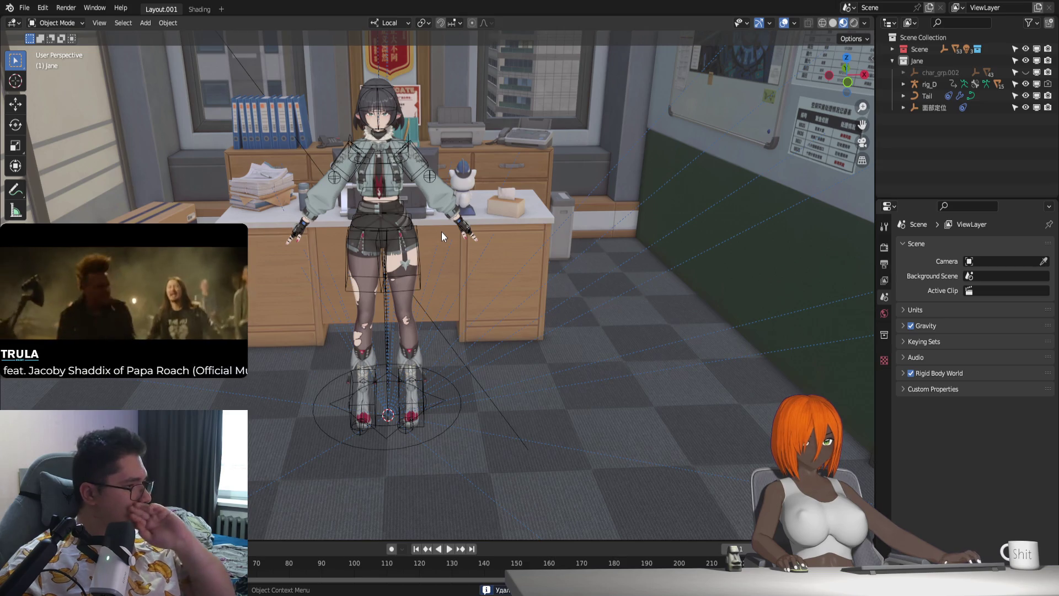
pyautogui.click(456, 397)
pyautogui.press('g')
pyautogui.press('x')
pyautogui.press('x')
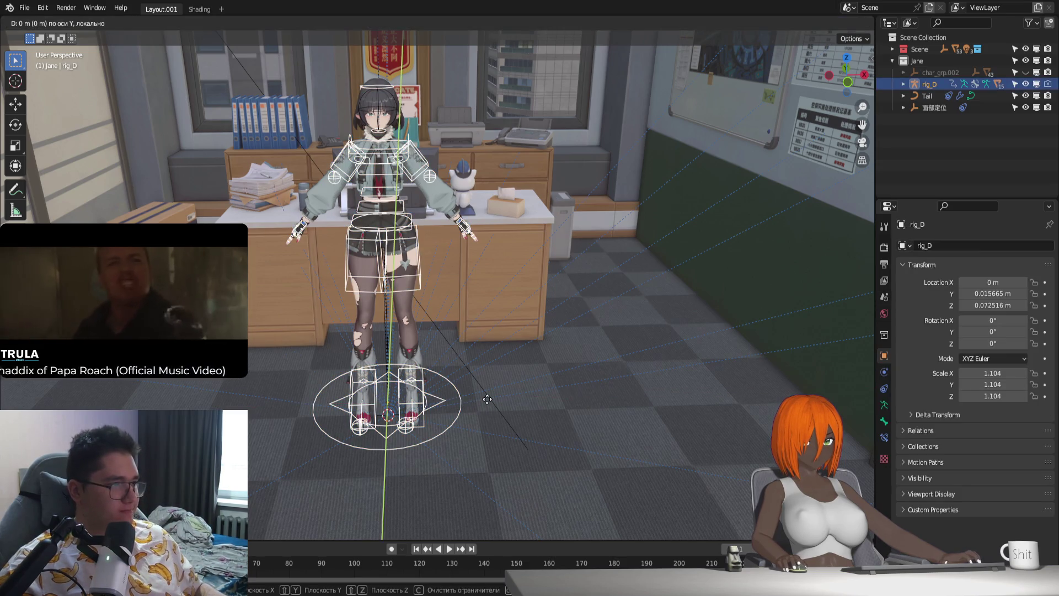
pyautogui.click(620, 409)
# Step: Delete the 面部定位 object and collapse the Jane collection in the outliner
pyautogui.click(935, 107)
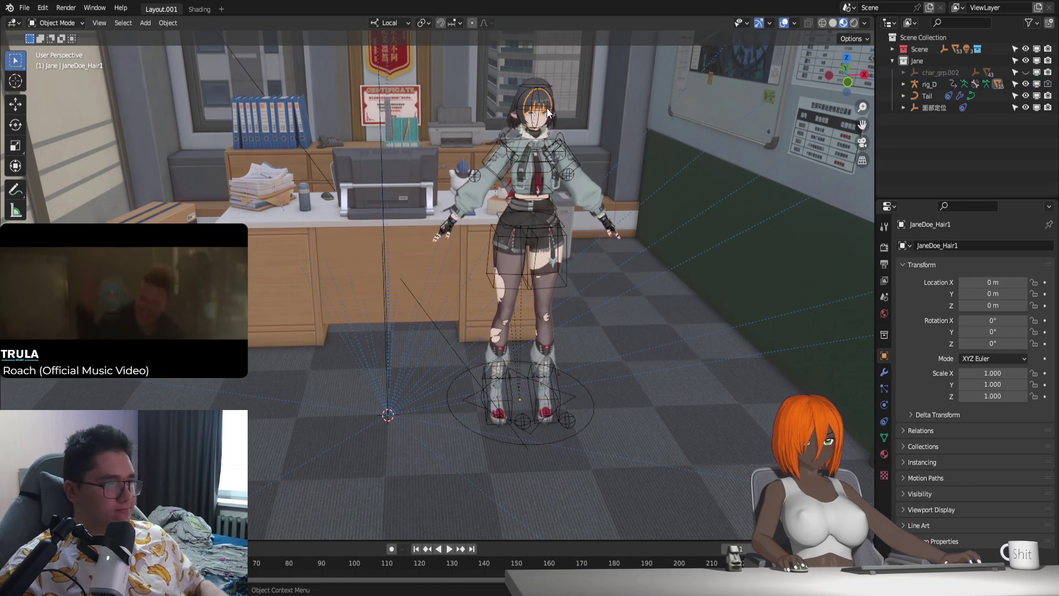
pyautogui.press('Delete')
pyautogui.click(587, 420)
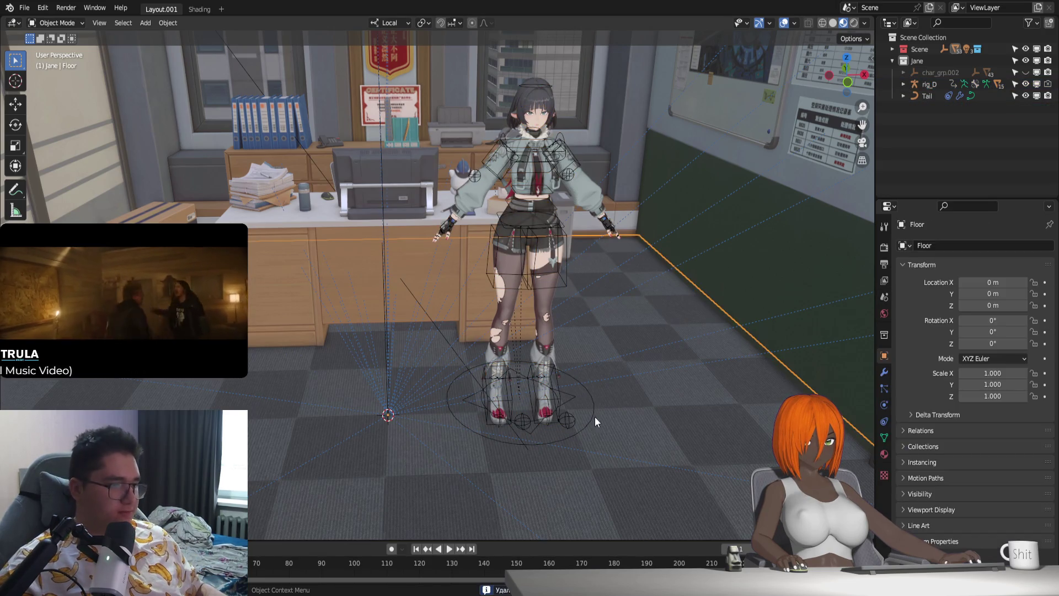
pyautogui.click(894, 49)
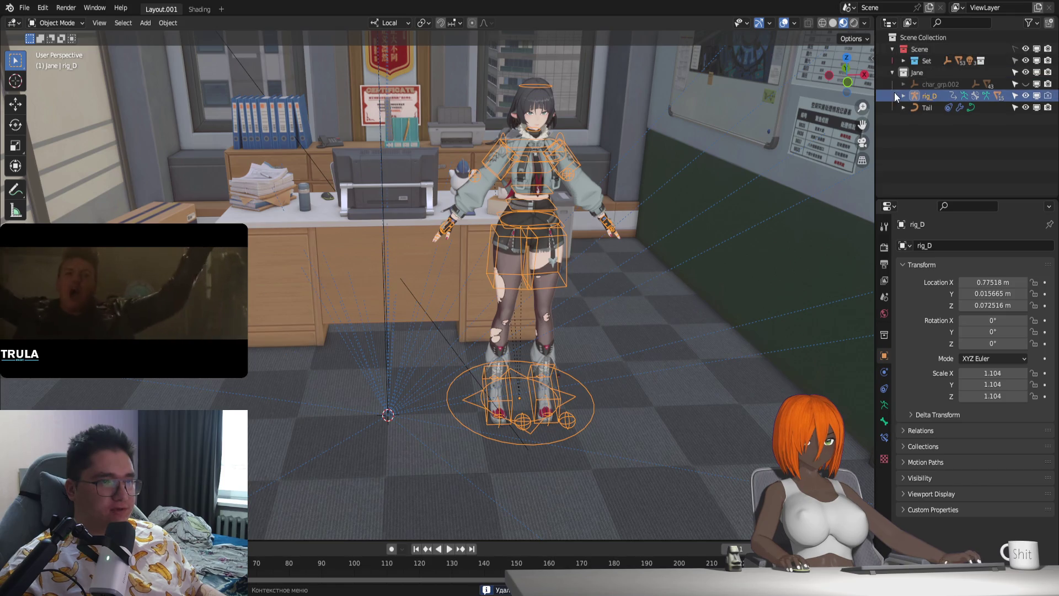
pyautogui.click(893, 61)
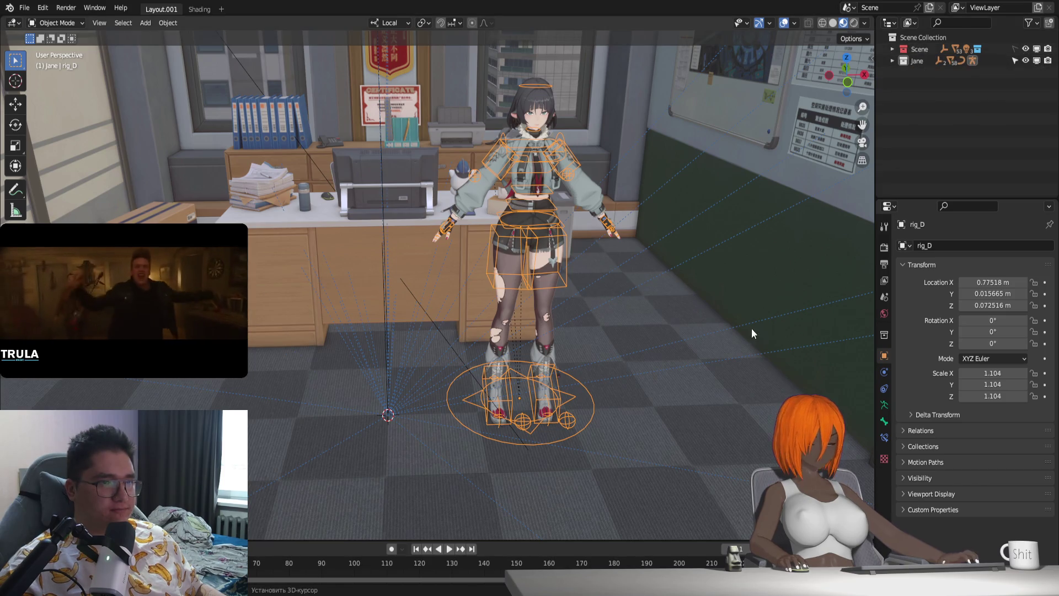
# Step: Move rig_D further along local X to about 1.15 m, beside the desk
pyautogui.moveTo(751, 329); pyautogui.dragTo(623, 359, button='middle')
pyautogui.press('g')
pyautogui.press('y')
pyautogui.press('x')
pyautogui.click(673, 352)
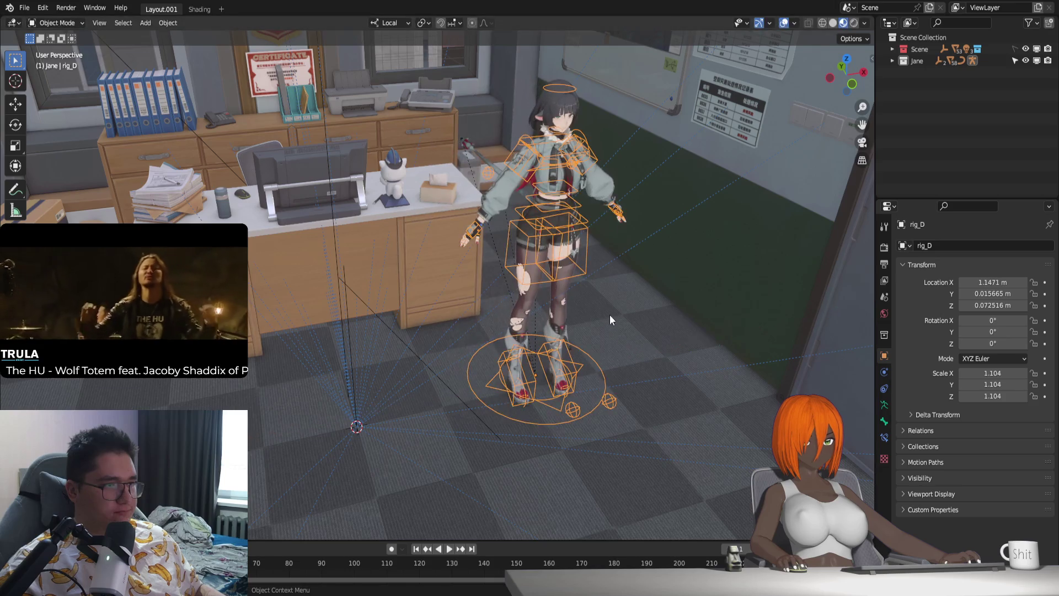
# Step: Create a new collection named 313 and paste a copy of the character rig into it
pyautogui.rightClick(935, 102)
pyautogui.click(935, 102)
pyautogui.doubleClick(945, 72)
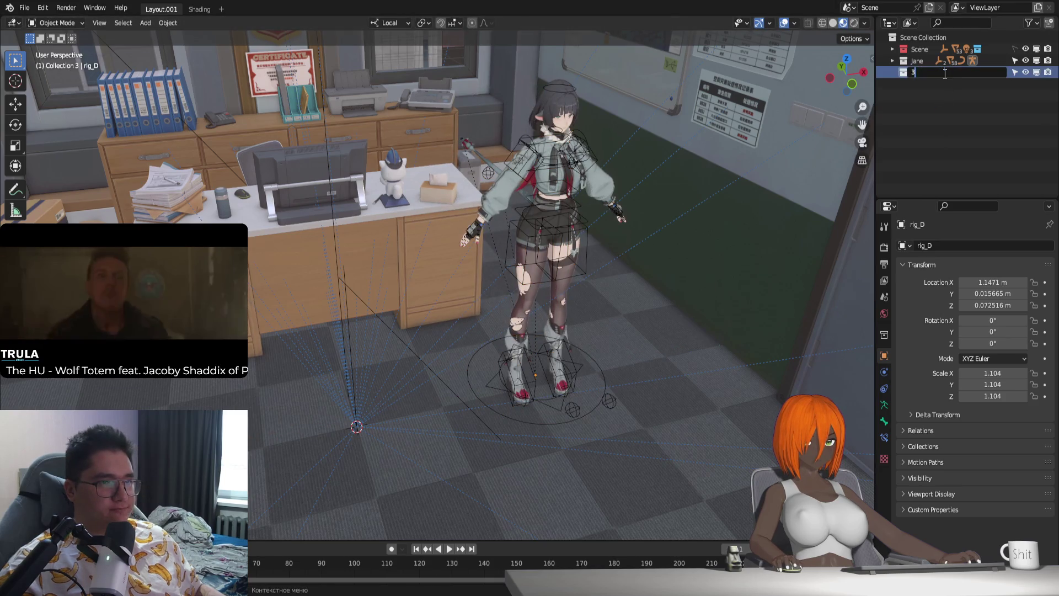
pyautogui.write('313')
pyautogui.press('Return')
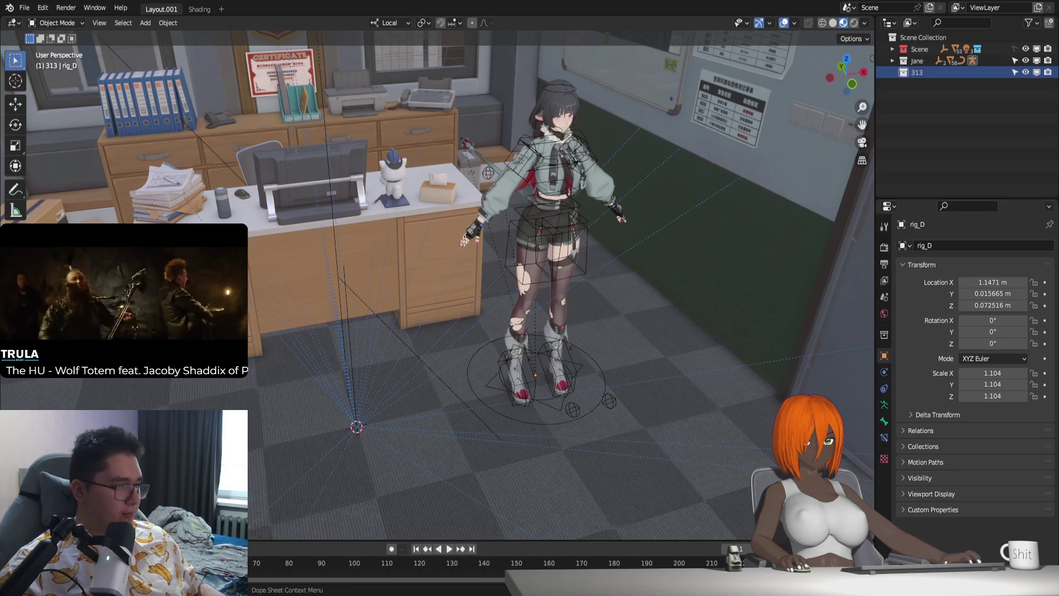
pyautogui.hotkey('ctrl', 'v')
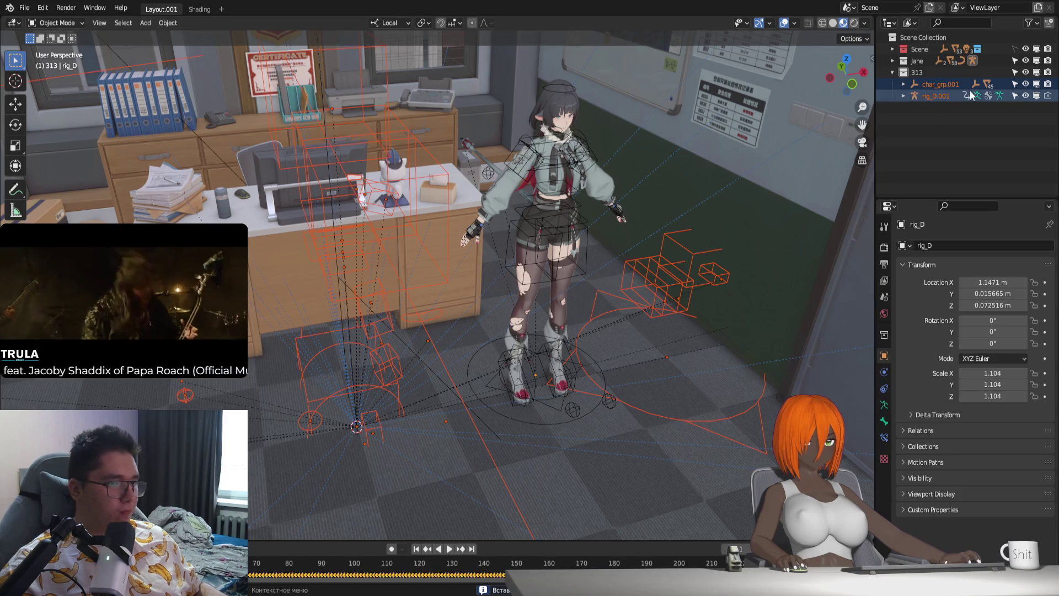
pyautogui.scroll(-5, 522, 340)
pyautogui.scroll(-3, 498, 353)
pyautogui.scroll(-2, 487, 355)
# Step: Inspect the pasted rig in isolation, then move it into place in the office
pyautogui.moveTo(487, 351); pyautogui.dragTo(530, 340, button='middle')
pyautogui.press('g')
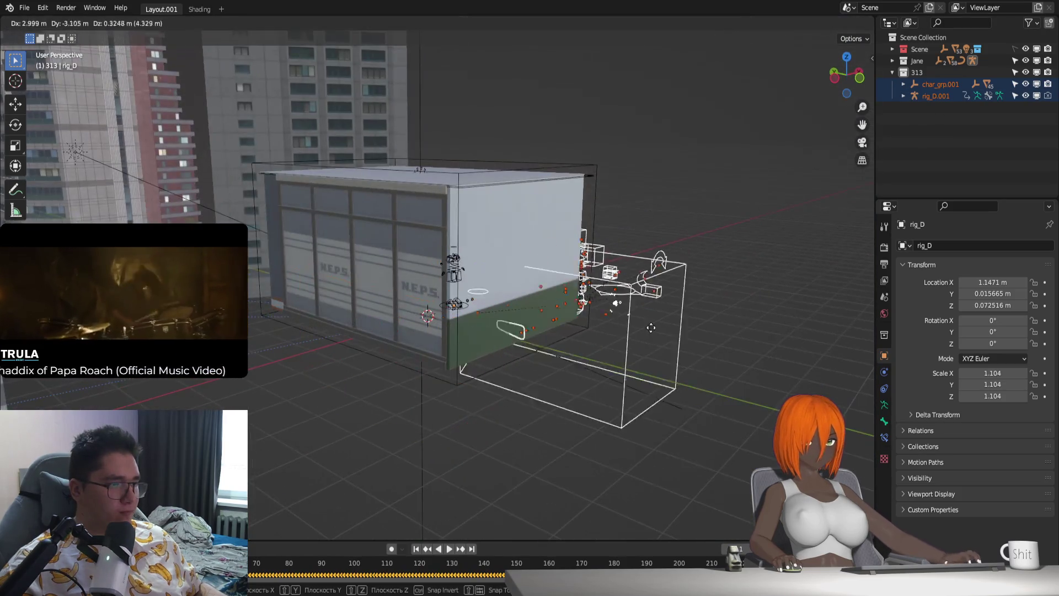
pyautogui.press('Escape')
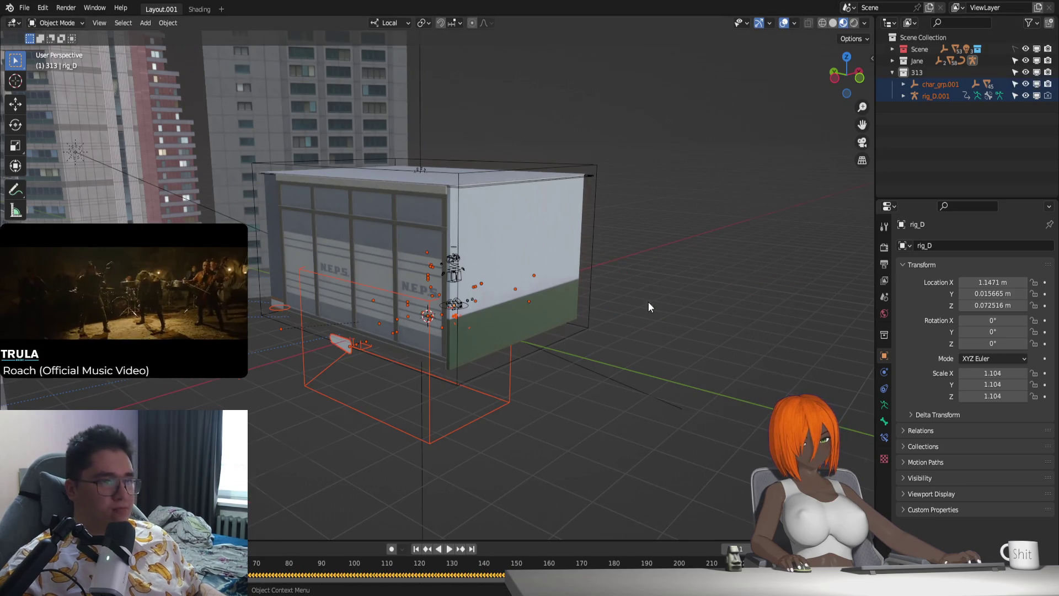
pyautogui.scroll(5, 519, 310)
pyautogui.scroll(3, 563, 293)
pyautogui.press('KP_Divide')
pyautogui.moveTo(465, 321)
pyautogui.mouseDown(button='middle')
pyautogui.moveTo(486, 313)
pyautogui.moveTo(496, 290)
pyautogui.mouseUp(button='middle')
pyautogui.scroll(3, 497, 291)
pyautogui.press('KP_Divide')
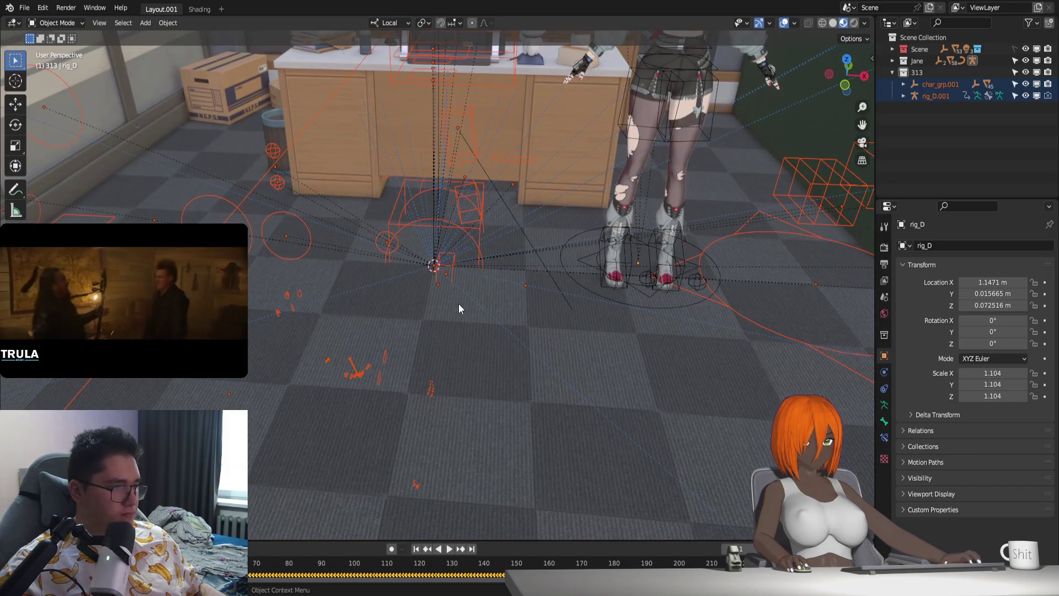
pyautogui.scroll(-5, 459, 304)
pyautogui.scroll(-3, 457, 297)
pyautogui.moveTo(457, 296)
pyautogui.mouseDown(button='middle')
pyautogui.moveTo(483, 248)
pyautogui.moveTo(447, 202)
pyautogui.mouseUp(button='middle')
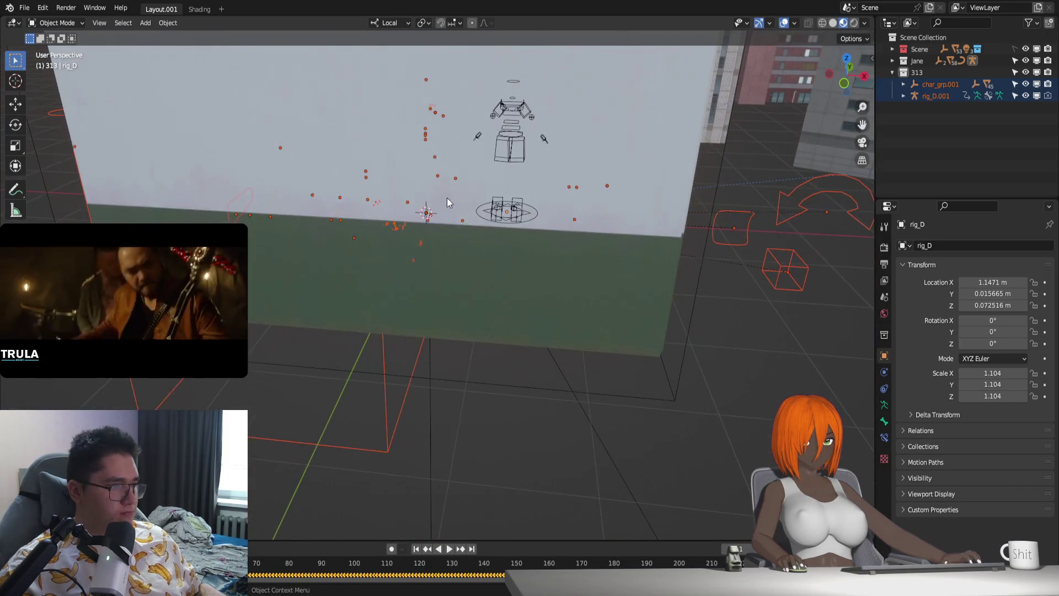
pyautogui.press('g')
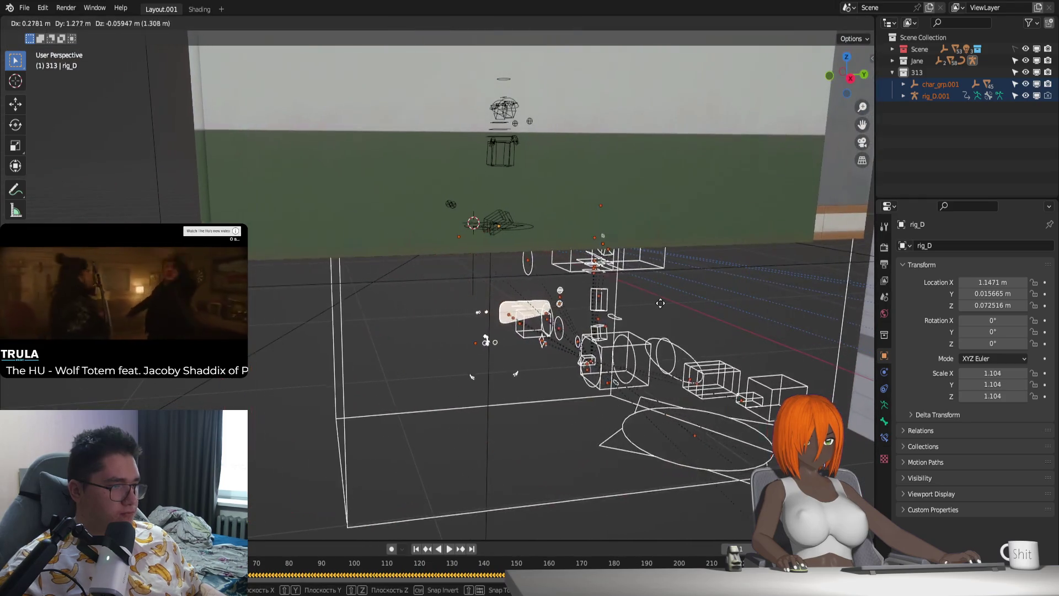
pyautogui.click(649, 326)
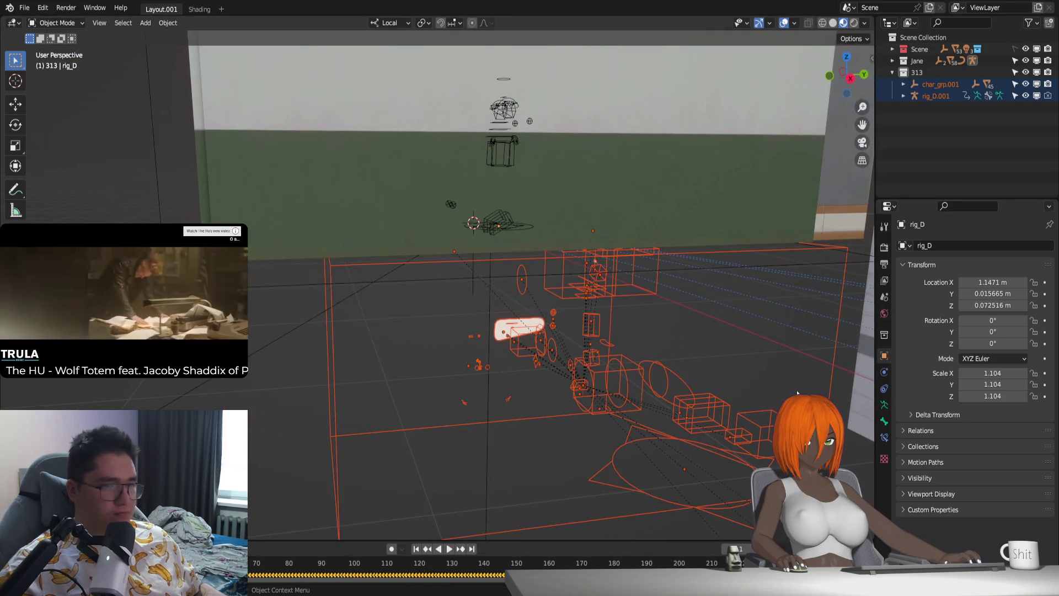
# Step: Select rig_D.001 and show its first bone layer in the Armature properties
pyautogui.click(487, 370)
pyautogui.click(882, 406)
pyautogui.click(905, 310)
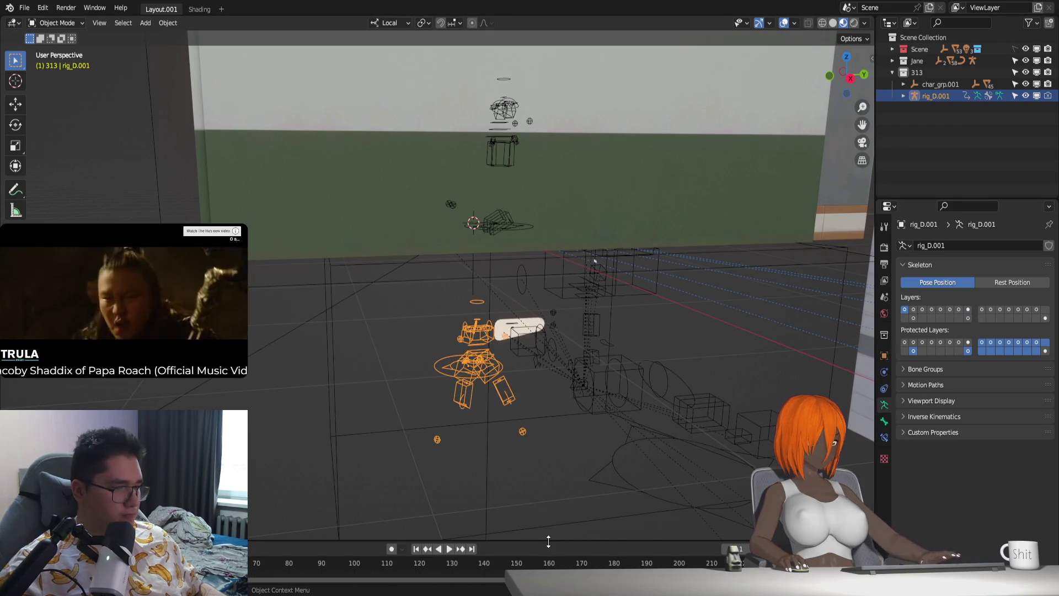
# Step: Enlarge the timeline, set the current frame to 100 and enter Pose Mode on rig_D.001
pyautogui.moveTo(570, 542); pyautogui.dragTo(570, 432)
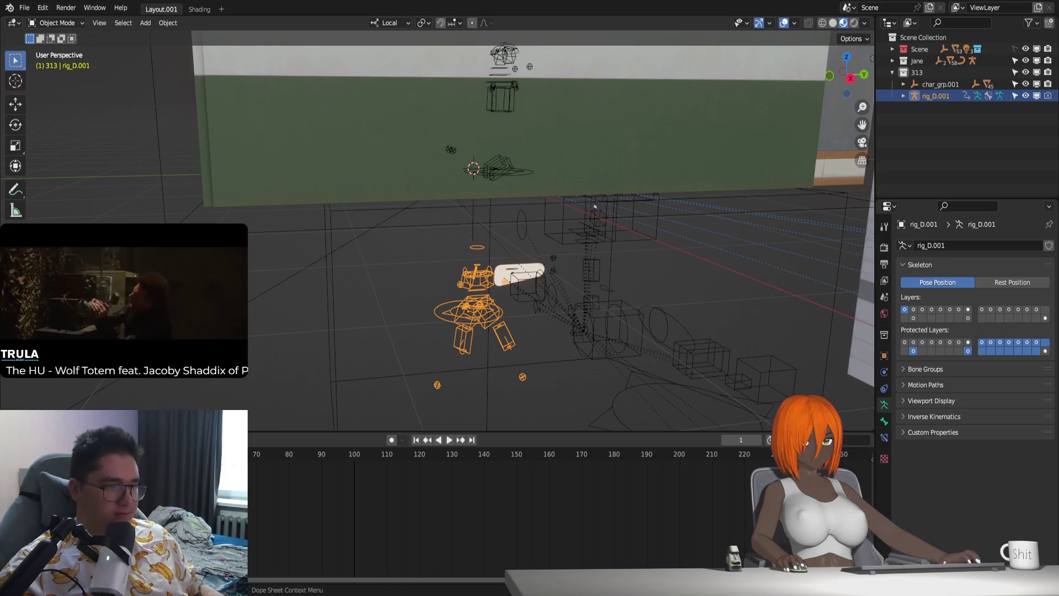
pyautogui.hotkey('ctrl', 'z')
pyautogui.hotkey('ctrl', 'z')
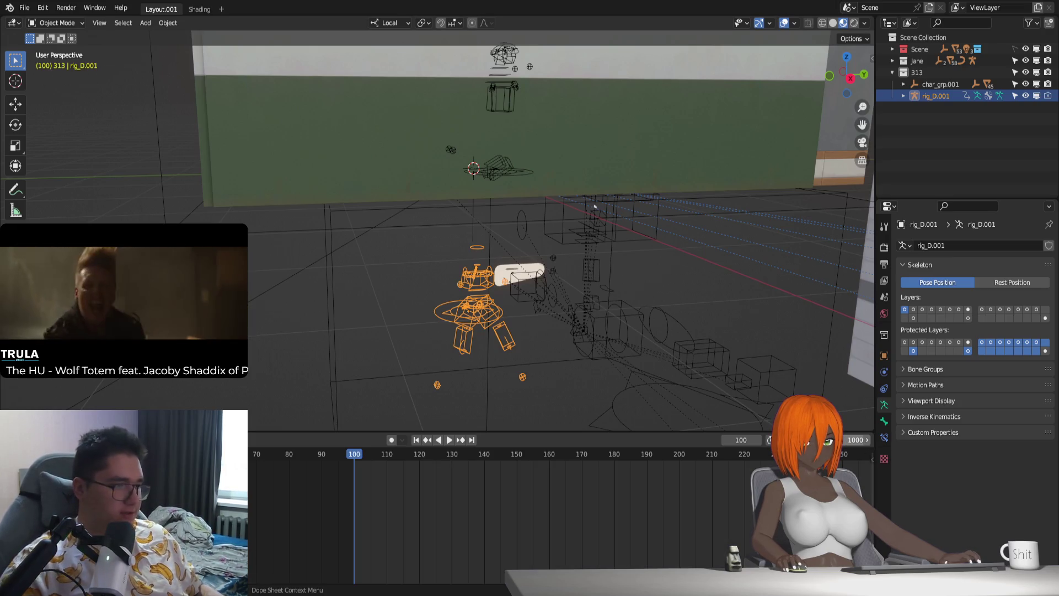
pyautogui.moveTo(472, 372); pyautogui.dragTo(479, 304, button='middle')
pyautogui.scroll(5, 479, 305)
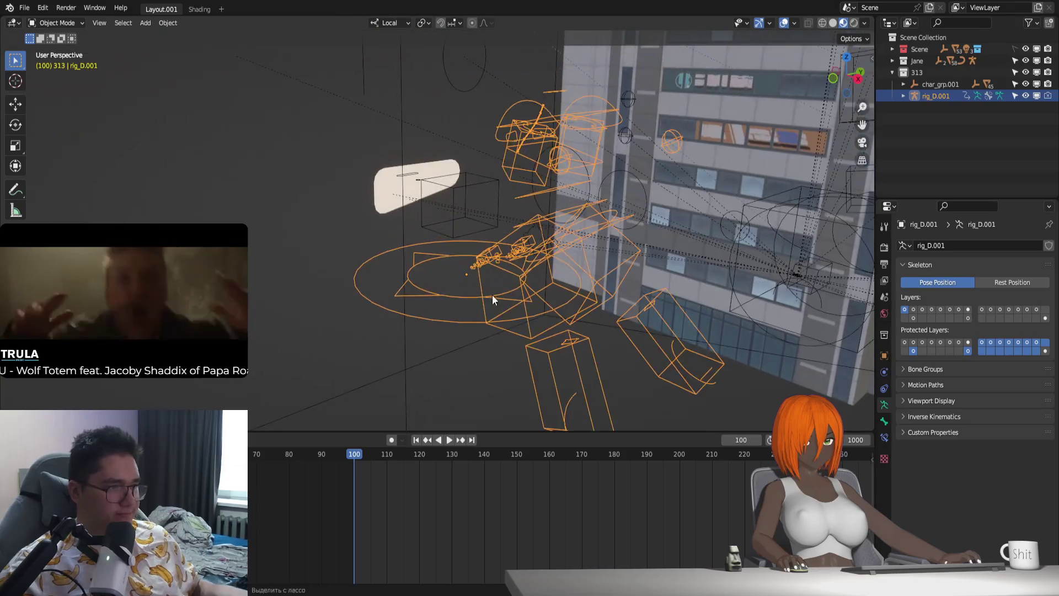
pyautogui.hotkey('ctrl', 'Tab')
# Step: Select the hand and foot IK controls and review the keying options
pyautogui.click(496, 256)
pyautogui.click(523, 244)
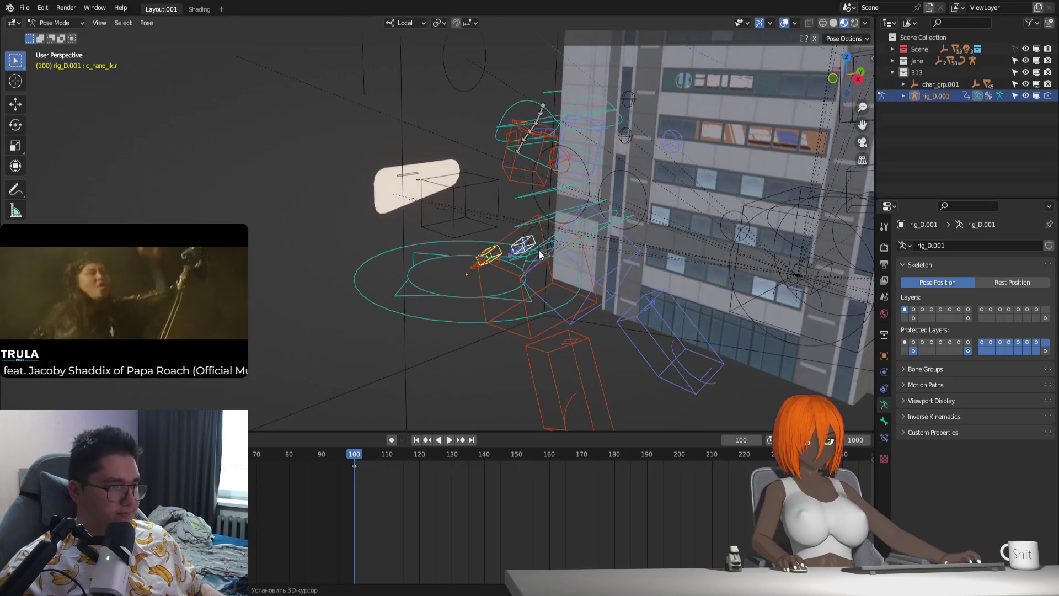
pyautogui.click(590, 335)
pyautogui.keyDown('shift'); pyautogui.click(679, 297); pyautogui.keyUp('shift')
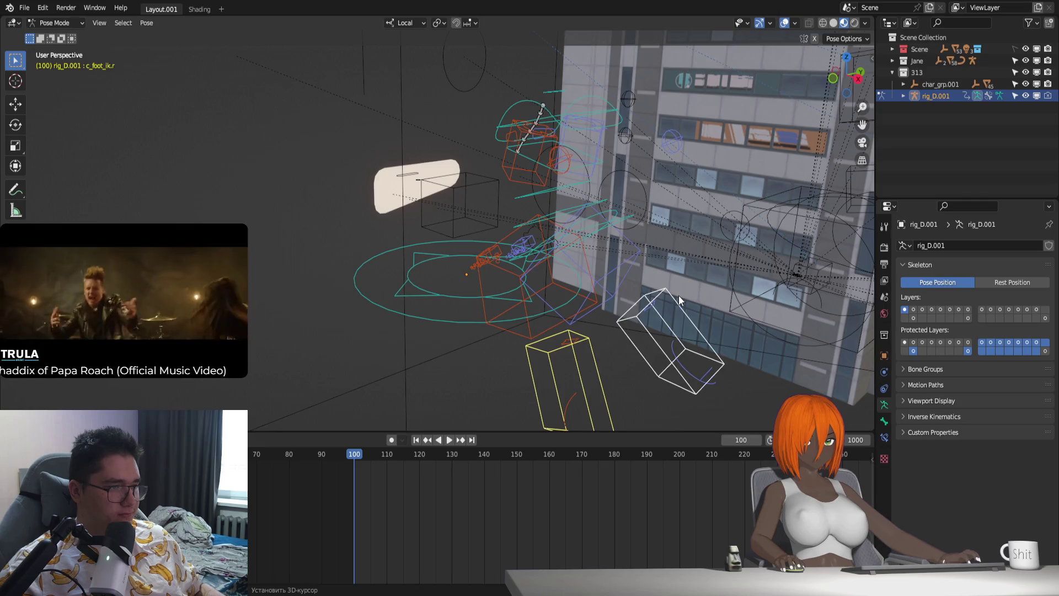
pyautogui.moveTo(679, 295); pyautogui.dragTo(559, 356, button='middle')
pyautogui.scroll(-2, 520, 496)
pyautogui.scroll(-2, 530, 476)
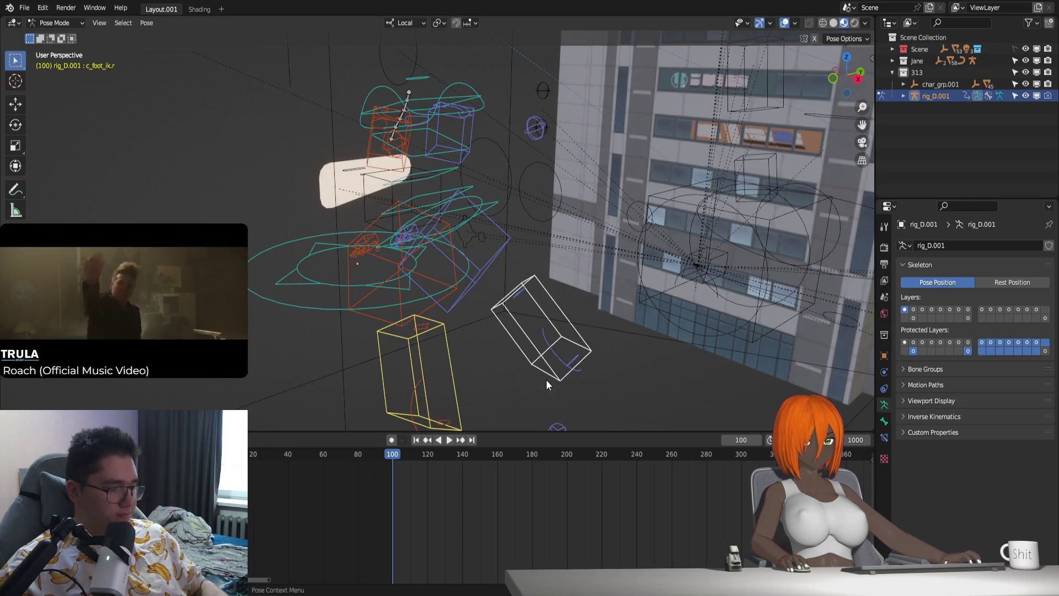
pyautogui.click(66, 440)
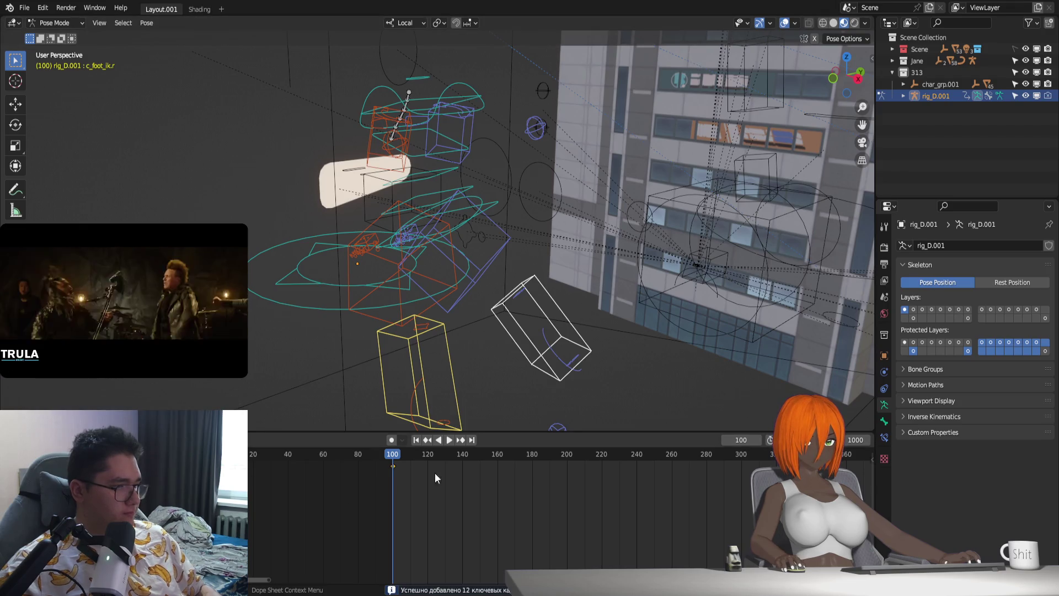
# Step: Reselect the hand IK controls and insert keyframes for them at frame 100
pyautogui.moveTo(545, 431); pyautogui.dragTo(442, 459)
pyautogui.moveTo(443, 422)
pyautogui.mouseDown(button='middle')
pyautogui.moveTo(429, 394)
pyautogui.moveTo(475, 402)
pyautogui.mouseUp(button='middle')
pyautogui.click(556, 251)
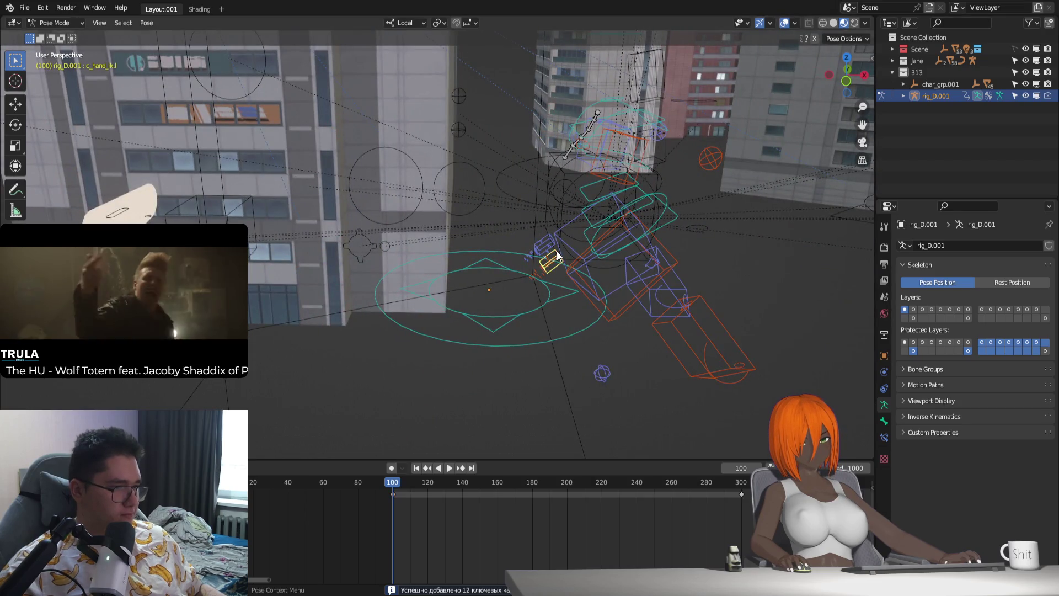
pyautogui.click(550, 239)
pyautogui.moveTo(662, 508); pyautogui.dragTo(505, 519, button='middle')
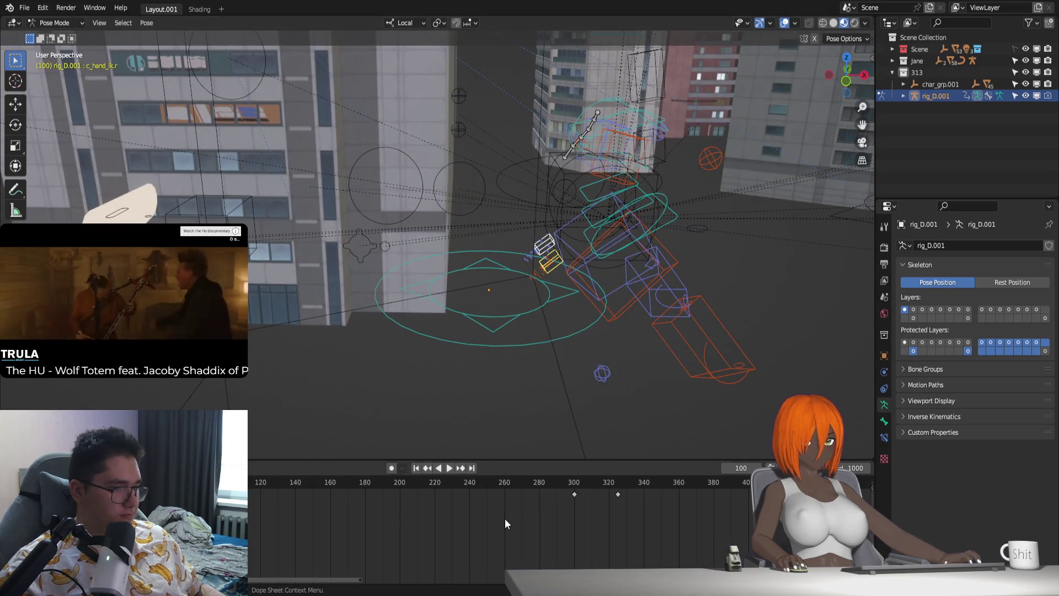
pyautogui.press('i')
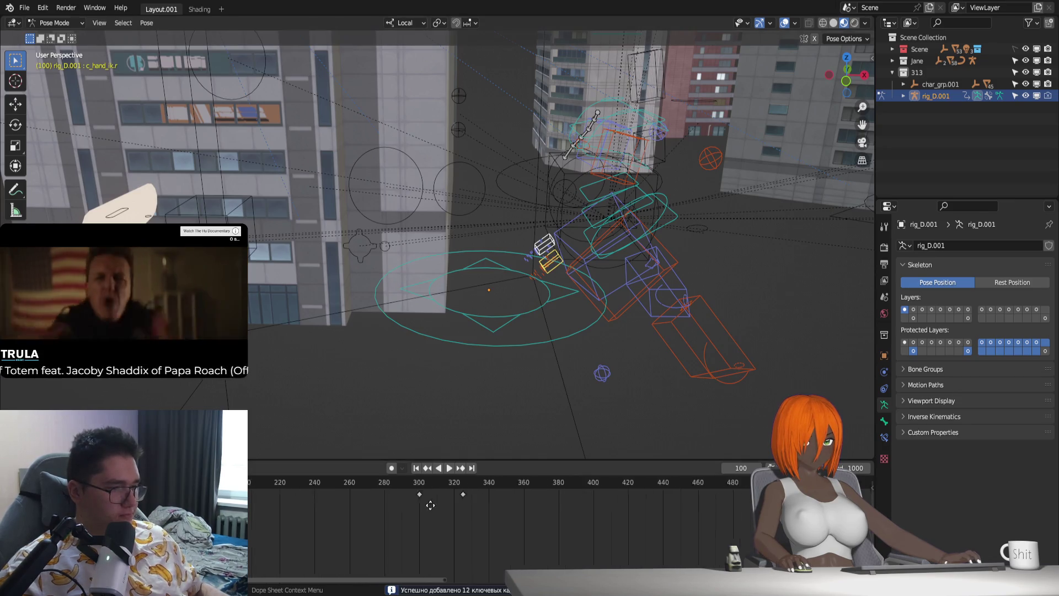
pyautogui.keyDown('ctrl'); pyautogui.scroll(-5, 449, 496); pyautogui.keyUp('ctrl')
# Step: Preview the animation with playback, then return to Object Mode
pyautogui.press('space')
pyautogui.press('Escape')
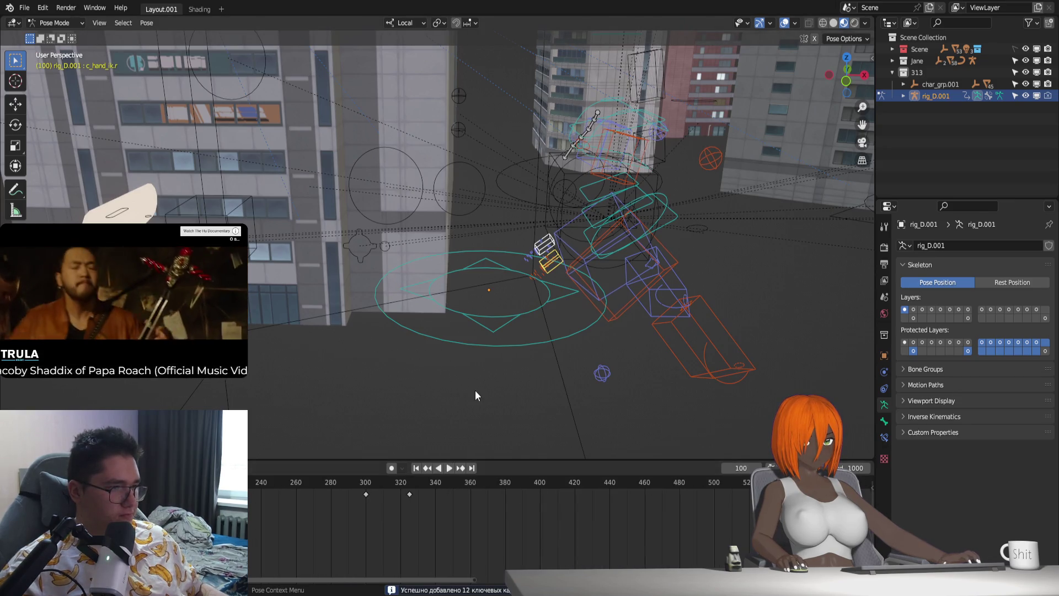
pyautogui.moveTo(638, 275); pyautogui.dragTo(558, 186, button='middle')
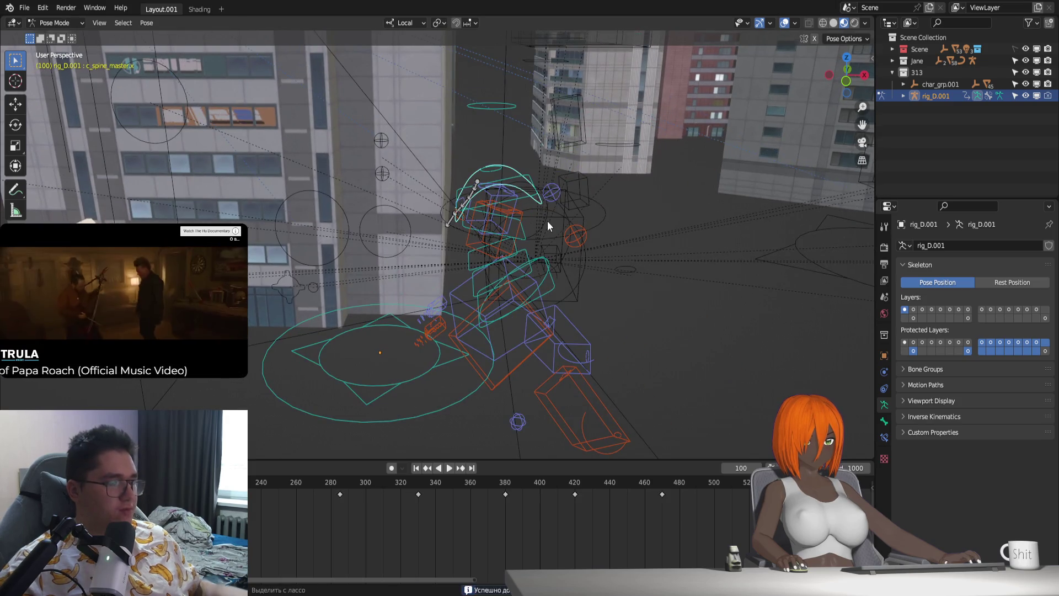
pyautogui.hotkey('ctrl', 'Tab')
pyautogui.scroll(-1, 414, 514)
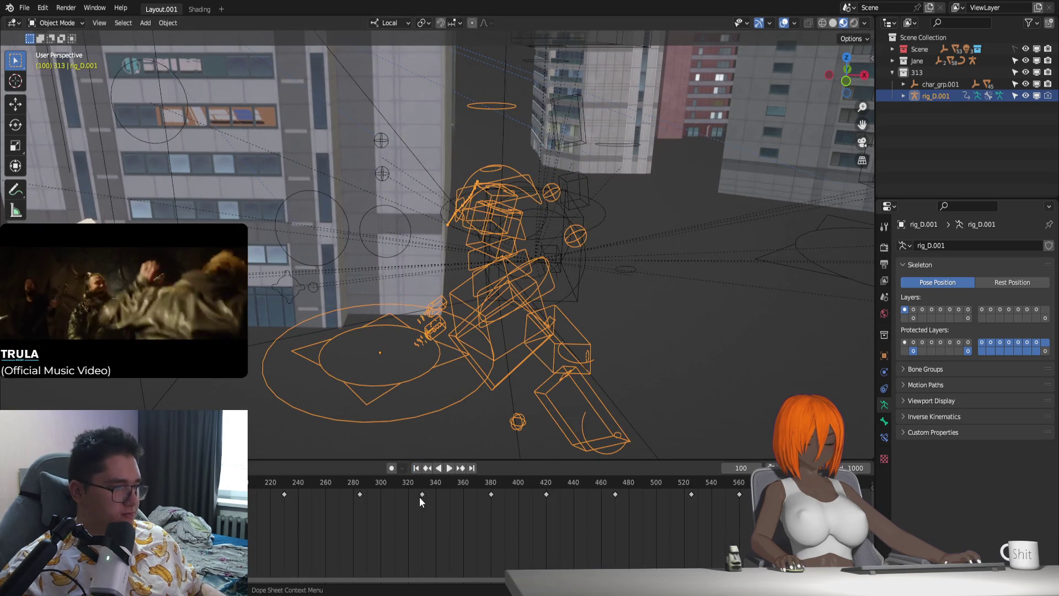
pyautogui.scroll(-3, 500, 412)
# Step: Select both rigs and try the Select Linked menu, dismissing it
pyautogui.moveTo(506, 394); pyautogui.dragTo(487, 249, button='middle')
pyautogui.click(413, 223)
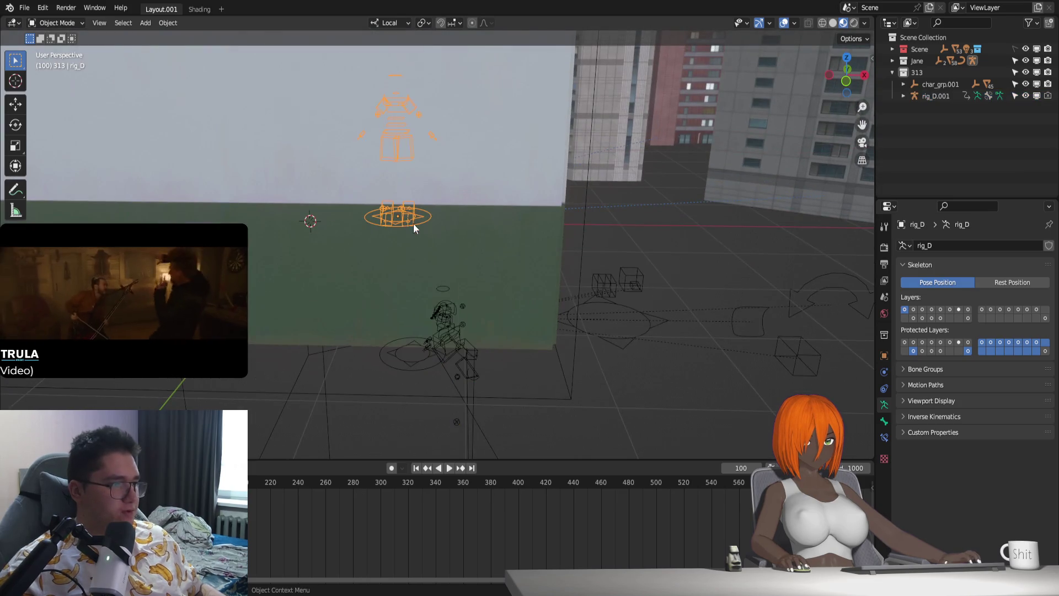
pyautogui.keyDown('shift'); pyautogui.click(445, 327); pyautogui.keyUp('shift')
pyautogui.hotkey('shift', 'l')
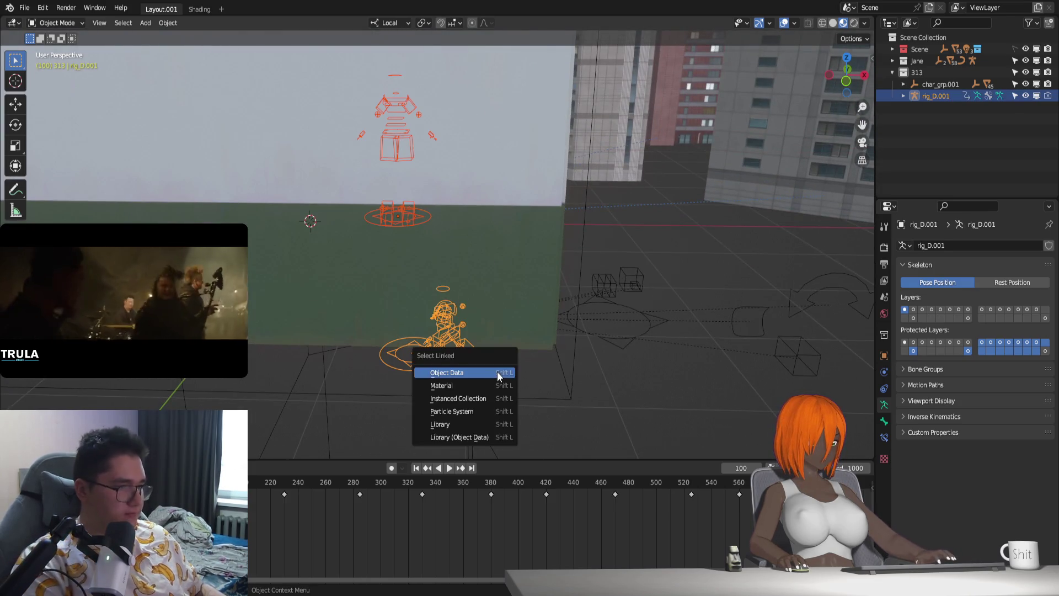
pyautogui.click(497, 372)
pyautogui.hotkey('shift', 'l')
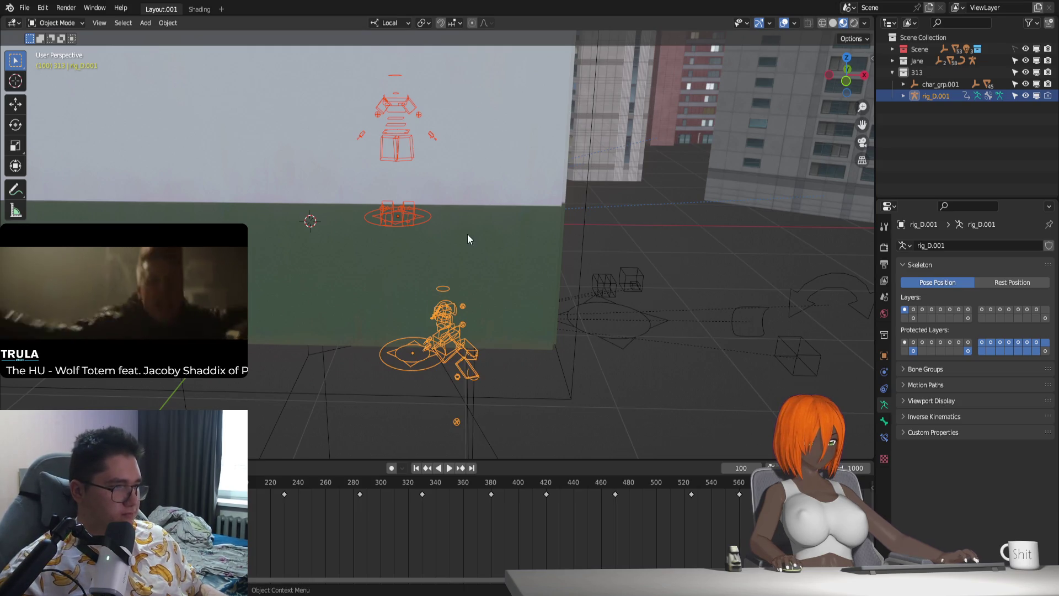
# Step: Link animation data from rig_D.001 to rig_D via Ctrl+L so both share the pose
pyautogui.click(420, 225)
pyautogui.moveTo(418, 224); pyautogui.dragTo(453, 319, button='middle')
pyautogui.click(454, 327)
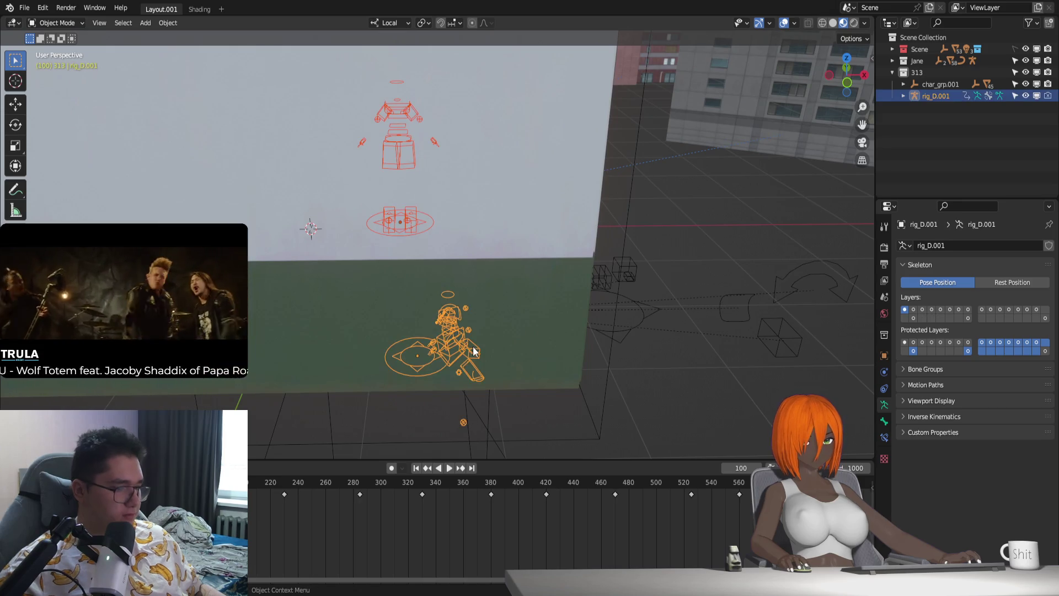
pyautogui.hotkey('ctrl', 'l')
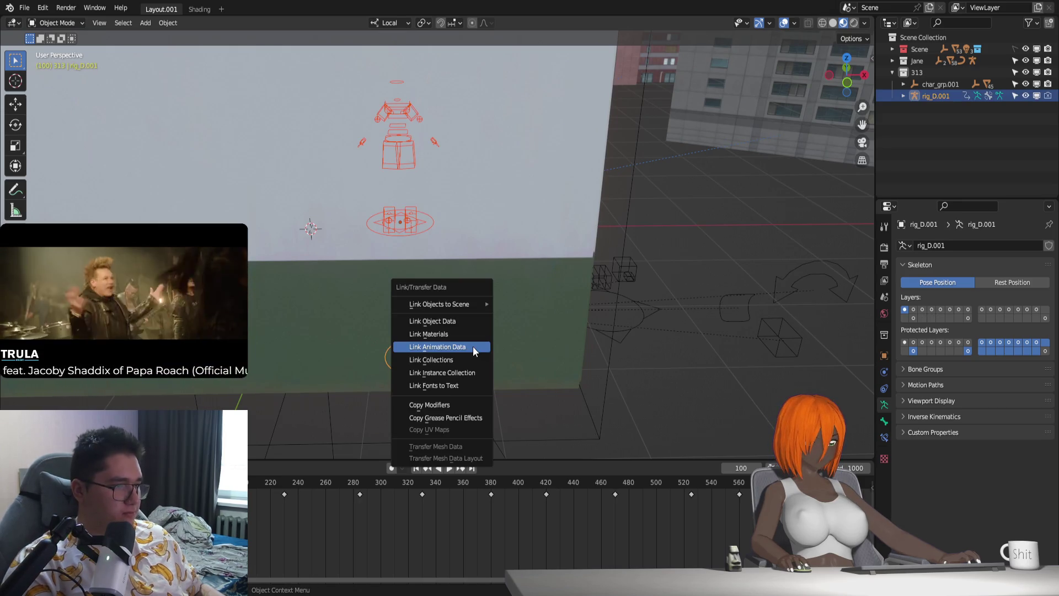
pyautogui.click(473, 346)
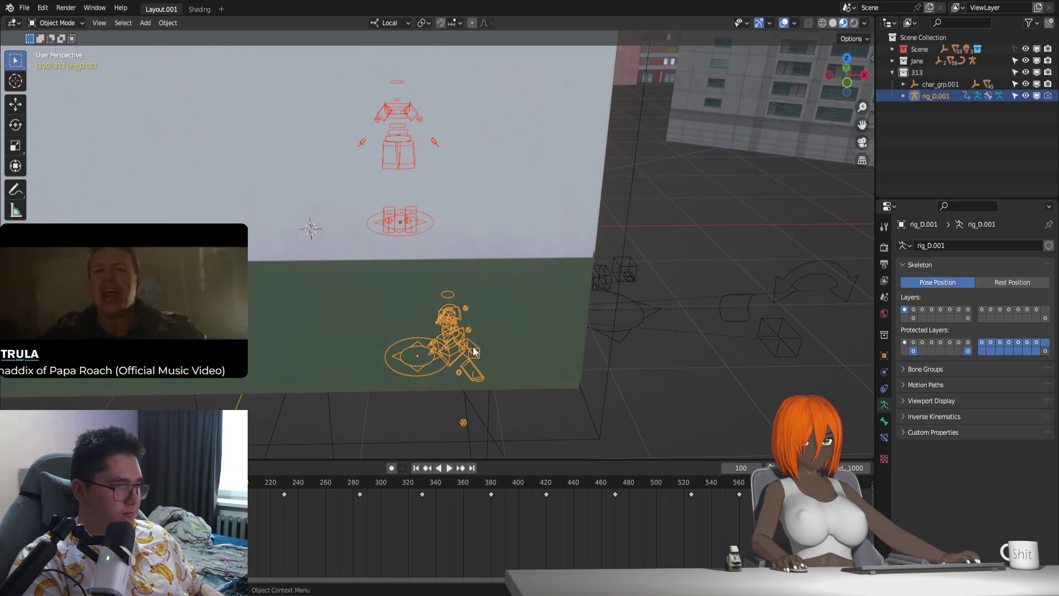
pyautogui.hotkey('ctrl', 'l')
pyautogui.click(472, 347)
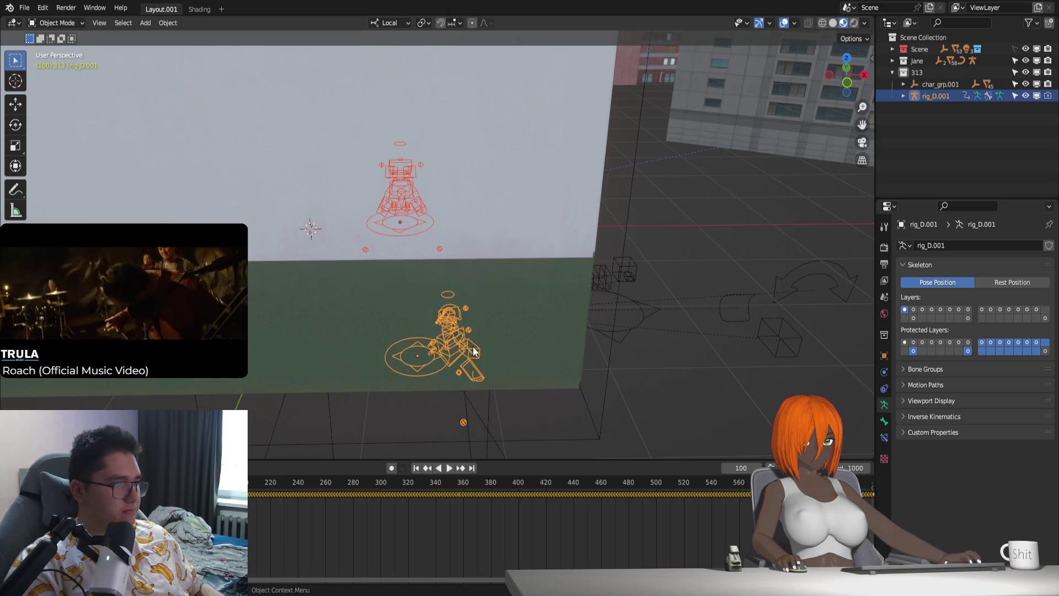
pyautogui.click(412, 268)
pyautogui.press('KP_Decimal')
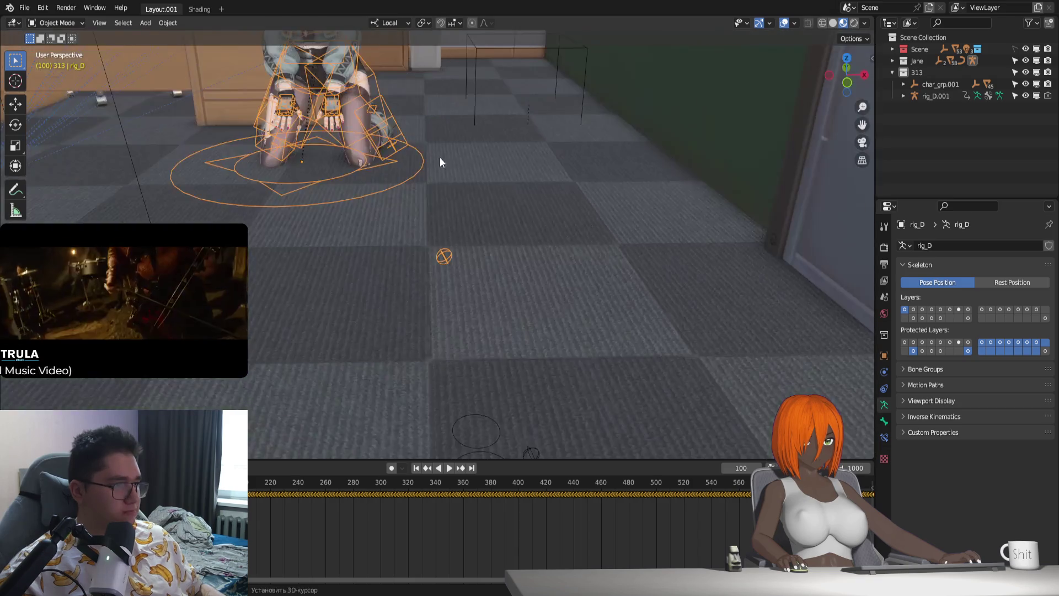
# Step: Rotate the kneeling rig_D about Z so the spear points toward the door
pyautogui.moveTo(440, 157)
pyautogui.mouseDown(button='middle')
pyautogui.moveTo(598, 321)
pyautogui.moveTo(529, 246)
pyautogui.mouseUp(button='middle')
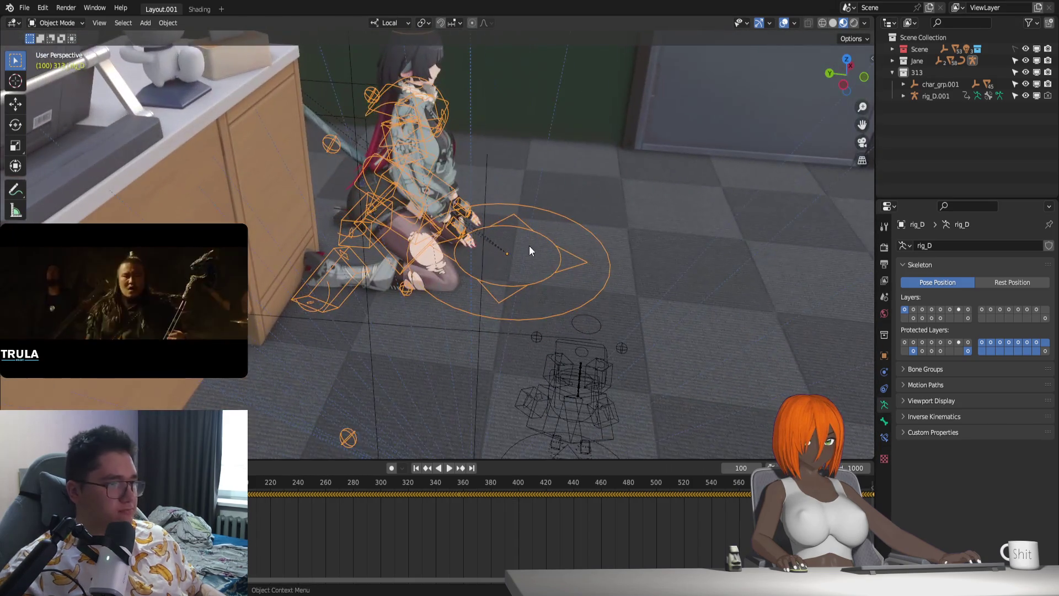
pyautogui.moveTo(574, 316); pyautogui.dragTo(518, 284, button='middle')
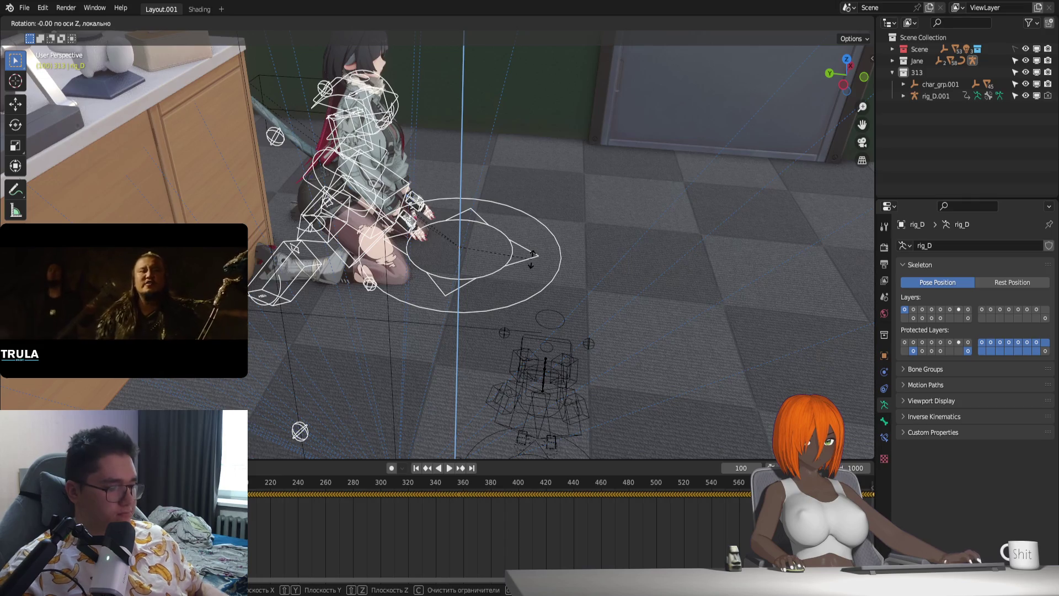
pyautogui.write('90')
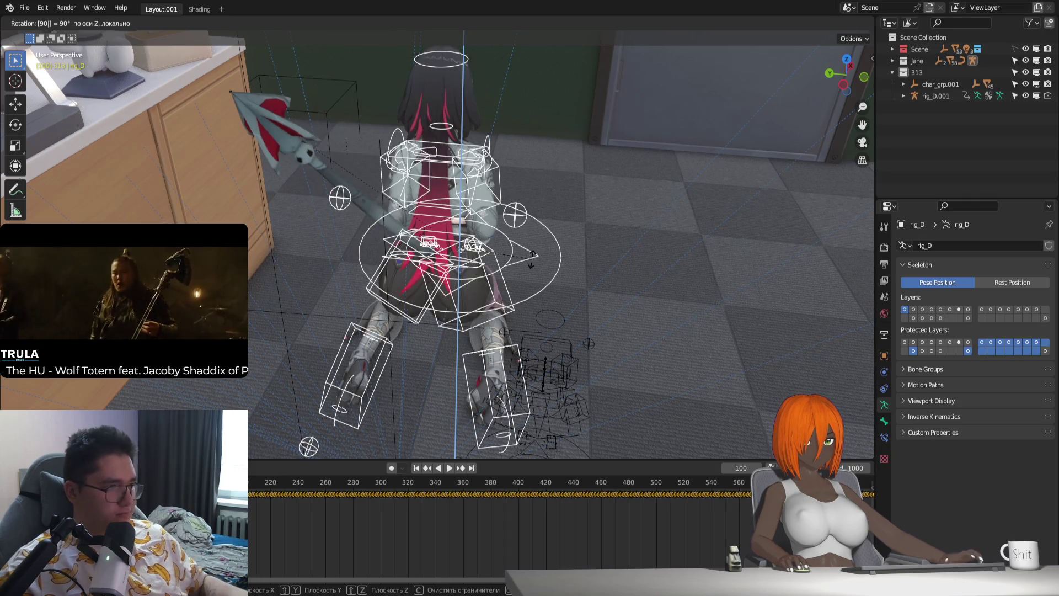
pyautogui.press('BackSpace')
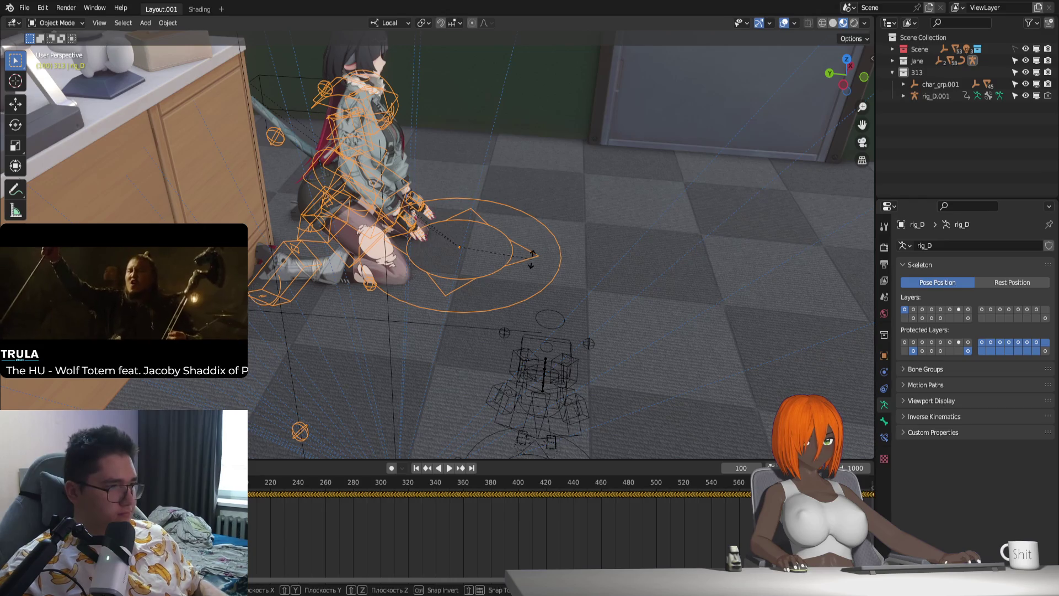
pyautogui.press('BackSpace')
pyautogui.write('180')
pyautogui.press('Return')
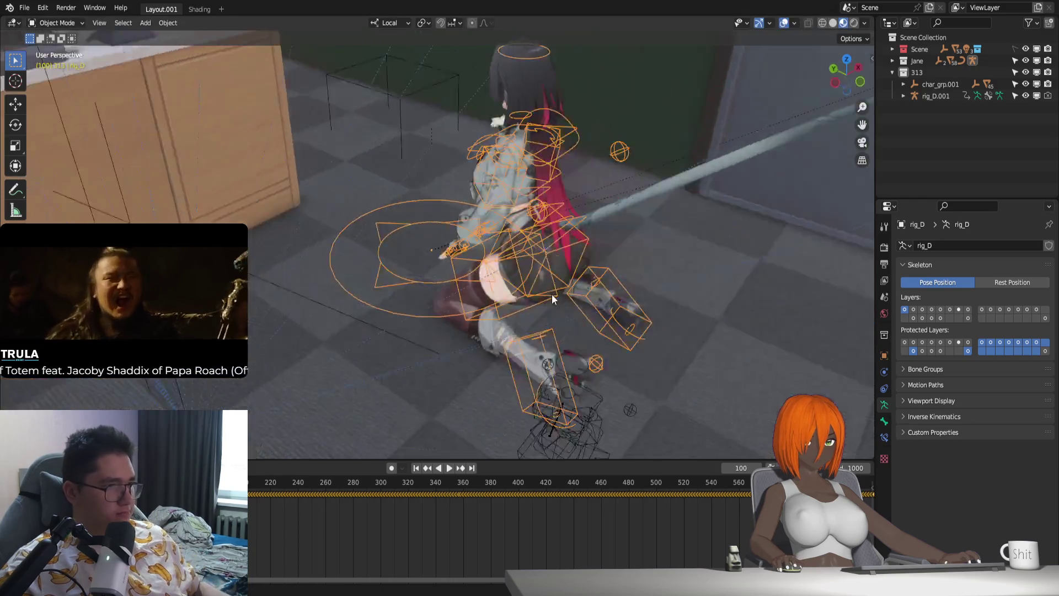
pyautogui.moveTo(532, 256)
pyautogui.mouseDown(button='middle')
pyautogui.moveTo(501, 297)
pyautogui.moveTo(499, 285)
pyautogui.moveTo(527, 320)
pyautogui.moveTo(602, 304)
pyautogui.moveTo(648, 314)
pyautogui.moveTo(519, 305)
pyautogui.moveTo(557, 283)
pyautogui.moveTo(546, 341)
pyautogui.moveTo(455, 326)
pyautogui.mouseUp(button='middle')
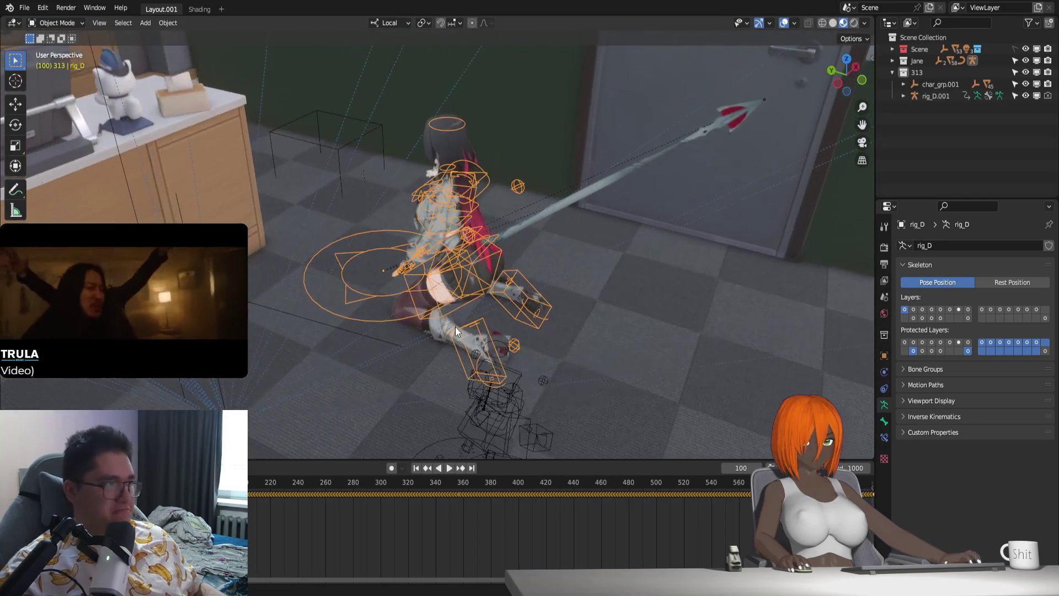
# Step: Shift rig_D sideways along its local Y axis
pyautogui.press('g')
pyautogui.press('y')
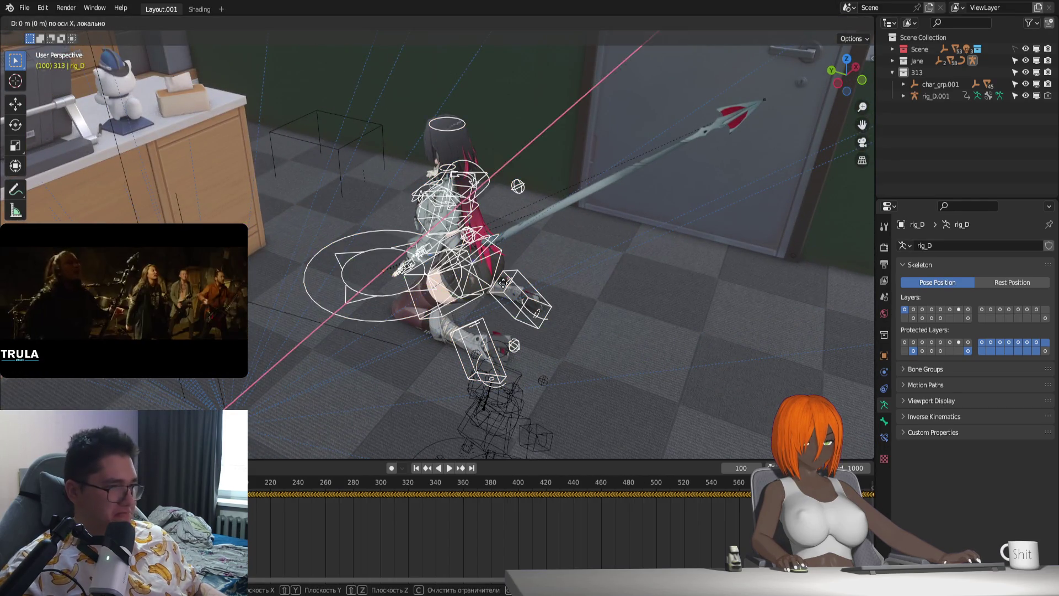
pyautogui.click(613, 302)
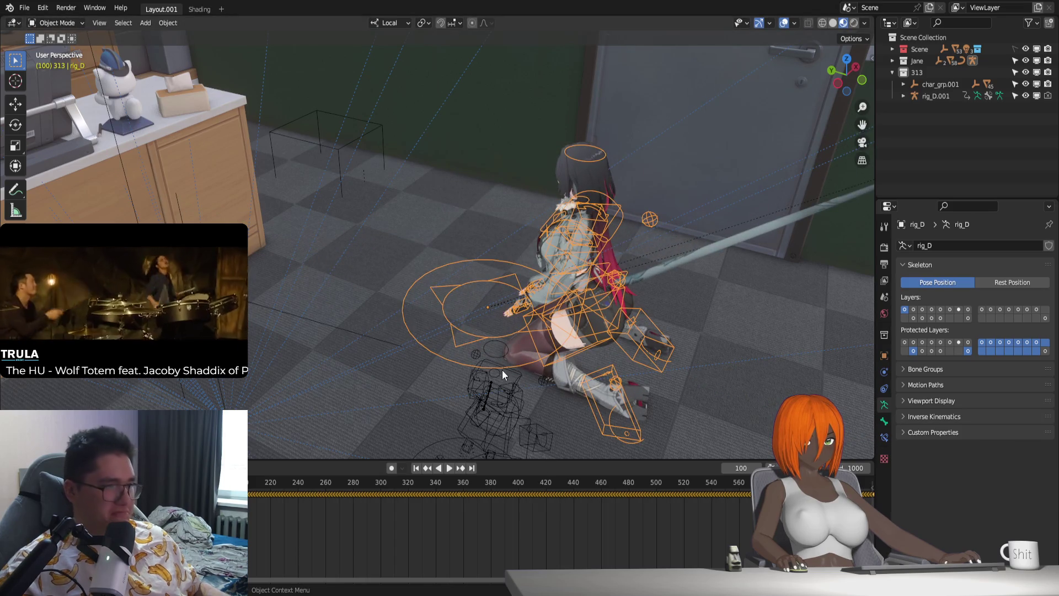
# Step: Switch to Pose Mode and preview the animation playback, stopping at frame 100
pyautogui.hotkey('ctrl', 'Tab')
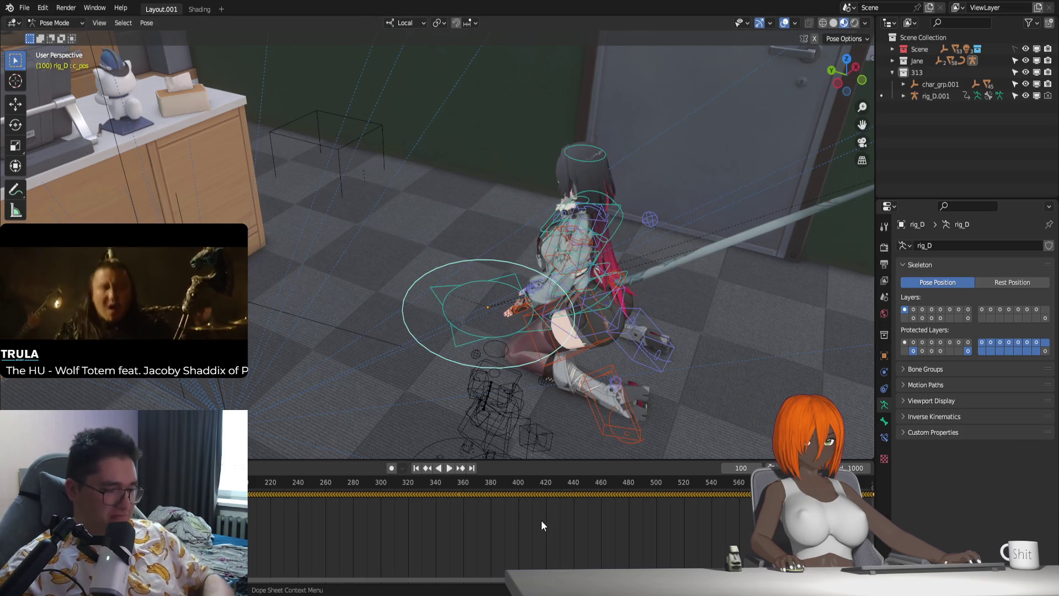
pyautogui.press('space')
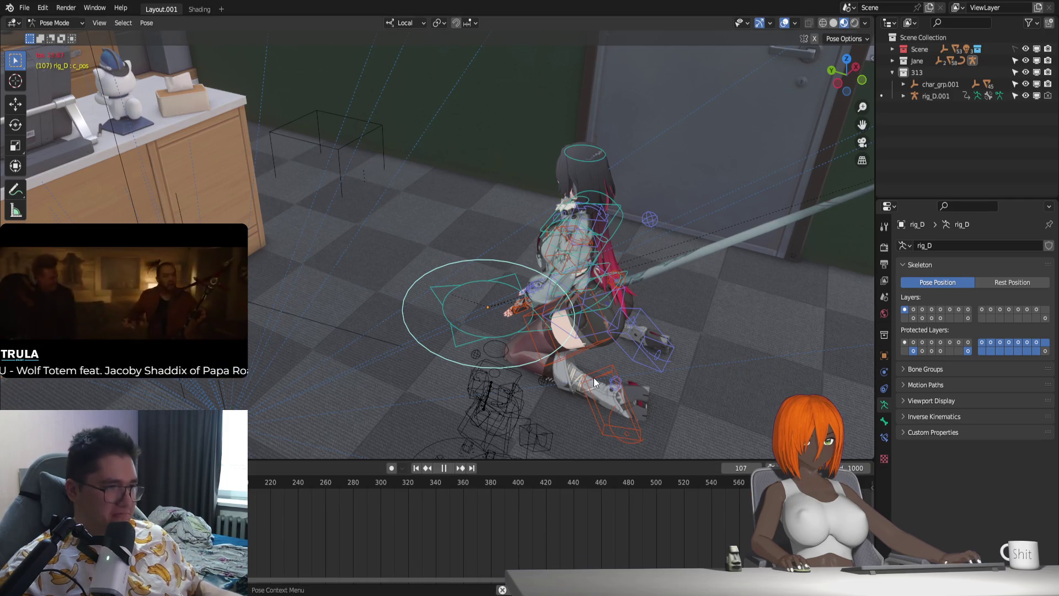
pyautogui.press('Escape')
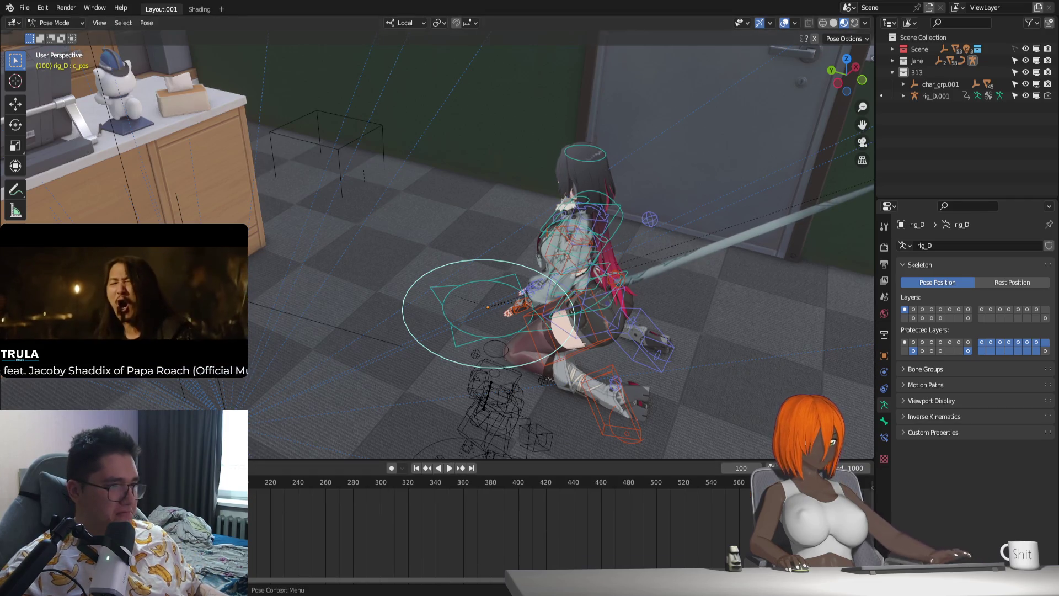
pyautogui.moveTo(629, 355)
pyautogui.keyDown('shift'); pyautogui.mouseDown(button='middle')
pyautogui.moveTo(497, 367)
pyautogui.moveTo(534, 283)
pyautogui.mouseUp(button='middle'); pyautogui.keyUp('shift')
pyautogui.scroll(3, 497, 372)
# Step: Hide the mask_Gloves, mask_foot and mask_low modifiers in the viewport on the leg mesh
pyautogui.click(547, 299)
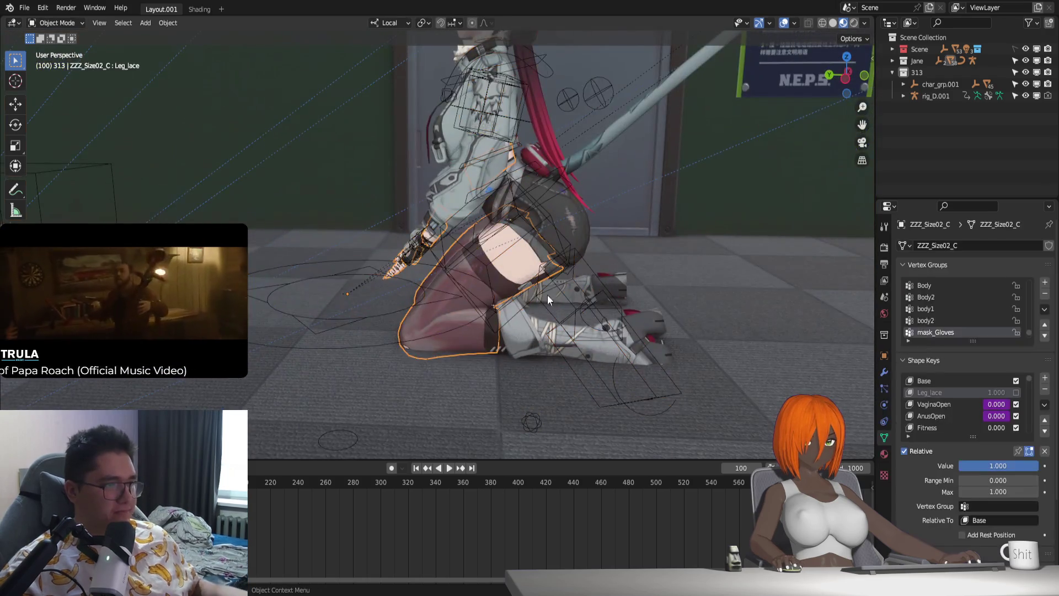
pyautogui.click(884, 372)
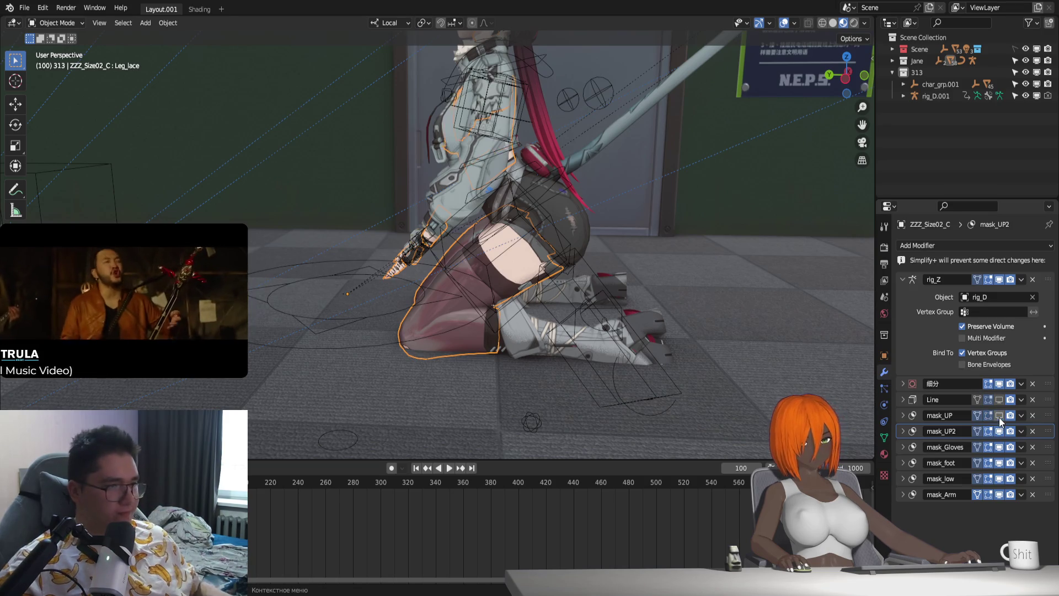
pyautogui.click(998, 446)
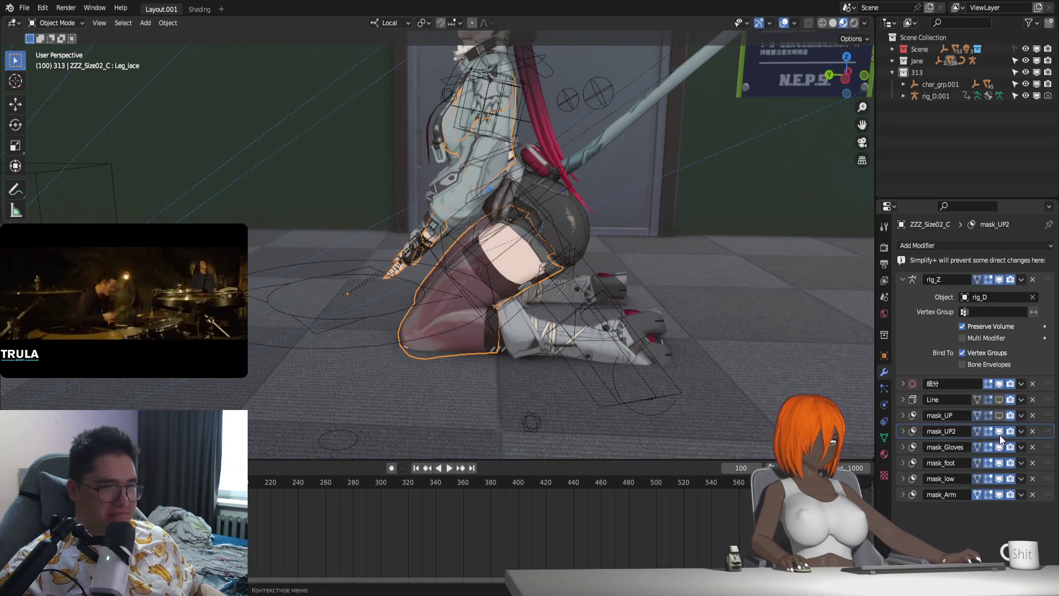
pyautogui.click(1000, 462)
pyautogui.click(1001, 479)
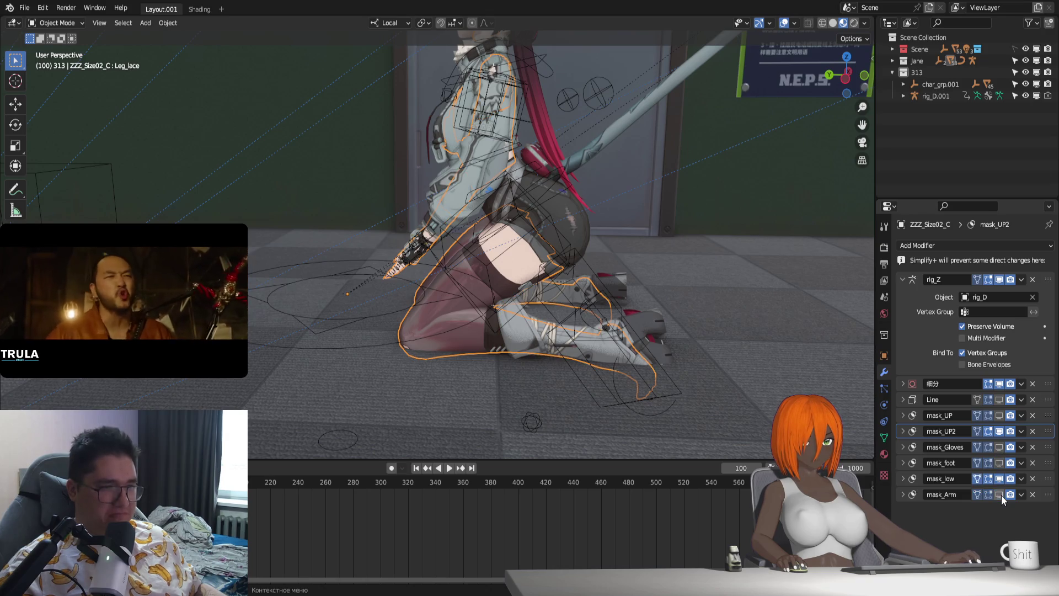
# Step: Stop playback and bring up the scene's Eevee render settings
pyautogui.press('Escape')
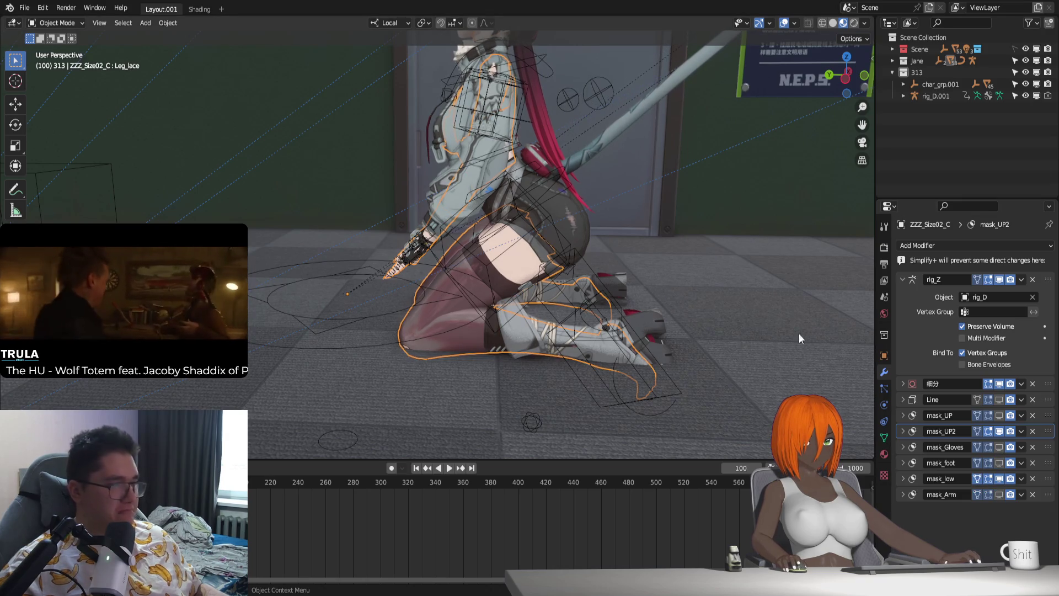
pyautogui.click(883, 247)
# Step: Turn off viewport denoising and set Eevee render samples to 64
pyautogui.click(966, 307)
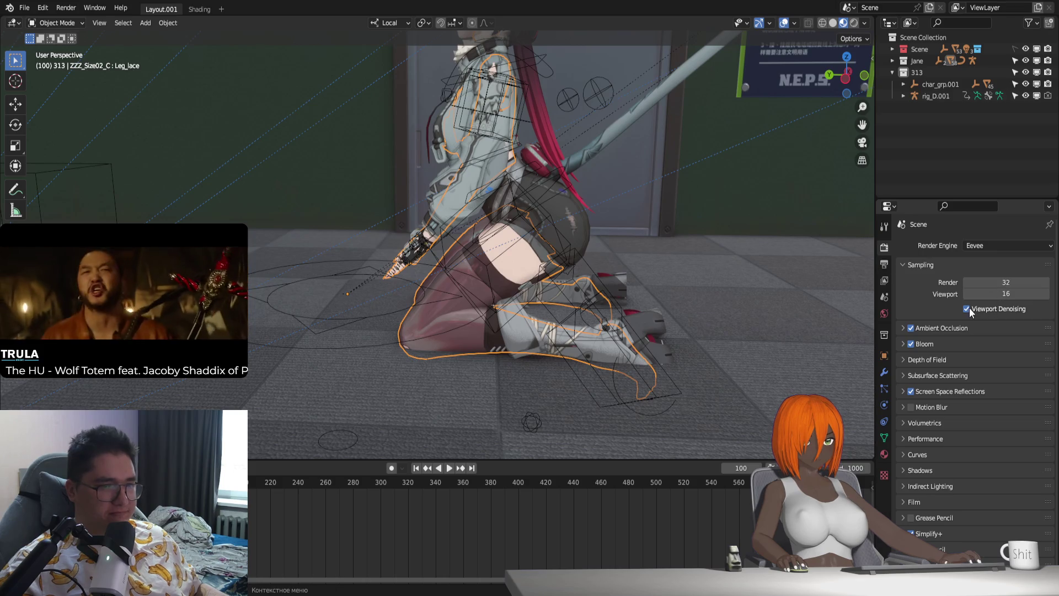
pyautogui.click(1005, 282)
pyautogui.write('64')
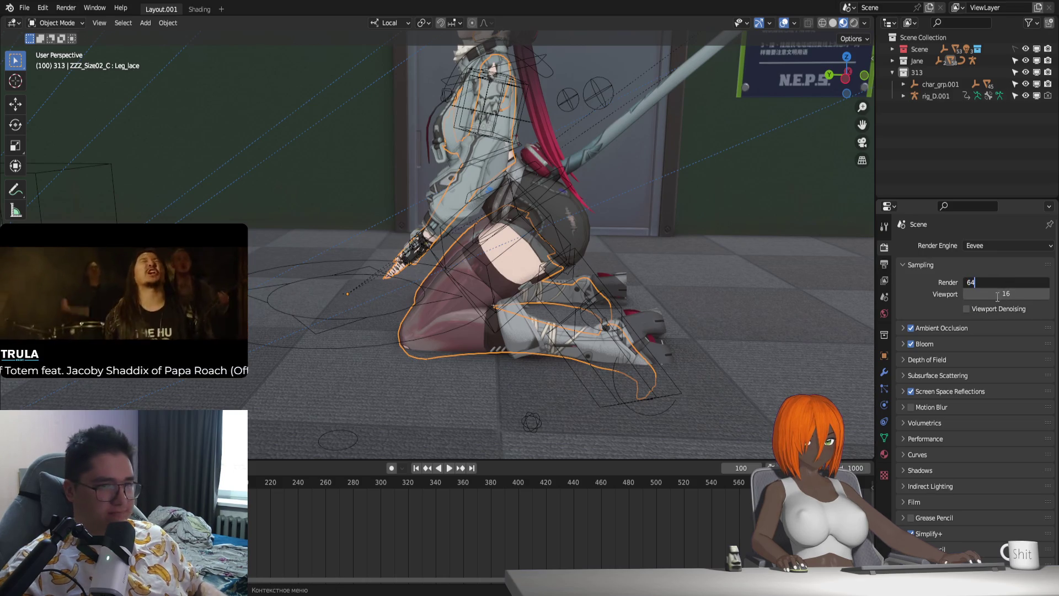
pyautogui.press('Return')
pyautogui.scroll(-2, 926, 531)
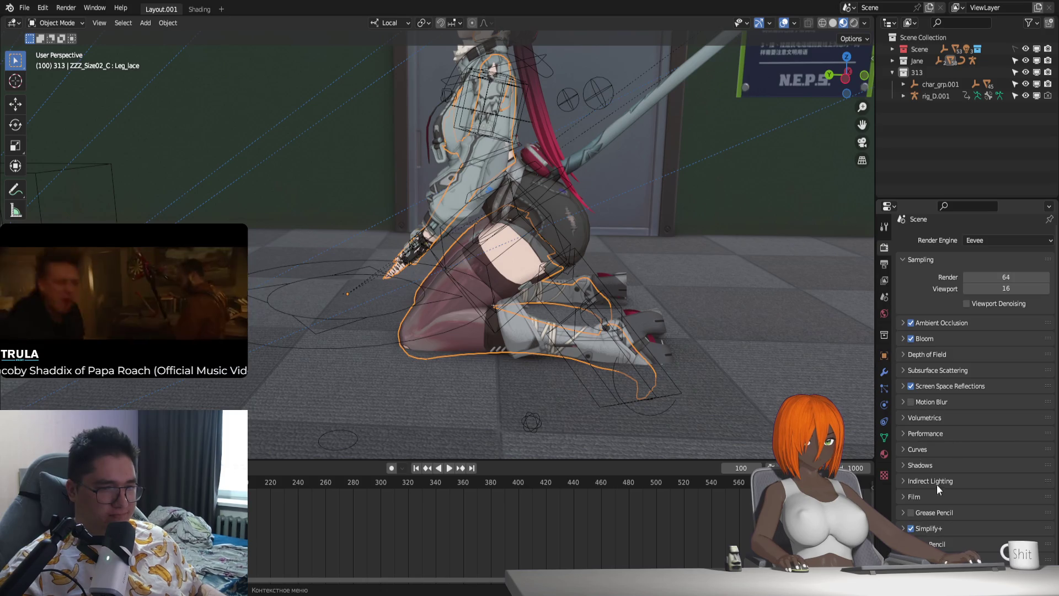
# Step: Set shadow cube and cascade sizes to 2048 px with high bit depth
pyautogui.click(902, 465)
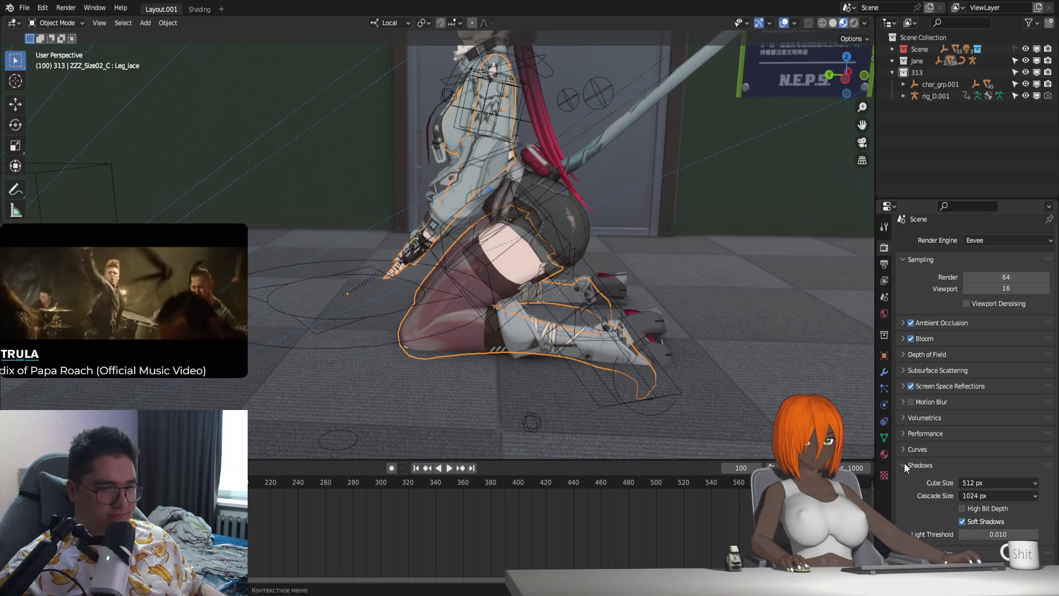
pyautogui.click(978, 483)
pyautogui.click(965, 409)
pyautogui.click(991, 495)
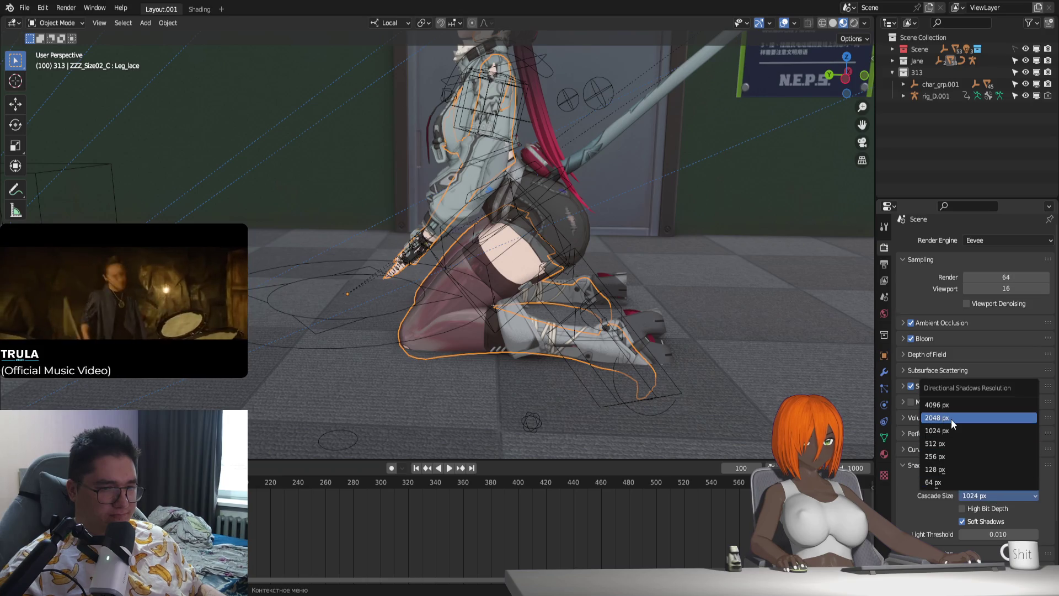
pyautogui.click(950, 418)
pyautogui.click(963, 508)
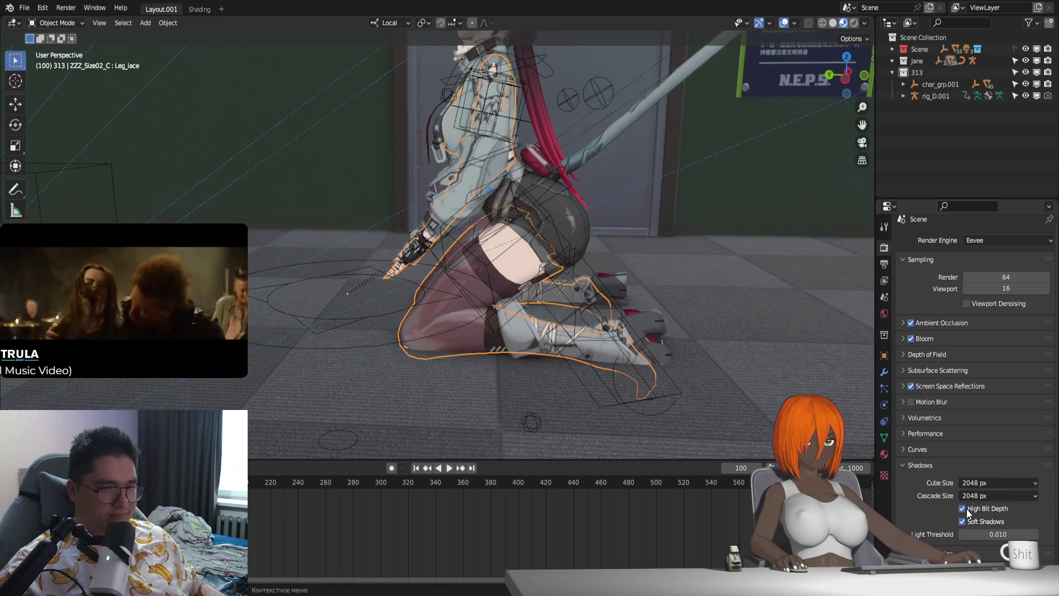
# Step: Switch to Rendered shading and play the animation to preview the result
pyautogui.click(851, 23)
pyautogui.moveTo(607, 273); pyautogui.dragTo(536, 351, button='middle')
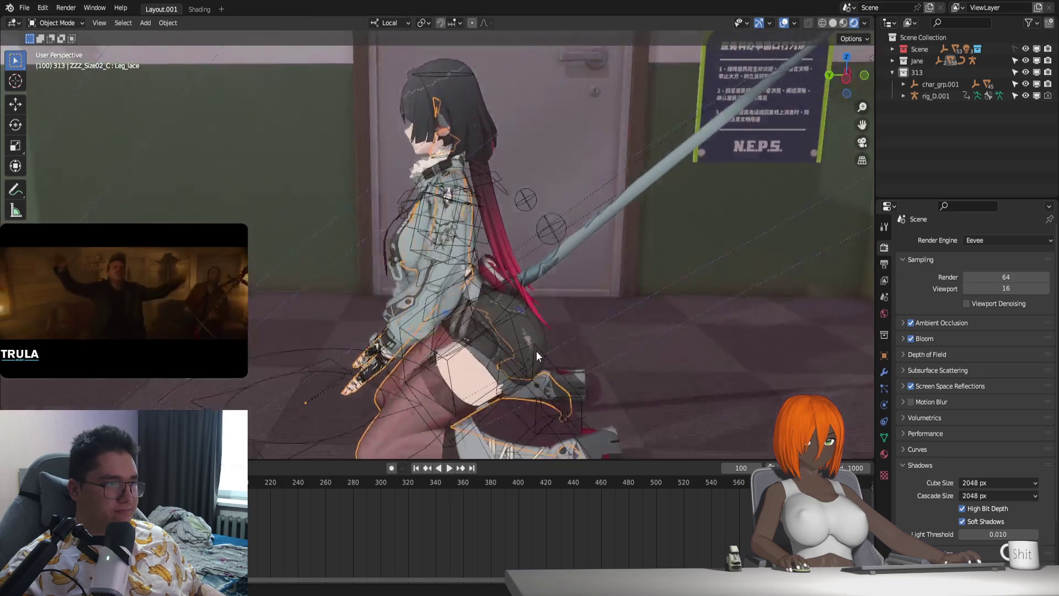
pyautogui.press('space')
pyautogui.moveTo(507, 487); pyautogui.dragTo(248, 481)
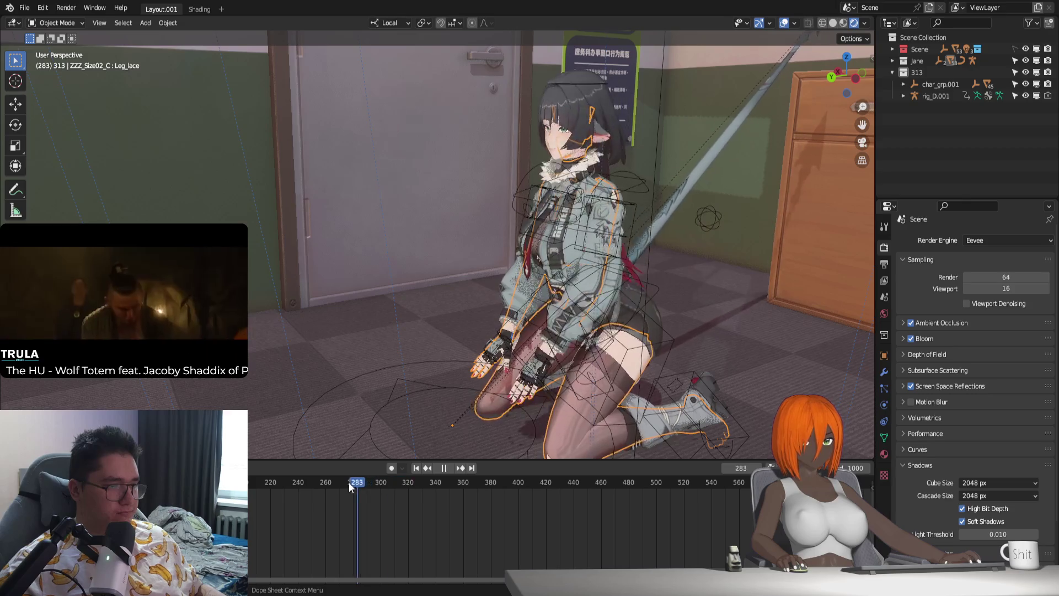
# Step: Lower Camera.001's clip start to 0.001 m, undoing a stray clip-end change, and enter camera view
pyautogui.moveTo(398, 451); pyautogui.dragTo(530, 353, button='middle')
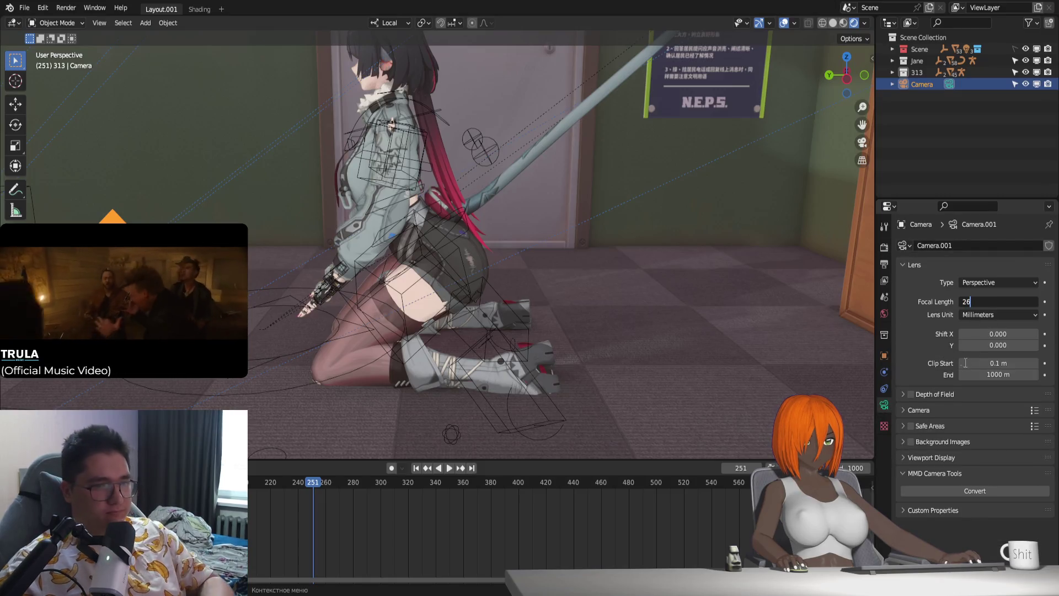
pyautogui.moveTo(1000, 374); pyautogui.dragTo(988, 374)
pyautogui.hotkey('ctrl', 'z')
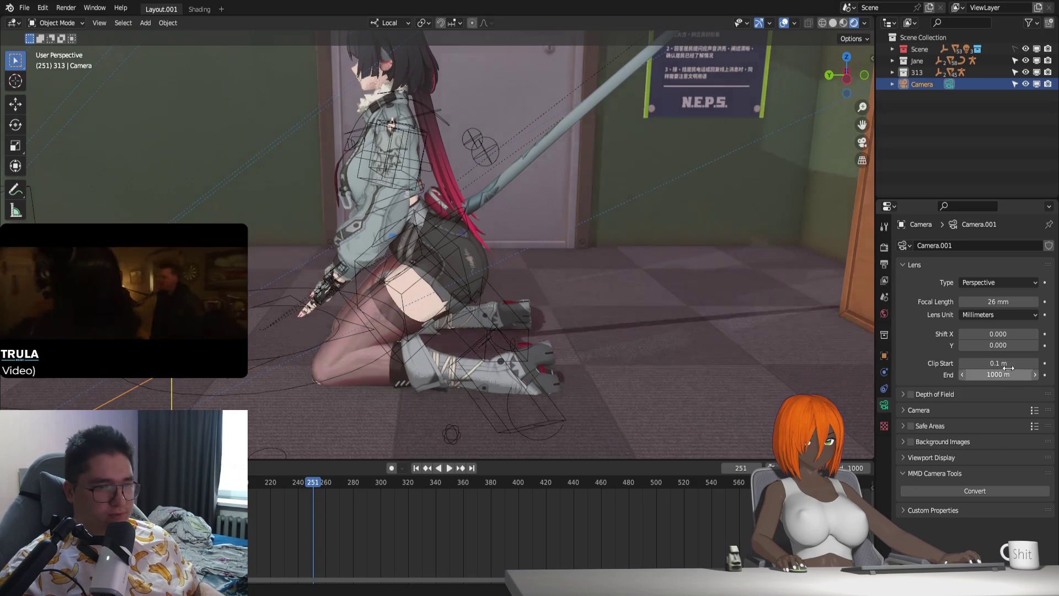
pyautogui.hotkey('ctrl', 'z')
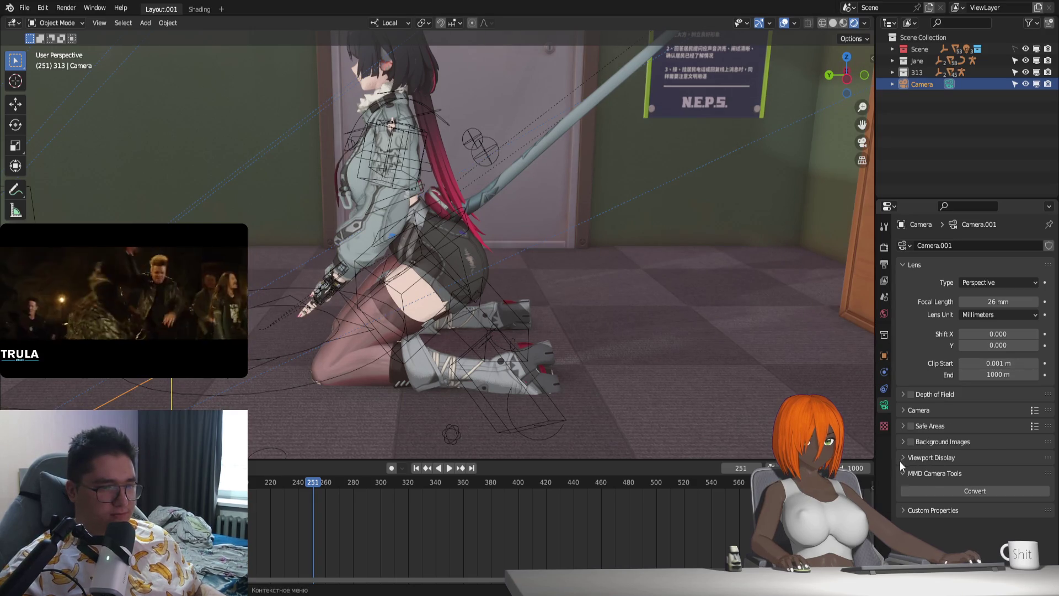
pyautogui.click(903, 458)
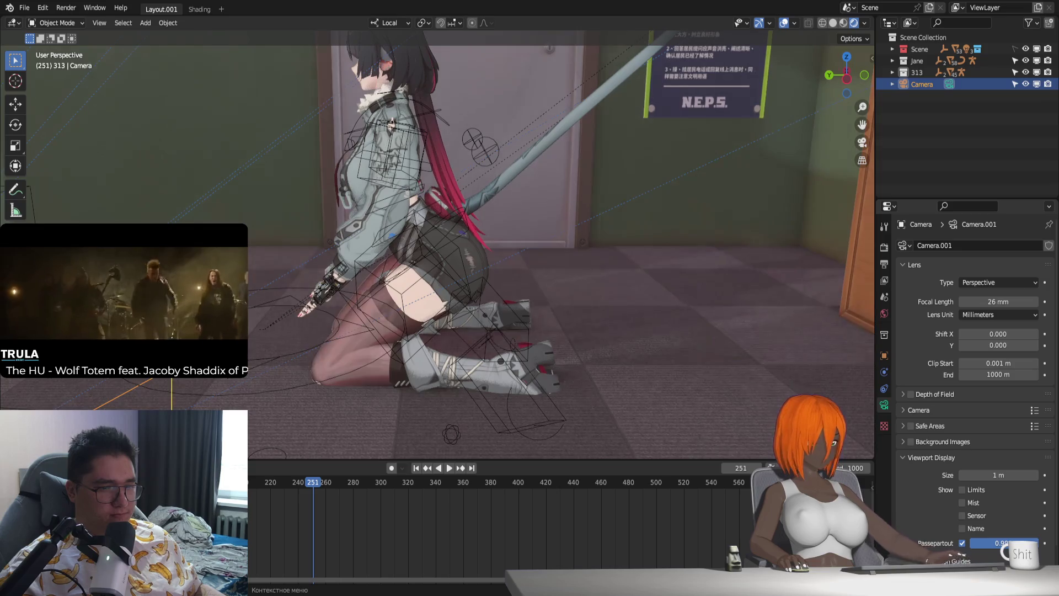
pyautogui.click(914, 457)
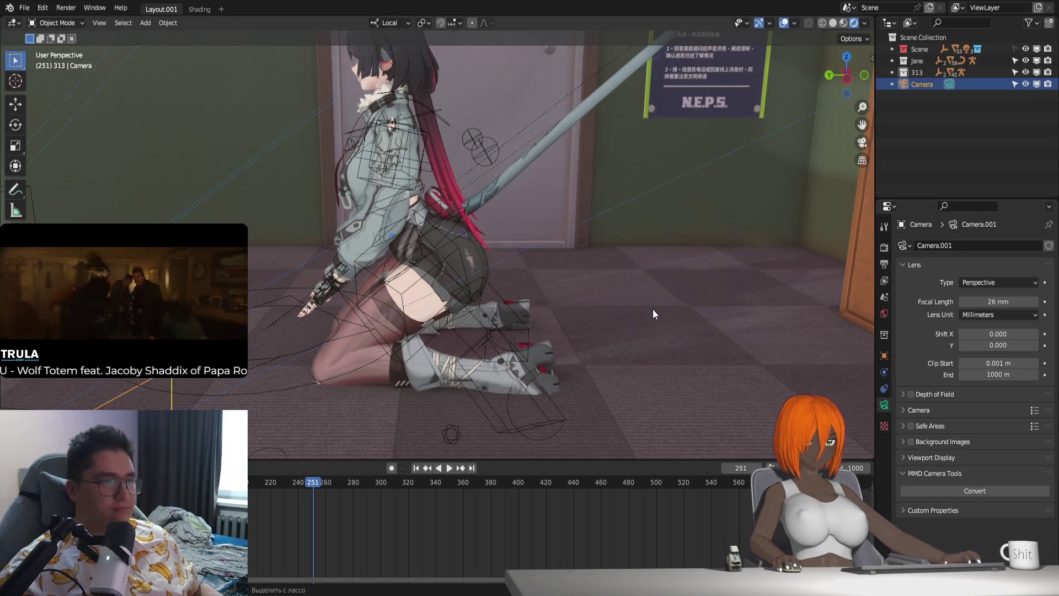
pyautogui.press('KP_0')
pyautogui.scroll(2, 570, 308)
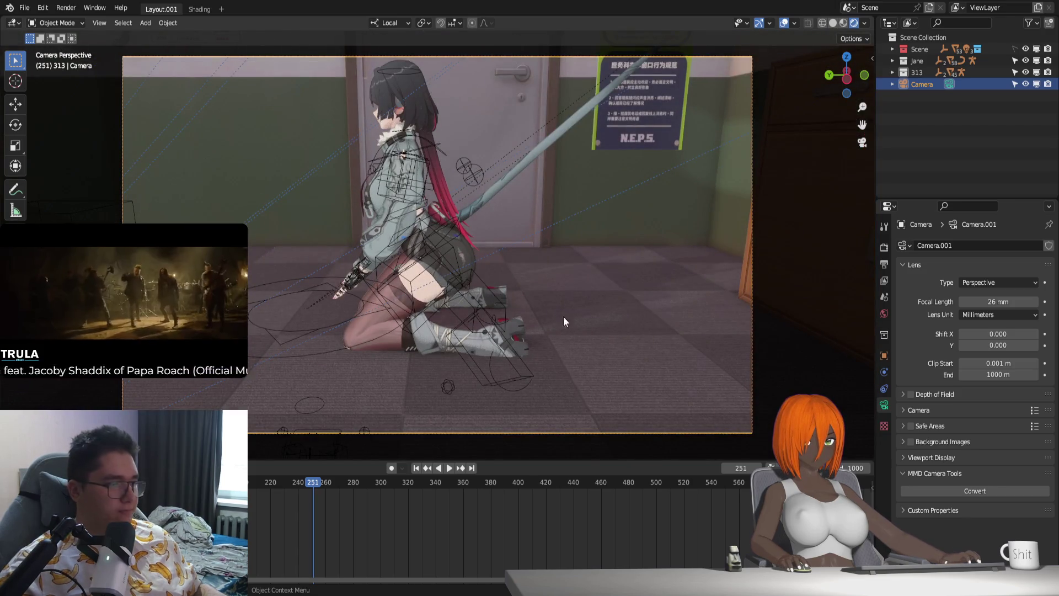
# Step: Walk-navigate the camera forward under the kneeling character for a low upward angle, then check playback at frame 100
pyautogui.hotkey('shift', '`')
pyautogui.press('w')
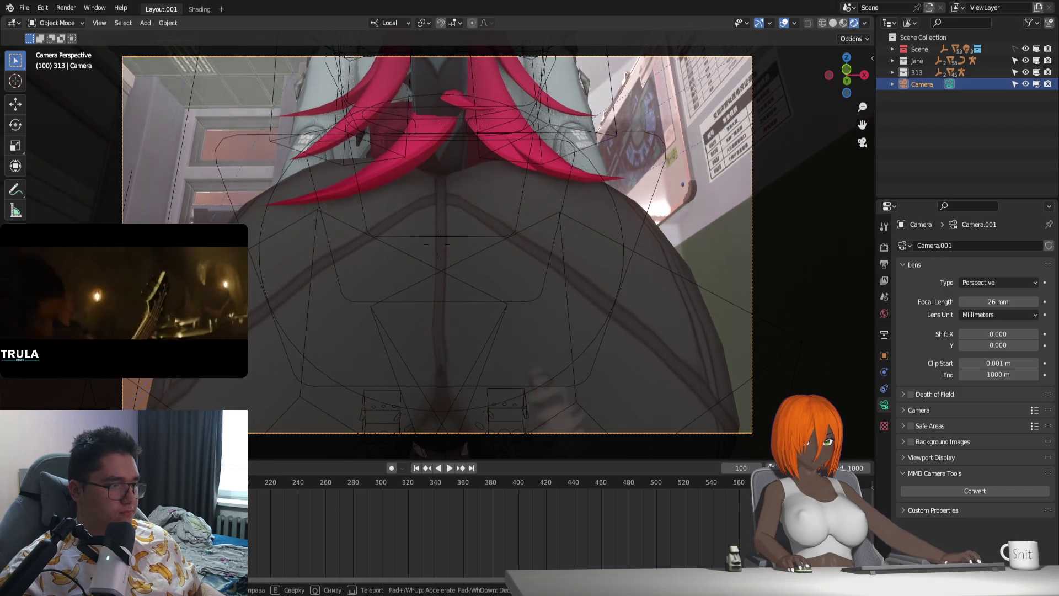
pyautogui.press('space')
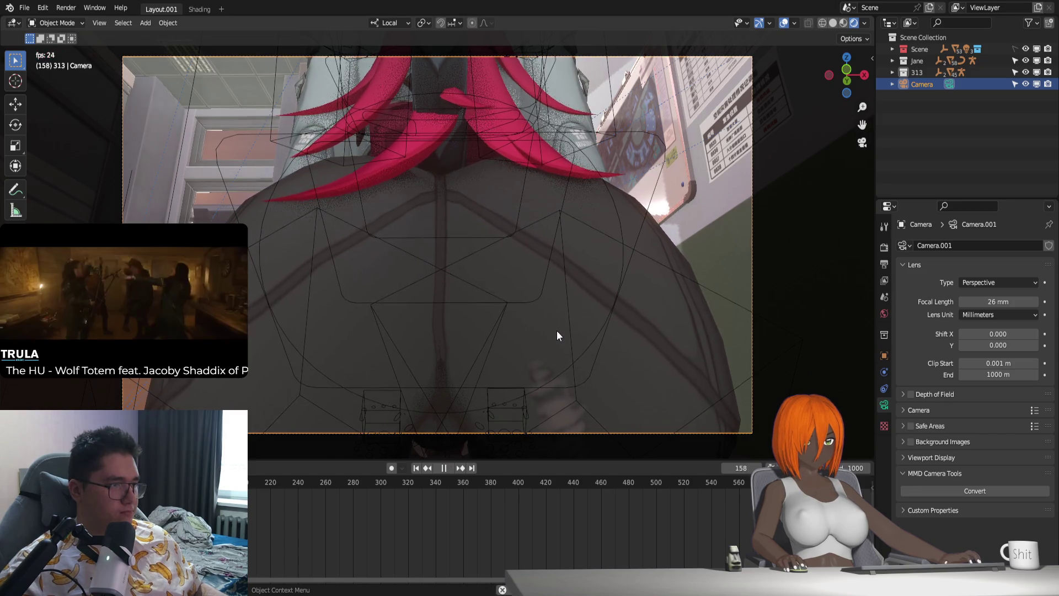
pyautogui.press('Escape')
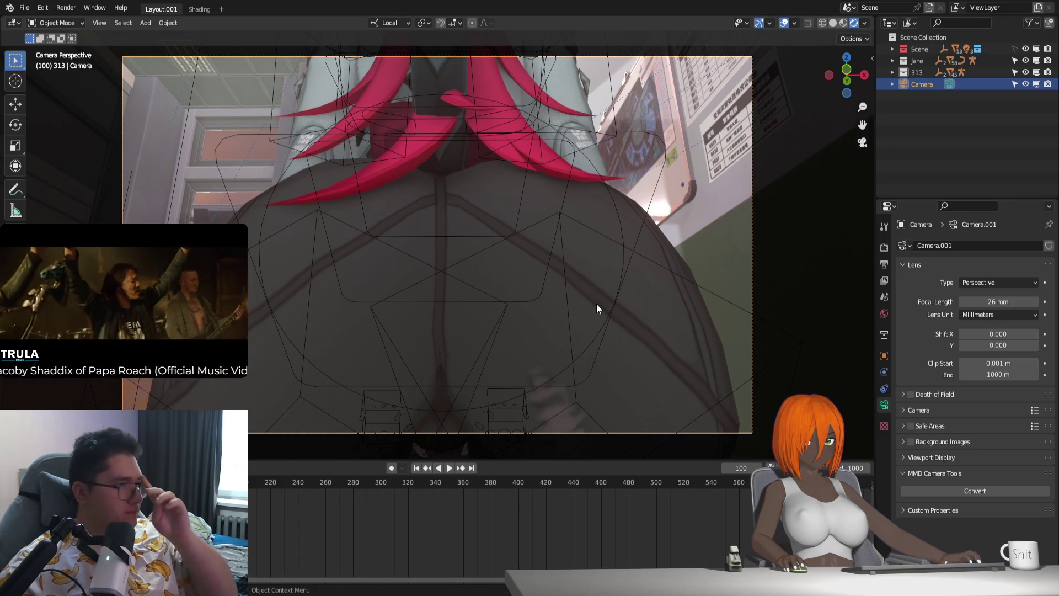
# Step: Switch the transform orientation to Global and change the transform pivot point
pyautogui.click(389, 22)
pyautogui.click(393, 67)
pyautogui.click(421, 23)
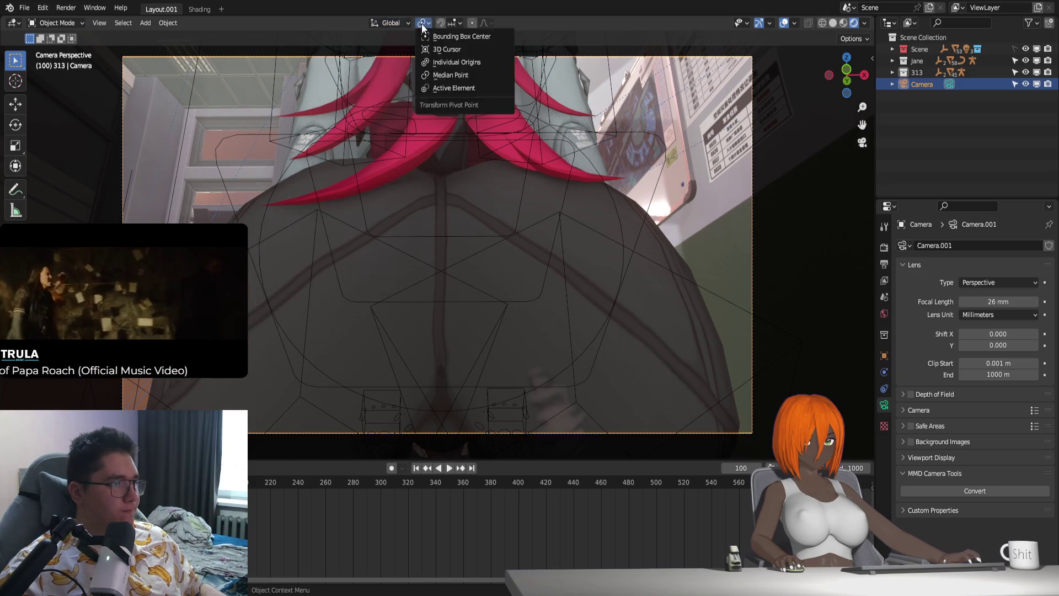
pyautogui.click(422, 25)
pyautogui.click(448, 66)
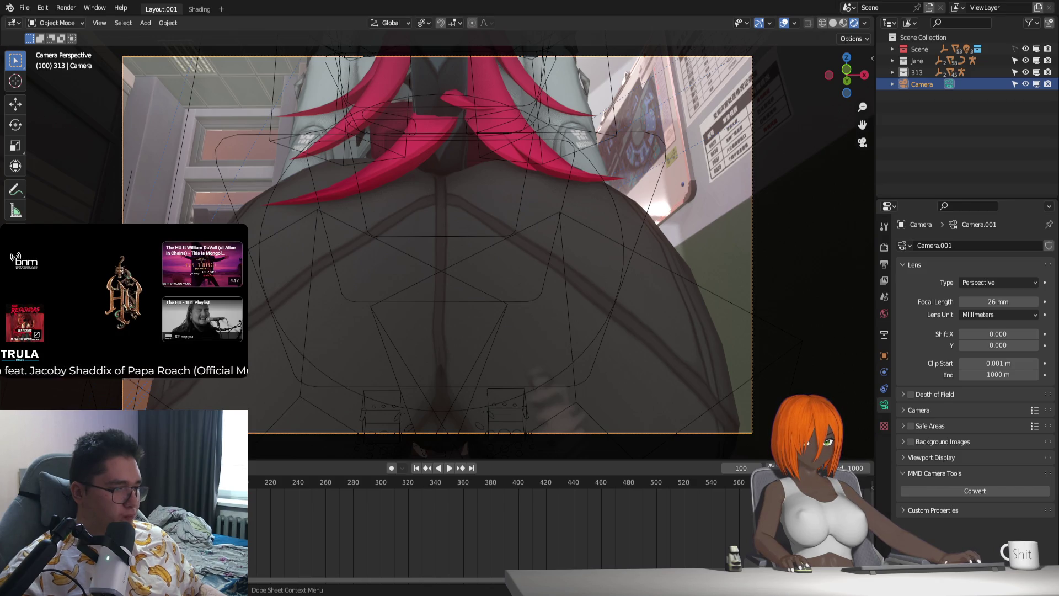
# Step: Preview playback from around frame 300, then add a marker at frame 100
pyautogui.click(378, 485)
pyautogui.press('space')
pyautogui.press('space')
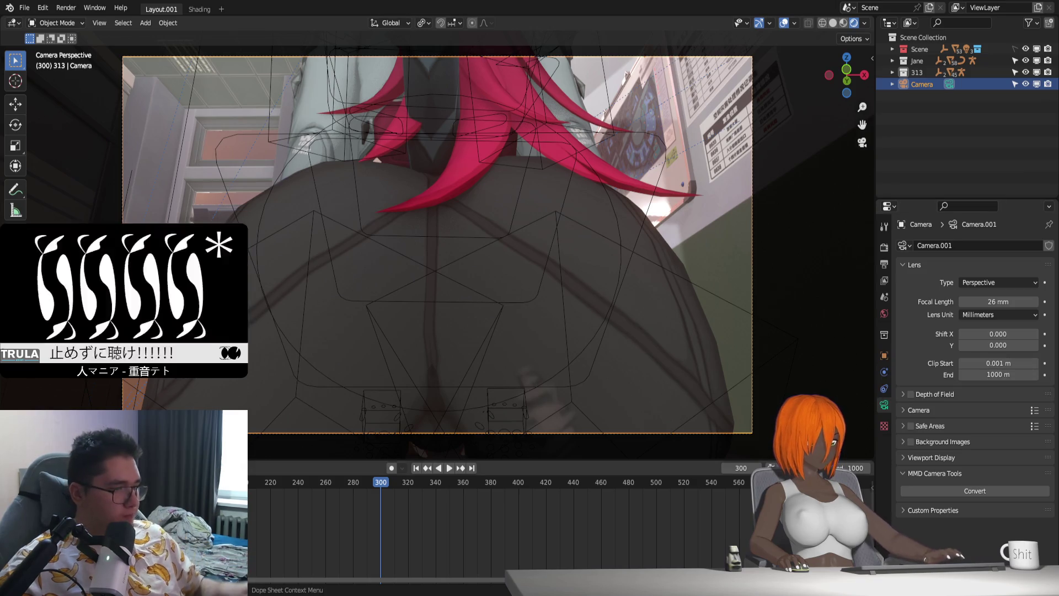
pyautogui.click(416, 467)
pyautogui.press('m')
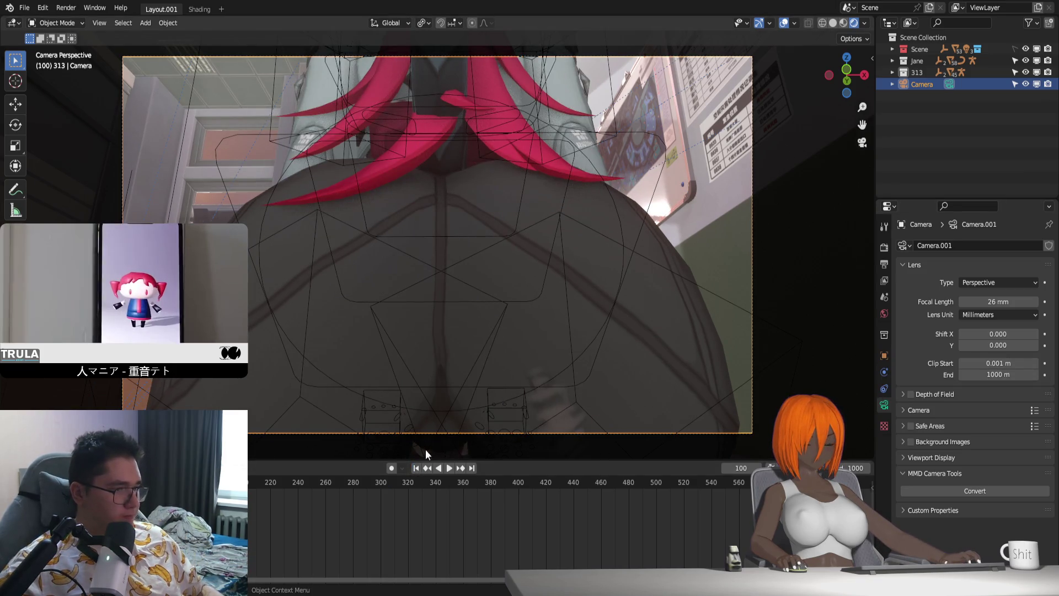
pyautogui.press('m')
# Step: Add markers F_300 and F_320 at frames 300 and 320, enlarging the viewport above the timeline
pyautogui.moveTo(595, 461); pyautogui.dragTo(593, 479)
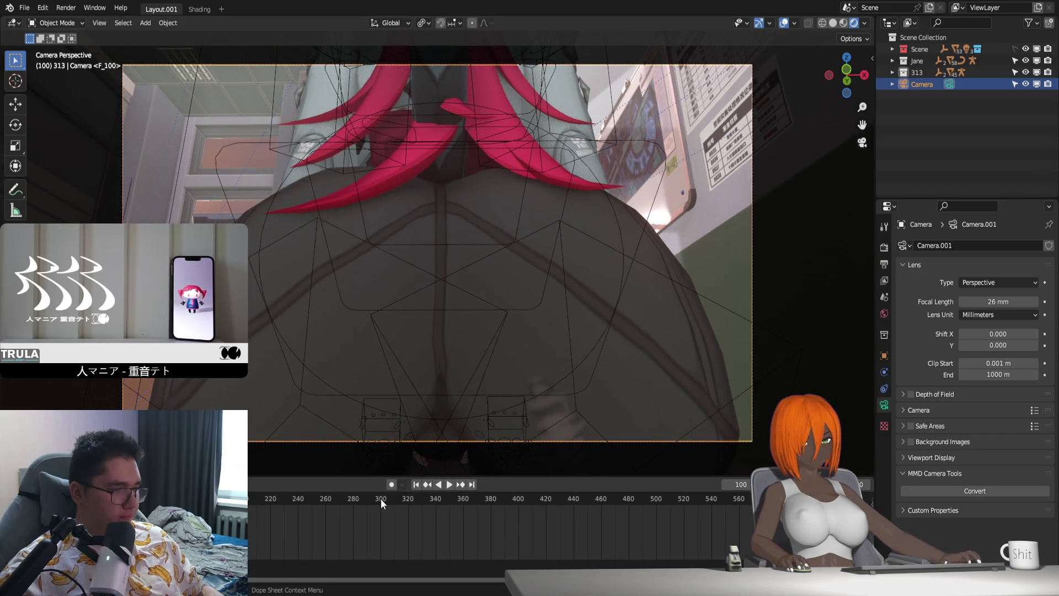
pyautogui.click(381, 499)
pyautogui.press('m')
pyautogui.click(408, 498)
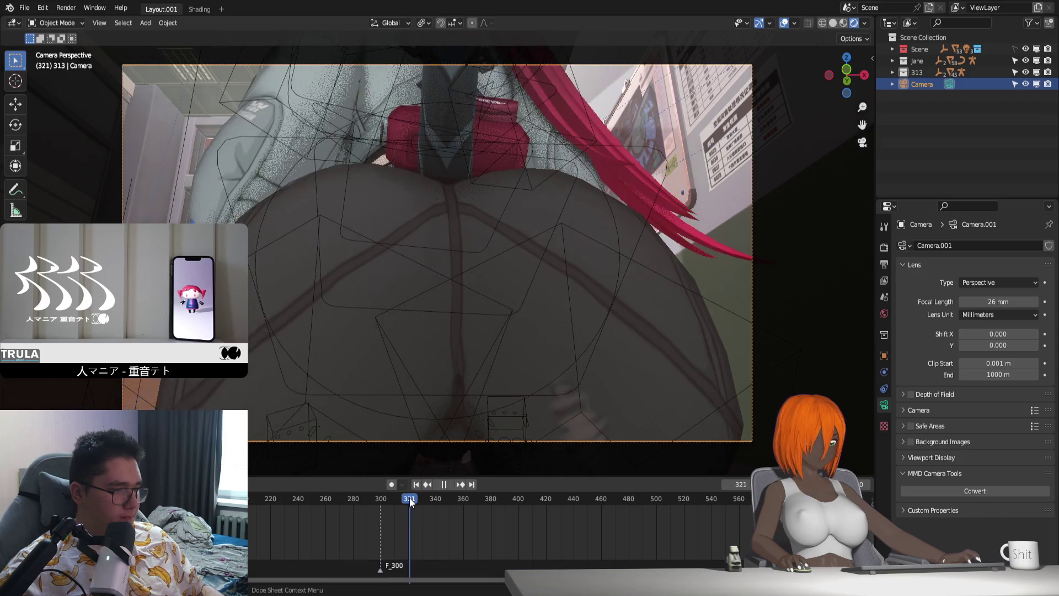
pyautogui.press('m')
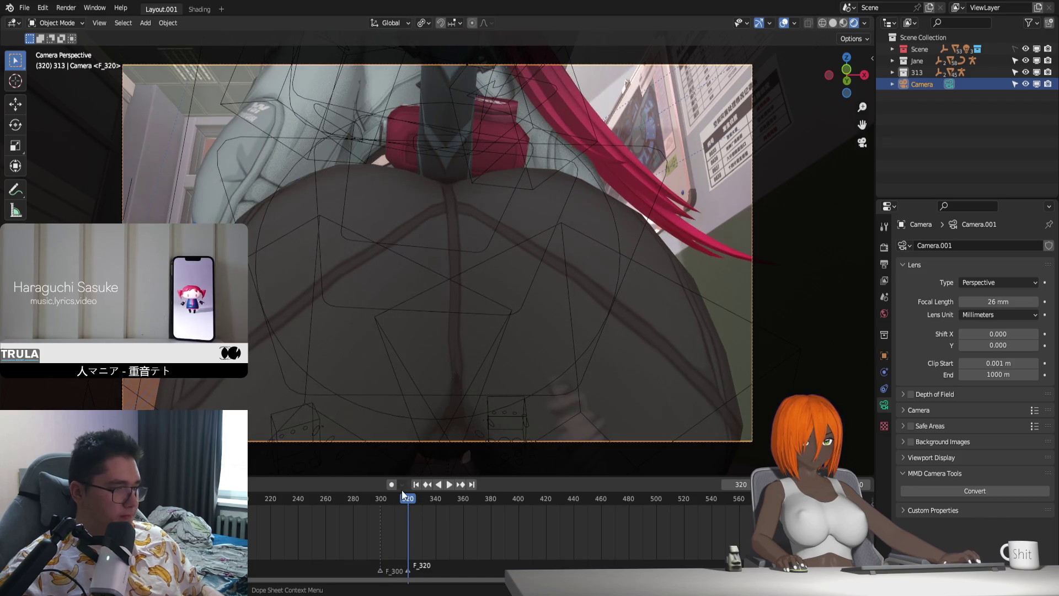
pyautogui.click(416, 484)
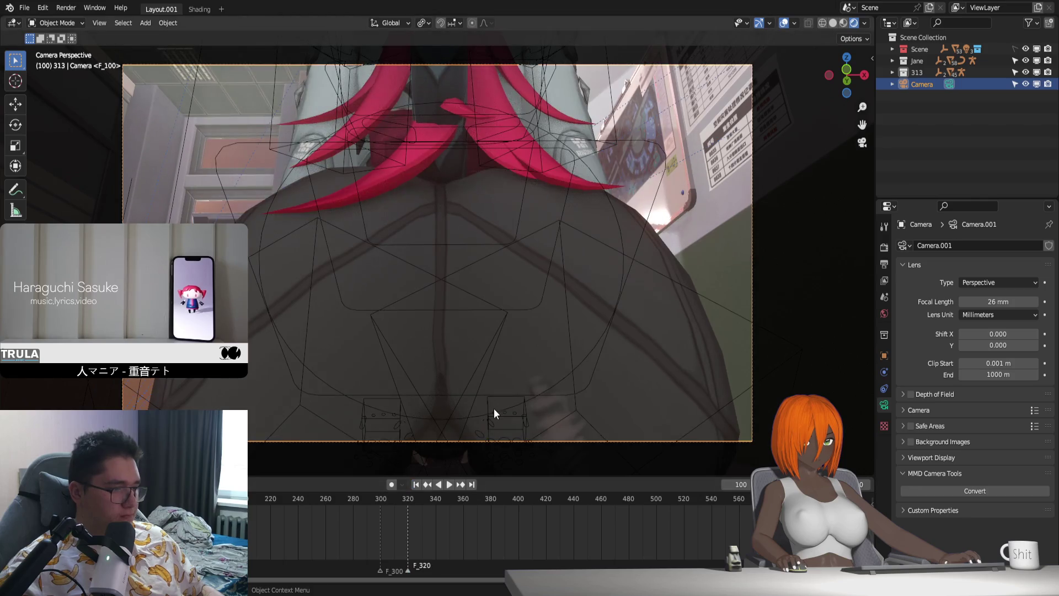
pyautogui.click(380, 500)
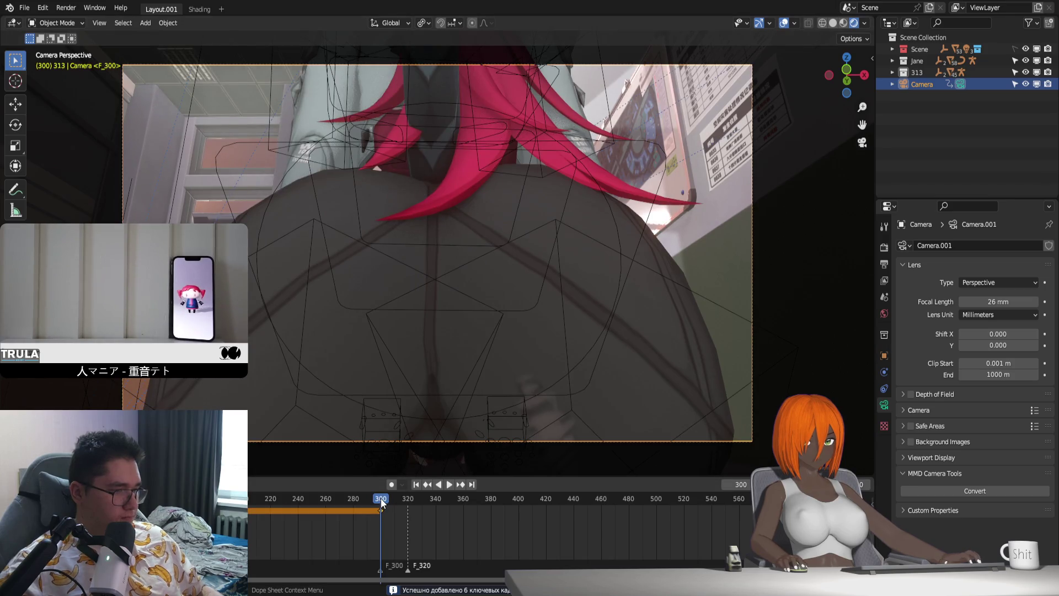
# Step: Fly the camera into a new low pose around frame 320 and insert a keyframe for it
pyautogui.moveTo(380, 498); pyautogui.dragTo(408, 499)
pyautogui.hotkey('shift', '`')
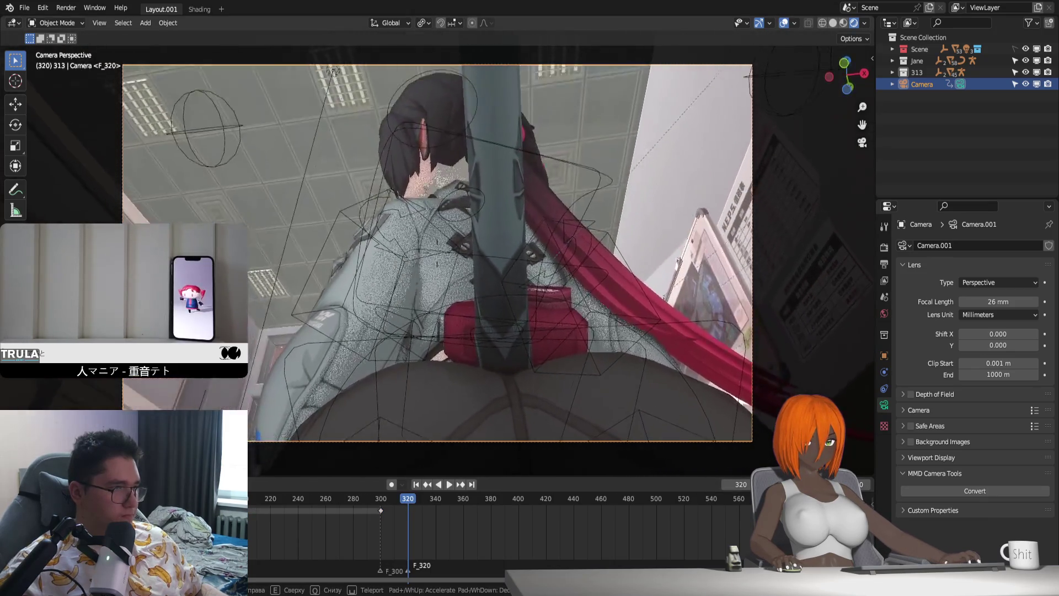
pyautogui.click(465, 500)
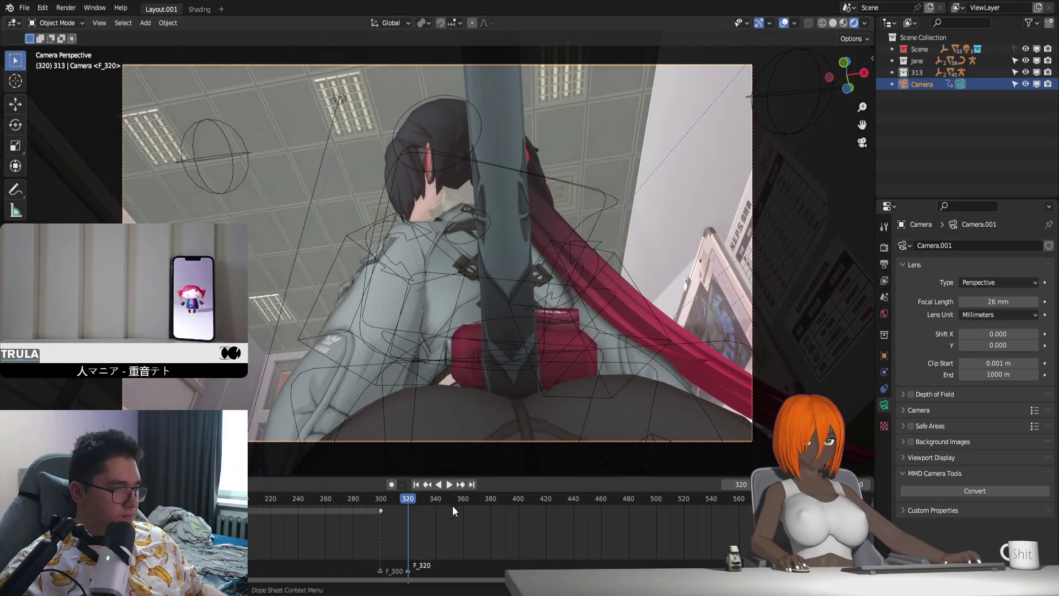
pyautogui.press('i')
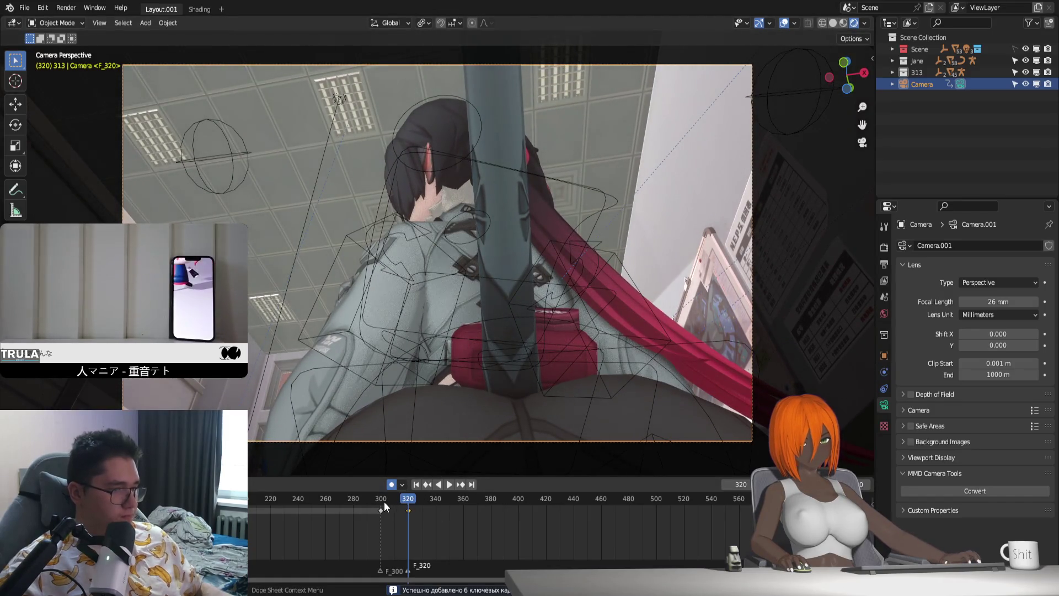
# Step: Replay from frame 300, then slide the new camera key to frame 325
pyautogui.click(380, 497)
pyautogui.press('space')
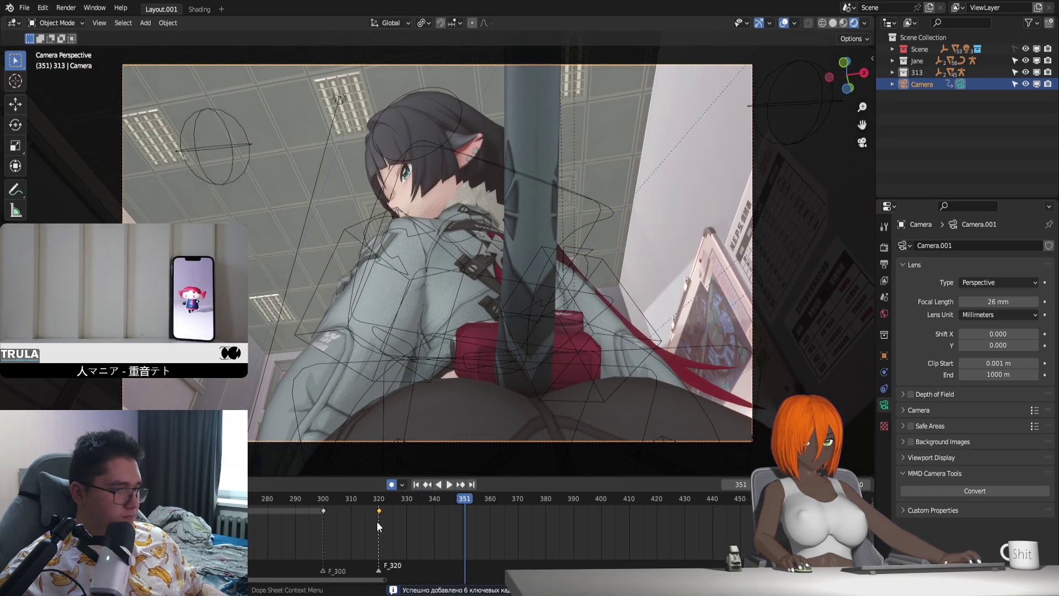
pyautogui.press('space')
pyautogui.scroll(3, 346, 499)
pyautogui.click(341, 499)
pyautogui.moveTo(347, 500); pyautogui.dragTo(394, 499)
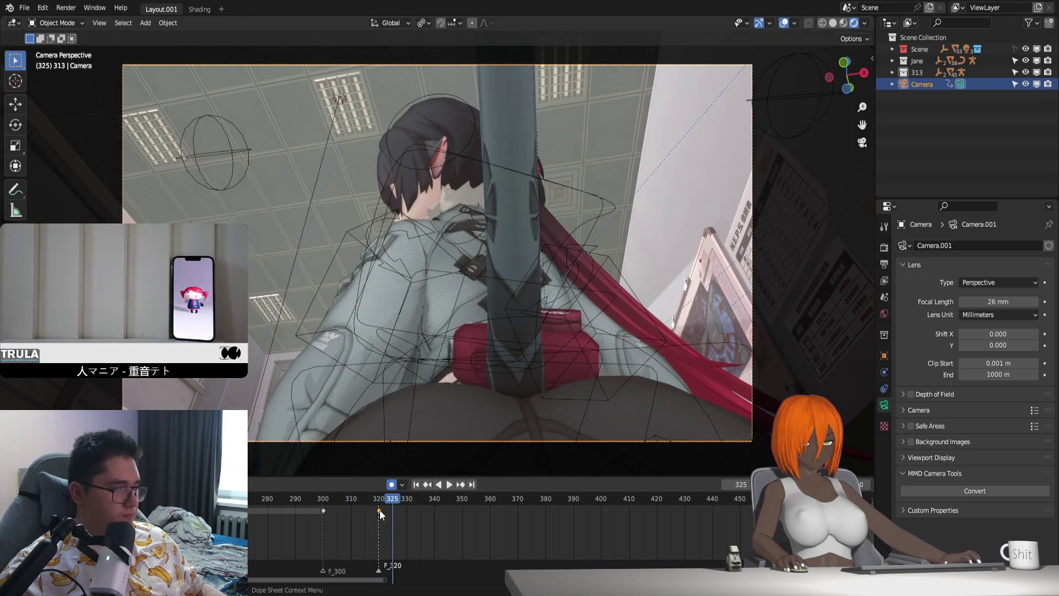
pyautogui.press('g')
pyautogui.click(393, 522)
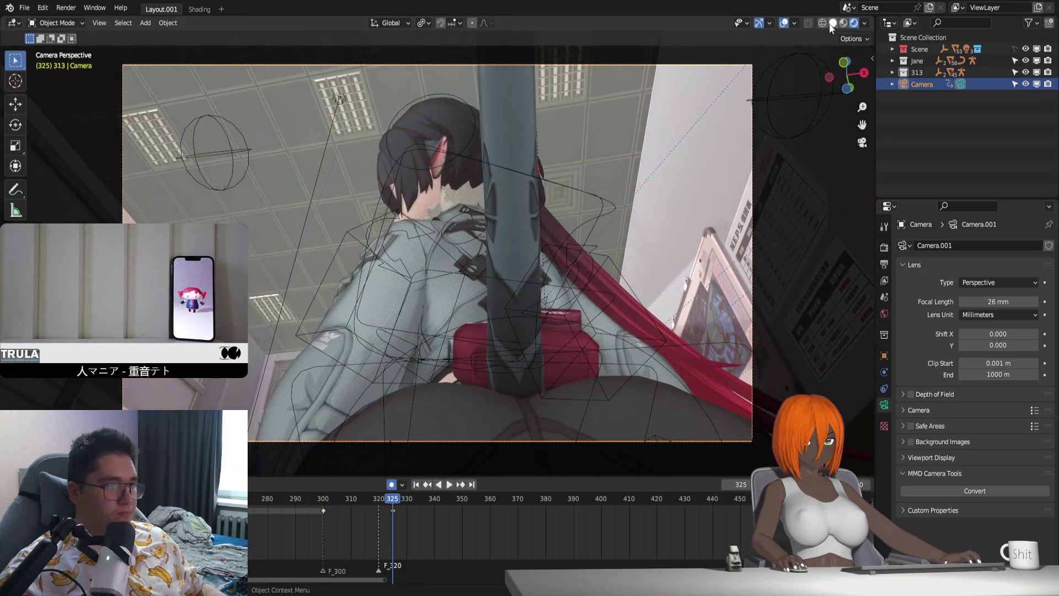
# Step: Preview the shot in Rendered shading with a darker environment HDRI, scrubbing to frame 328
pyautogui.click(842, 22)
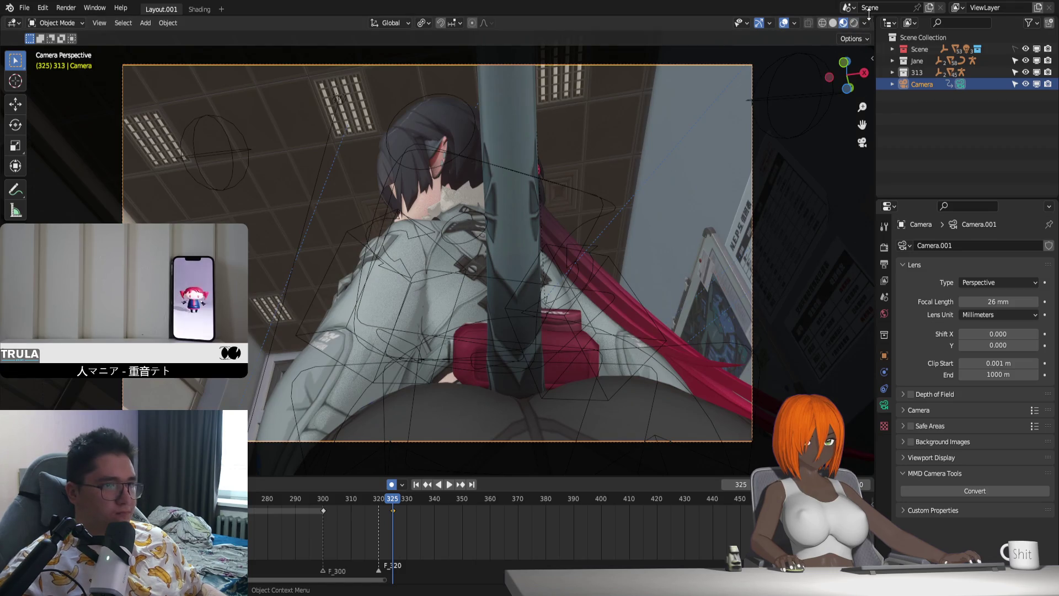
pyautogui.click(865, 22)
pyautogui.click(854, 117)
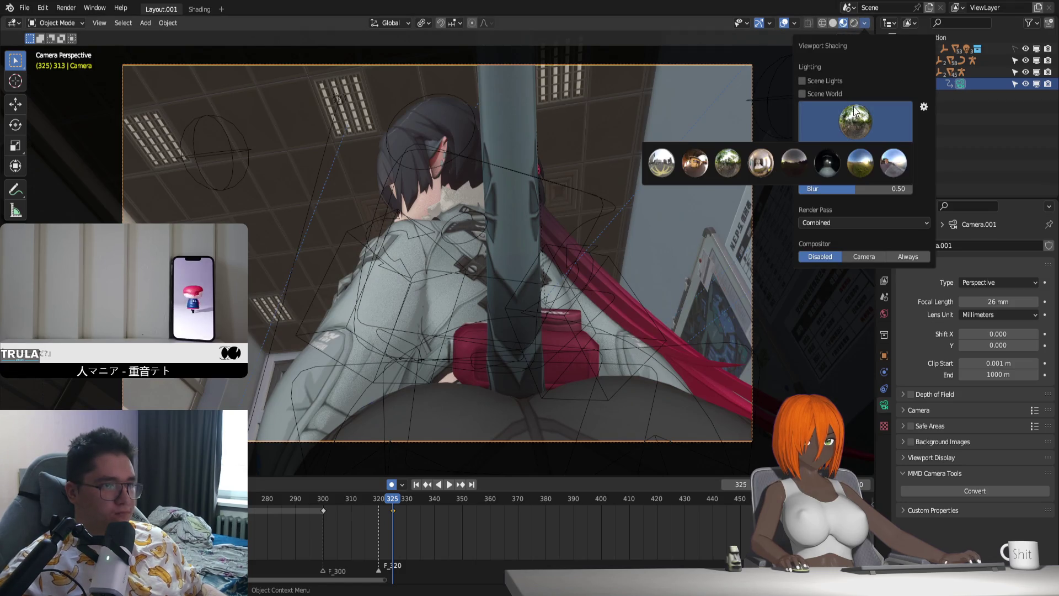
pyautogui.click(794, 171)
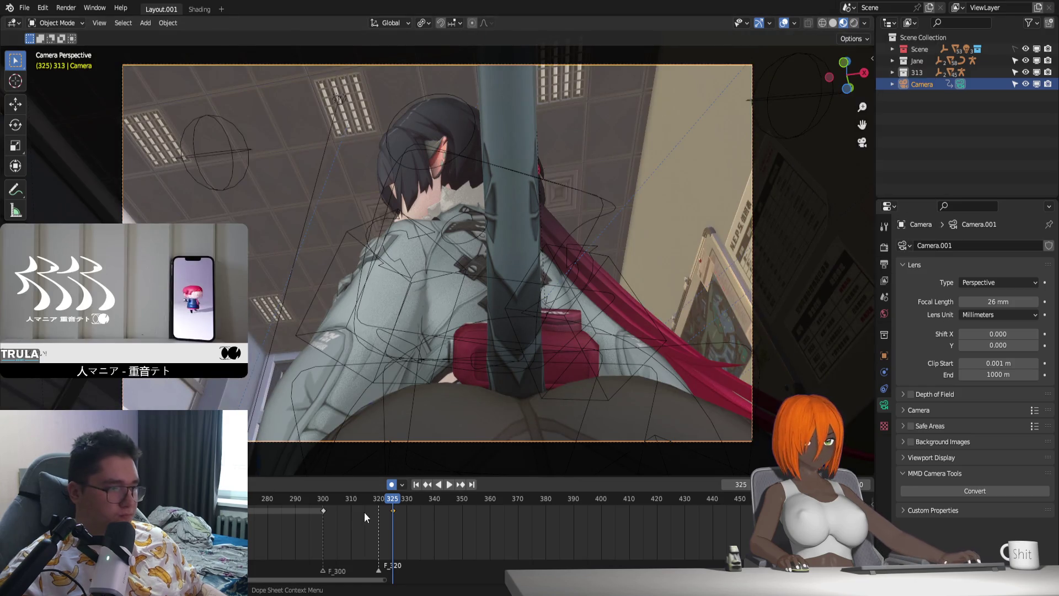
pyautogui.moveTo(320, 498); pyautogui.dragTo(401, 497)
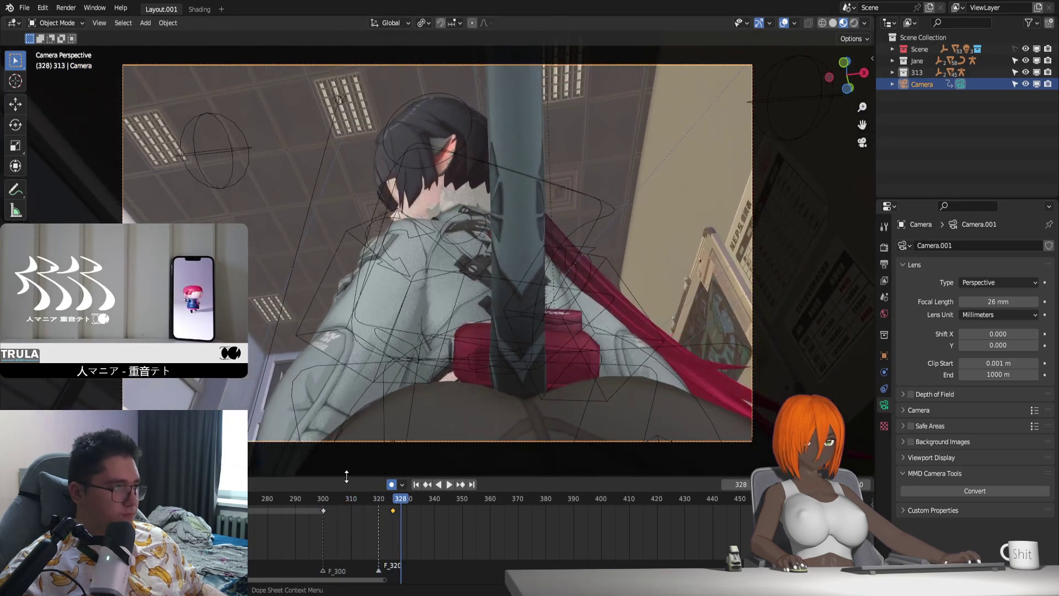
# Step: Replay the move, scrub to frame 330 and tilt the camera slightly to auto-key it there
pyautogui.press('space')
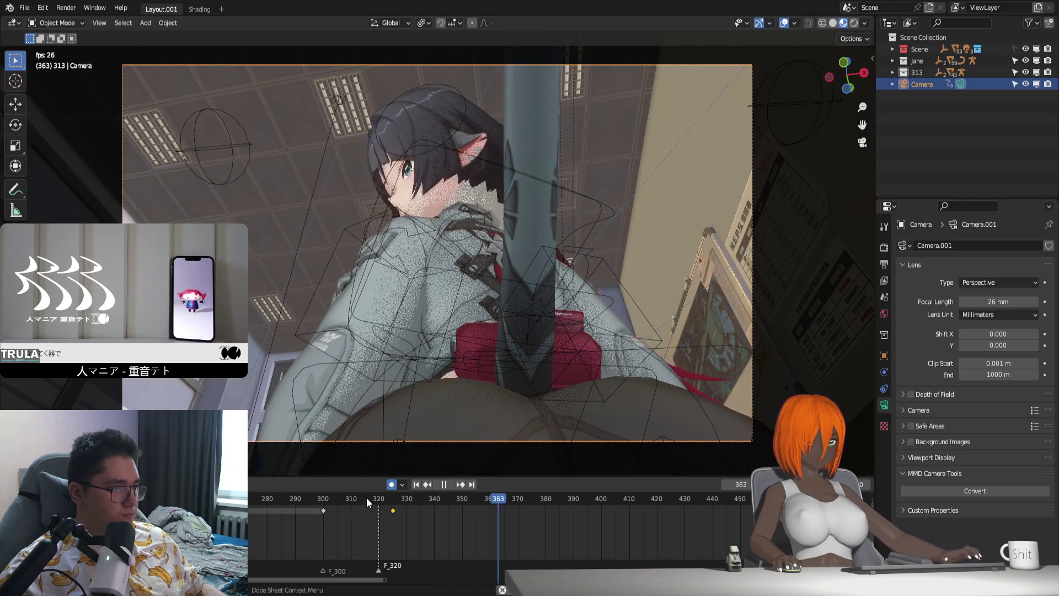
pyautogui.press('space')
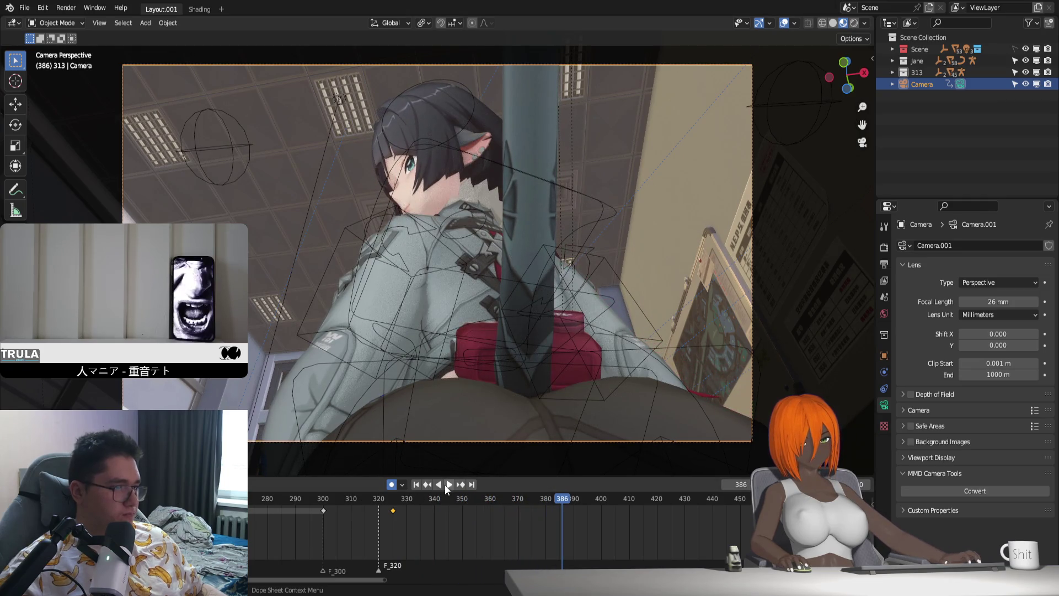
pyautogui.press('space')
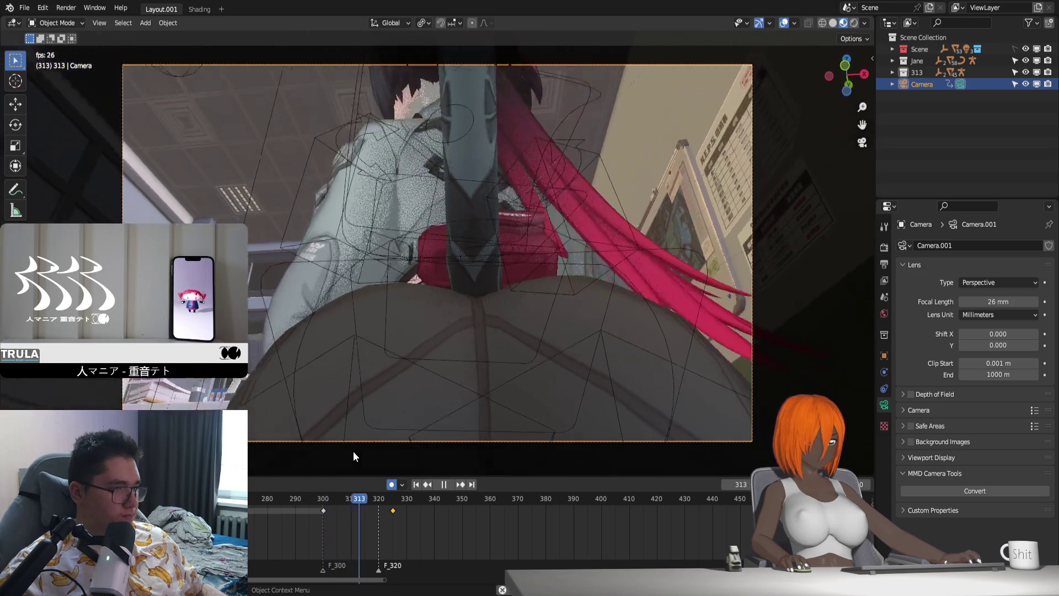
pyautogui.moveTo(372, 509); pyautogui.dragTo(407, 510)
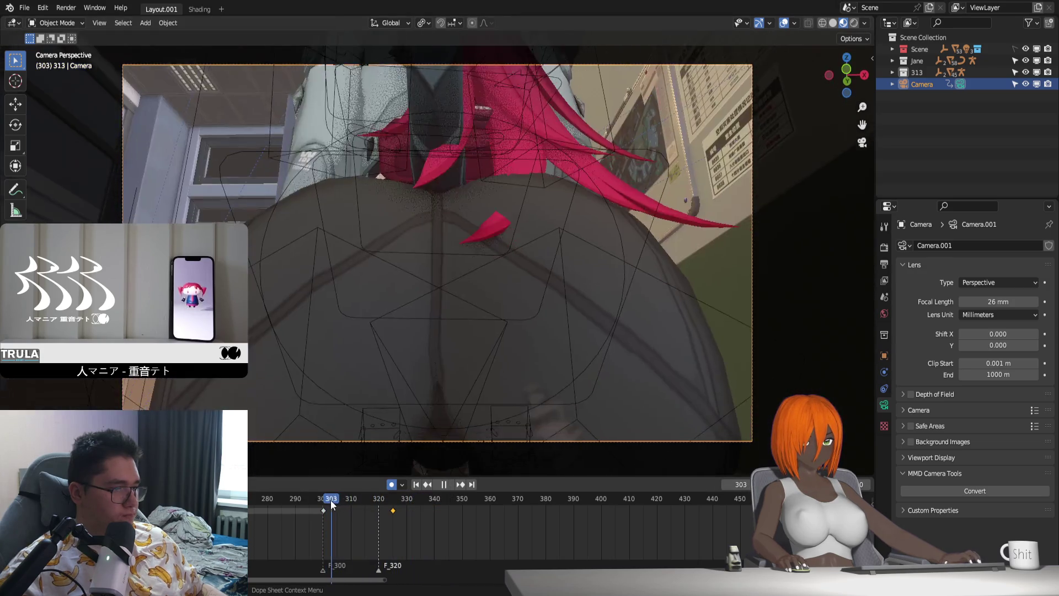
pyautogui.press('space')
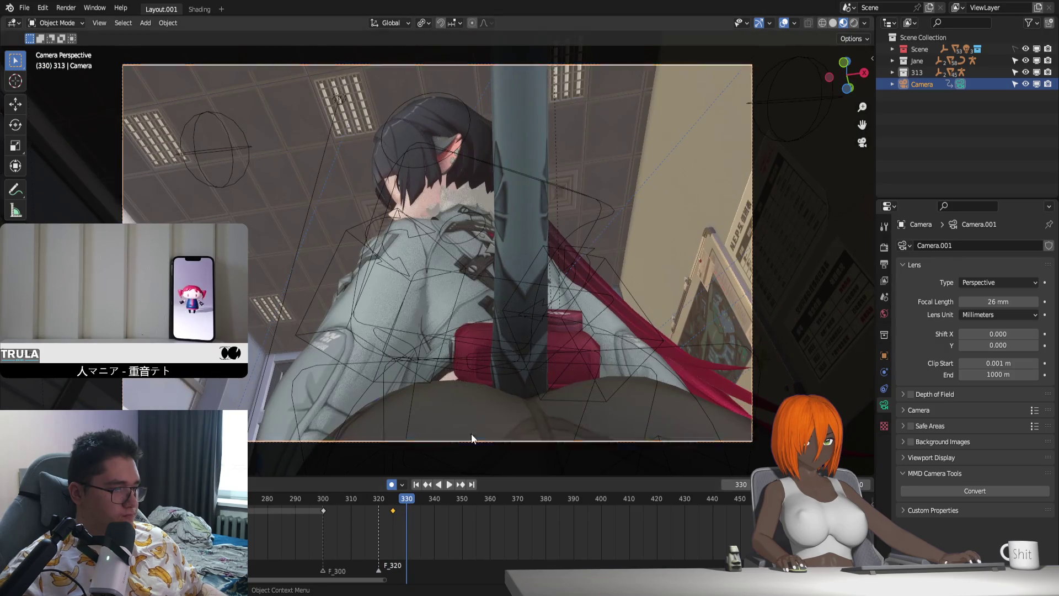
pyautogui.moveTo(478, 416); pyautogui.dragTo(477, 416, button='middle')
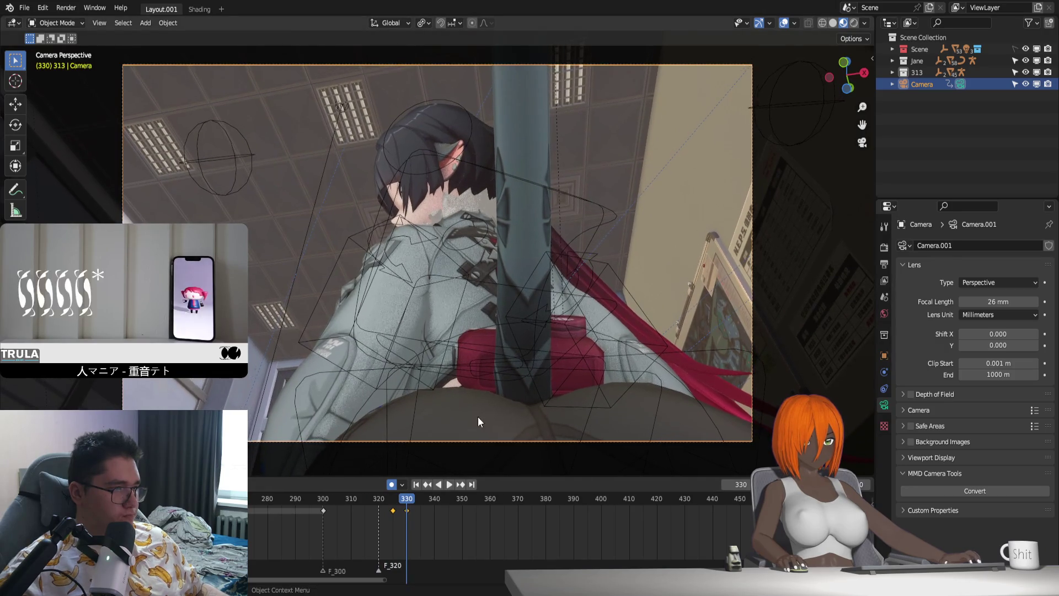
# Step: Review the camera move forward and in reverse, steering the camera freely between replays
pyautogui.click(334, 499)
pyautogui.press('space')
pyautogui.press('space')
pyautogui.hotkey('shift', 'ctrl', 'space')
pyautogui.press('space')
pyautogui.hotkey('shift', '`')
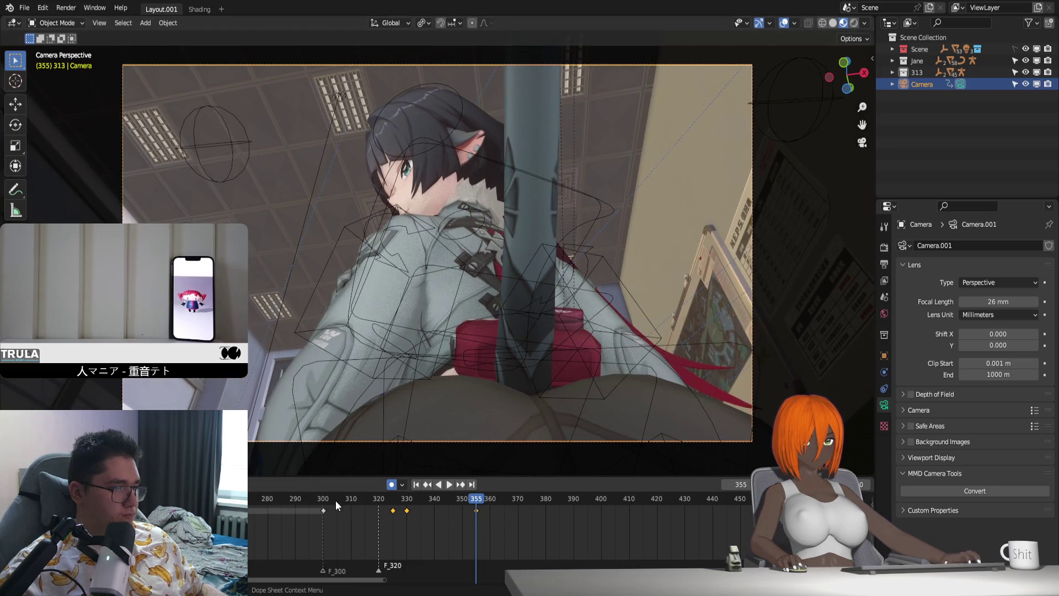
pyautogui.click(319, 496)
pyautogui.press('space')
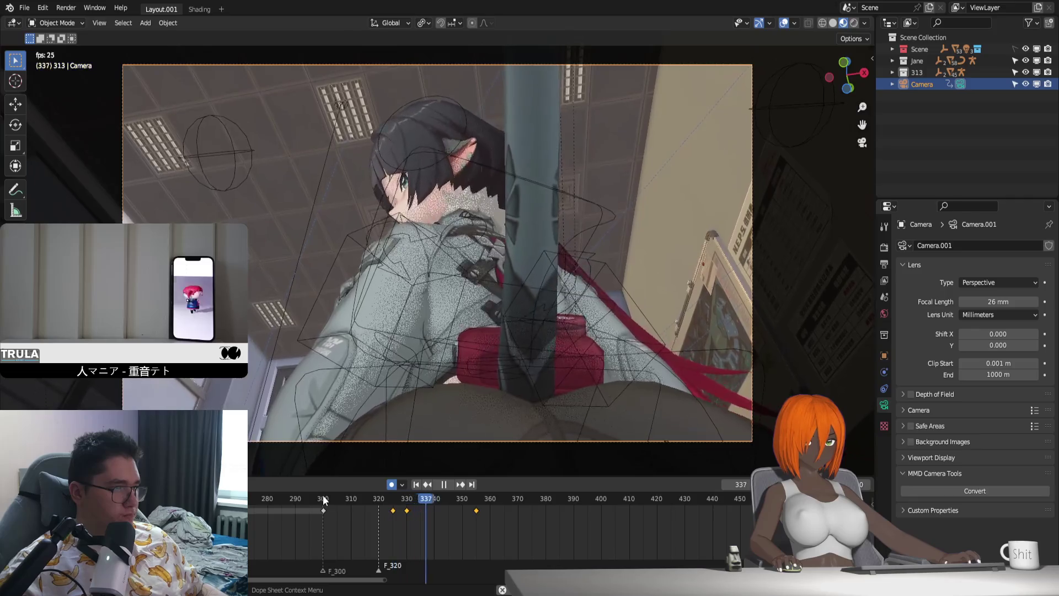
pyautogui.press('space')
# Step: Move the camera key near frame 356 to frame 360 and replay the shot from 300 and from 386
pyautogui.moveTo(487, 514); pyautogui.dragTo(482, 515)
pyautogui.press('g')
pyautogui.click(492, 525)
pyautogui.click(325, 499)
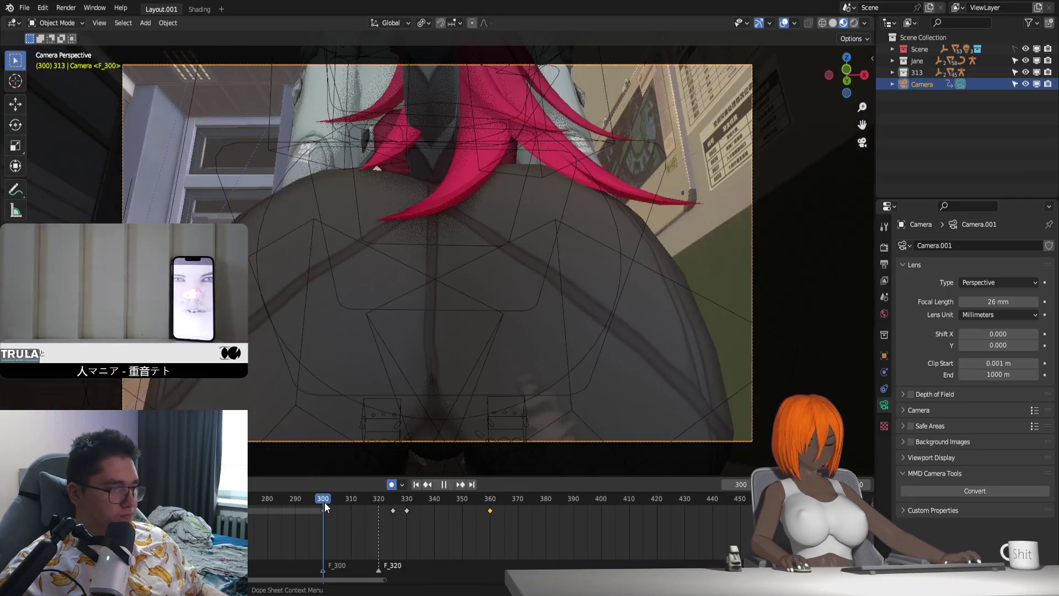
pyautogui.press('space')
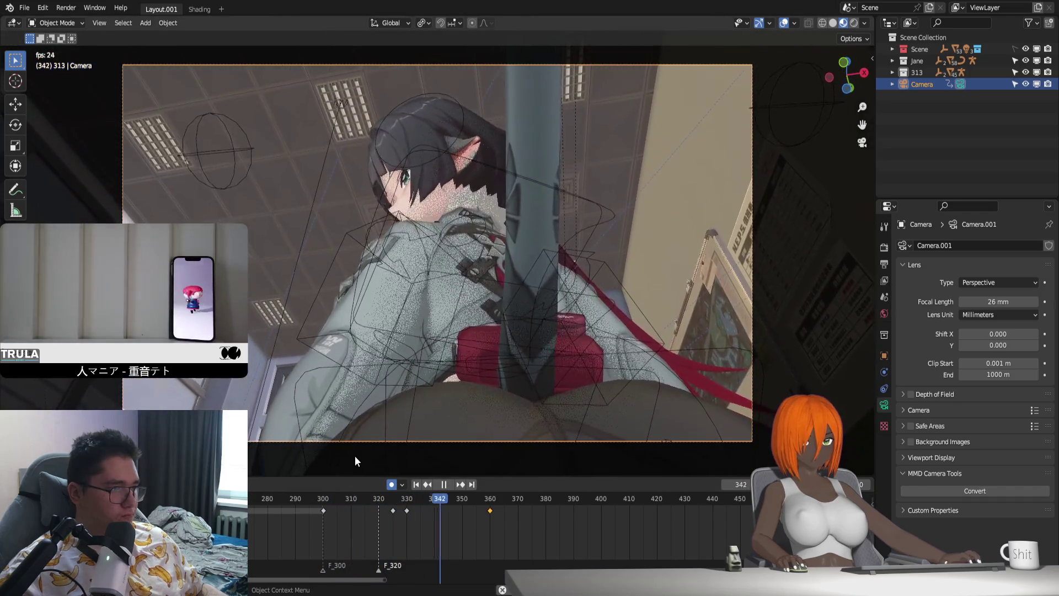
pyautogui.press('space')
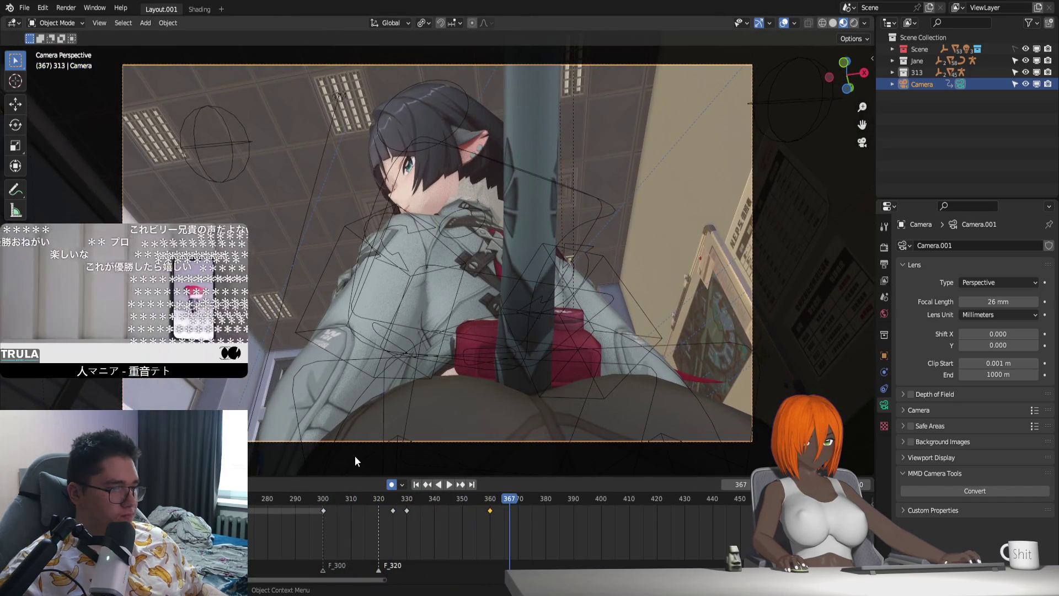
pyautogui.click(561, 504)
pyautogui.press('space')
pyautogui.press('space')
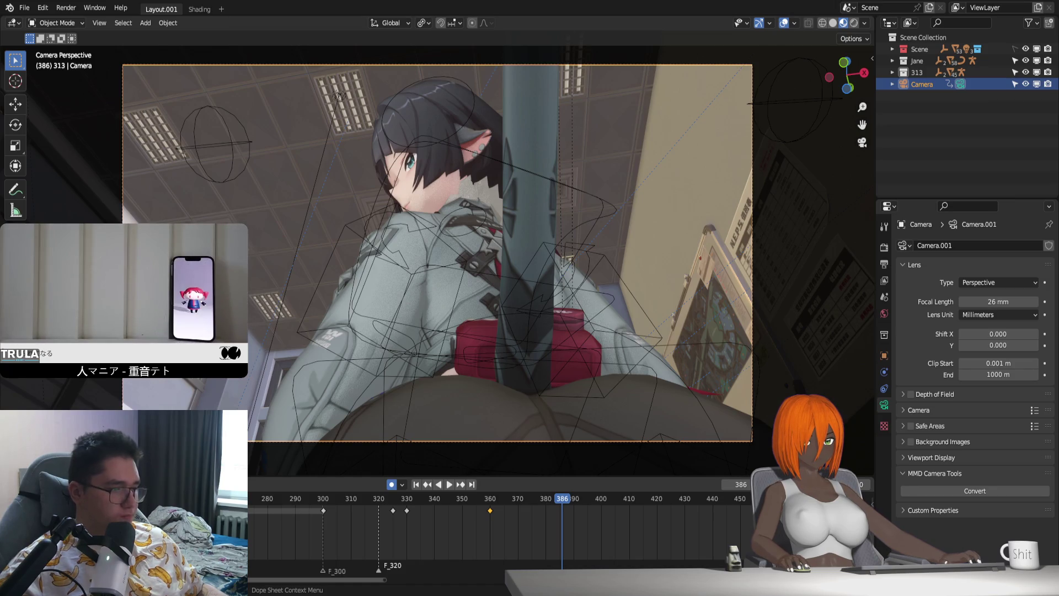
pyautogui.keyDown('ctrl'); pyautogui.scroll(-5, 614, 520); pyautogui.keyUp('ctrl')
pyautogui.keyDown('ctrl'); pyautogui.scroll(-2, 526, 503); pyautogui.keyUp('ctrl')
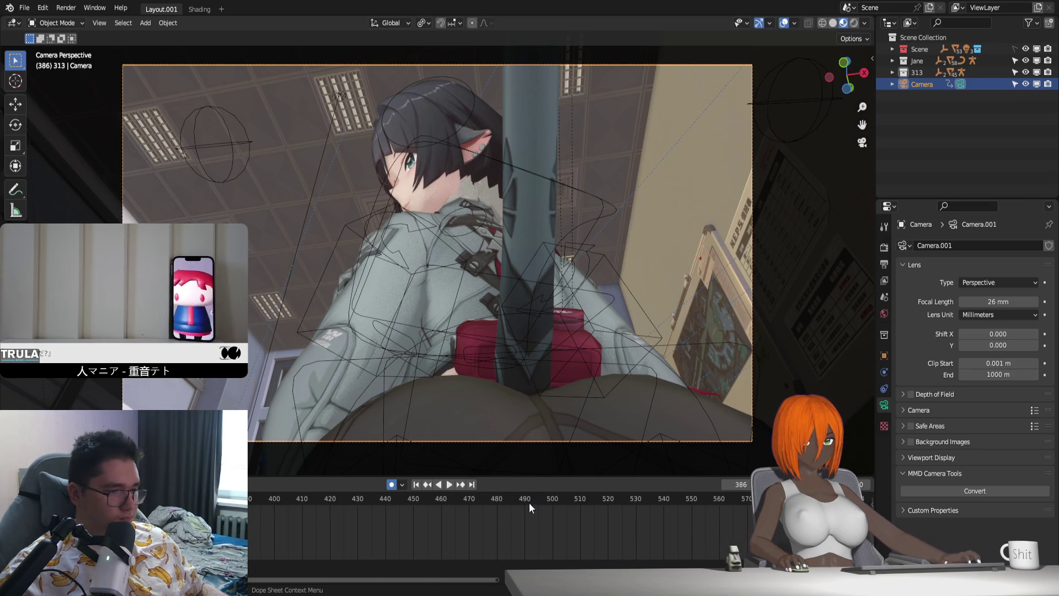
pyautogui.keyDown('ctrl'); pyautogui.scroll(-4, 461, 522); pyautogui.keyUp('ctrl')
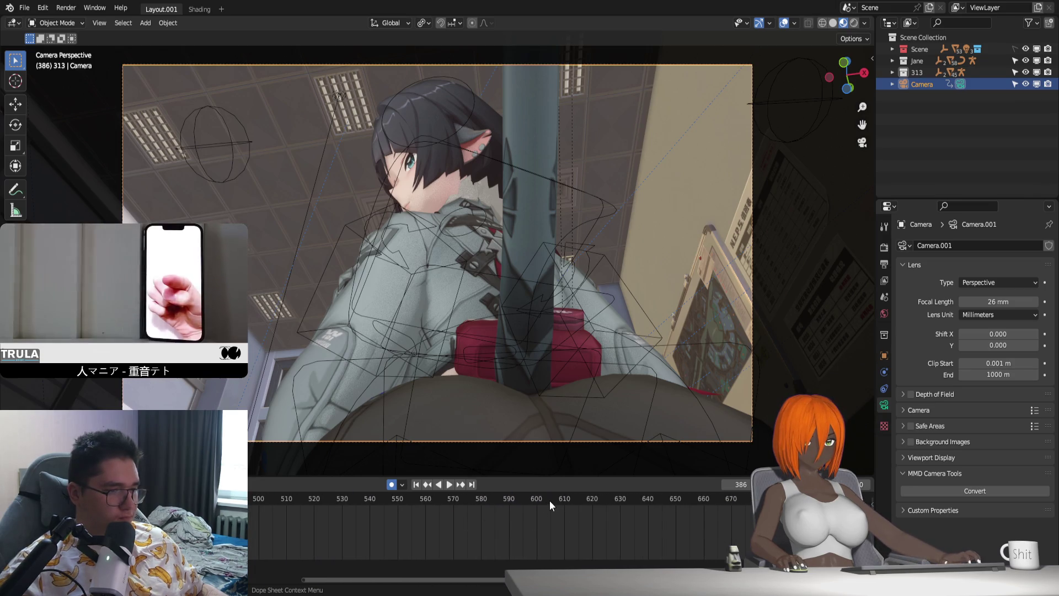
# Step: Add markers F_600 and F_650 at frames 600 and 650, then pan the timeline back to the keys near 300–360
pyautogui.click(534, 497)
pyautogui.press('space')
pyautogui.press('space')
pyautogui.press('m')
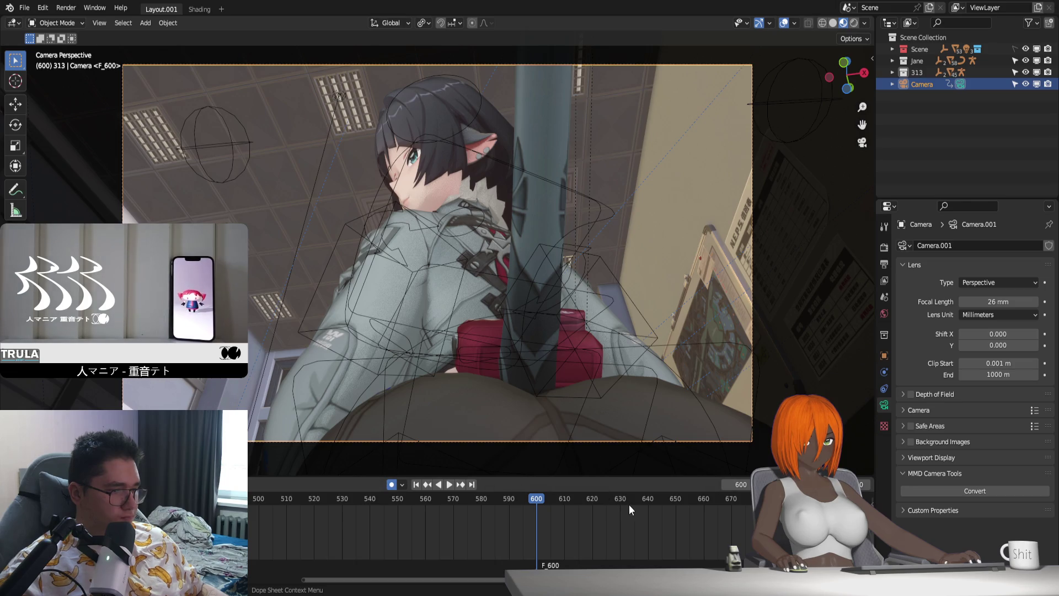
pyautogui.click(675, 500)
pyautogui.press('space')
pyautogui.press('Escape')
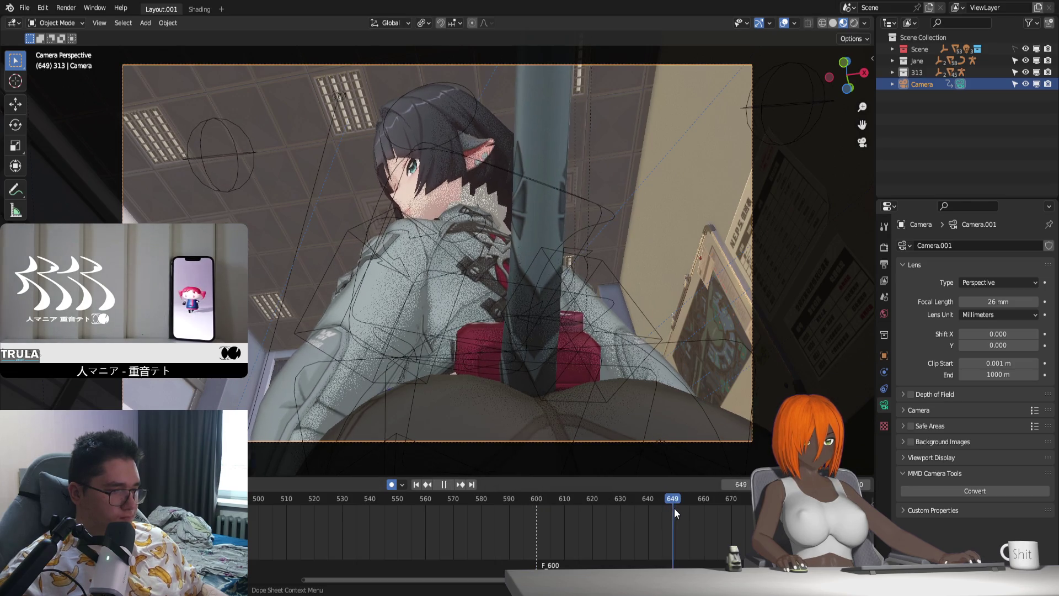
pyautogui.press('m')
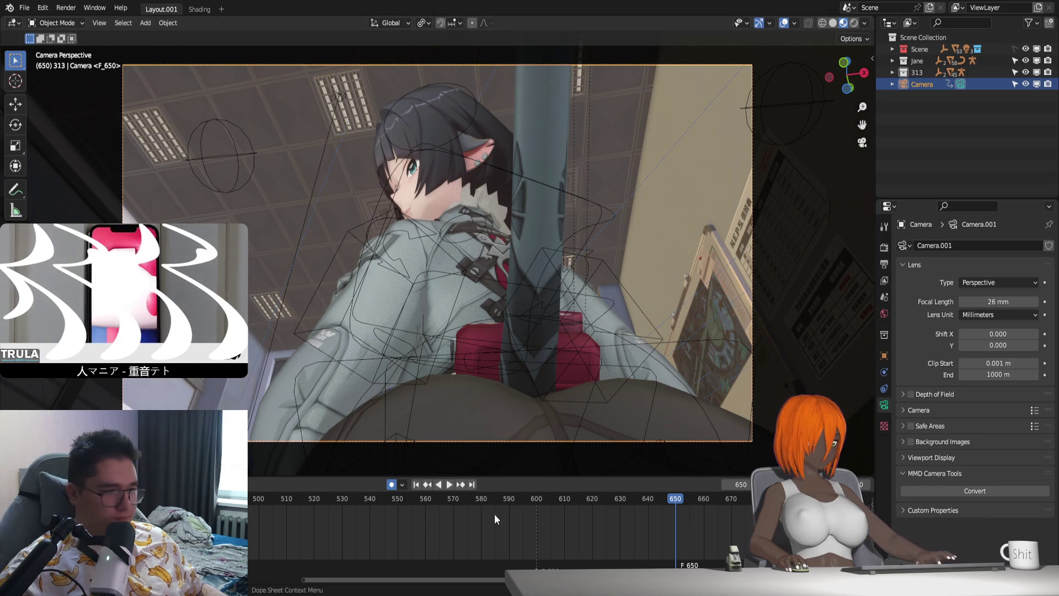
pyautogui.scroll(-2, 338, 523)
pyautogui.moveTo(338, 519); pyautogui.dragTo(524, 524, button='middle')
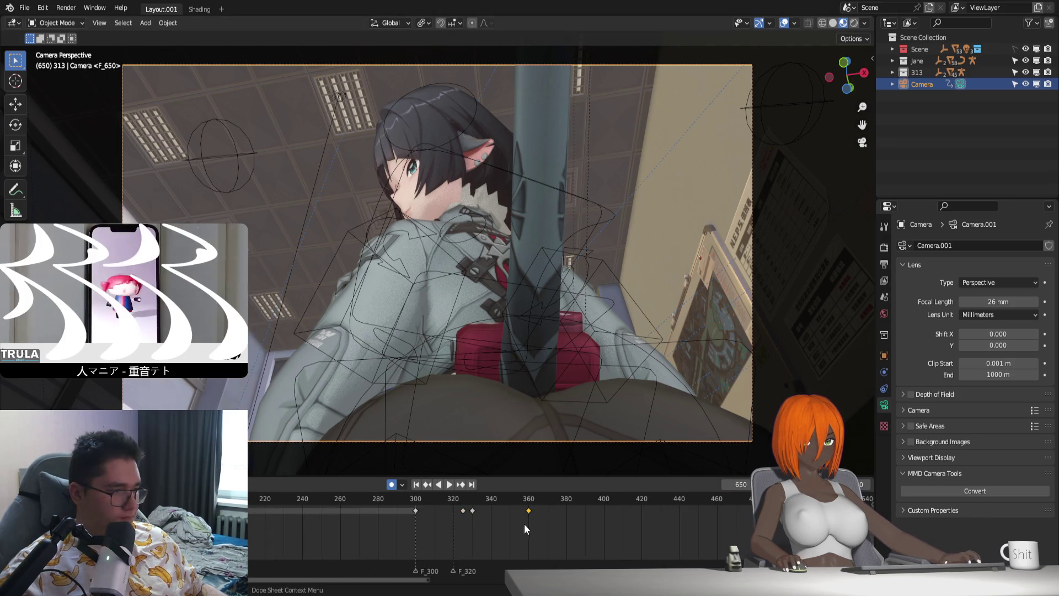
pyautogui.moveTo(304, 536); pyautogui.dragTo(405, 528, button='middle')
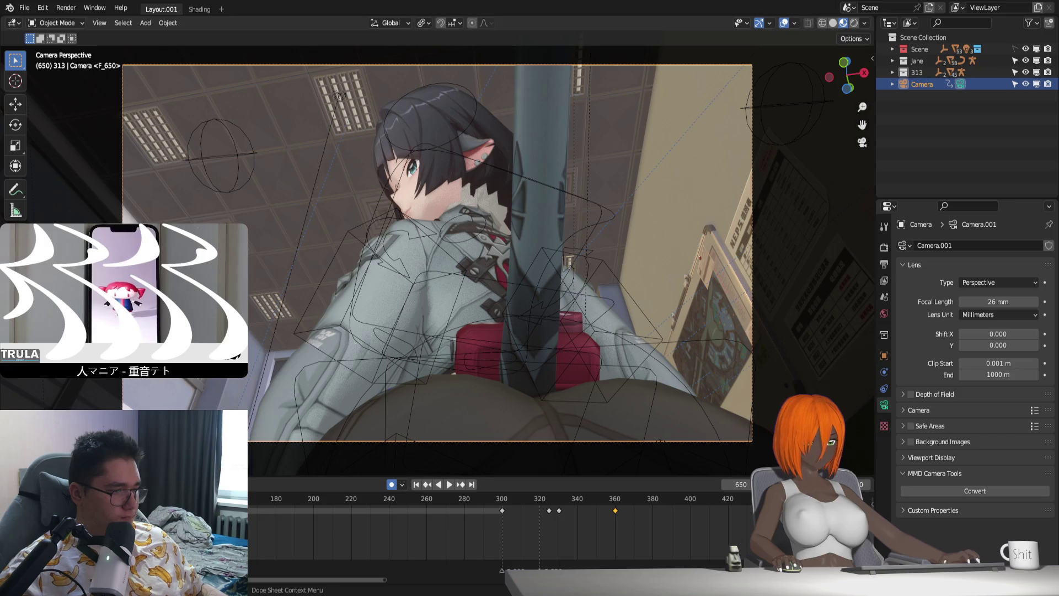
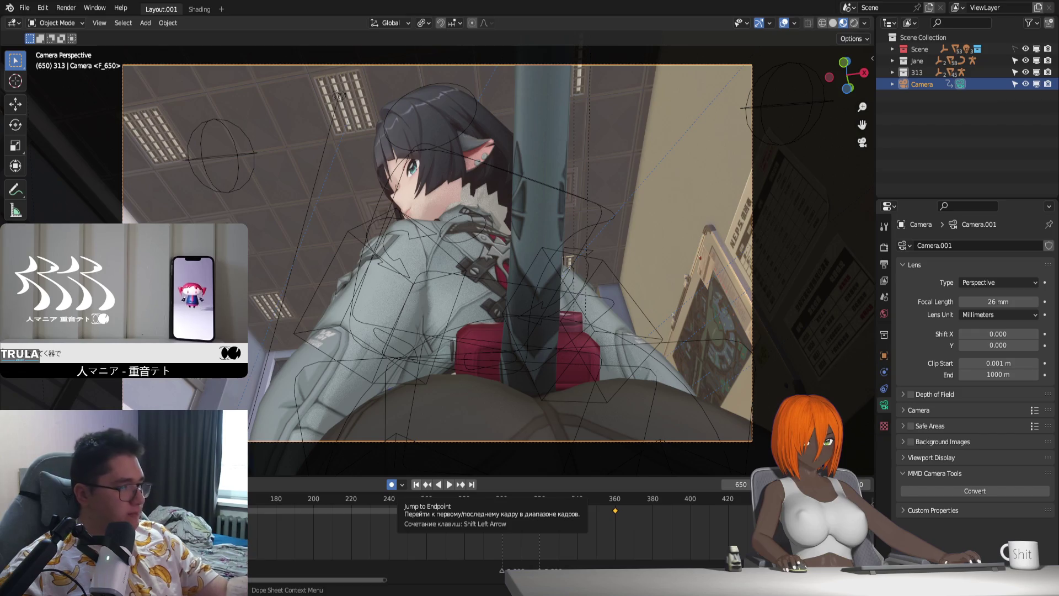
# Step: Review the existing camera move from the start and from around frame 100
pyautogui.click(416, 484)
pyautogui.press('space')
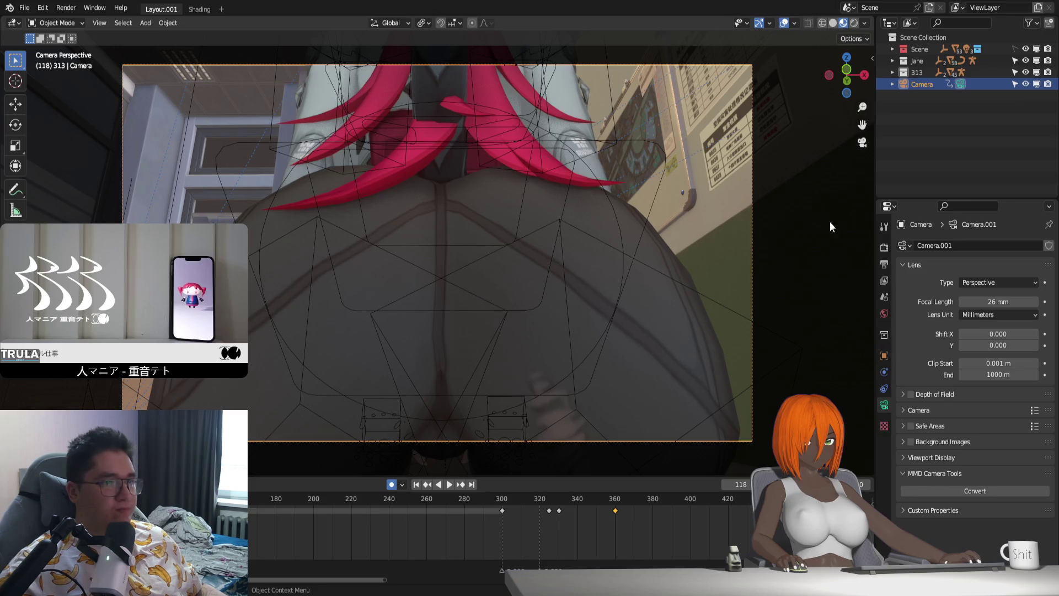
pyautogui.moveTo(314, 499); pyautogui.dragTo(280, 500)
pyautogui.press('space')
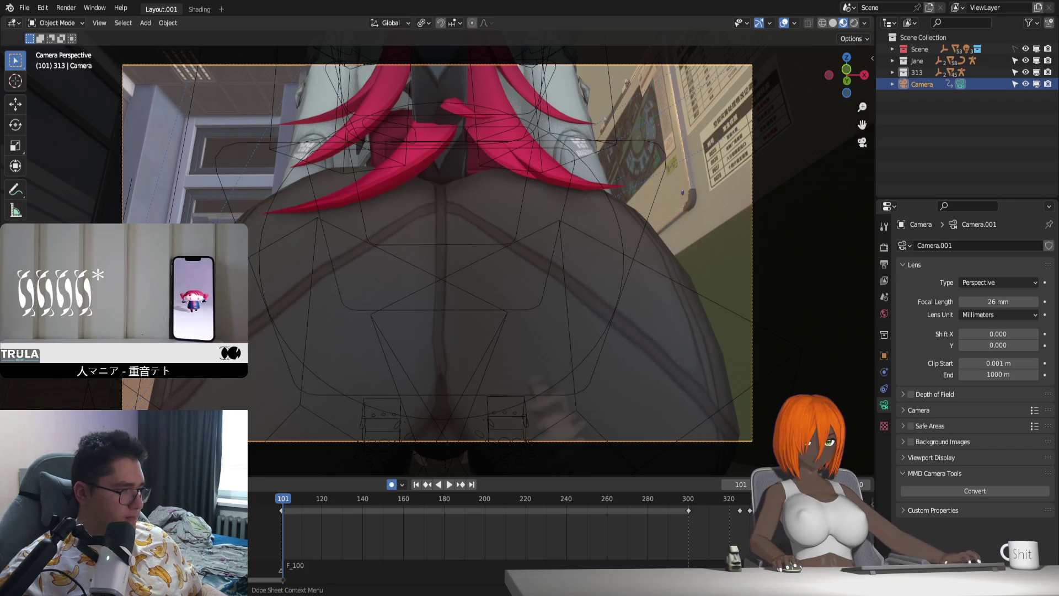
pyautogui.press('space')
pyautogui.press('space')
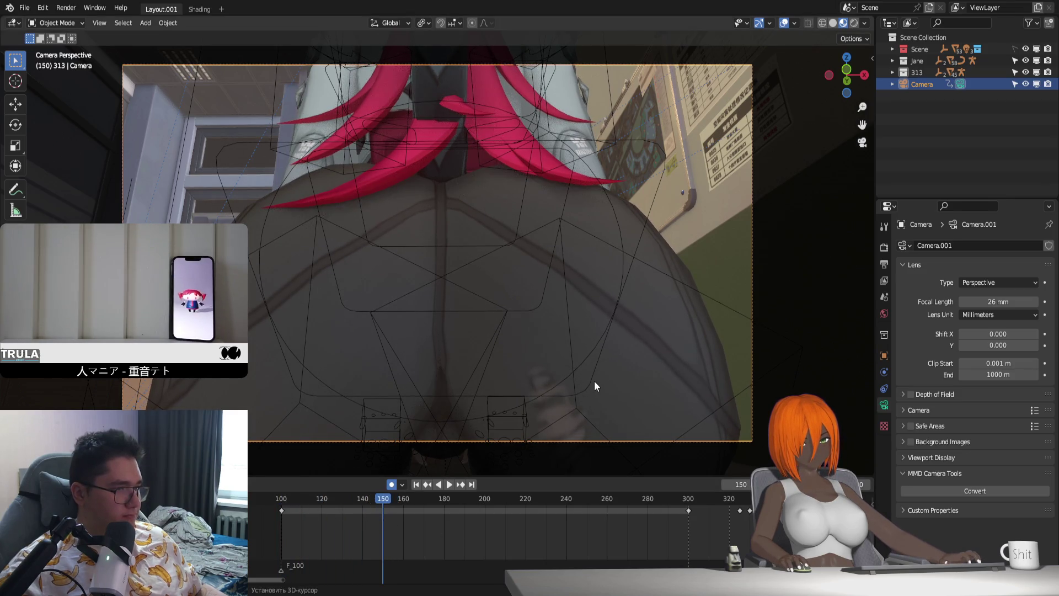
# Step: Key the camera at frame 150, then fly it to a new viewpoint and key frame 190
pyautogui.press('i')
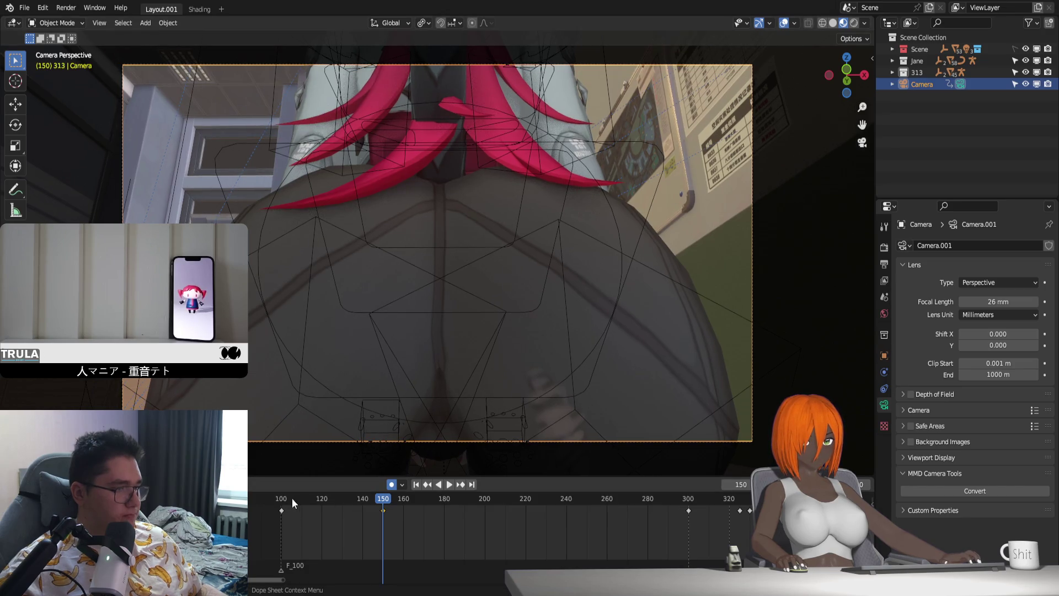
pyautogui.click(283, 499)
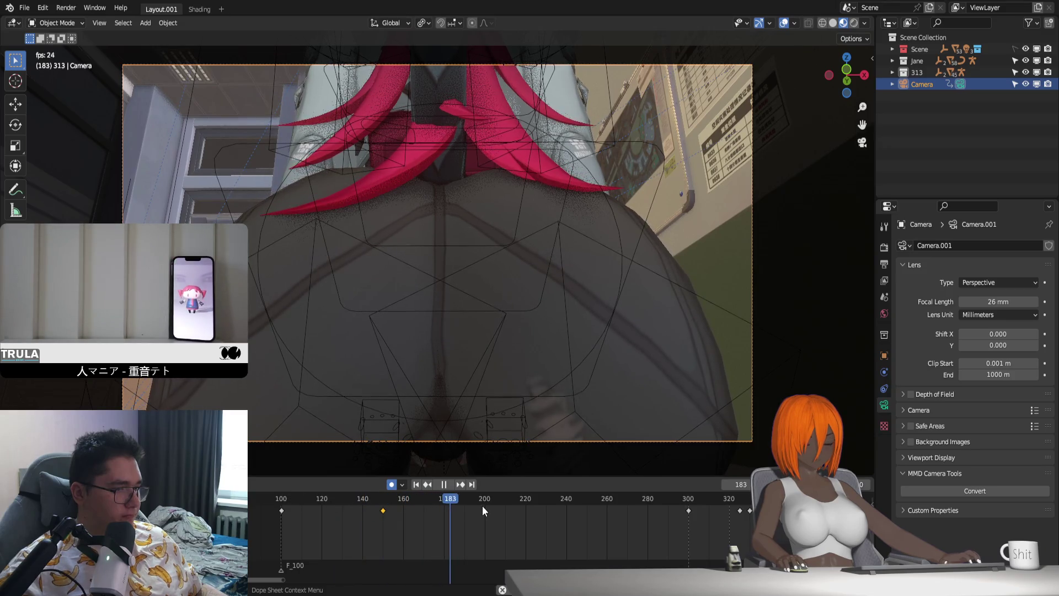
pyautogui.press('space')
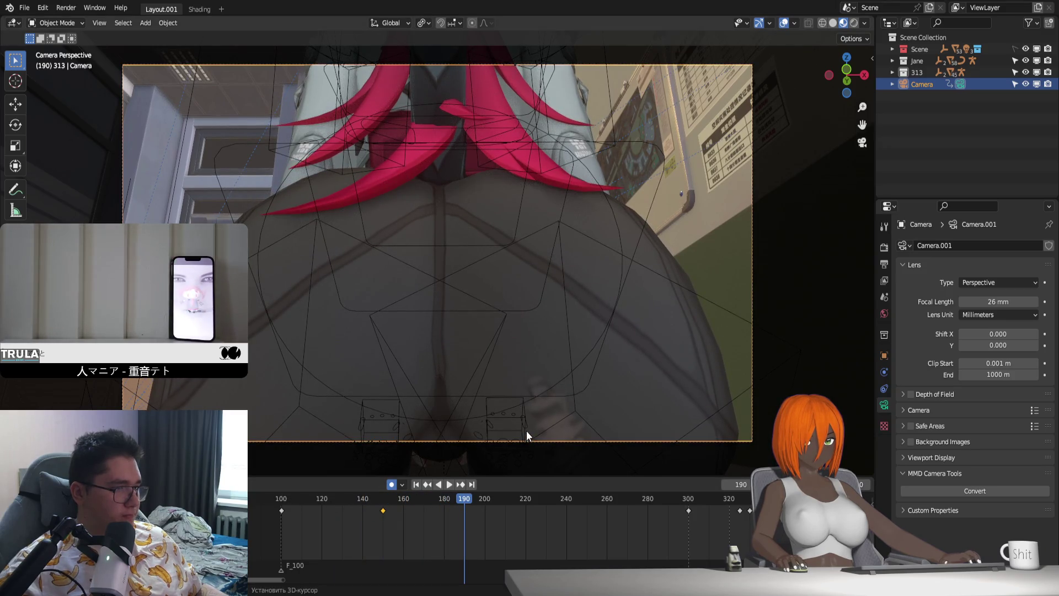
pyautogui.hotkey('shift', '`')
pyautogui.click(437, 248)
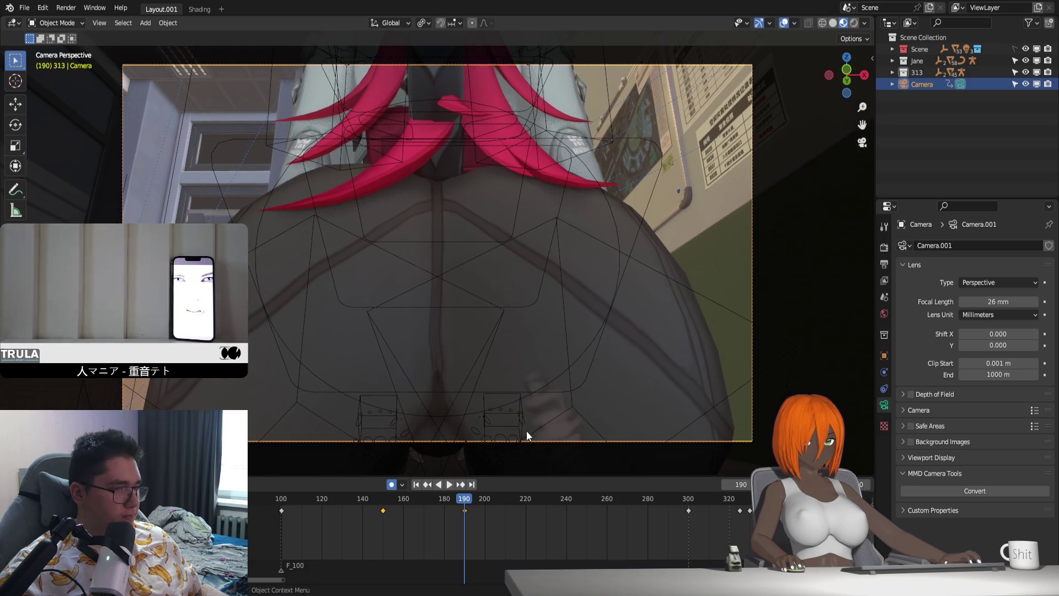
pyautogui.click(290, 504)
# Step: Stop at frame 240, fly the camera to a fresh viewpoint there, and replay the move
pyautogui.press('space')
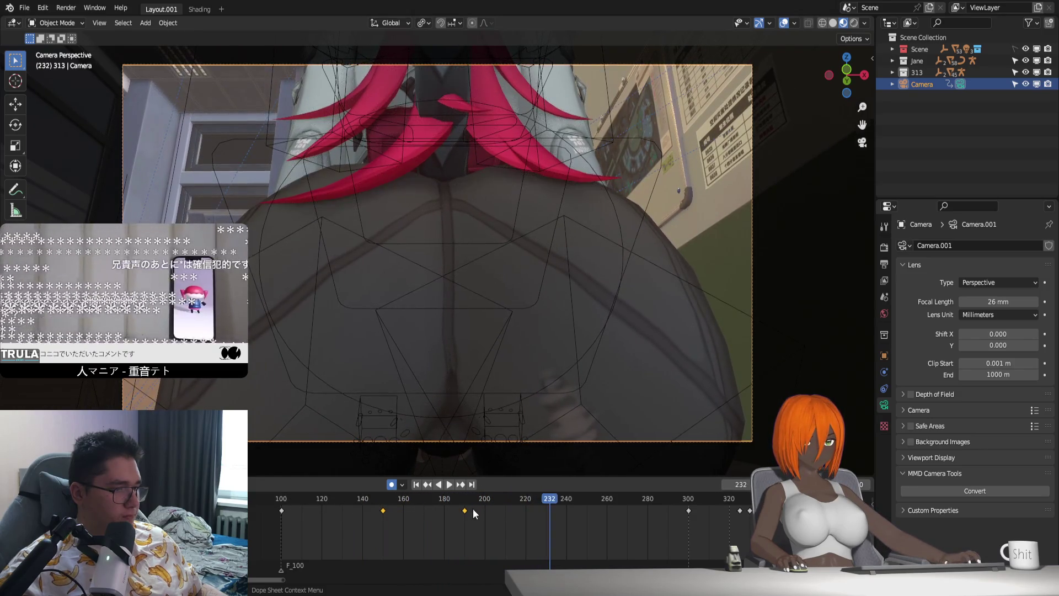
pyautogui.press('space')
pyautogui.hotkey('shift', '`')
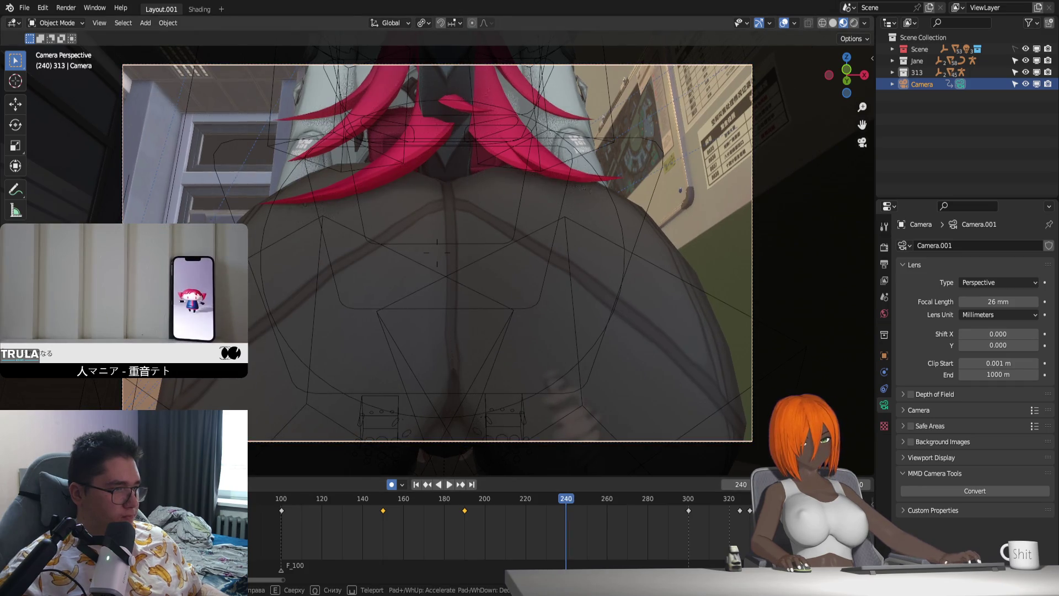
pyautogui.click(437, 249)
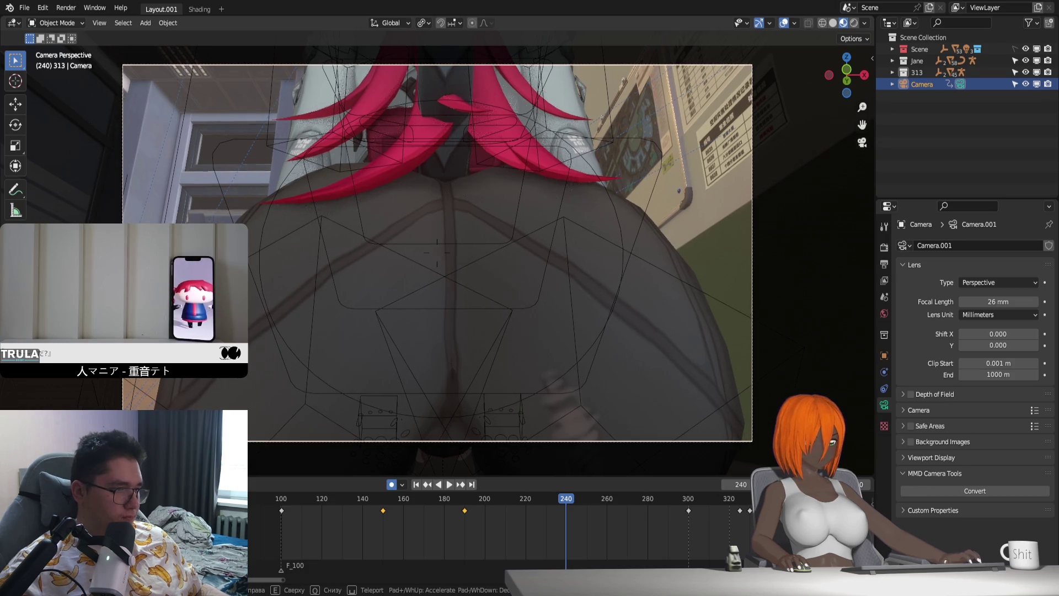
pyautogui.click(437, 248)
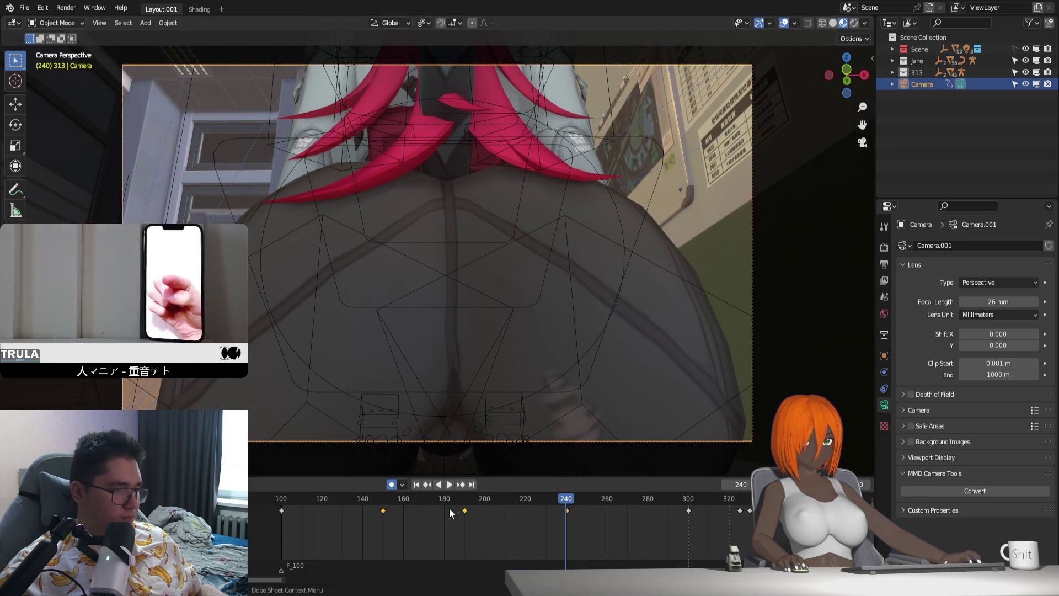
pyautogui.press('space')
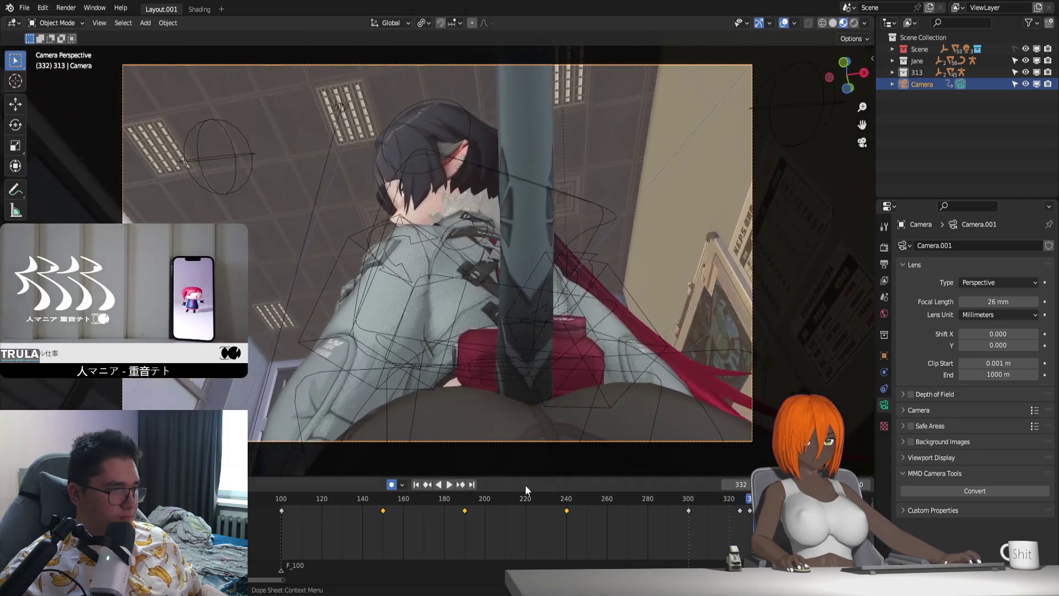
# Step: Scrub to frame 300 and fly the camera into a reworked viewpoint there
pyautogui.moveTo(516, 497); pyautogui.dragTo(562, 505)
pyautogui.hotkey('shift', '`')
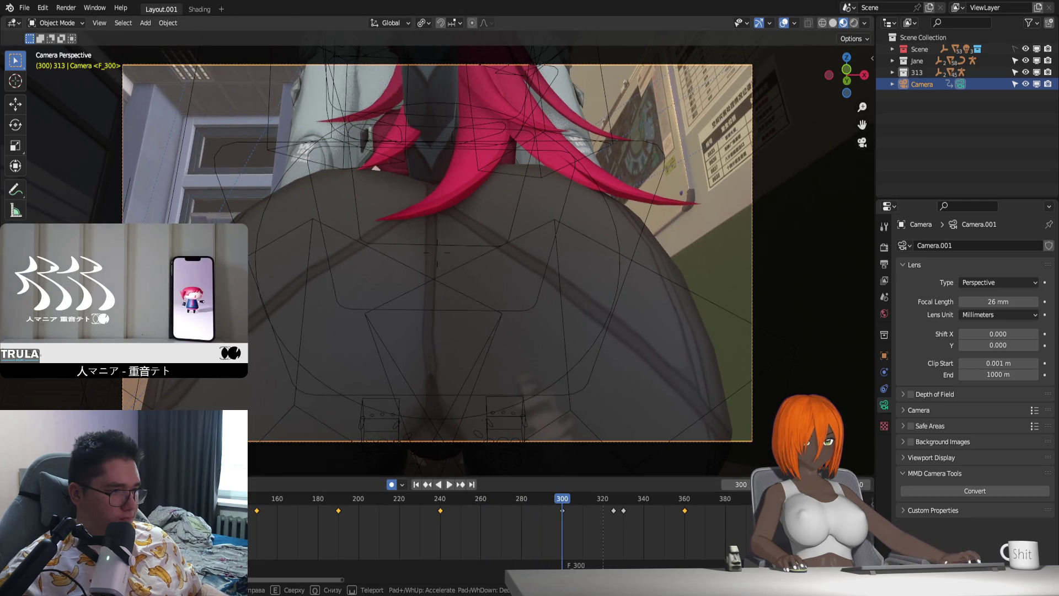
pyautogui.click(579, 428)
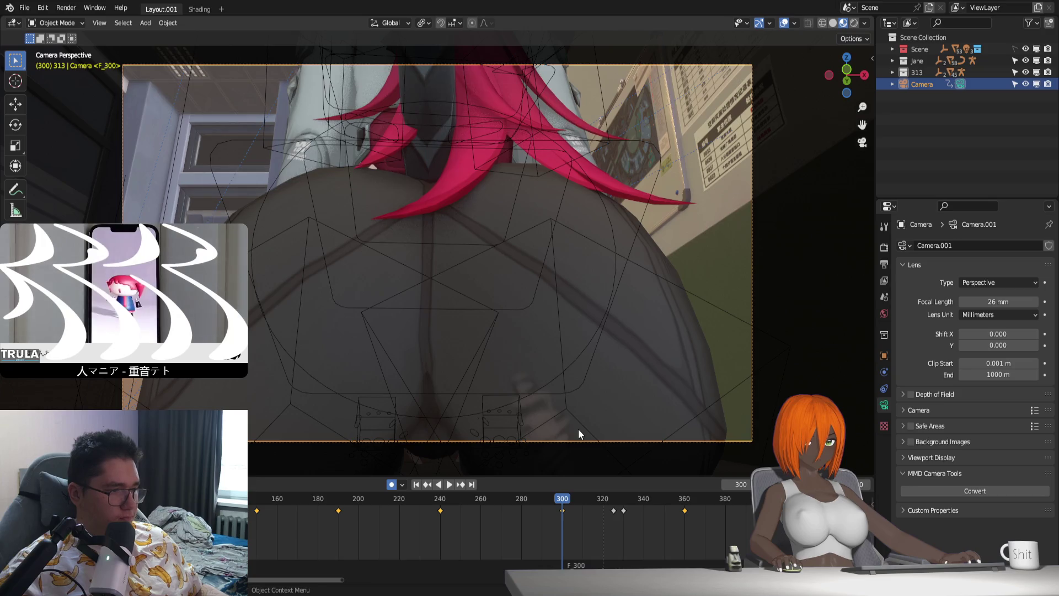
# Step: Play the fly-around from about frame 200 through to frame 357 to check it
pyautogui.moveTo(513, 480); pyautogui.dragTo(361, 497)
pyautogui.press('space')
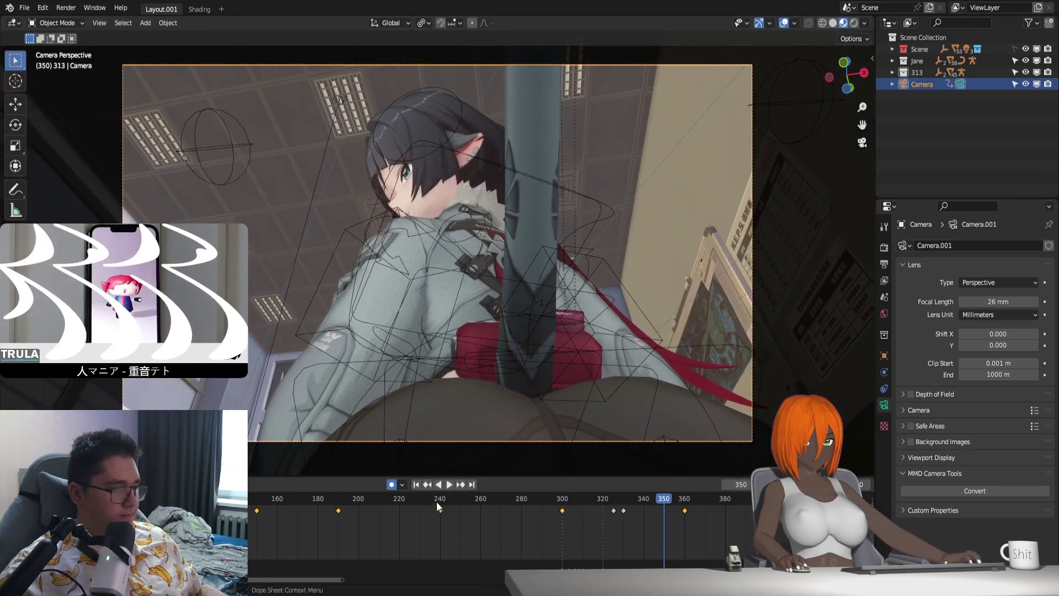
pyautogui.click(436, 498)
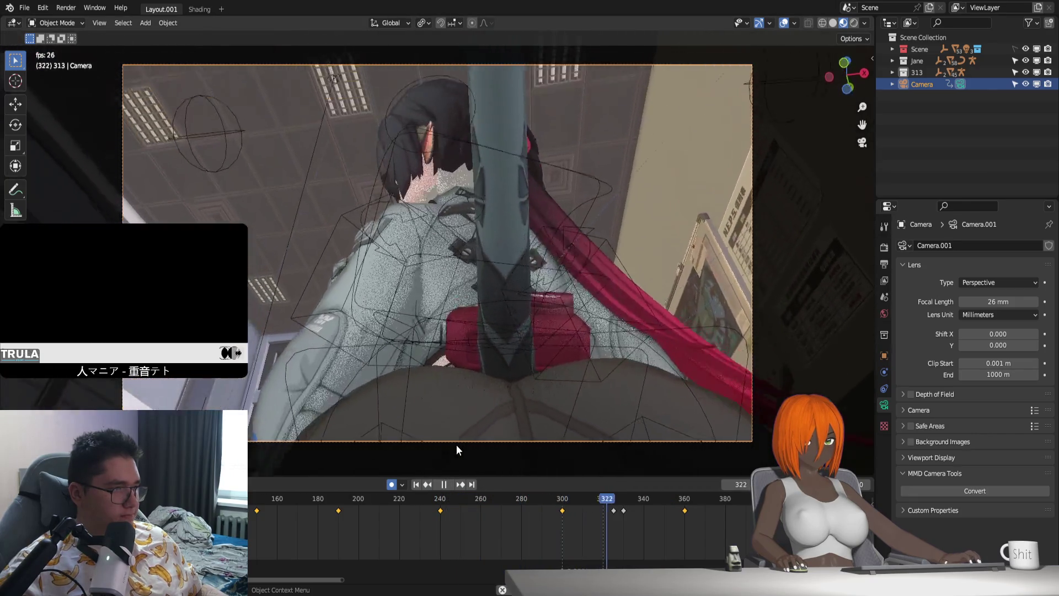
pyautogui.press('space')
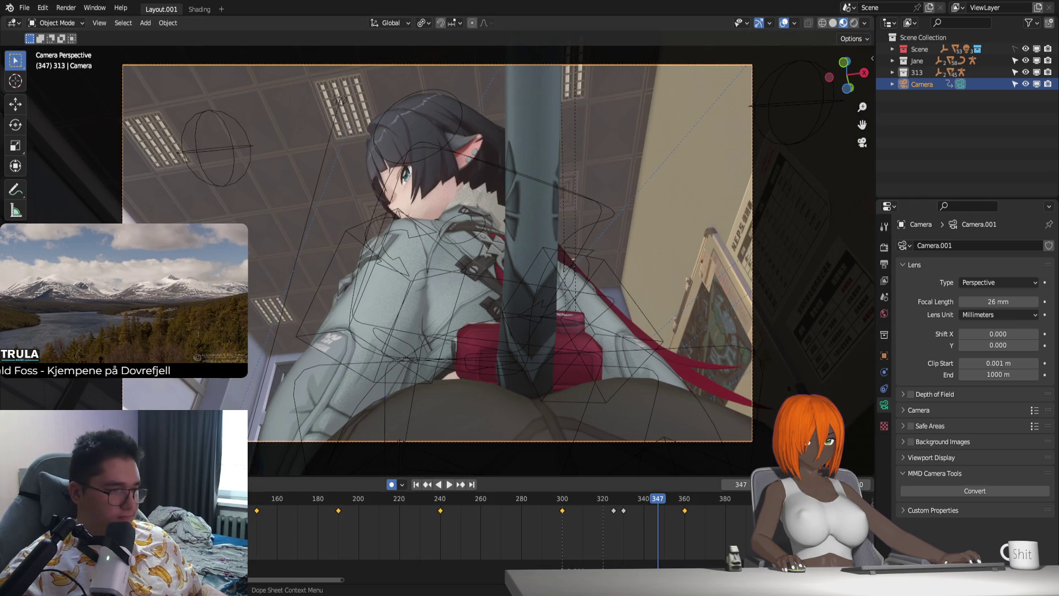
pyautogui.press('space')
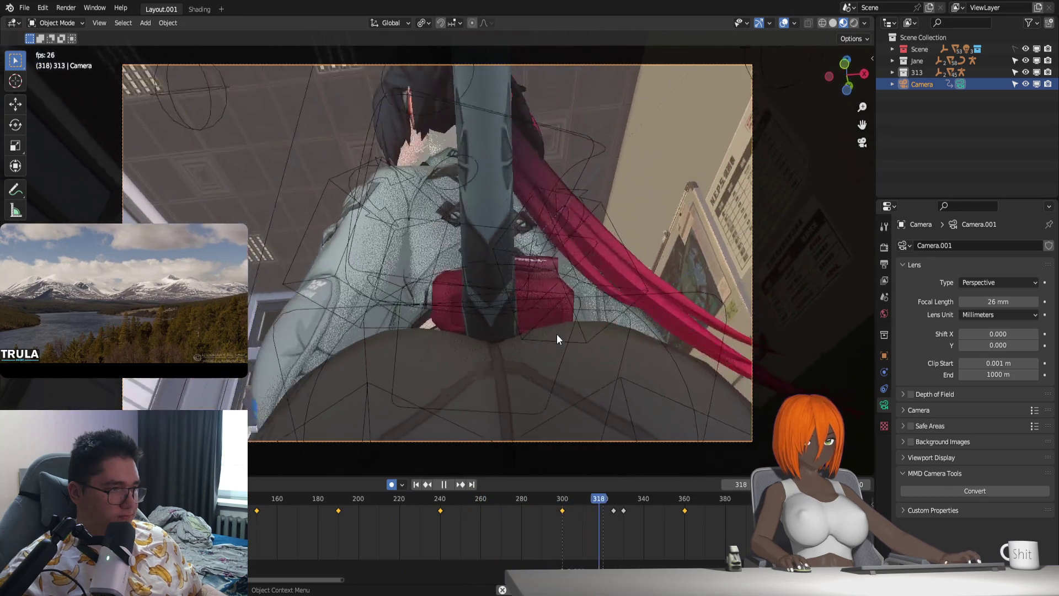
pyautogui.press('space')
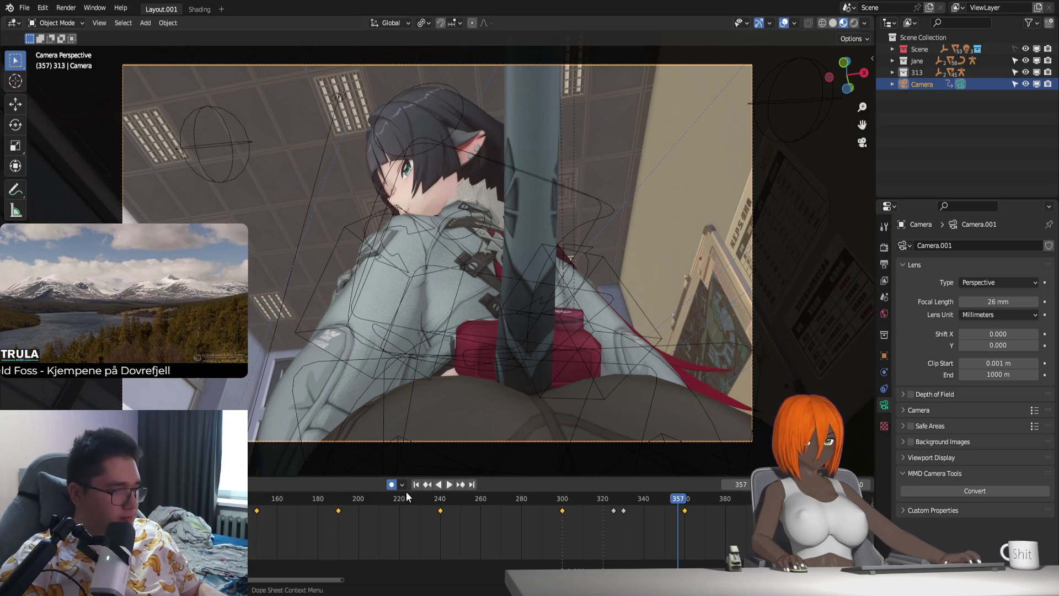
pyautogui.press('space')
pyautogui.click(536, 491)
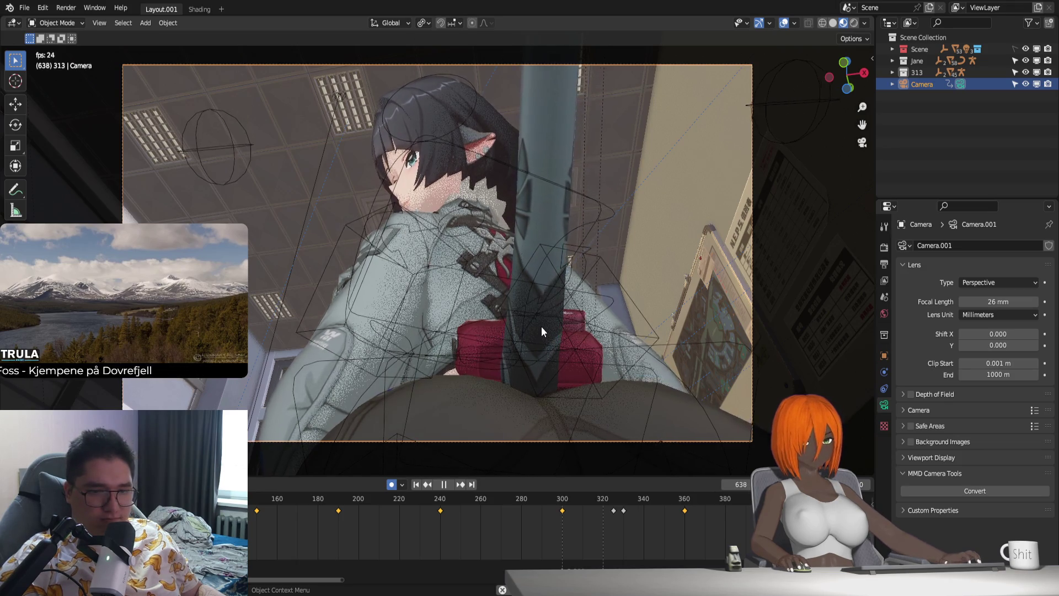
pyautogui.press('space')
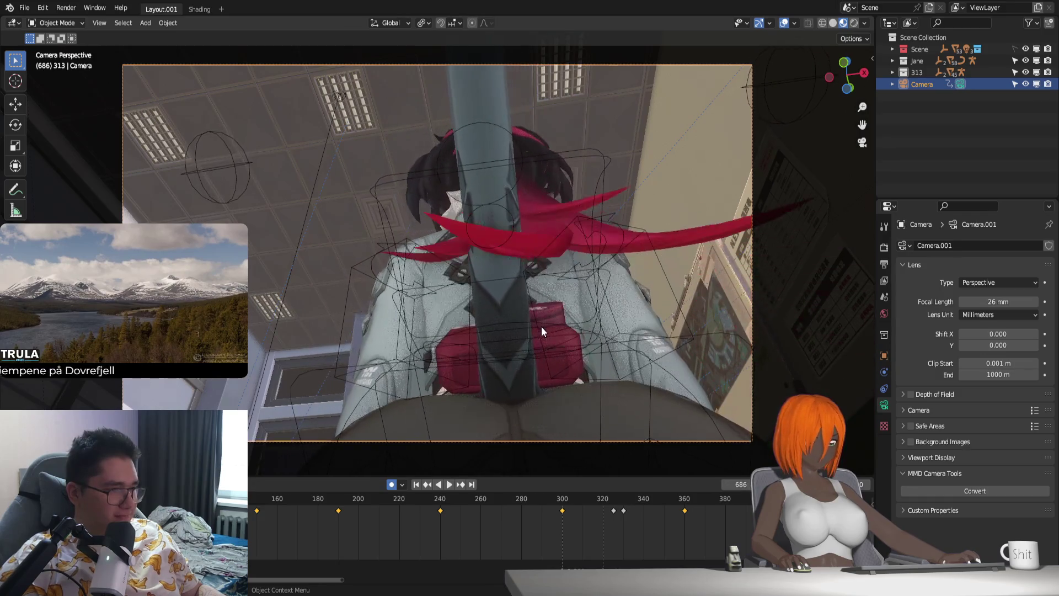
pyautogui.keyDown('ctrl'); pyautogui.scroll(-2, 572, 520); pyautogui.keyUp('ctrl')
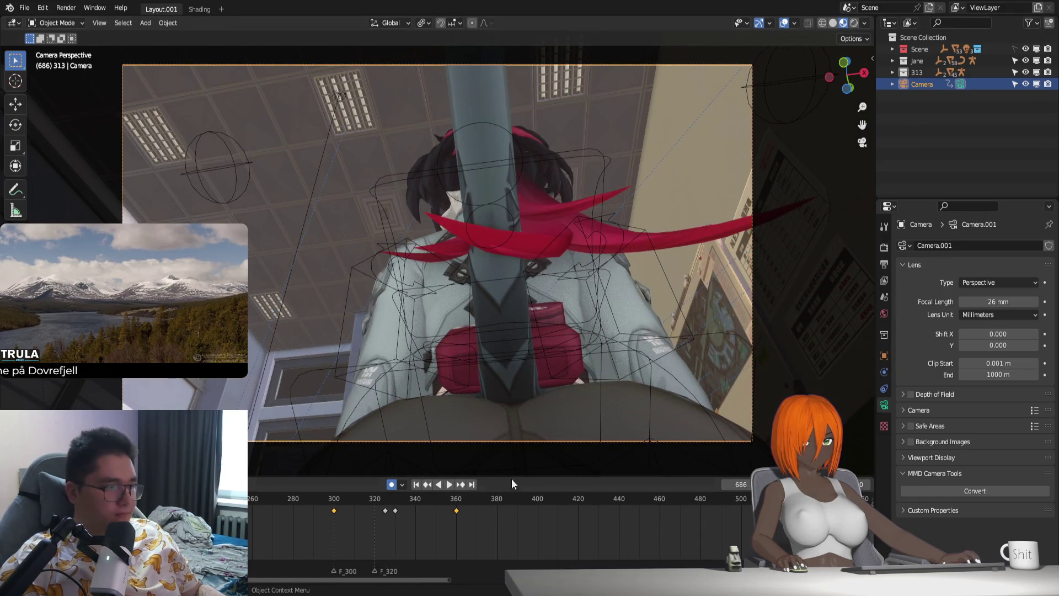
# Step: Scrub past frame 354, fly the camera to a new pose at frame 420, and check it in playback
pyautogui.click(444, 498)
pyautogui.keyDown('ctrl'); pyautogui.scroll(-5, 465, 516); pyautogui.keyUp('ctrl')
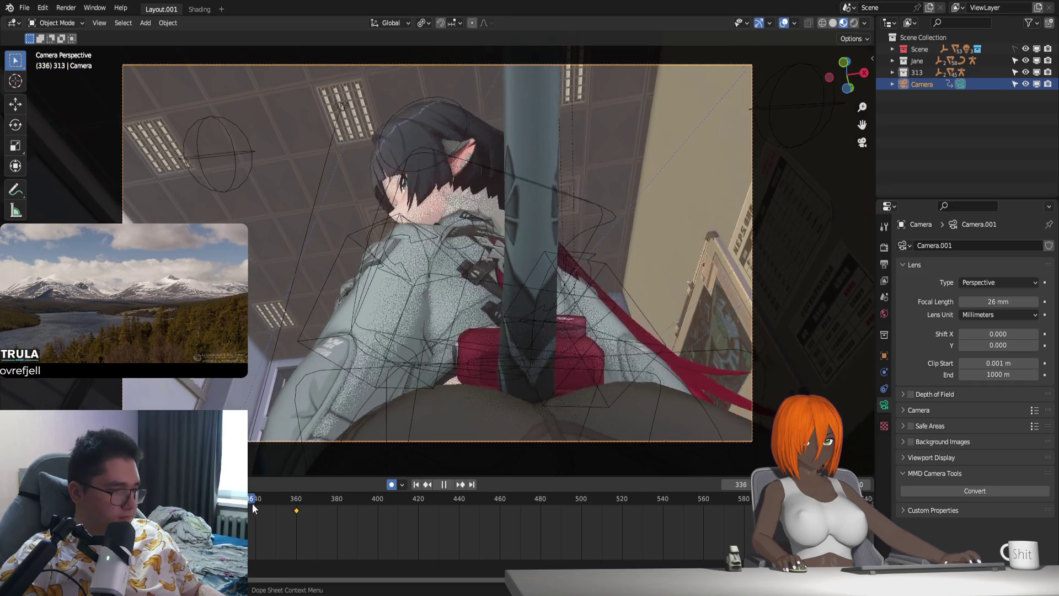
pyautogui.moveTo(292, 509); pyautogui.dragTo(417, 506)
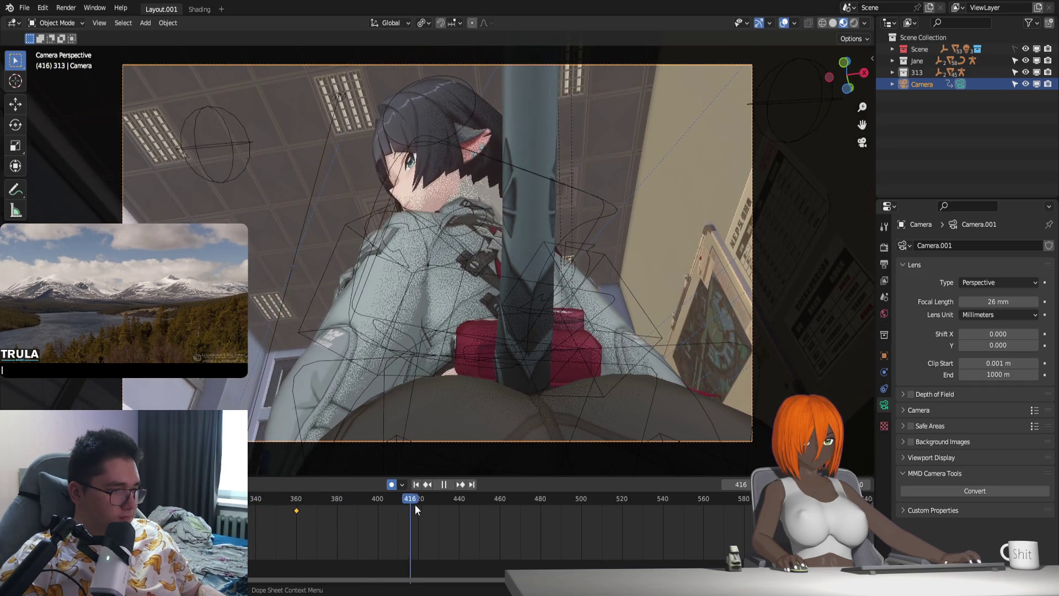
pyautogui.hotkey('shift', '`')
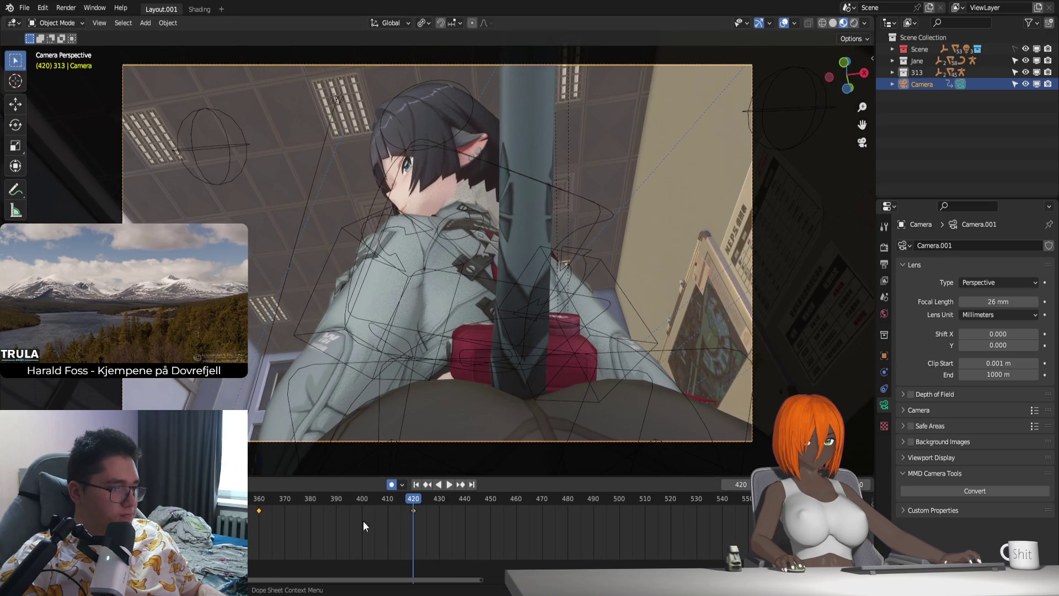
pyautogui.press('space')
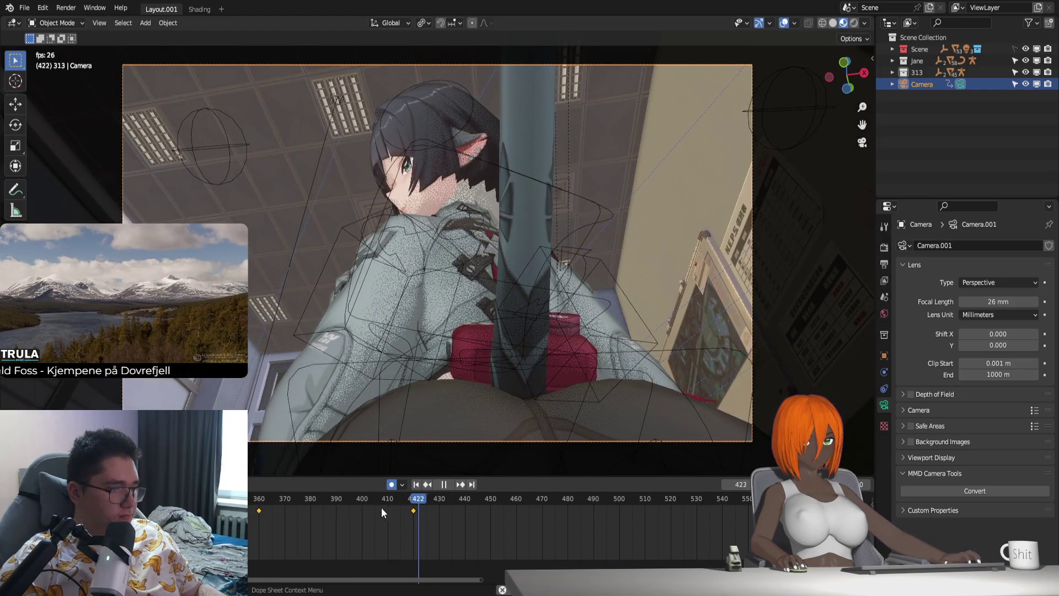
pyautogui.press('space')
# Step: Fly the camera to a new viewpoint at frame 490 and replay from around frame 390
pyautogui.moveTo(457, 501); pyautogui.dragTo(594, 514)
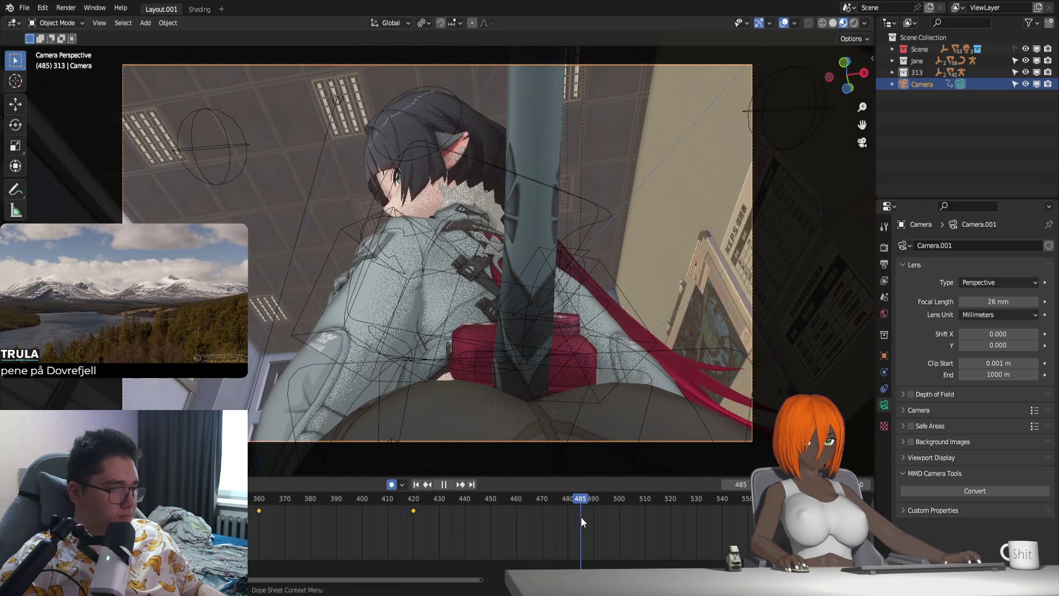
pyautogui.hotkey('shift', '`')
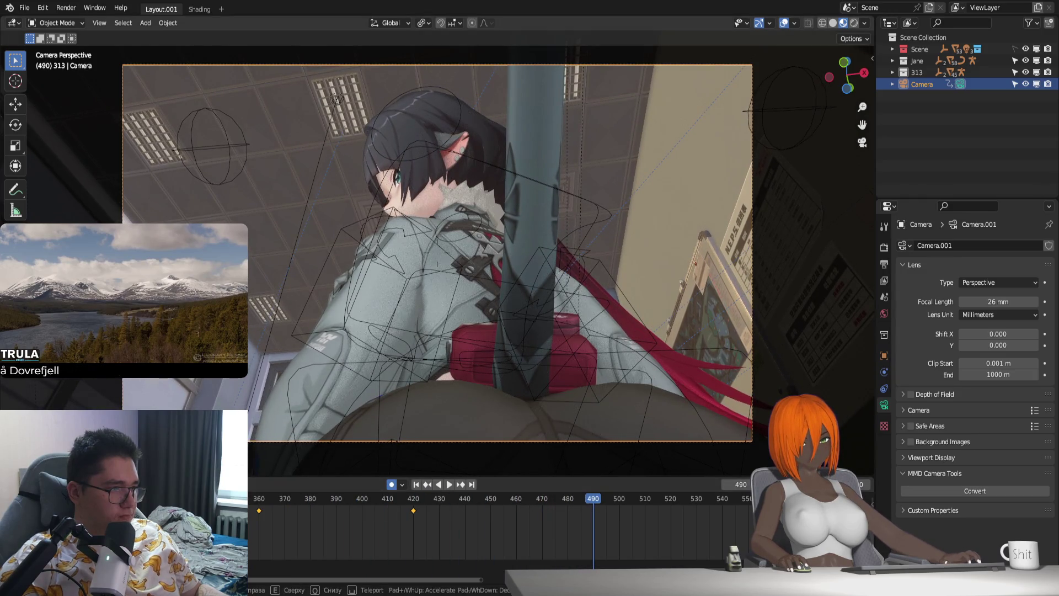
pyautogui.click(429, 501)
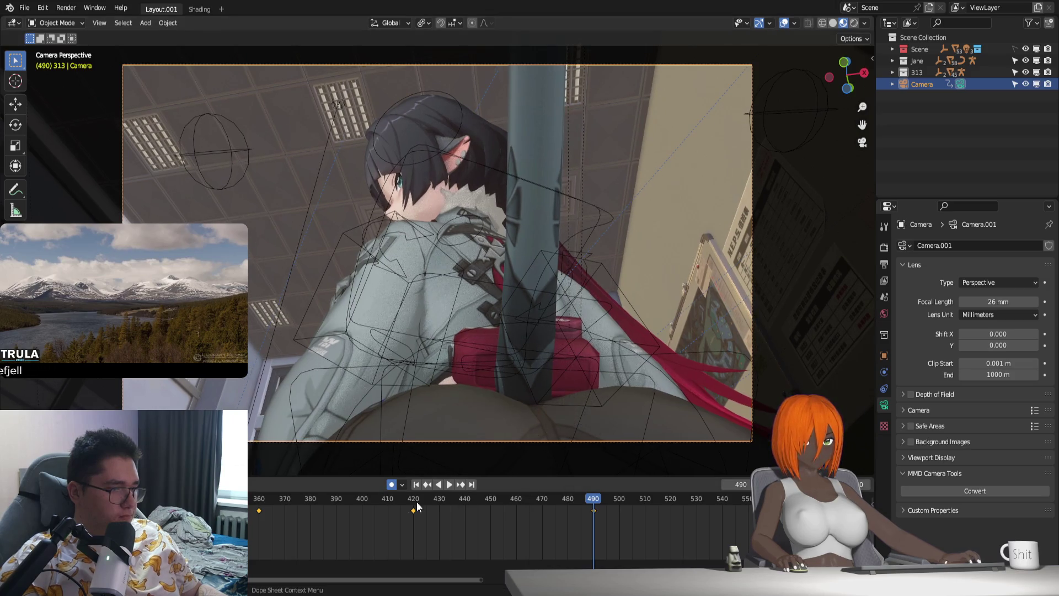
pyautogui.click(321, 489)
pyautogui.press('space')
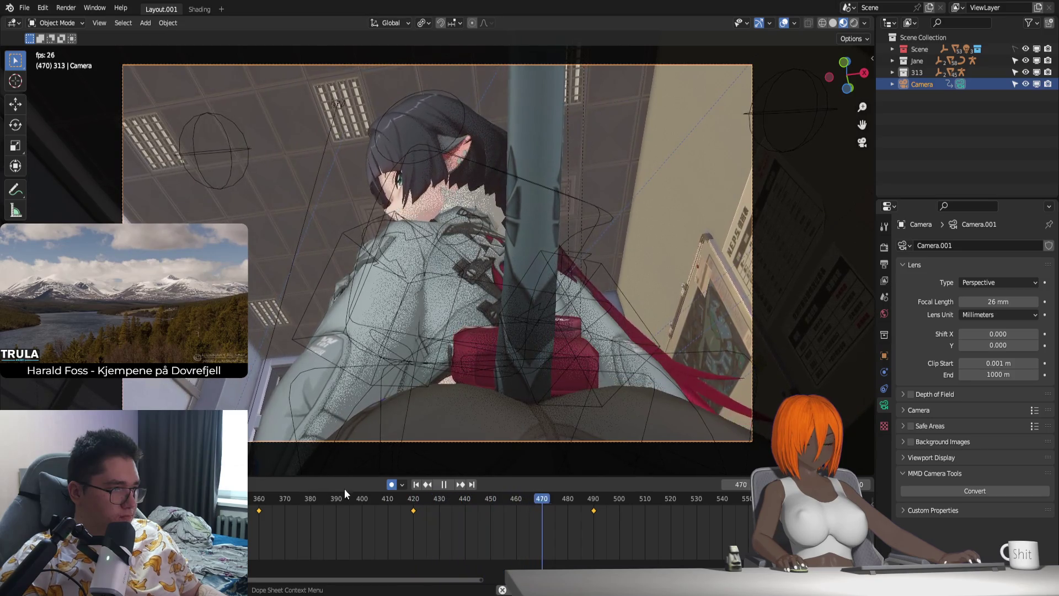
# Step: Pose the camera at frame 560, review the motion, and begin reframing at frame 600
pyautogui.moveTo(568, 530); pyautogui.dragTo(478, 503, button='middle')
pyautogui.press('space')
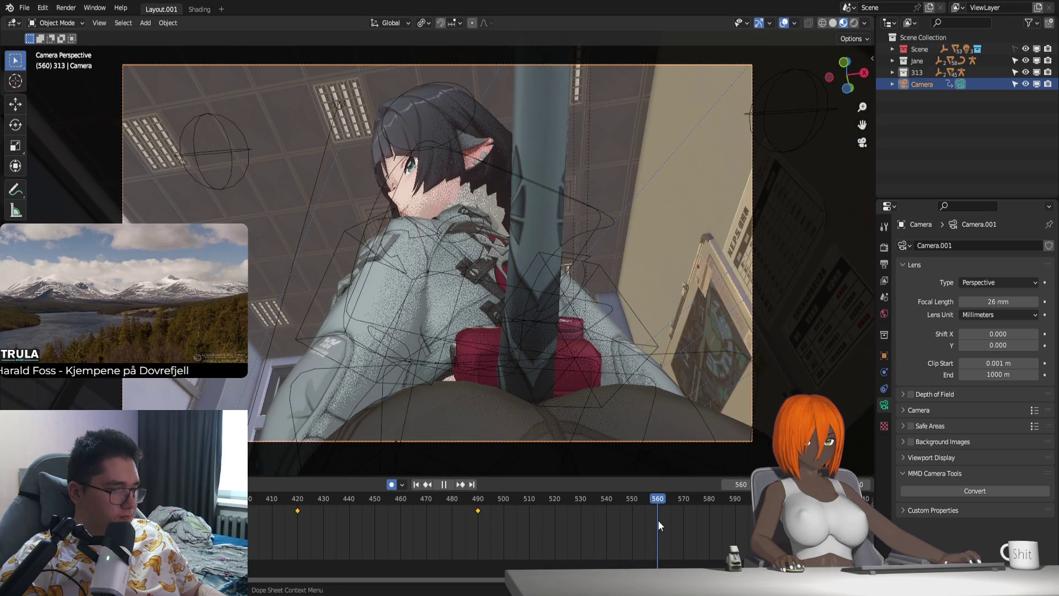
pyautogui.hotkey('shift', '`')
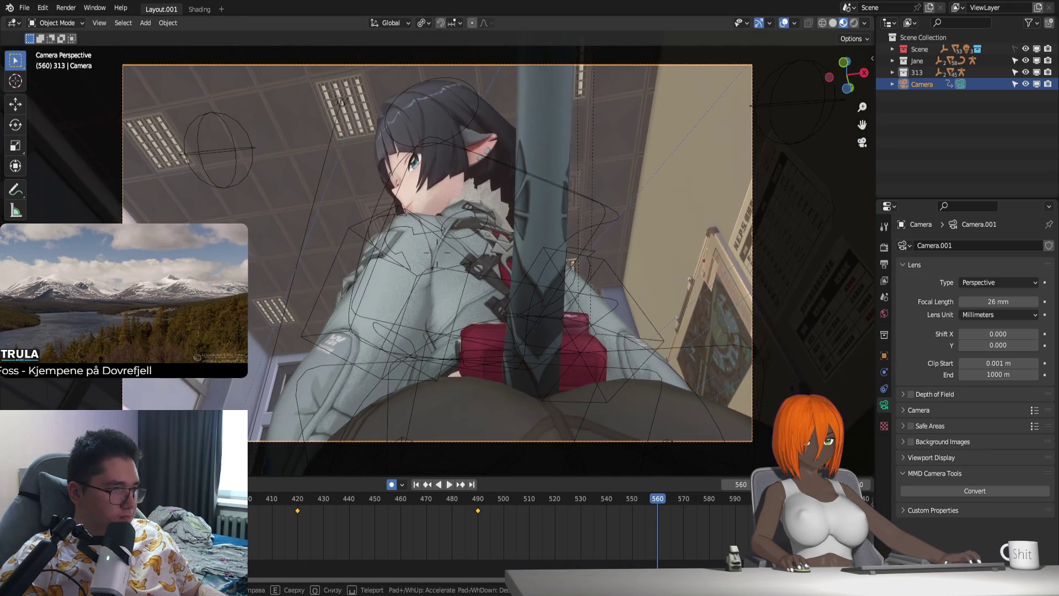
pyautogui.moveTo(284, 496); pyautogui.dragTo(480, 507)
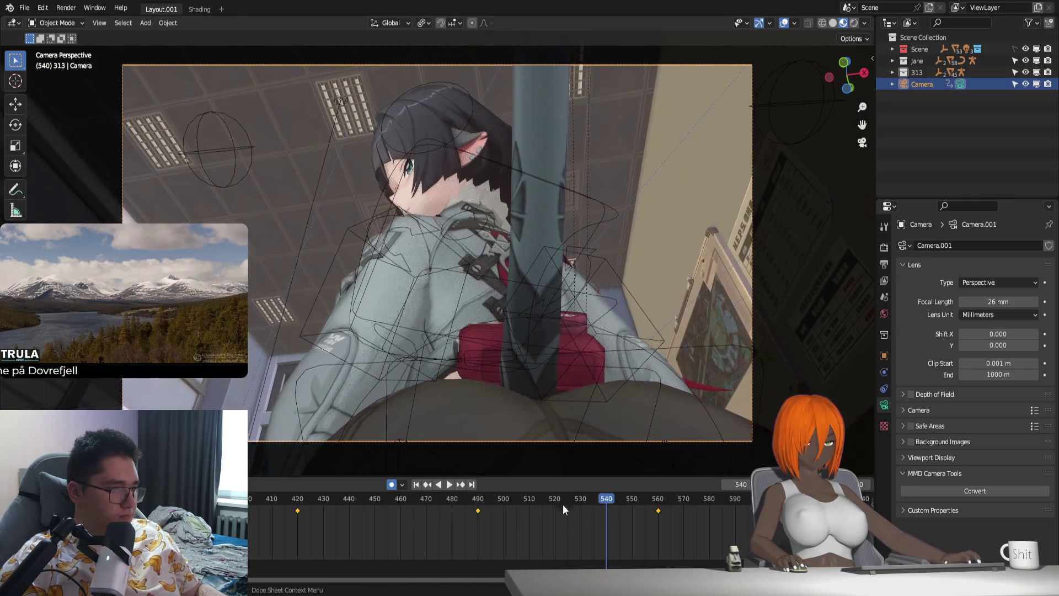
pyautogui.click(329, 496)
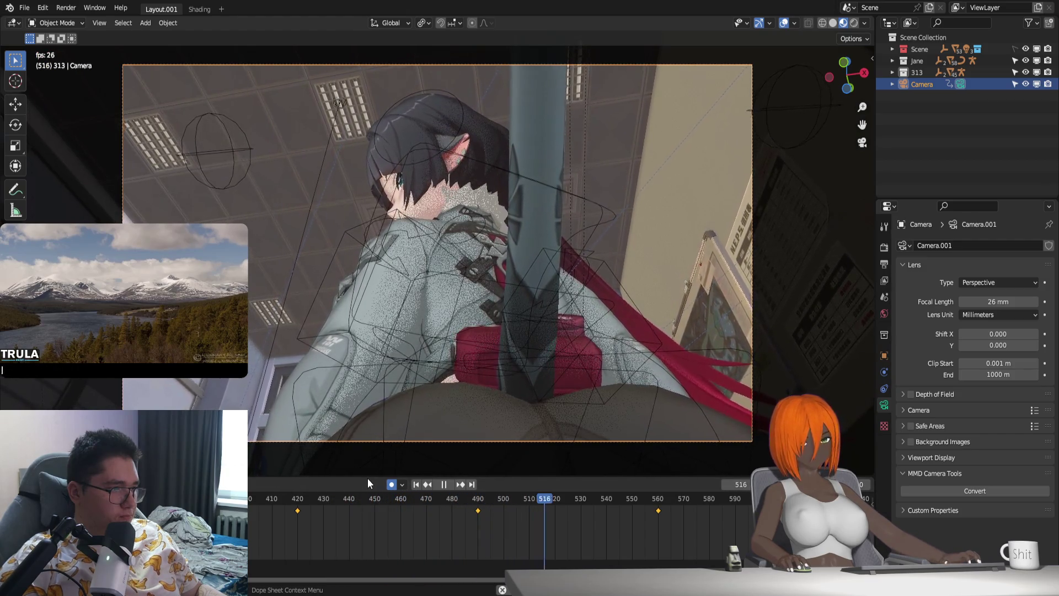
pyautogui.press('space')
pyautogui.keyDown('ctrl'); pyautogui.scroll(-3, 566, 536); pyautogui.keyUp('ctrl')
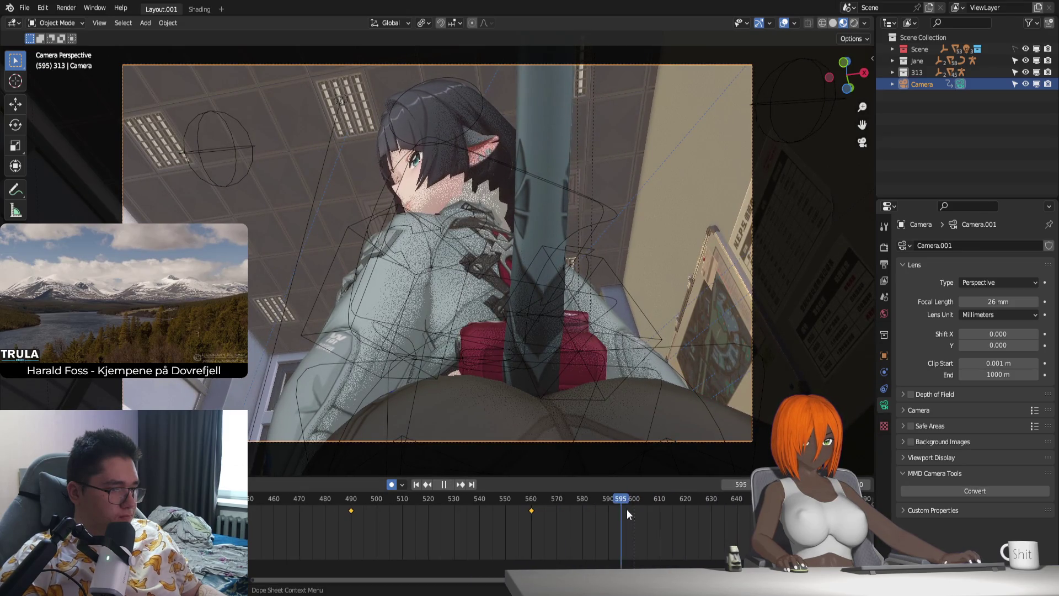
pyautogui.hotkey('shift', '`')
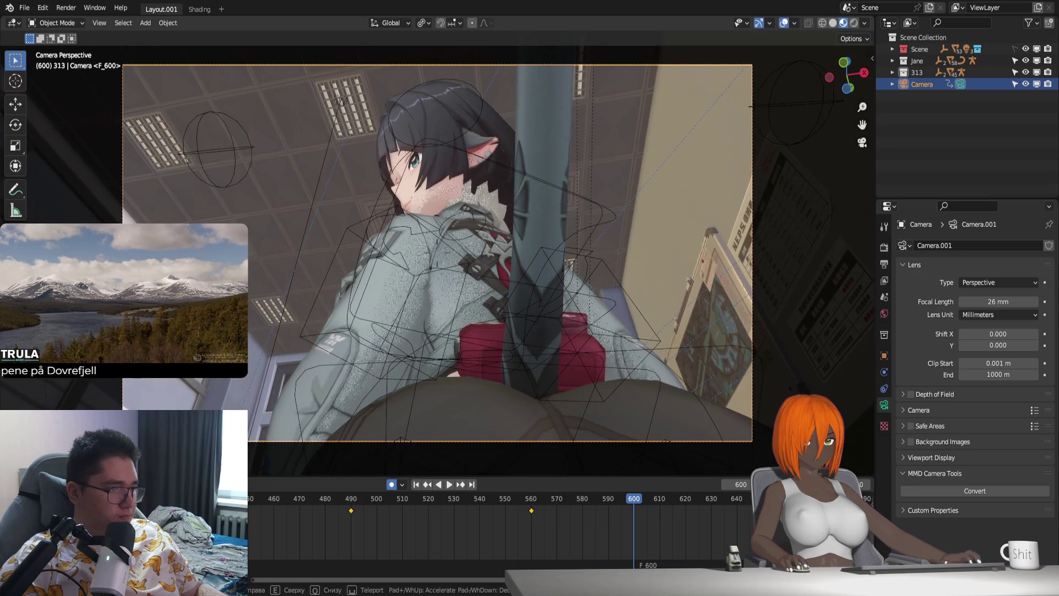
# Step: Confirm the camera pose at frame 600 and replay to check the motion
pyautogui.click(436, 255)
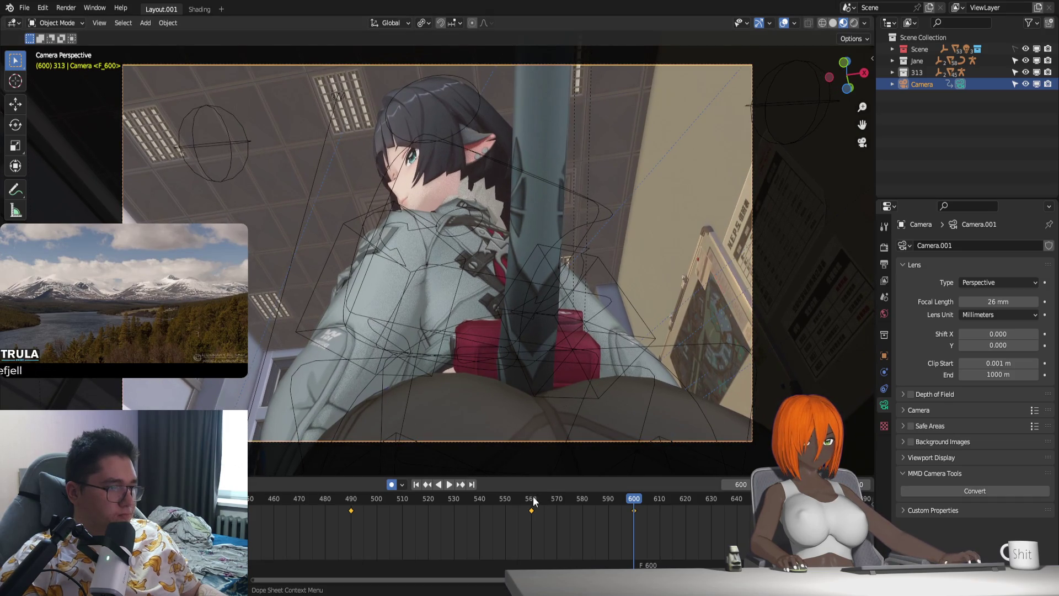
pyautogui.click(479, 497)
pyautogui.press('space')
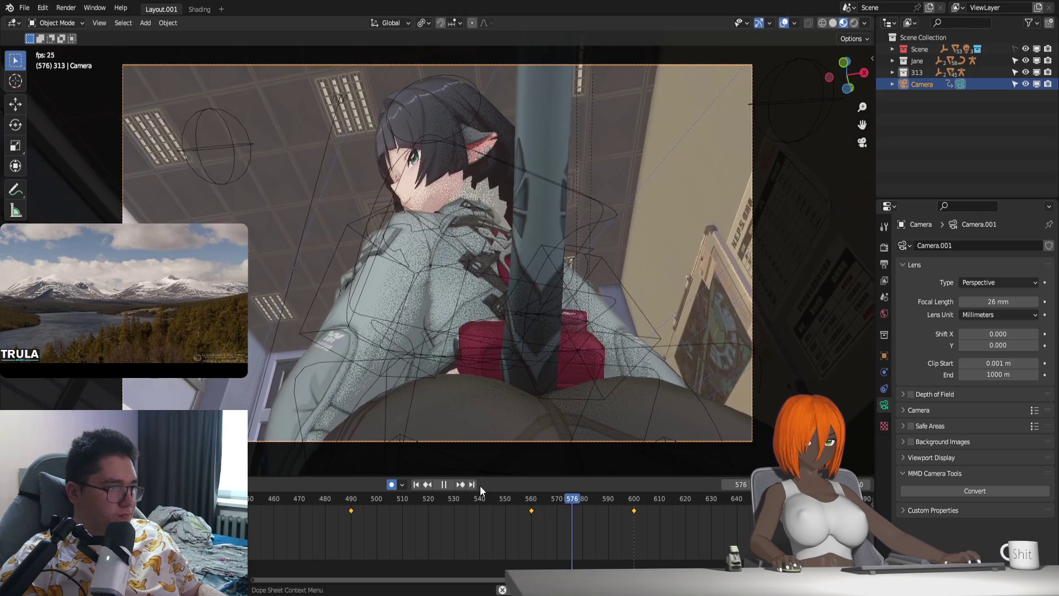
pyautogui.press('space')
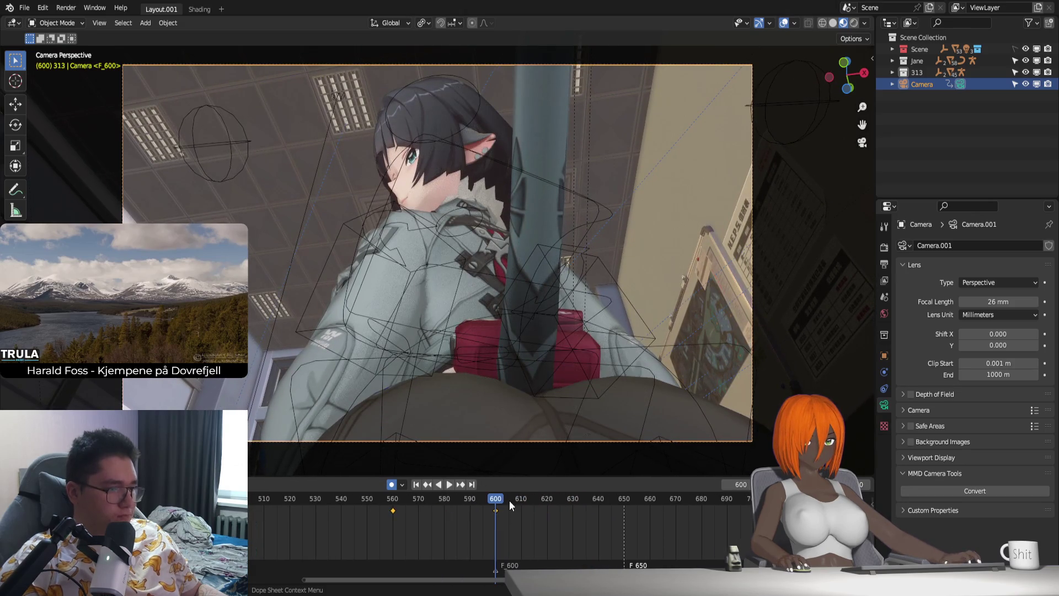
# Step: Fly the camera to a new pose at frame 650 and play back from frame 600
pyautogui.moveTo(496, 497); pyautogui.dragTo(624, 518)
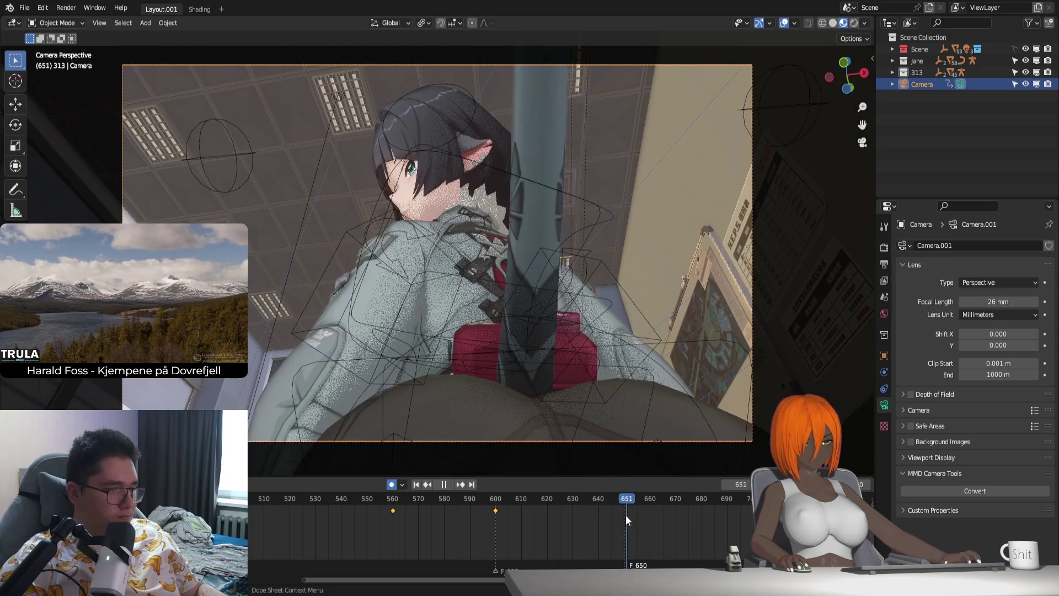
pyautogui.hotkey('shift', '`')
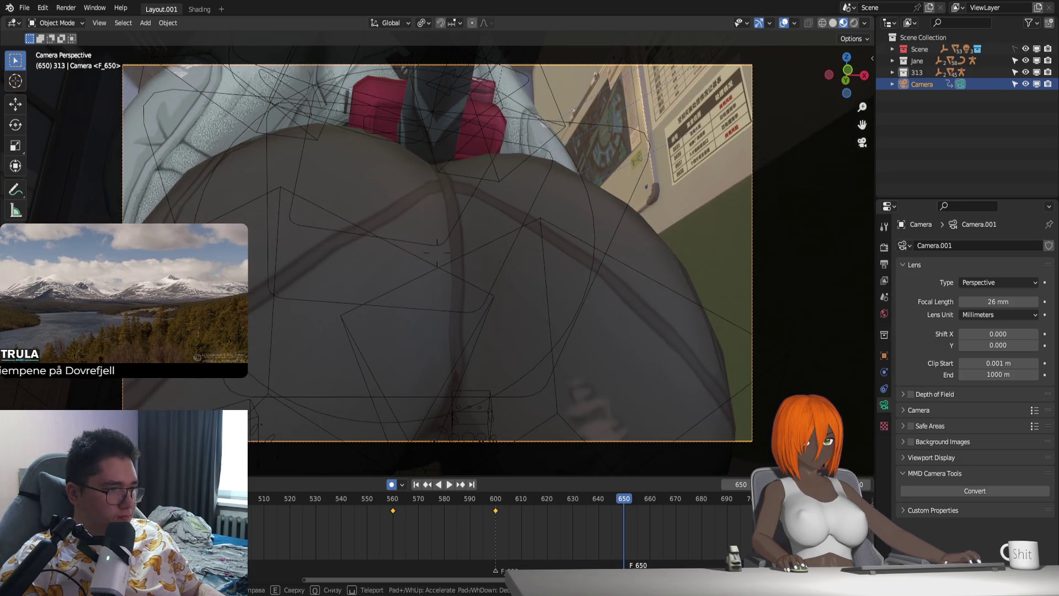
pyautogui.click(494, 498)
pyautogui.press('space')
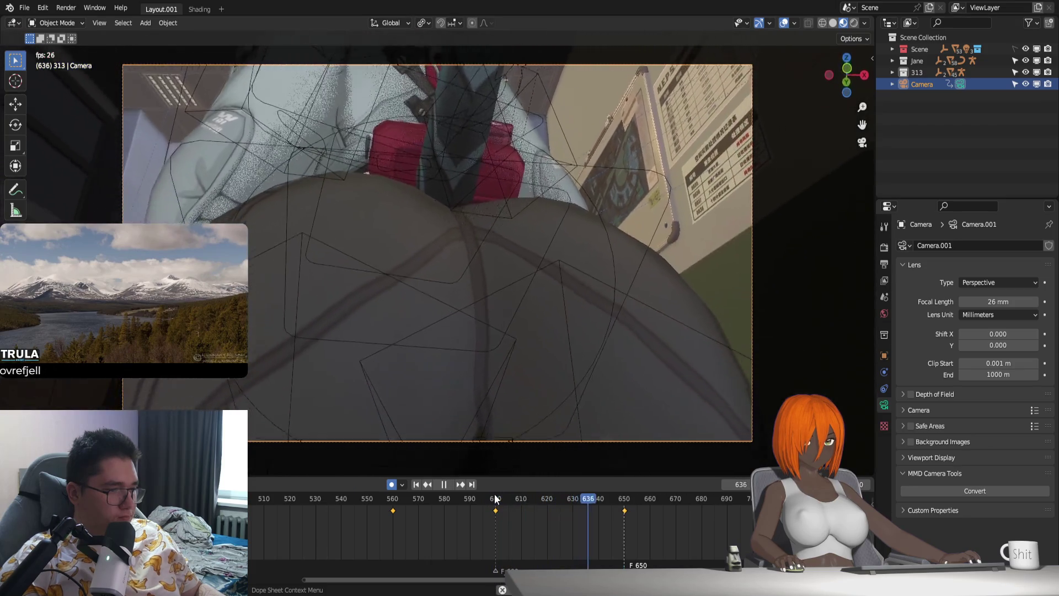
# Step: Reframe the camera at frame 620 and replay the move up to frame 650
pyautogui.moveTo(521, 509); pyautogui.dragTo(546, 522)
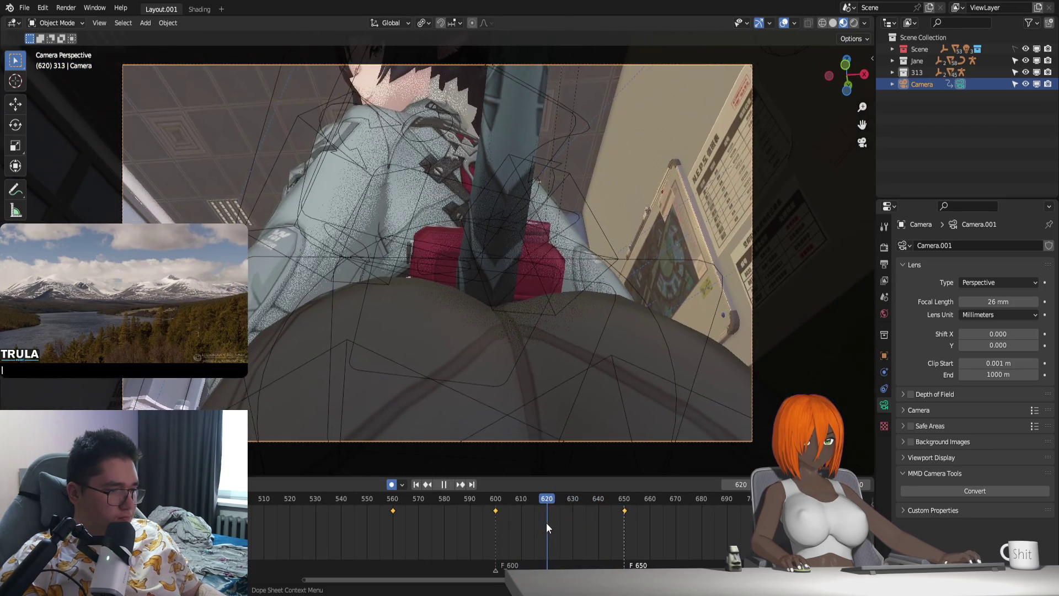
pyautogui.hotkey('shift', '`')
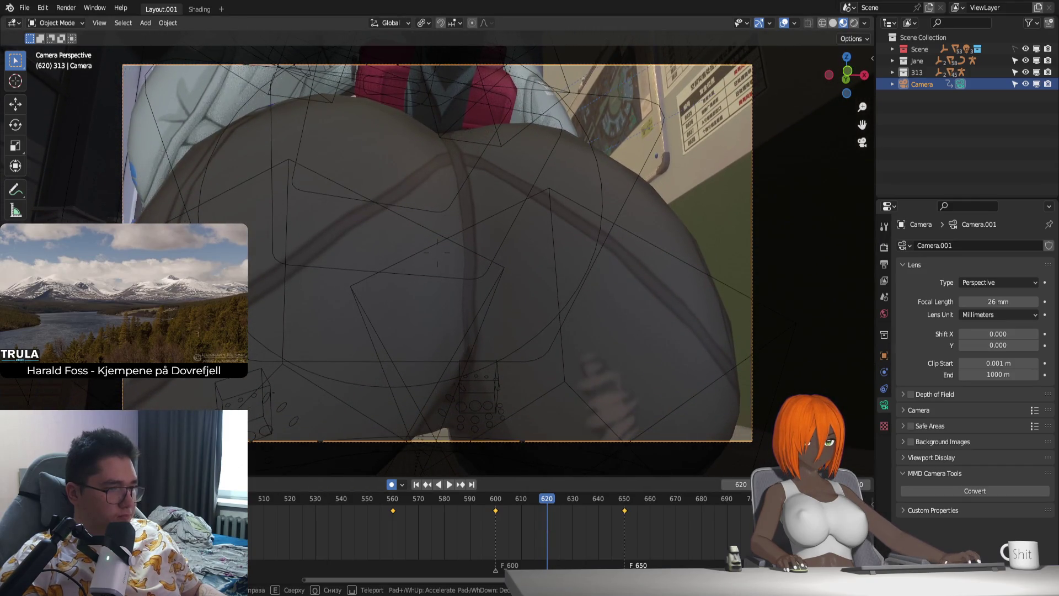
pyautogui.click(495, 497)
pyautogui.press('space')
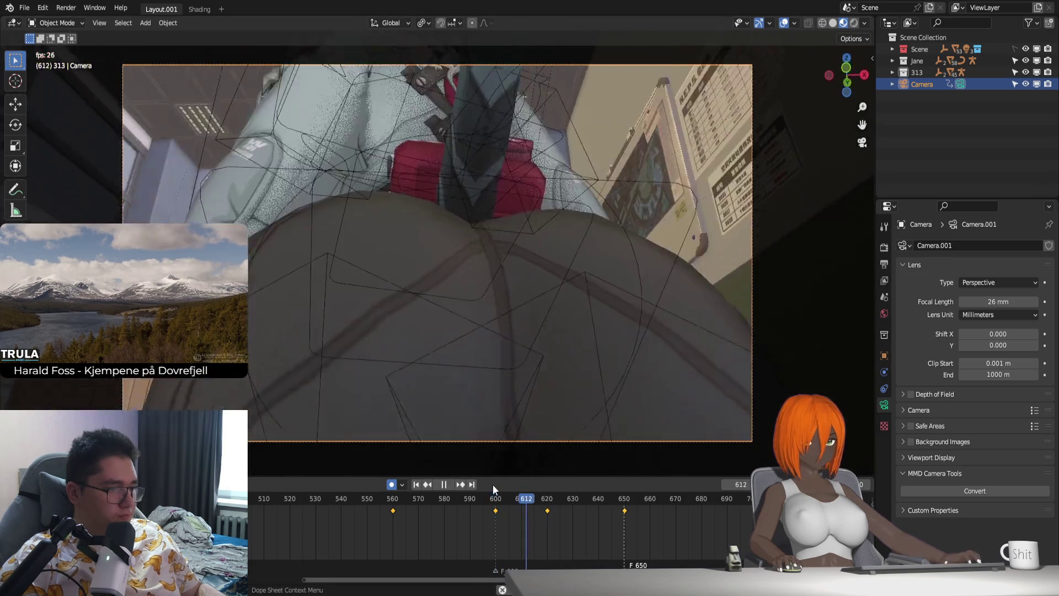
pyautogui.press('space')
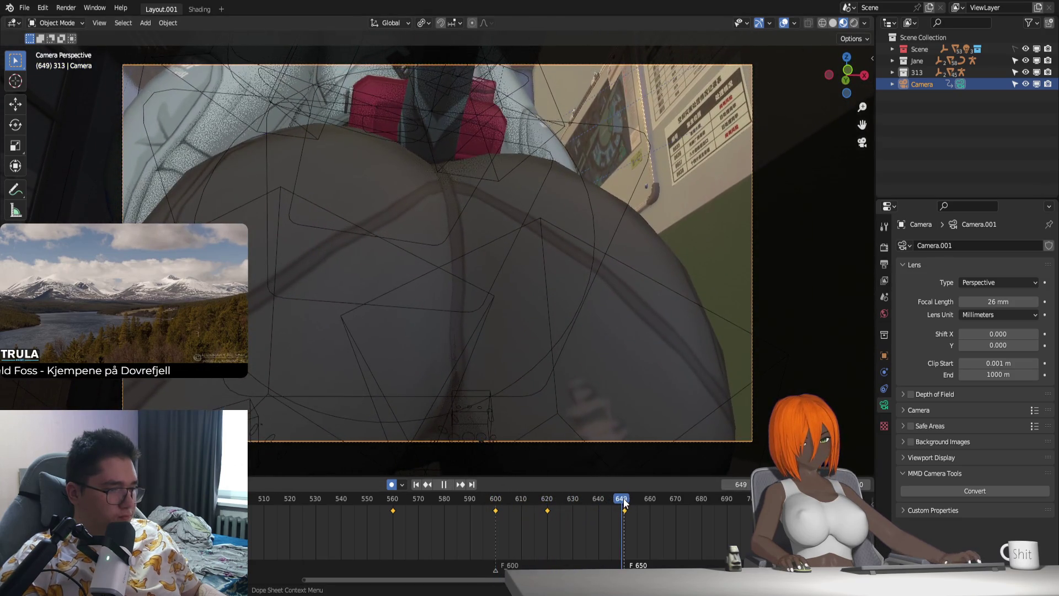
# Step: Nudge the camera forward at frame 650 and replay the 600–650 range several times
pyautogui.press('w')
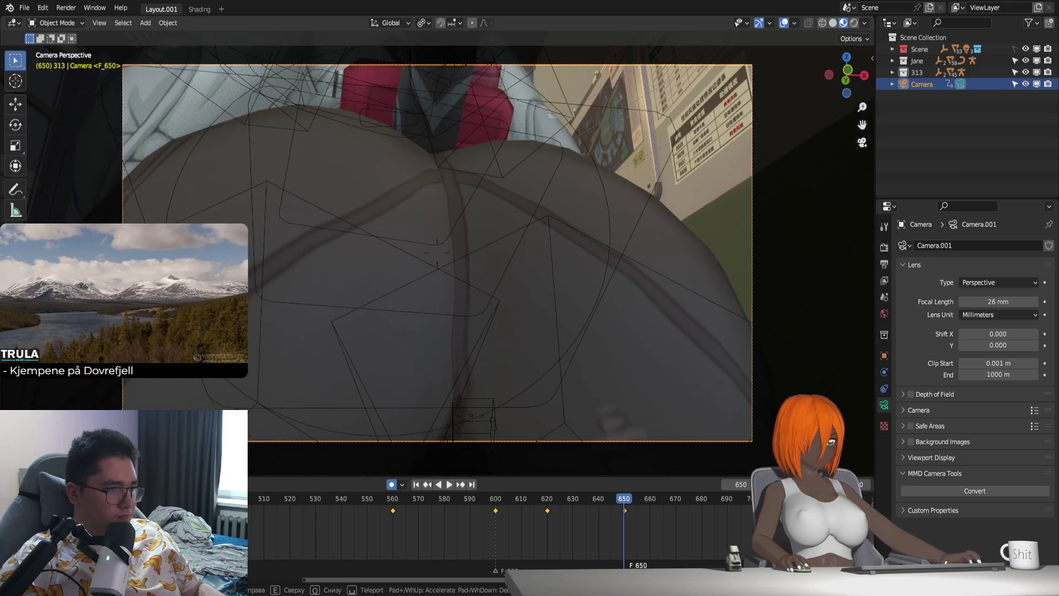
pyautogui.click(495, 498)
pyautogui.press('space')
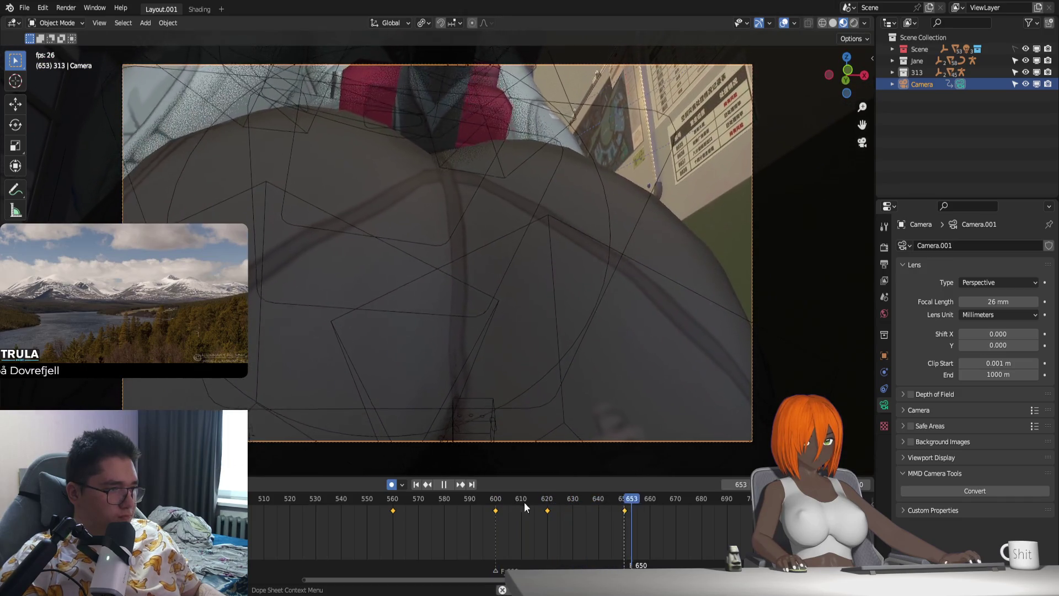
pyautogui.click(495, 499)
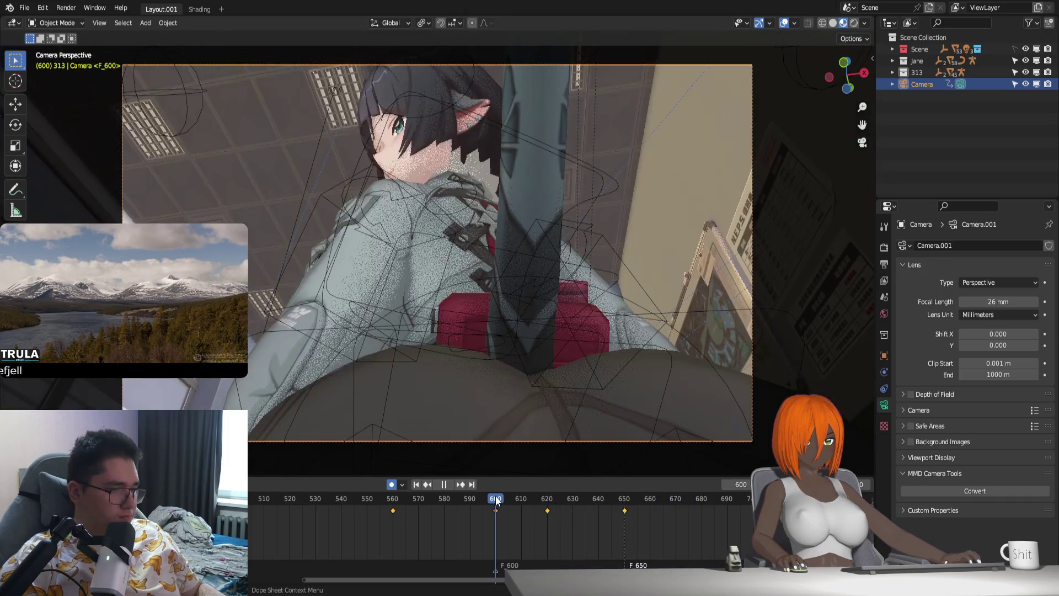
pyautogui.press('space')
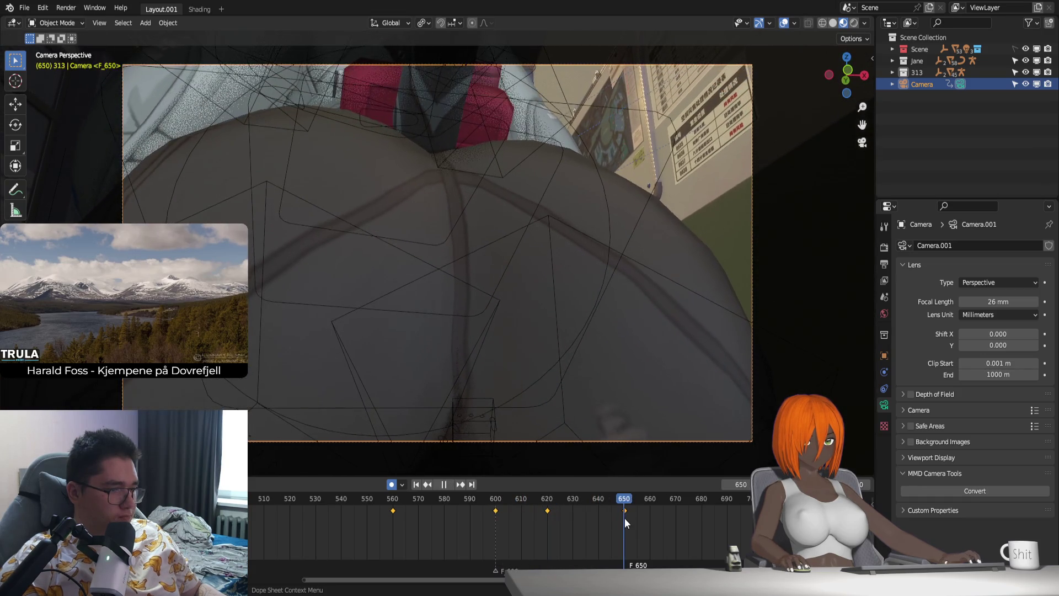
pyautogui.moveTo(625, 519); pyautogui.dragTo(496, 517)
pyautogui.press('Escape')
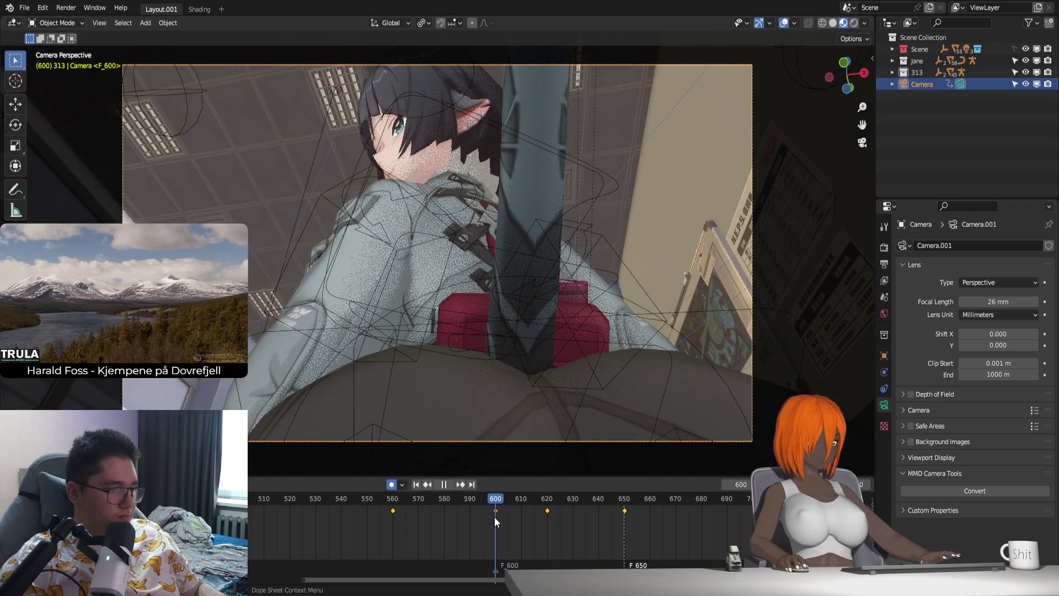
# Step: Insert a camera keyframe at 620, reframe it and frame 650, and review between 600 and 620
pyautogui.click(546, 501)
pyautogui.press('i')
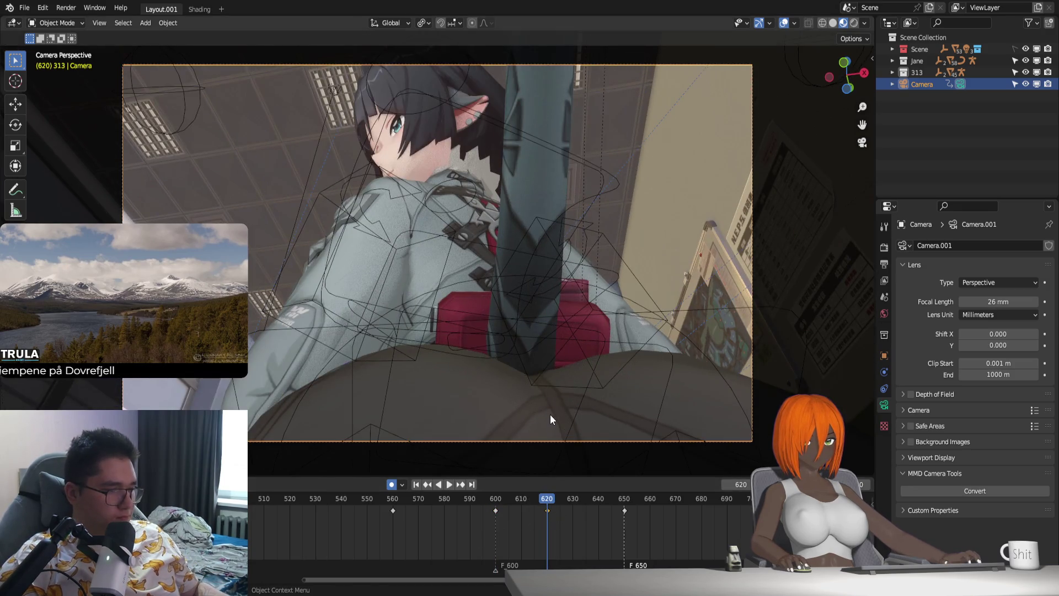
pyautogui.hotkey('shift', '`')
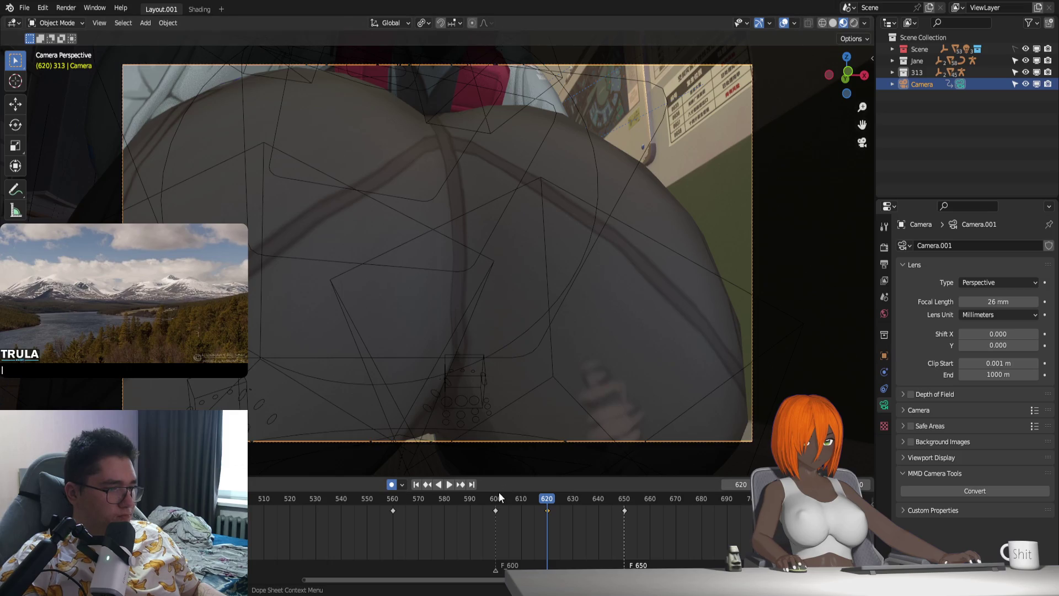
pyautogui.press('space')
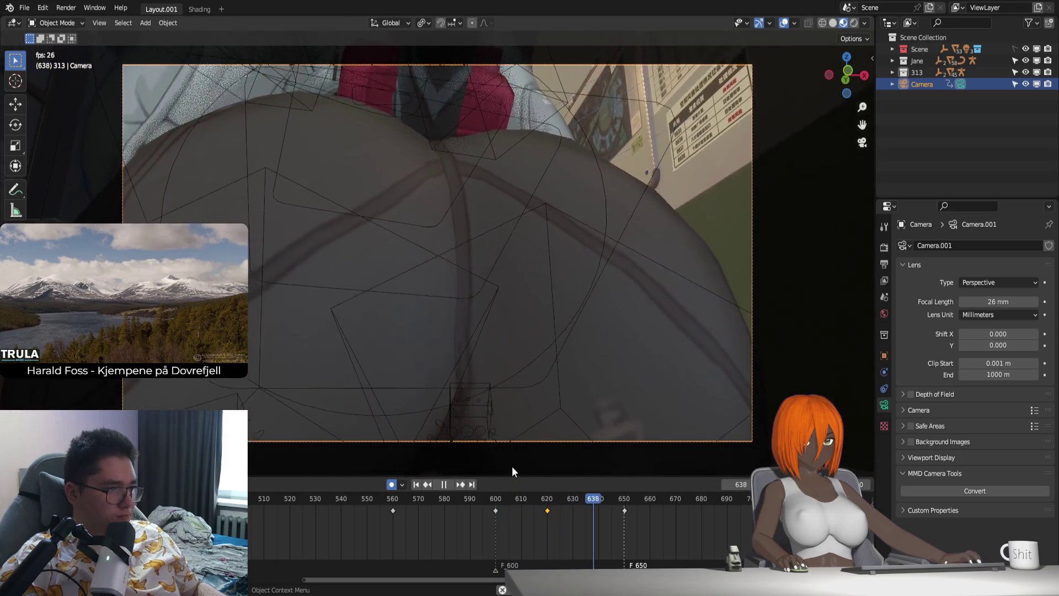
pyautogui.hotkey('shift', '`')
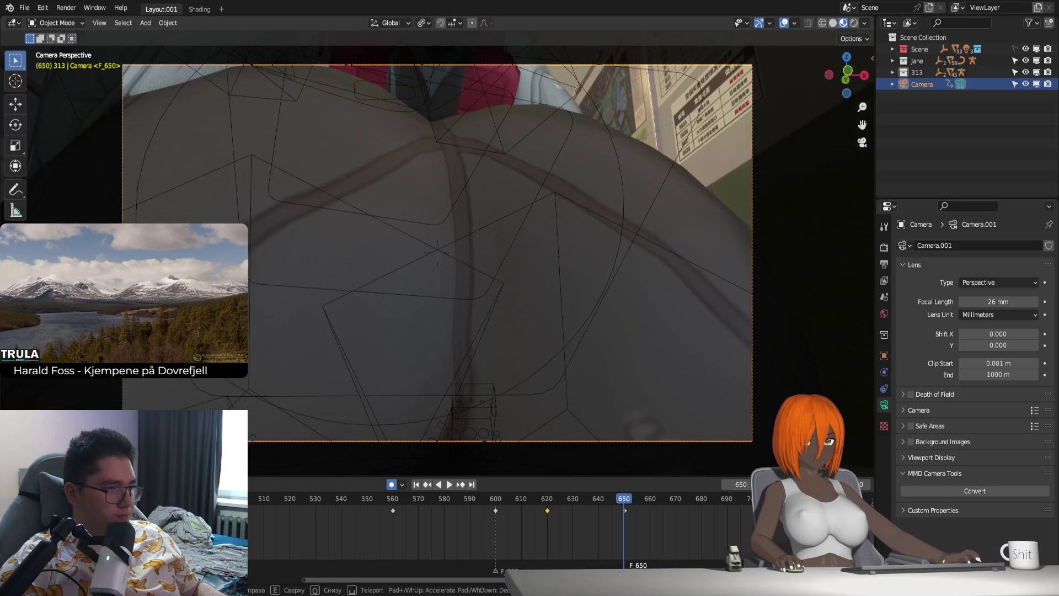
pyautogui.press('space')
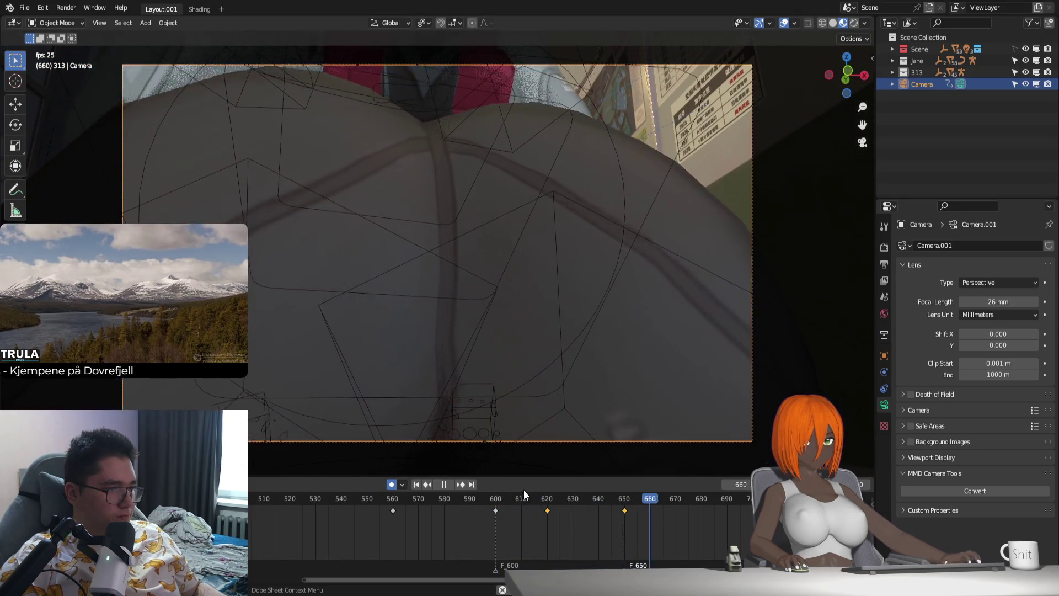
pyautogui.moveTo(536, 501); pyautogui.dragTo(524, 496)
pyautogui.press('space')
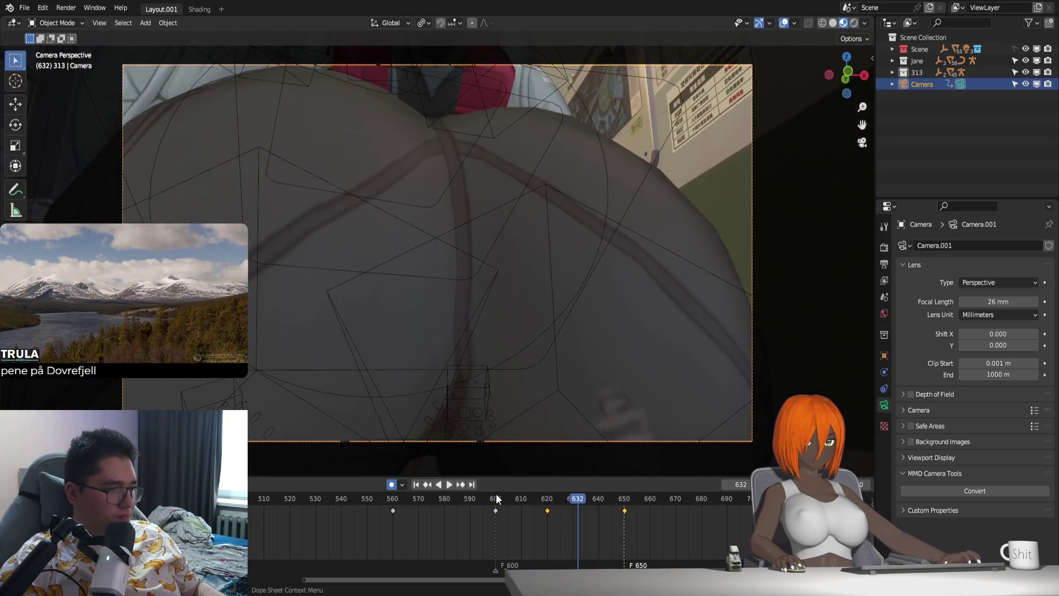
pyautogui.click(495, 496)
pyautogui.click(548, 497)
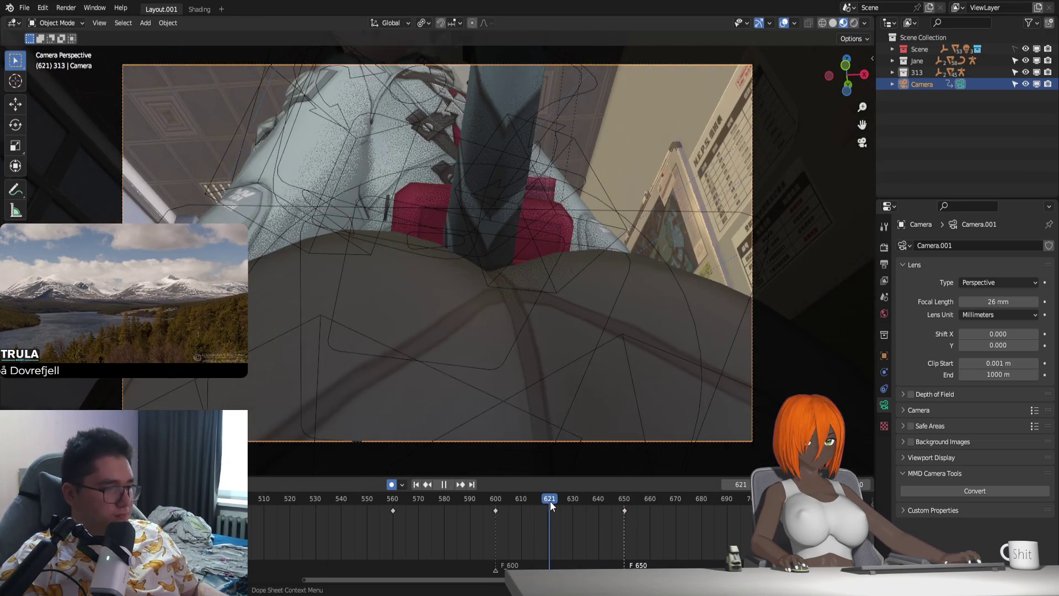
# Step: Fly the camera to a new framing just after 620 and key it, then play back
pyautogui.press('space')
pyautogui.press('Escape')
pyautogui.hotkey('shift', '`')
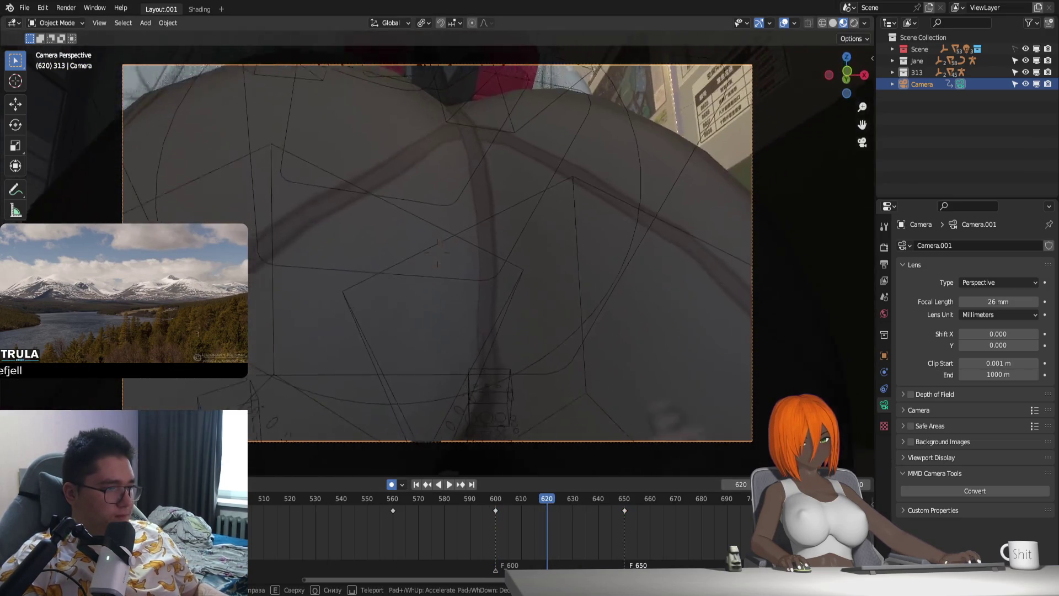
pyautogui.click(437, 248)
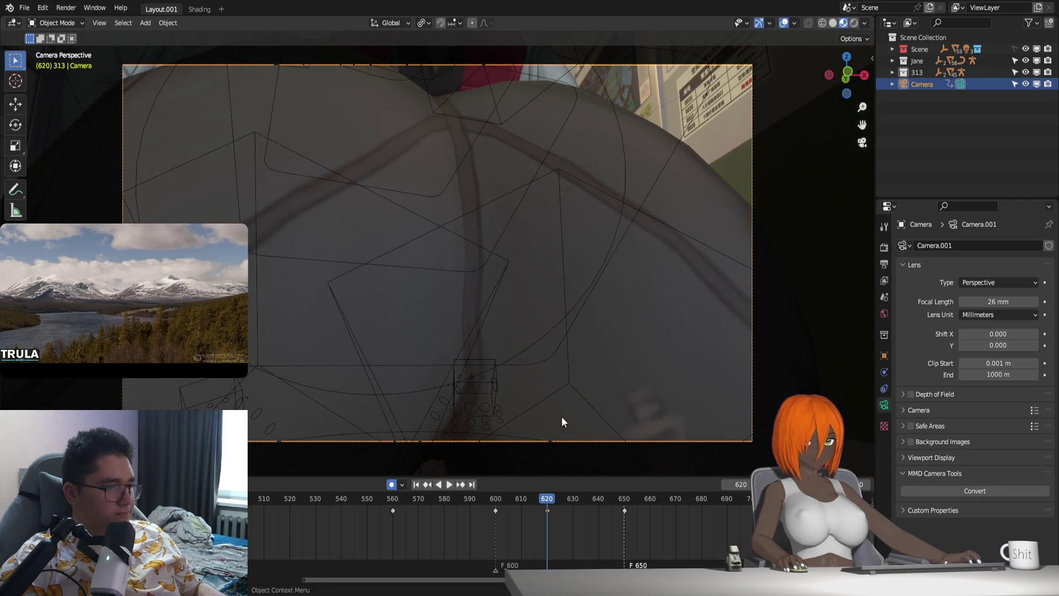
pyautogui.press('space')
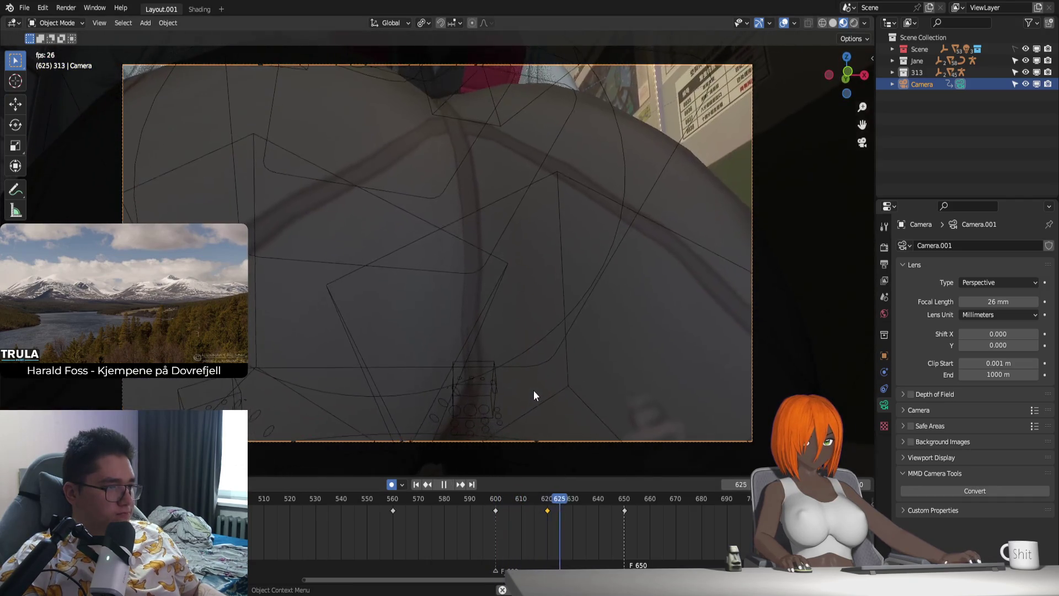
pyautogui.press('space')
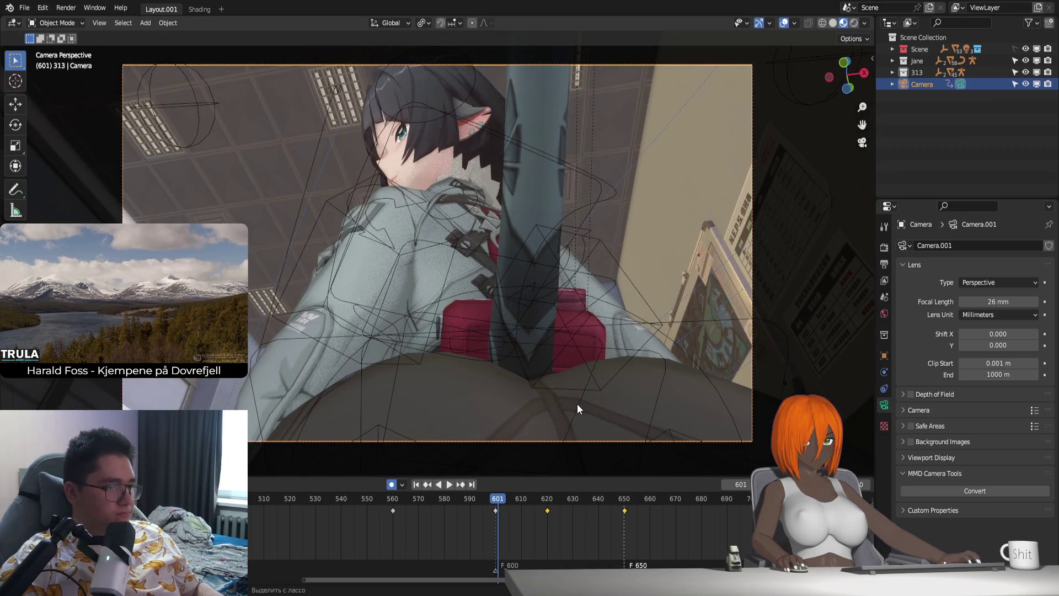
# Step: Replay from frame 601, refine the camera framing with walk navigation, and stop at frame 650
pyautogui.press('space')
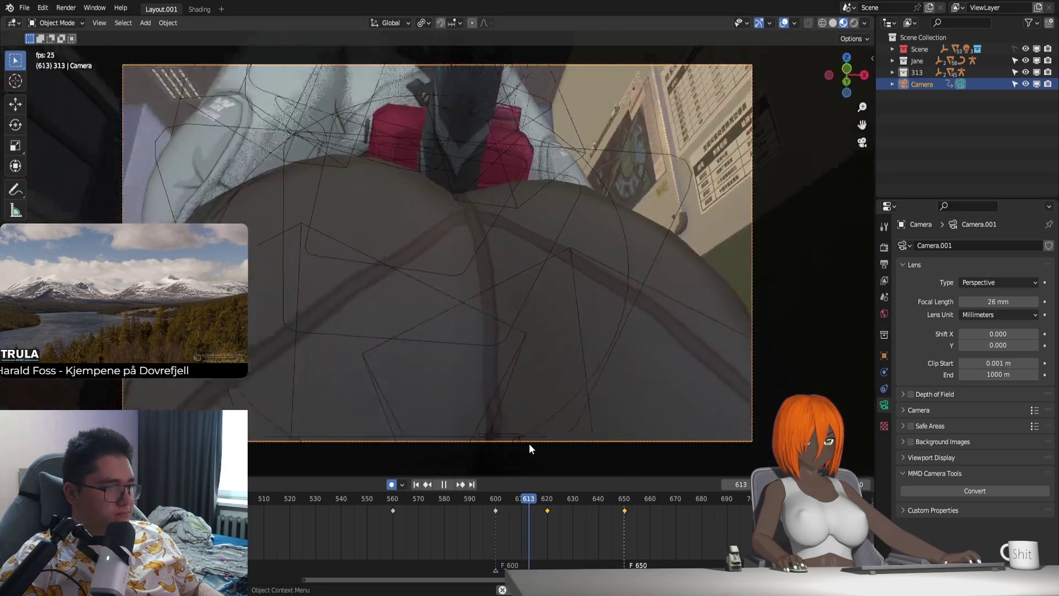
pyautogui.press('space')
pyautogui.press('space')
pyautogui.hotkey('shift', '`')
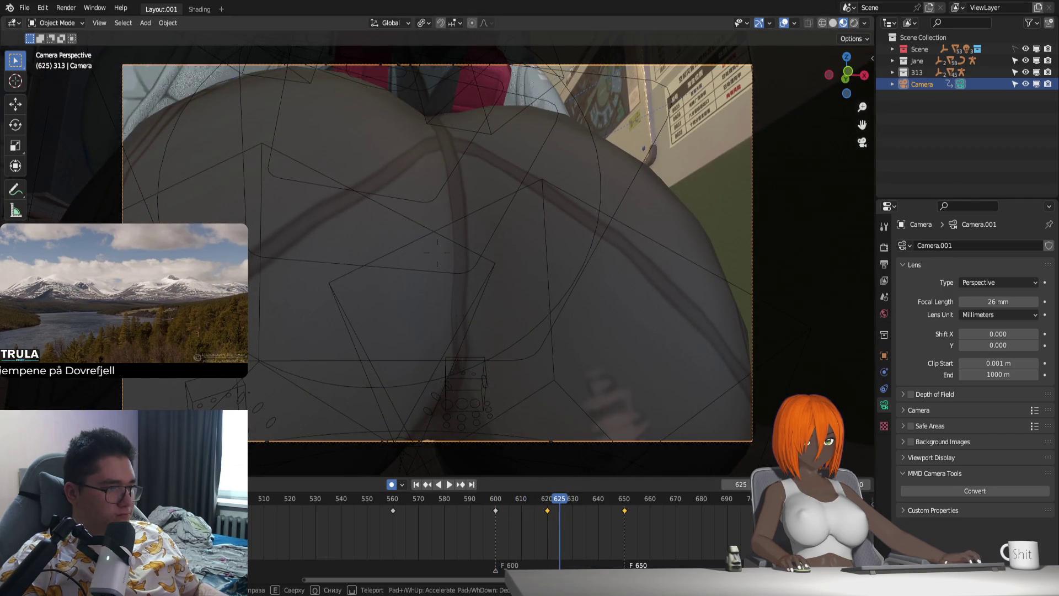
pyautogui.click(581, 421)
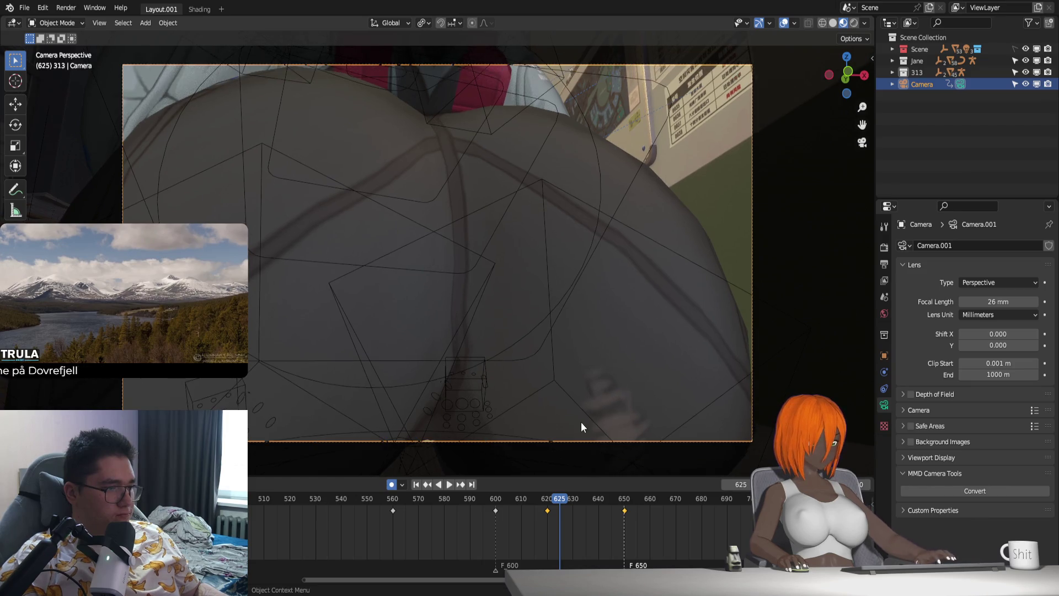
pyautogui.hotkey('shift', '`')
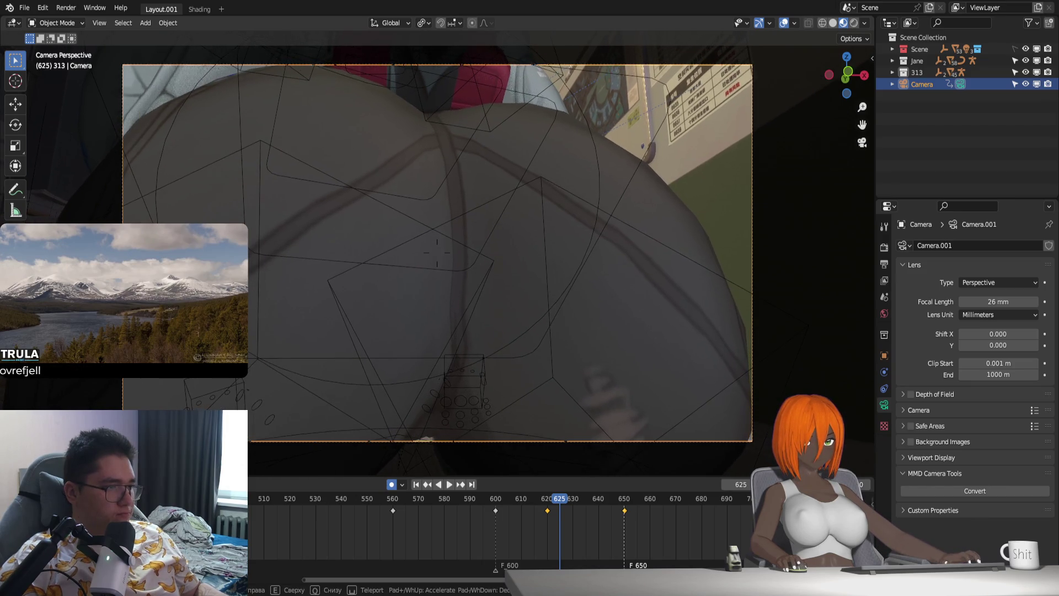
pyautogui.press('space')
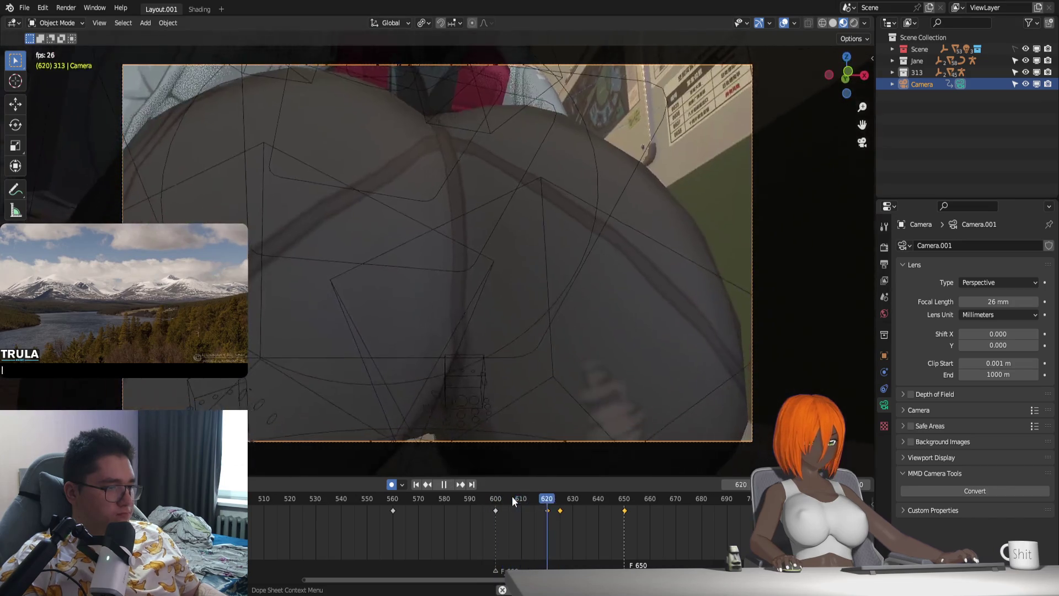
pyautogui.click(625, 499)
pyautogui.press('space')
# Step: Walk the camera back and then closer to the character at frame 650 and confirm the framing
pyautogui.hotkey('shift', '`')
pyautogui.press('s')
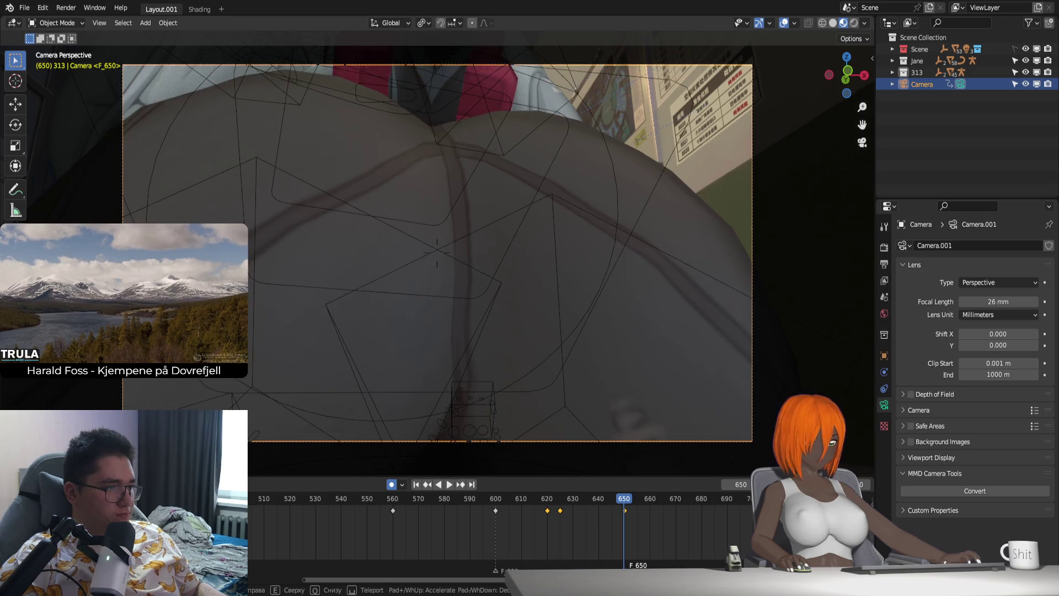
pyautogui.press('s')
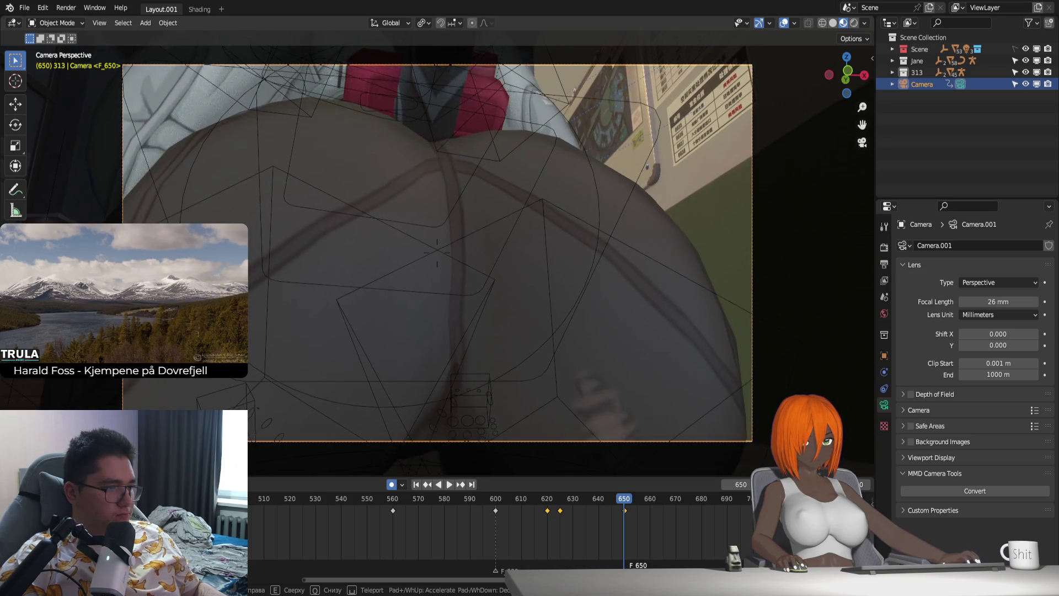
pyautogui.press('w')
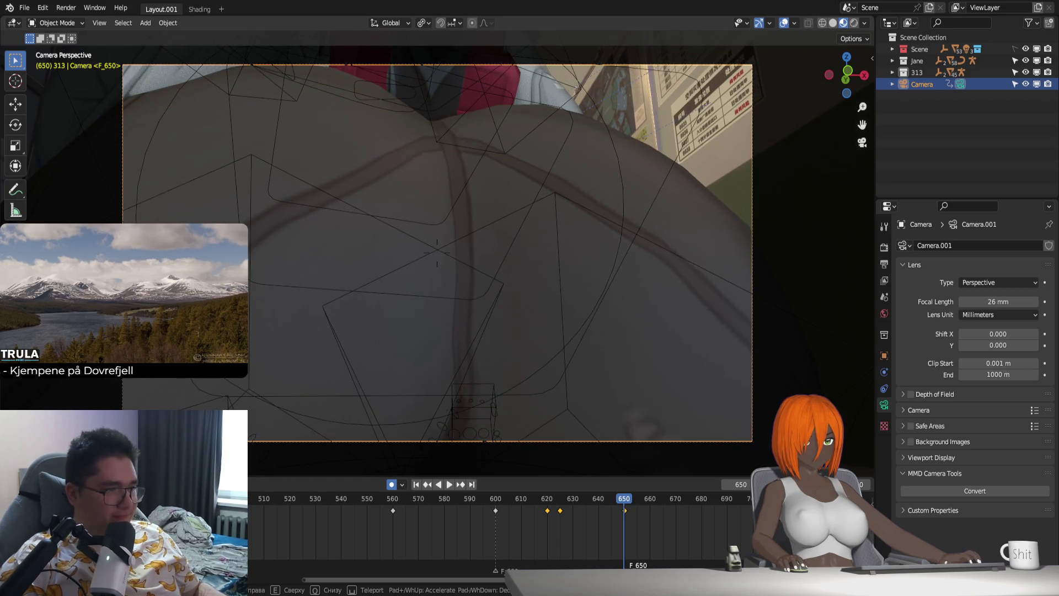
pyautogui.click(592, 420)
# Step: Slide the extra frame-625 key onto 620, replay from 600, and show the Graph Editor curves
pyautogui.press('space')
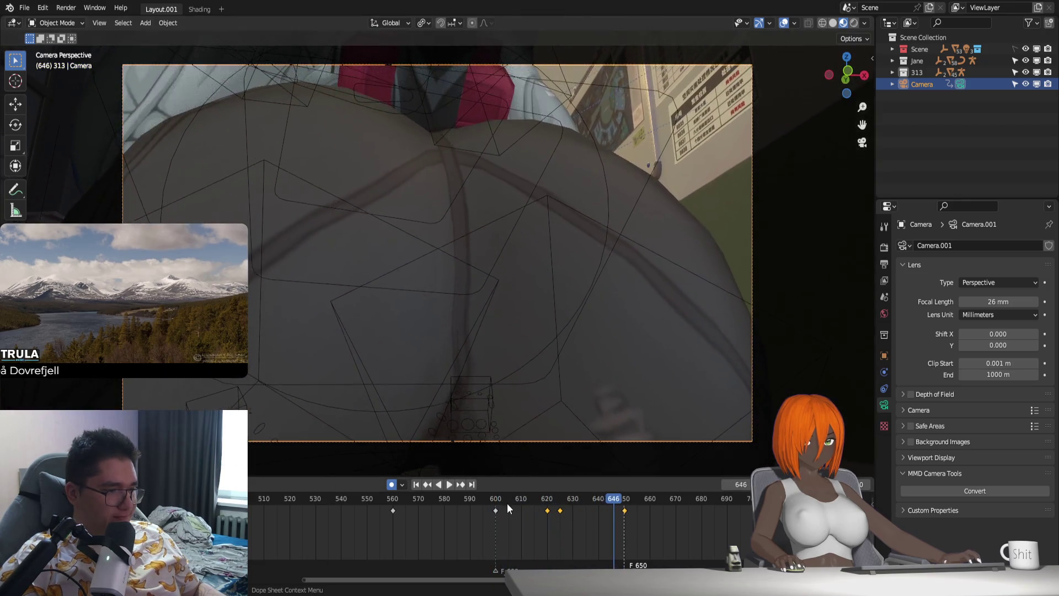
pyautogui.press('space')
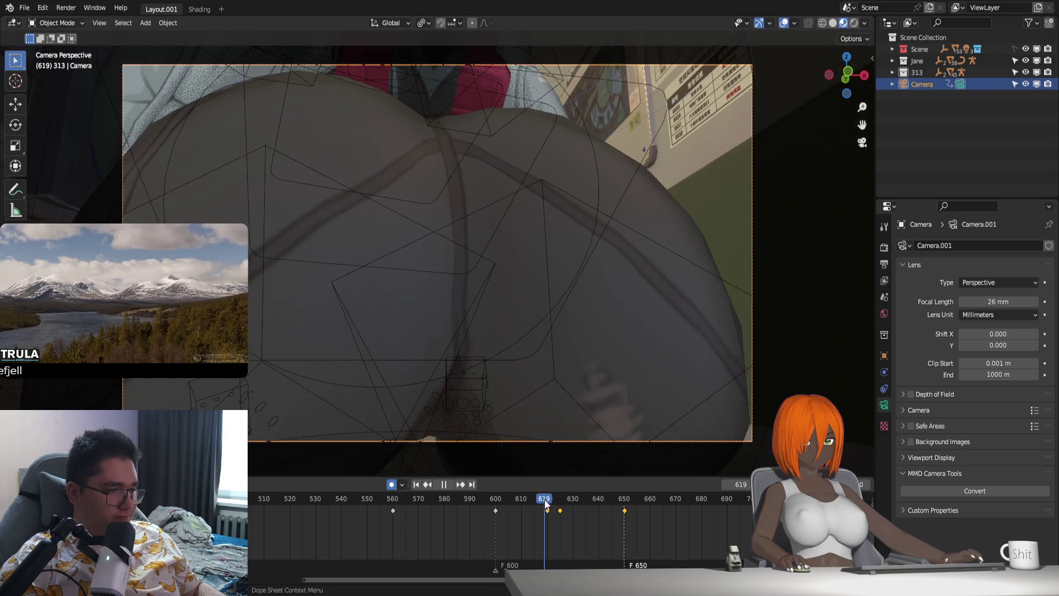
pyautogui.moveTo(541, 504); pyautogui.dragTo(561, 505)
pyautogui.click(562, 511)
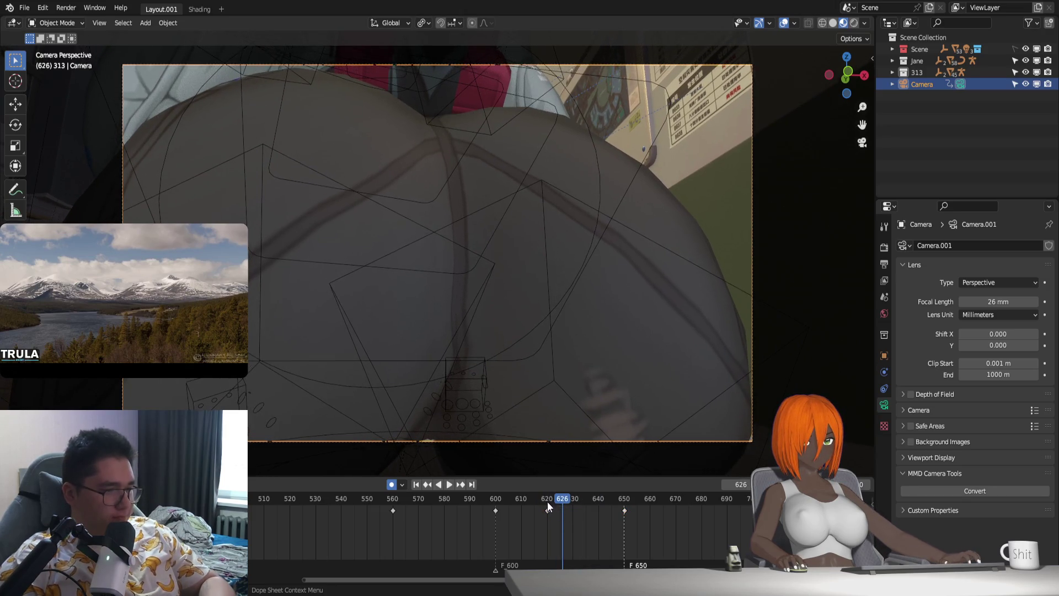
pyautogui.press('space')
pyautogui.click(520, 495)
pyautogui.click(493, 497)
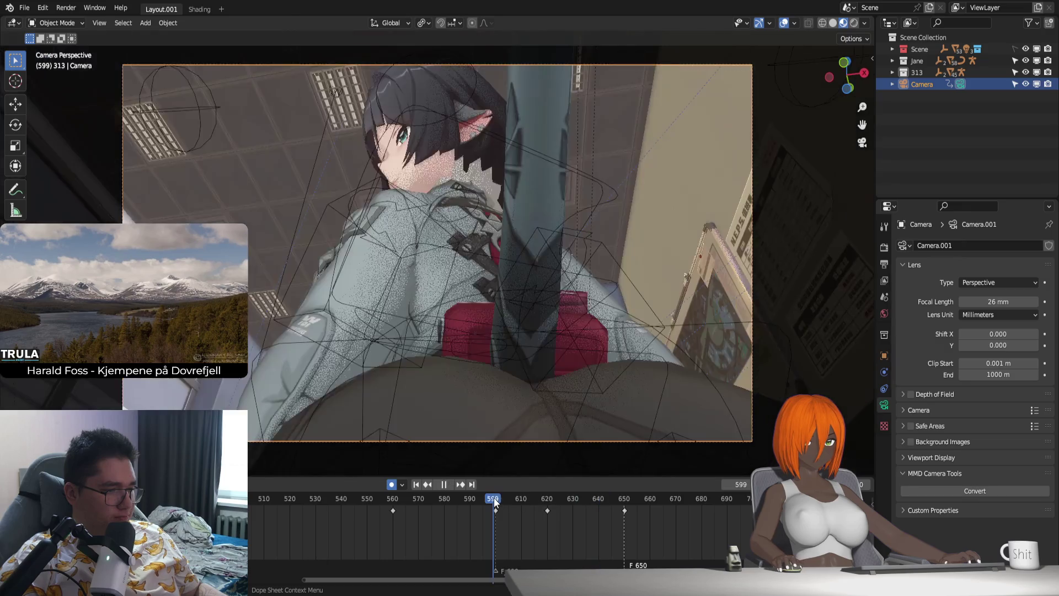
pyautogui.press('space')
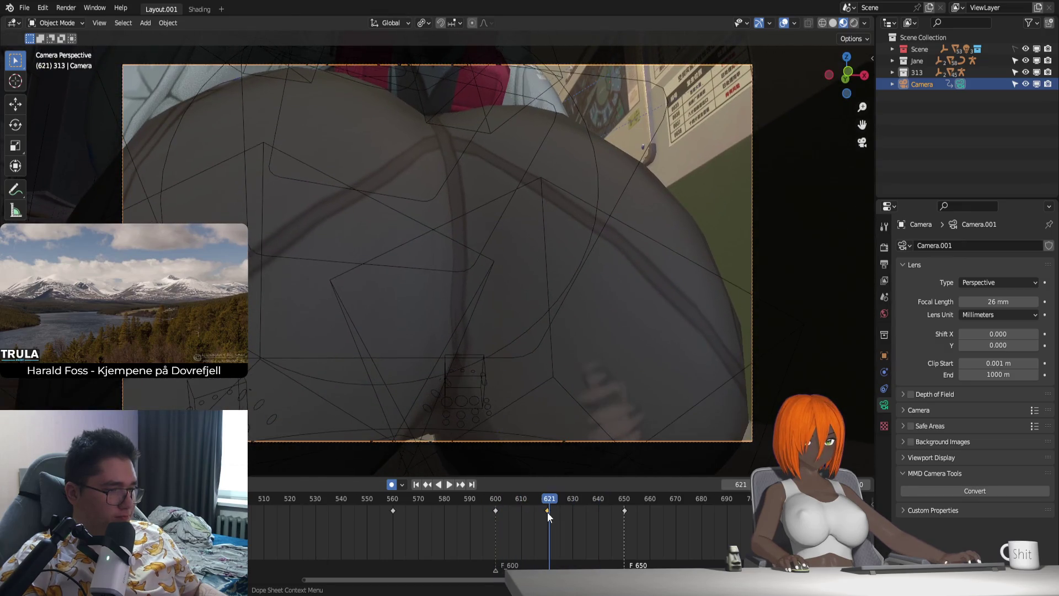
pyautogui.hotkey('ctrl', 'Tab')
pyautogui.scroll(3, 559, 518)
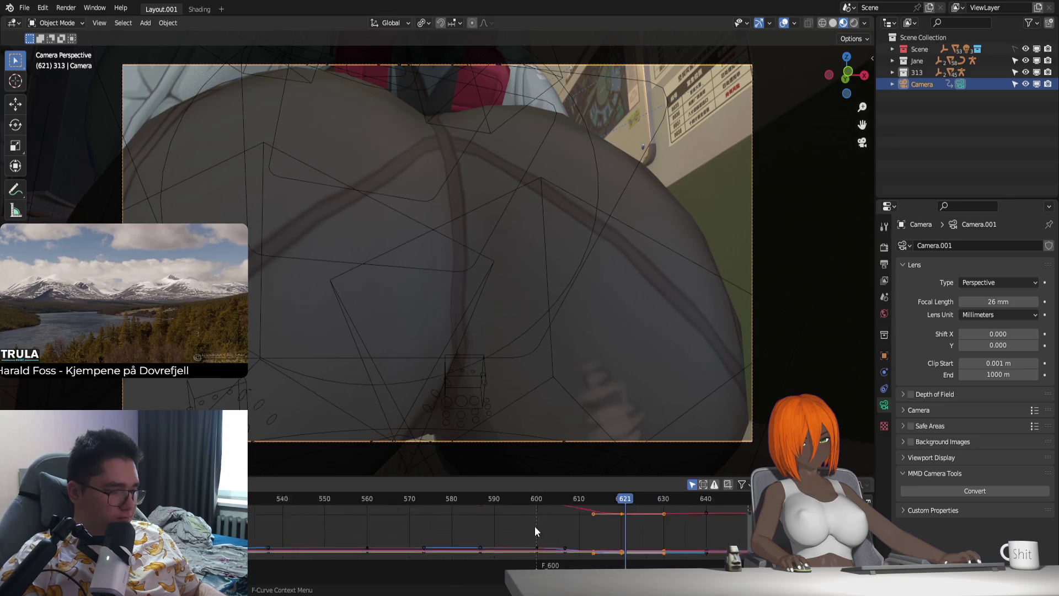
pyautogui.scroll(2, 530, 523)
# Step: Fit the camera curves in a taller Graph Editor and play while watching them
pyautogui.press('Home')
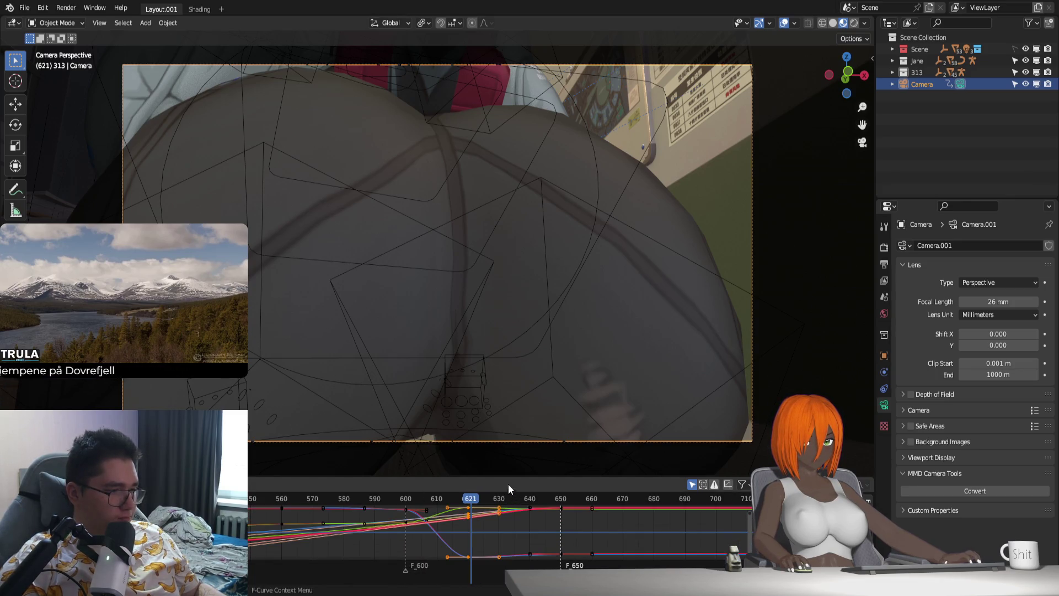
pyautogui.moveTo(509, 480); pyautogui.dragTo(504, 425)
pyautogui.scroll(-1, 468, 497)
pyautogui.scroll(-1, 451, 514)
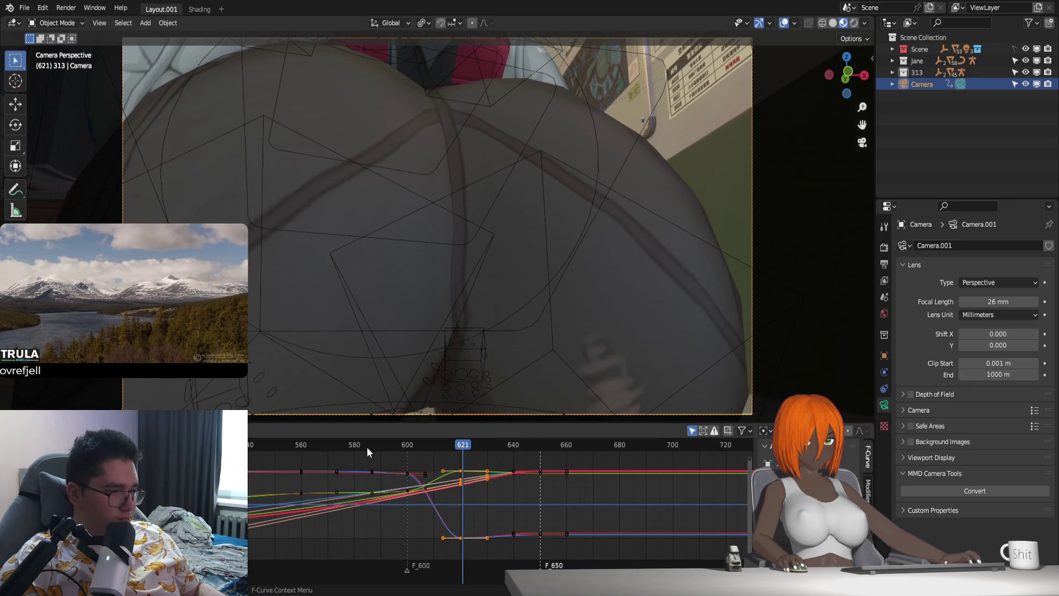
pyautogui.hotkey('shift', 'ctrl', 'space')
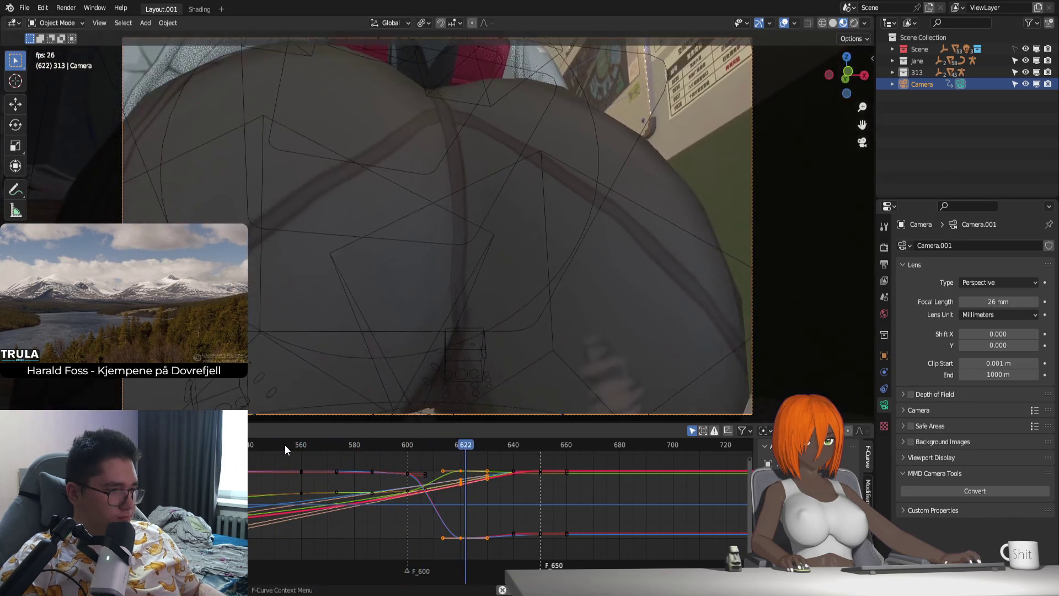
pyautogui.press('space')
pyautogui.scroll(-2, 281, 519)
pyautogui.scroll(-2, 289, 513)
pyautogui.scroll(1, 312, 515)
pyautogui.scroll(1, 315, 516)
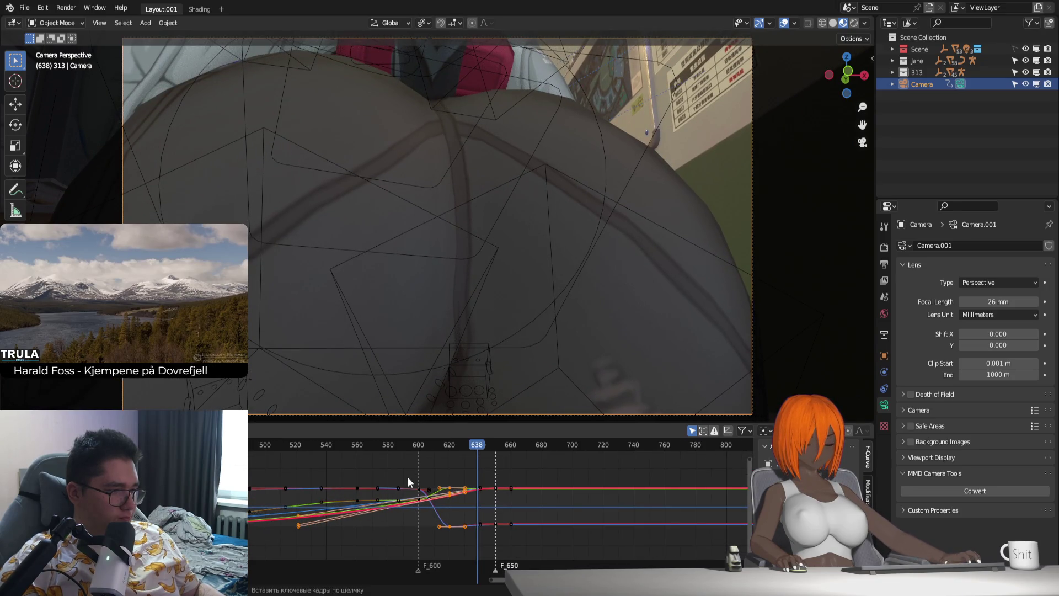
# Step: Return to the Dope Sheet, rewind, and play the move from earlier
pyautogui.hotkey('ctrl', 'Tab')
pyautogui.hotkey('shift', 'Left')
pyautogui.press('space')
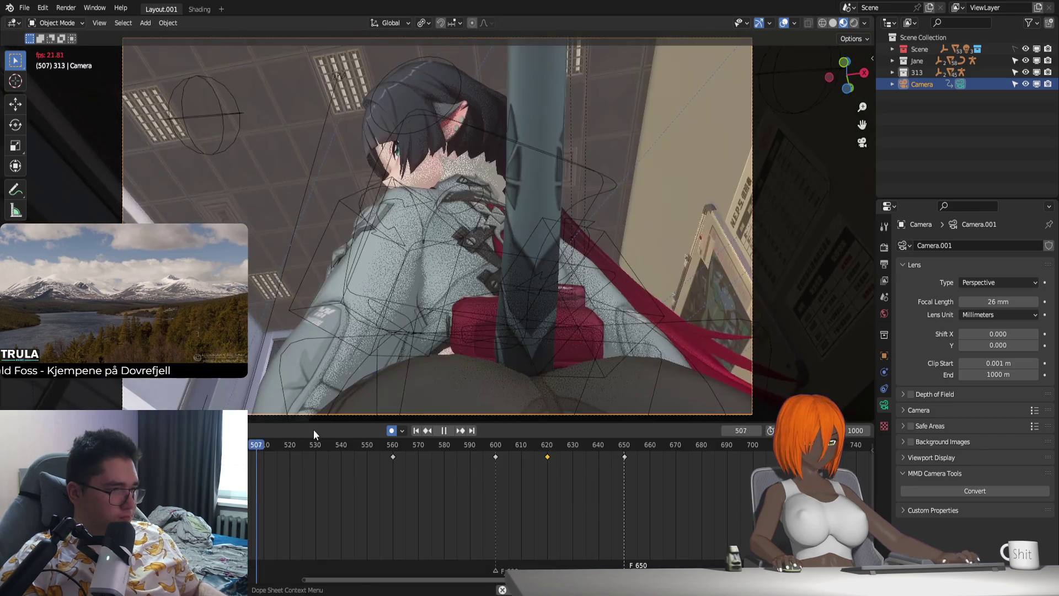
# Step: Delete the camera keys after frame 600 and scrub forward to frame 650
pyautogui.press('Escape')
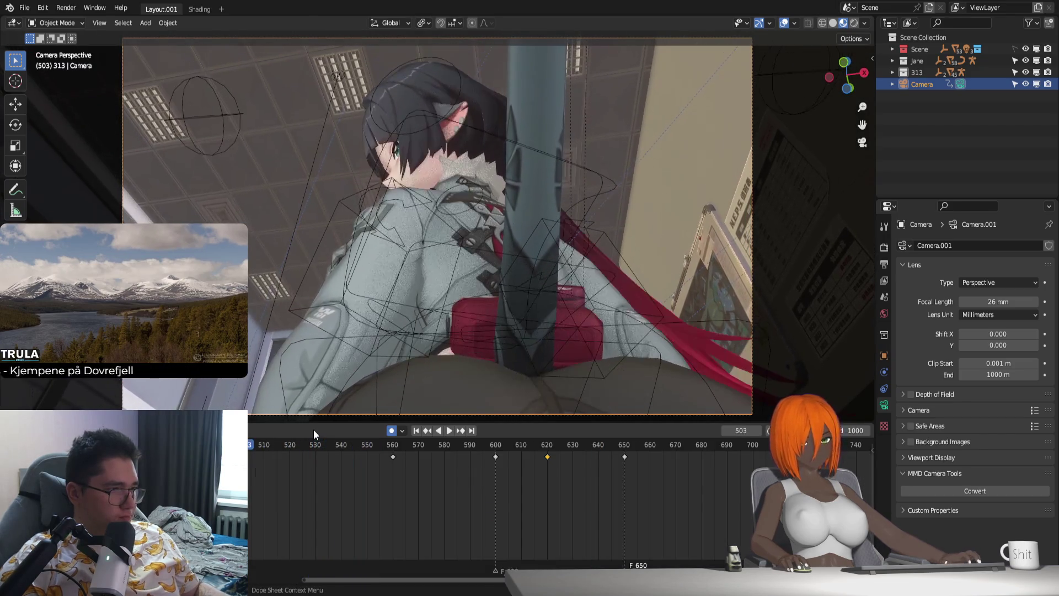
pyautogui.click(498, 446)
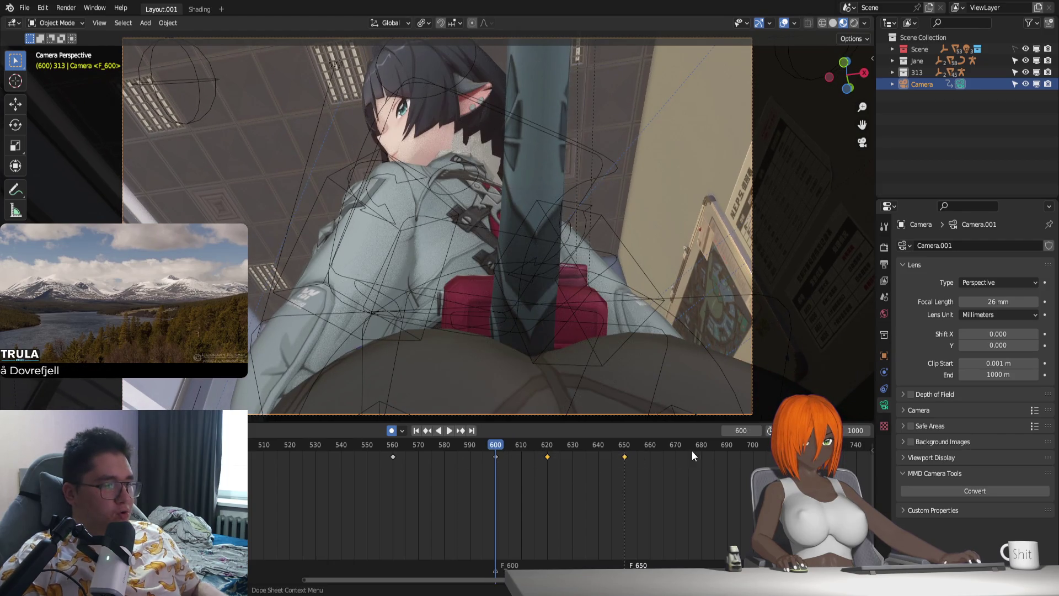
pyautogui.press('Delete')
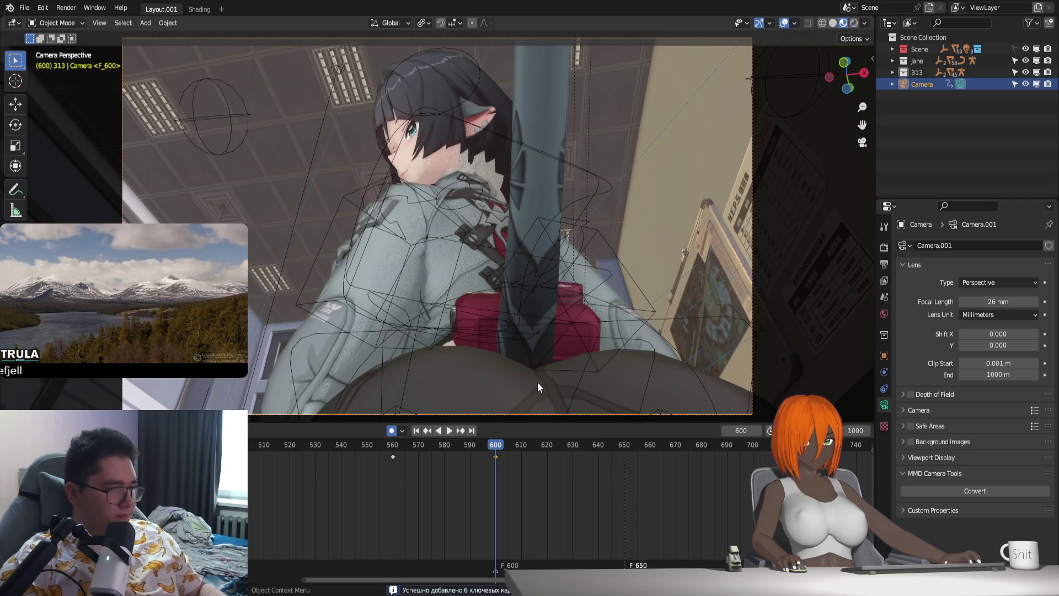
pyautogui.click(496, 456)
pyautogui.press('space')
pyautogui.moveTo(534, 462); pyautogui.dragTo(625, 486)
pyautogui.press('space')
# Step: Walk Camera.001 into a closer, lower framing at frame 650, confirm it, and replay
pyautogui.hotkey('shift', '`')
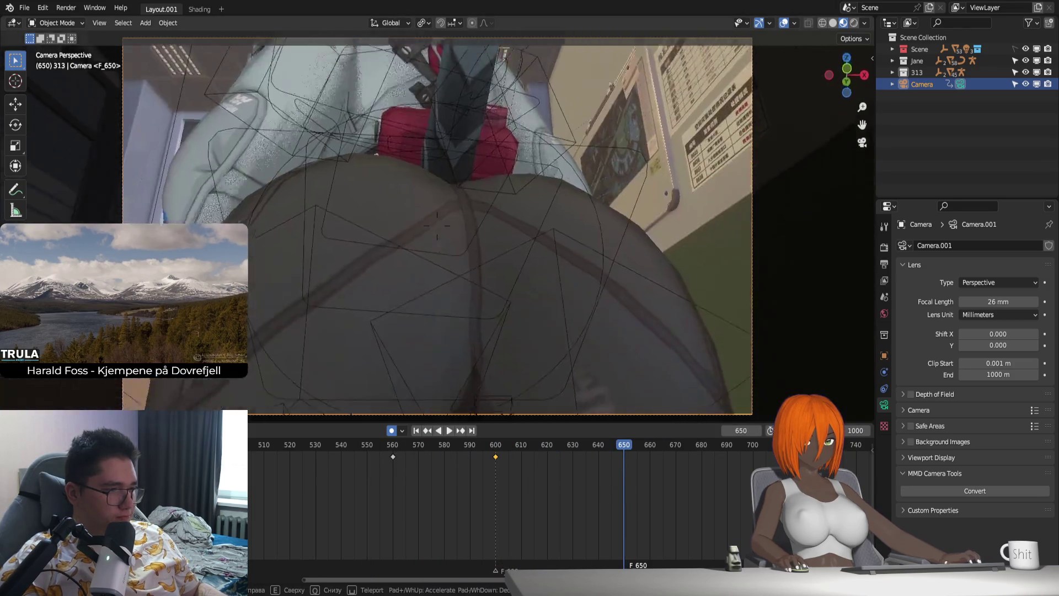
pyautogui.press('w')
pyautogui.press('s')
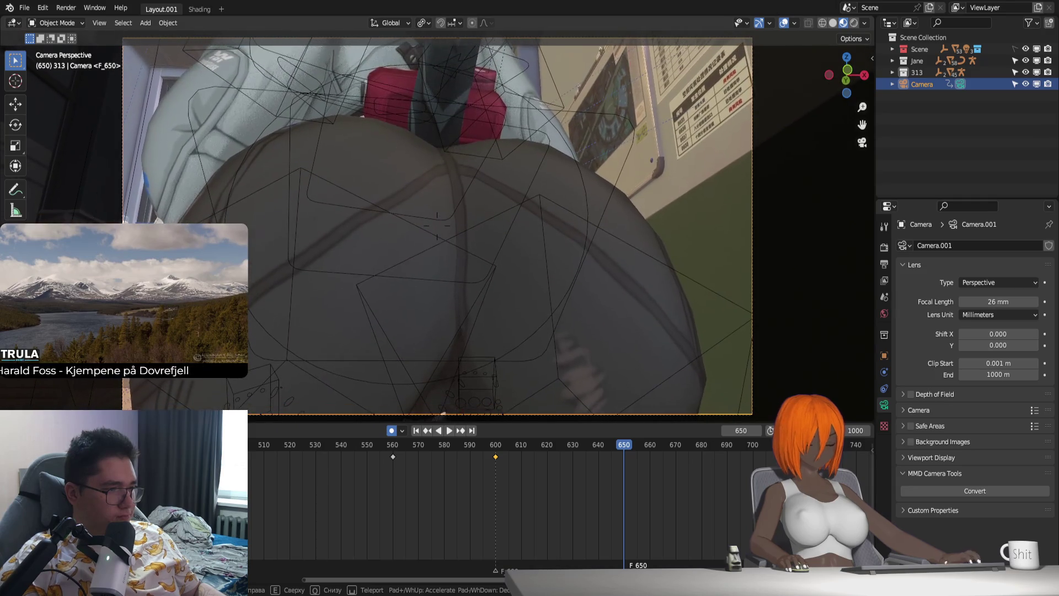
pyautogui.click(562, 335)
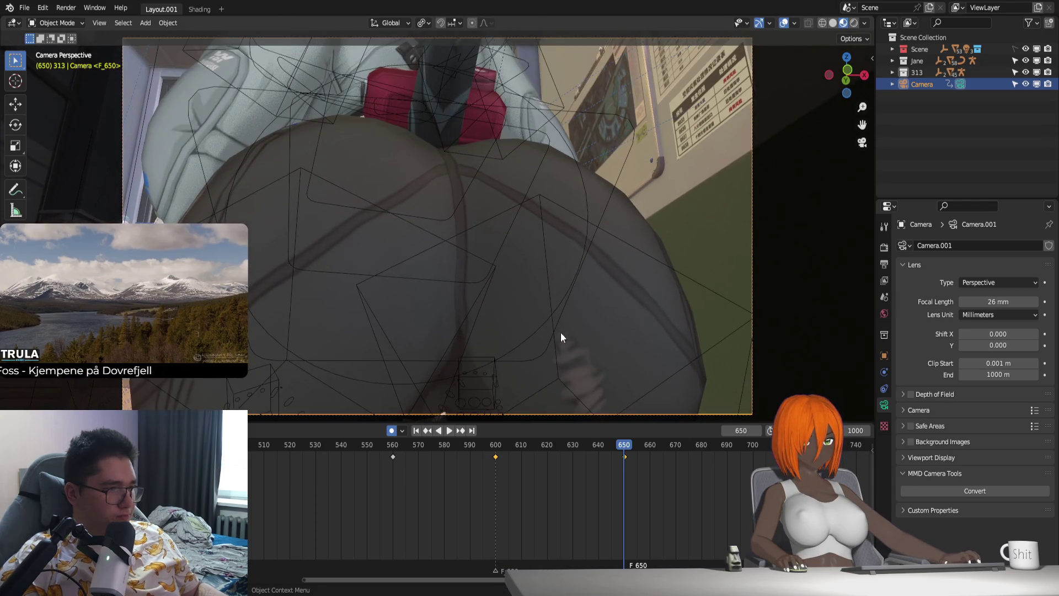
pyautogui.hotkey('shift', '`')
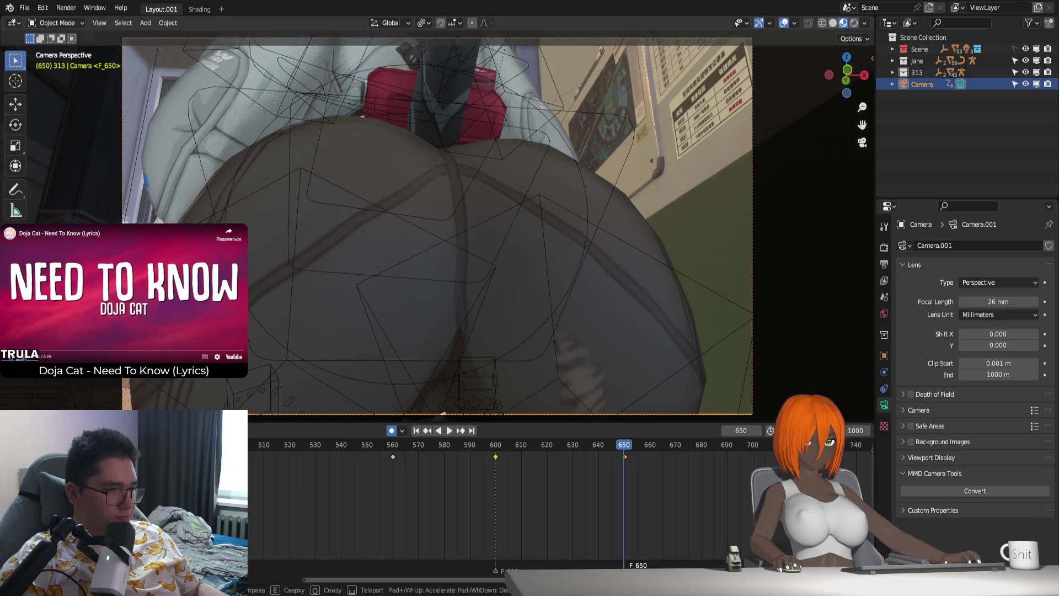
pyautogui.press('w')
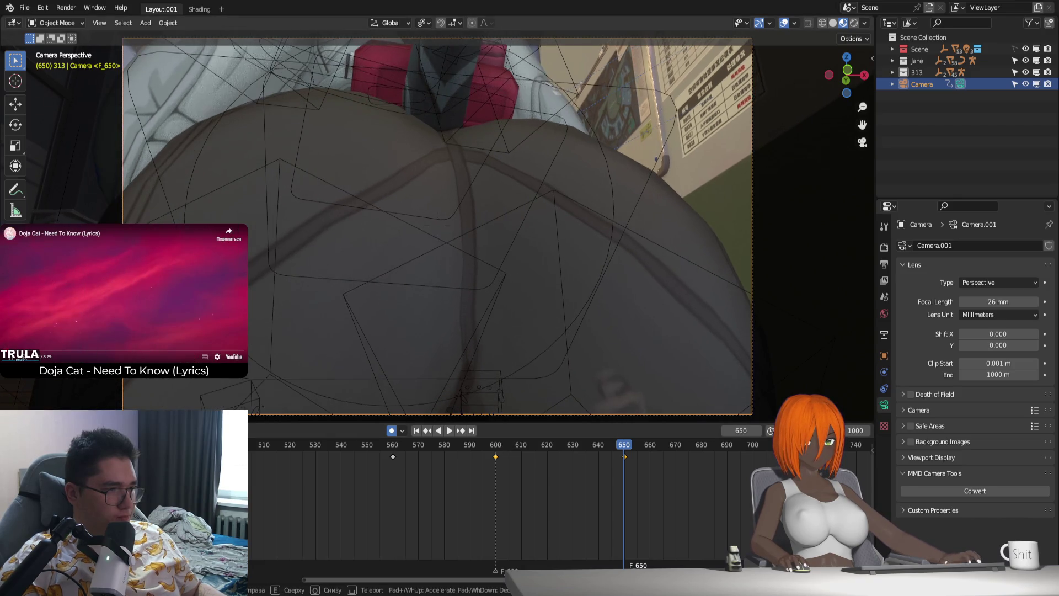
pyautogui.click(597, 352)
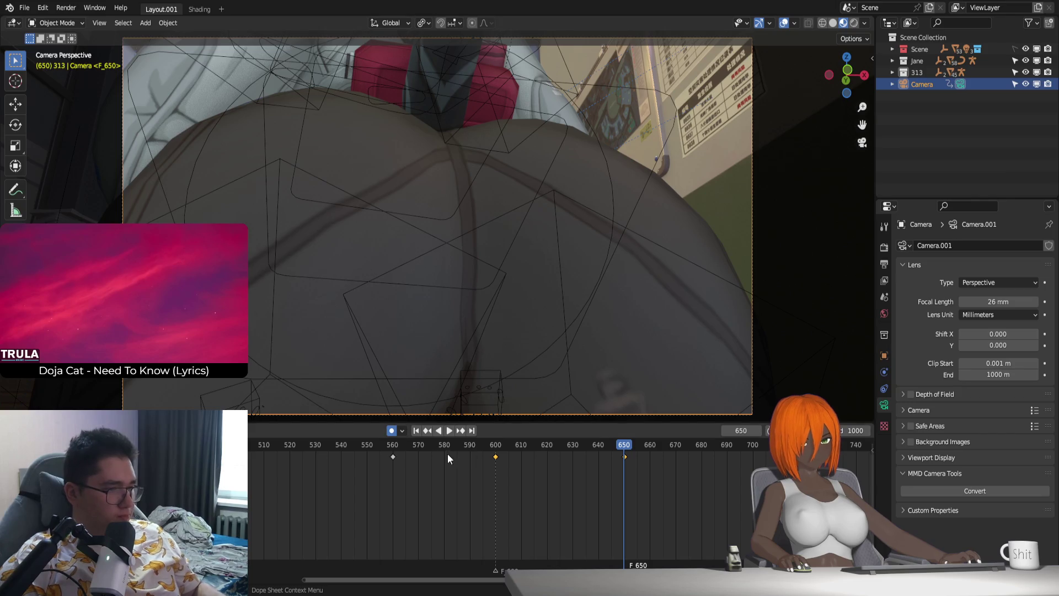
pyautogui.press('Down')
pyautogui.press('Down')
pyautogui.press('space')
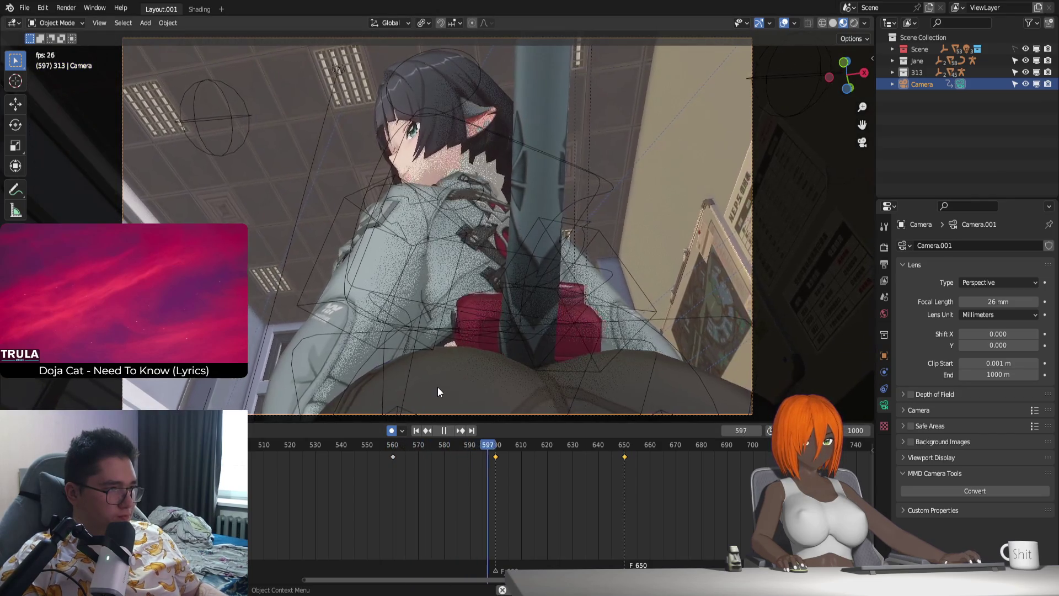
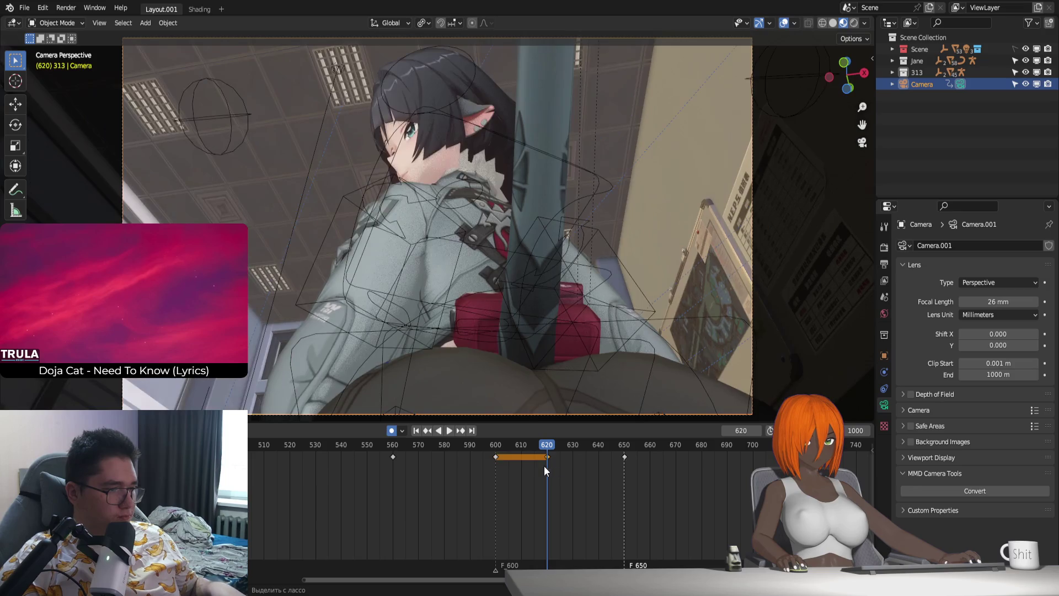
# Step: Pull the camera back from the figure with walk navigation and play back to check the shot
pyautogui.hotkey('shift', '`')
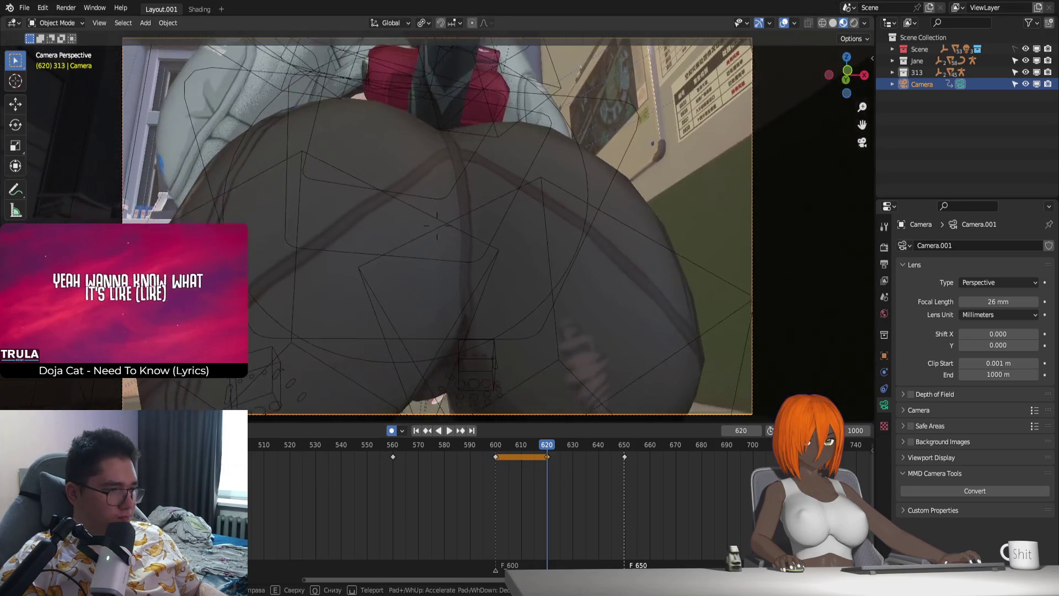
pyautogui.press('s')
pyautogui.click(437, 232)
pyautogui.press('space')
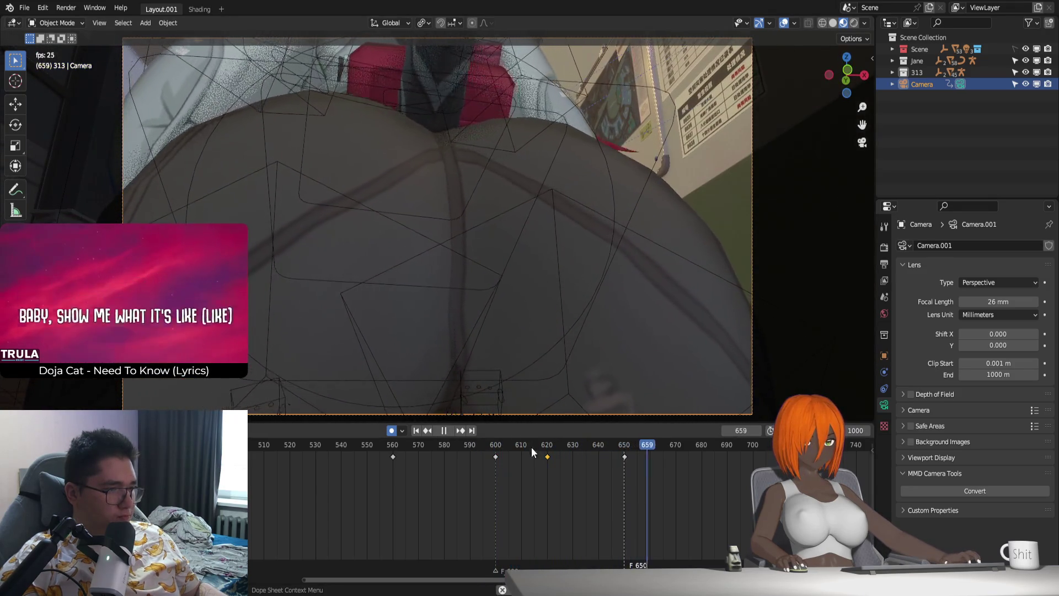
pyautogui.click(499, 446)
pyautogui.press('space')
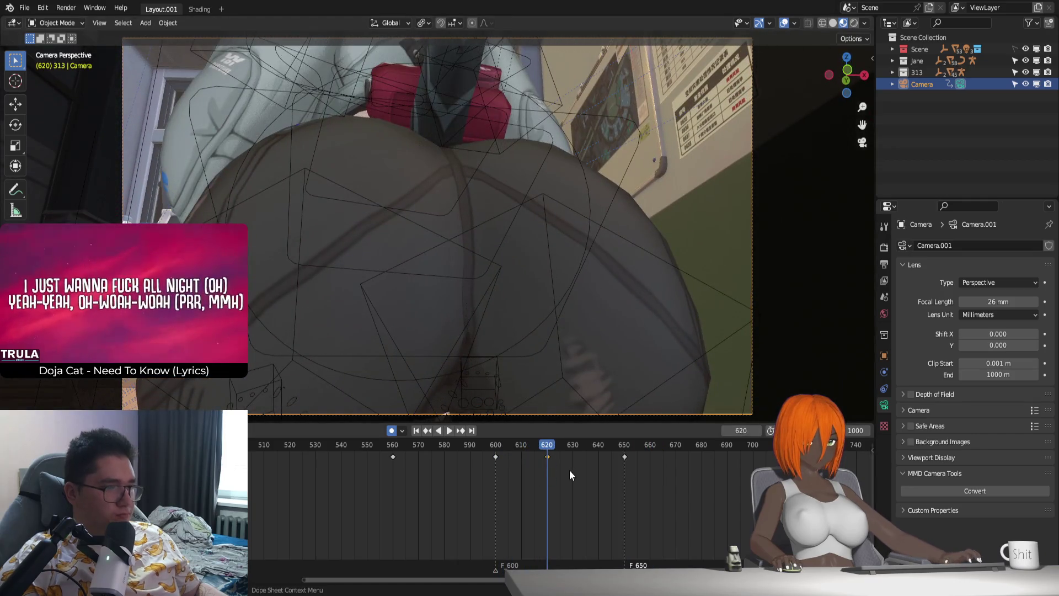
# Step: Reframe the camera around frame 625, review the move, then remove the keyframe near 625
pyautogui.moveTo(547, 444); pyautogui.dragTo(561, 458)
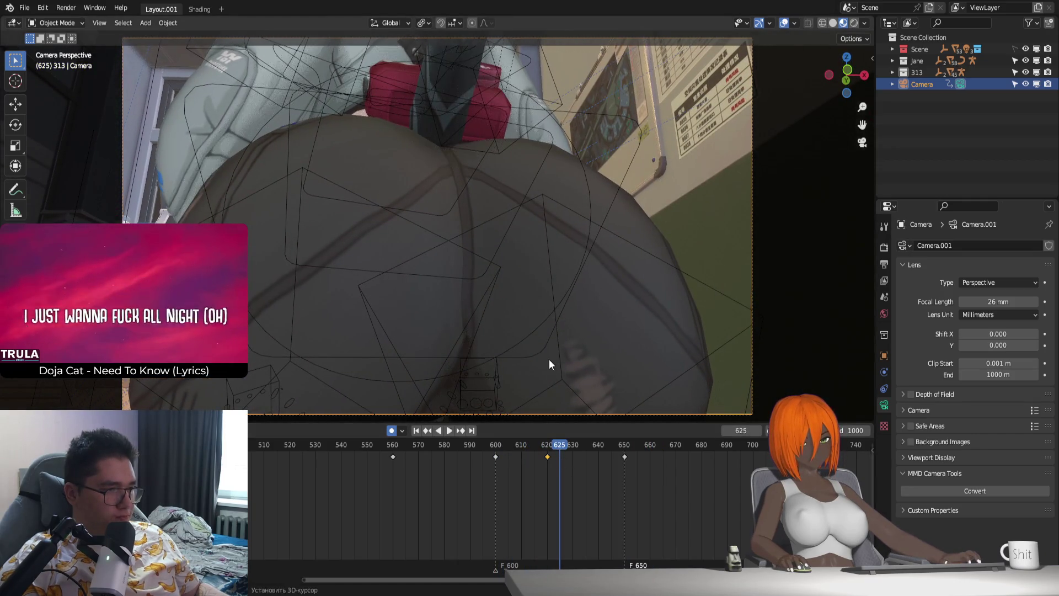
pyautogui.hotkey('shift', '`')
pyautogui.click(438, 226)
pyautogui.click(493, 444)
pyautogui.press('space')
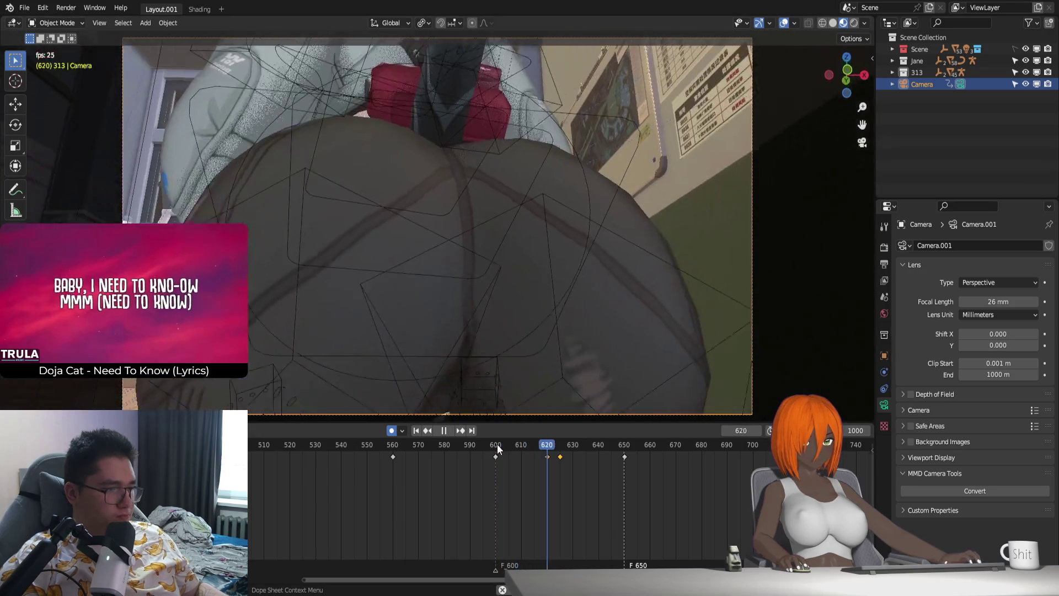
pyautogui.click(536, 444)
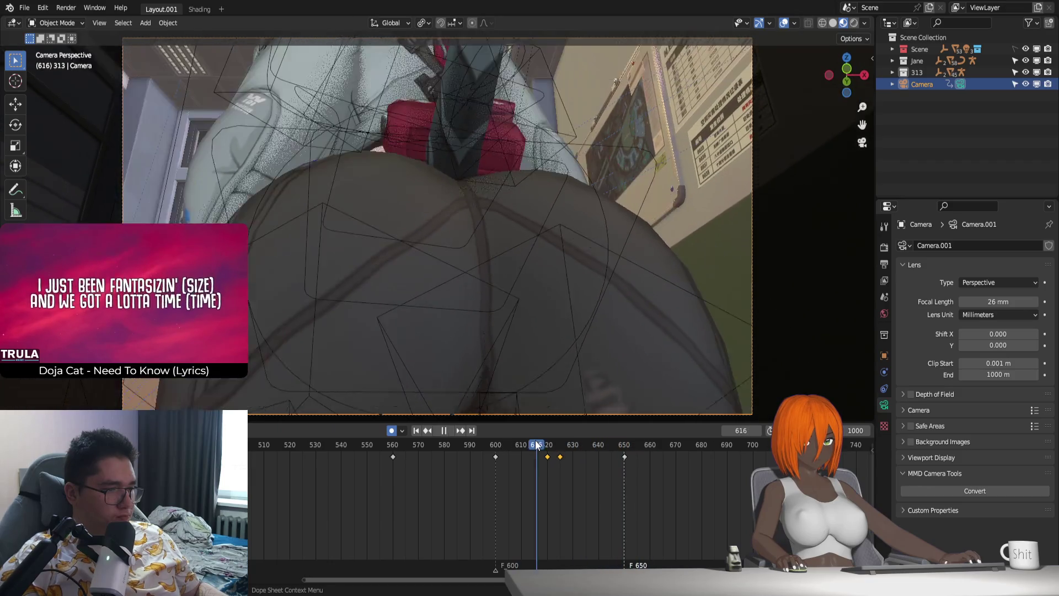
pyautogui.moveTo(537, 444); pyautogui.dragTo(573, 467)
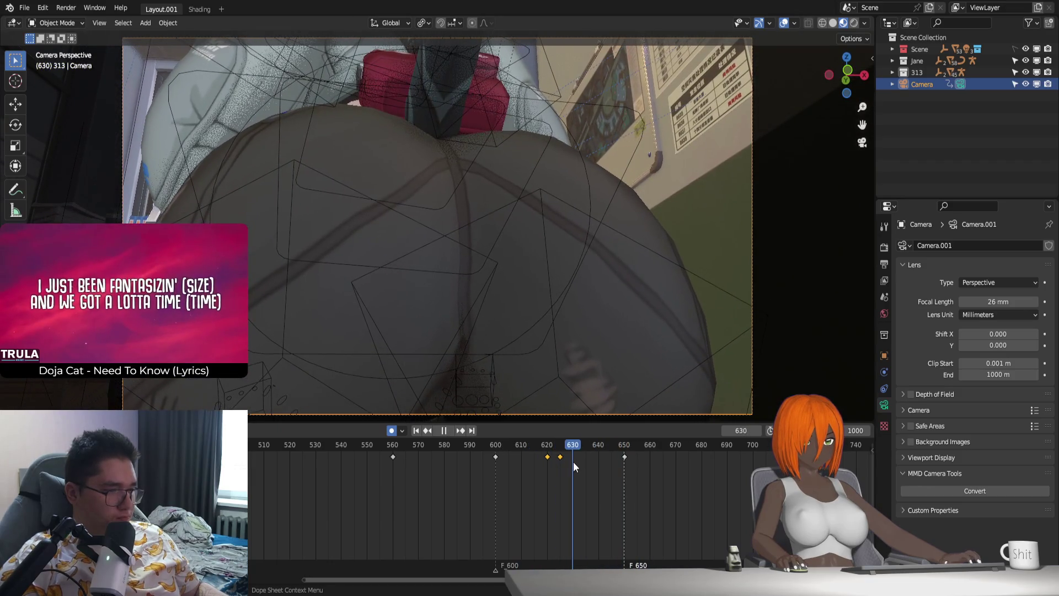
pyautogui.press('Delete')
# Step: Reframe the camera at frame 630 and replay the move from about frame 600
pyautogui.hotkey('shift', '`')
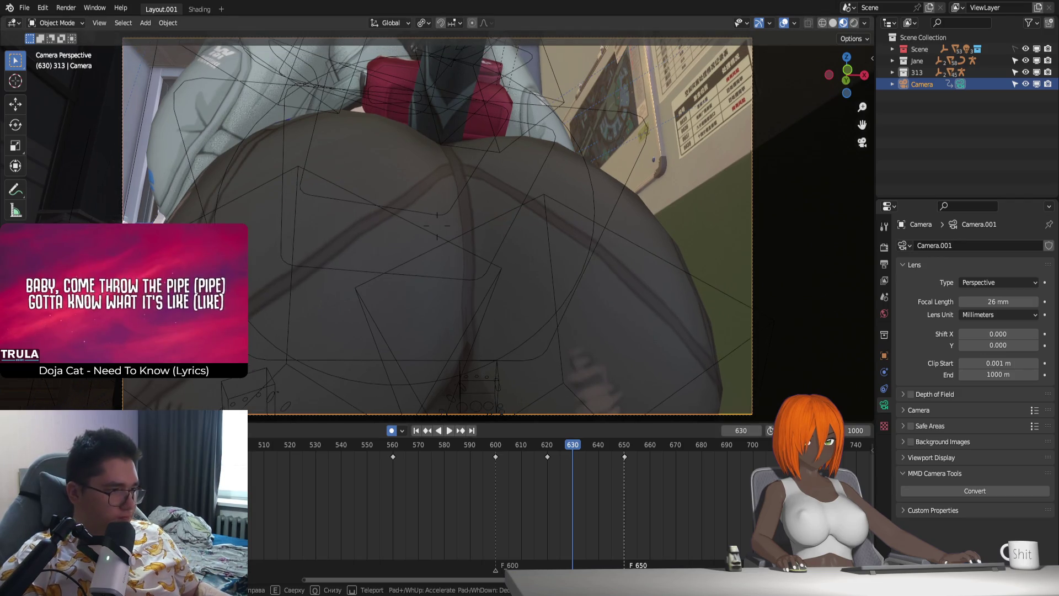
pyautogui.press('Return')
pyautogui.click(495, 444)
pyautogui.press('space')
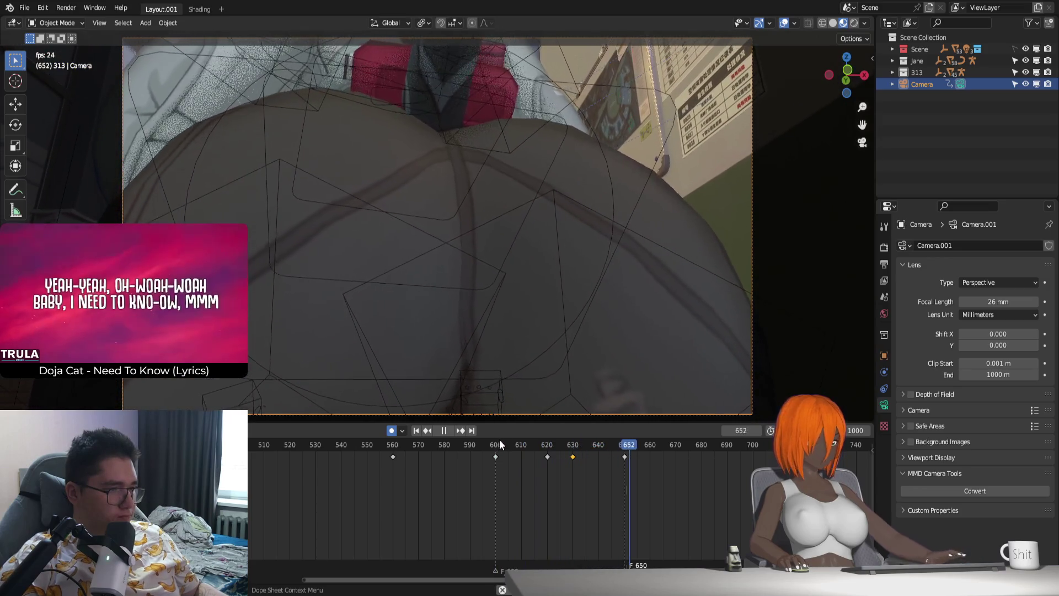
pyautogui.click(587, 447)
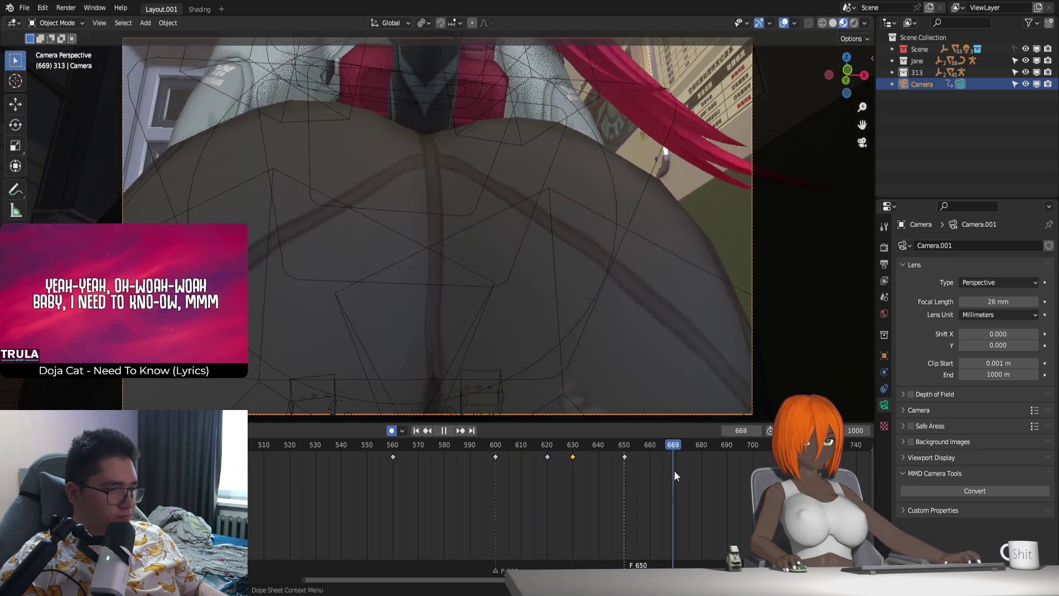
pyautogui.click(584, 460)
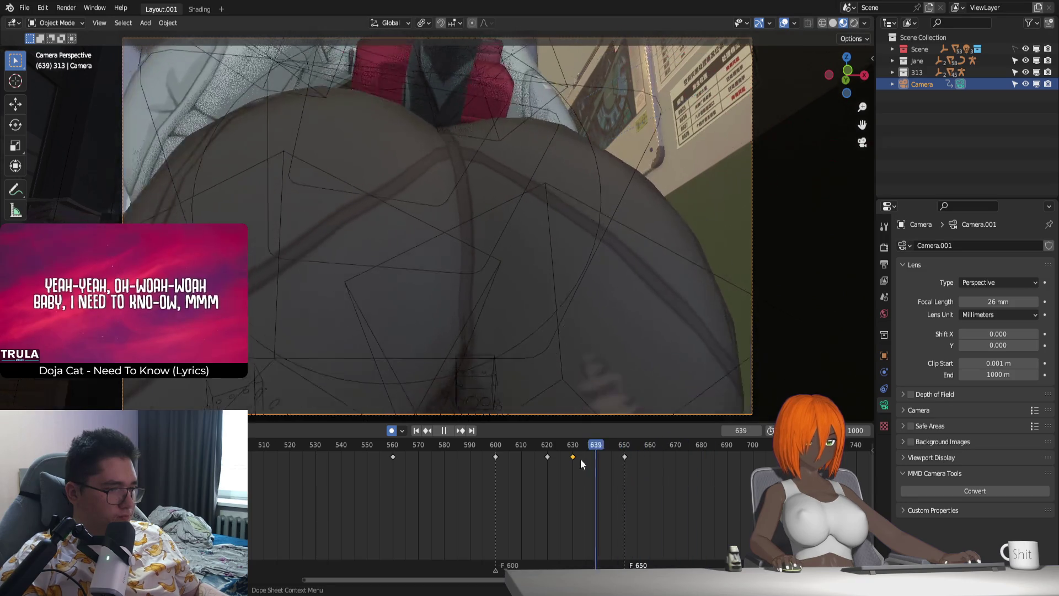
# Step: Reframe the camera at frame 680 and play the animation in reverse to review
pyautogui.moveTo(584, 460); pyautogui.dragTo(701, 471)
pyautogui.press('space')
pyautogui.hotkey('shift', '`')
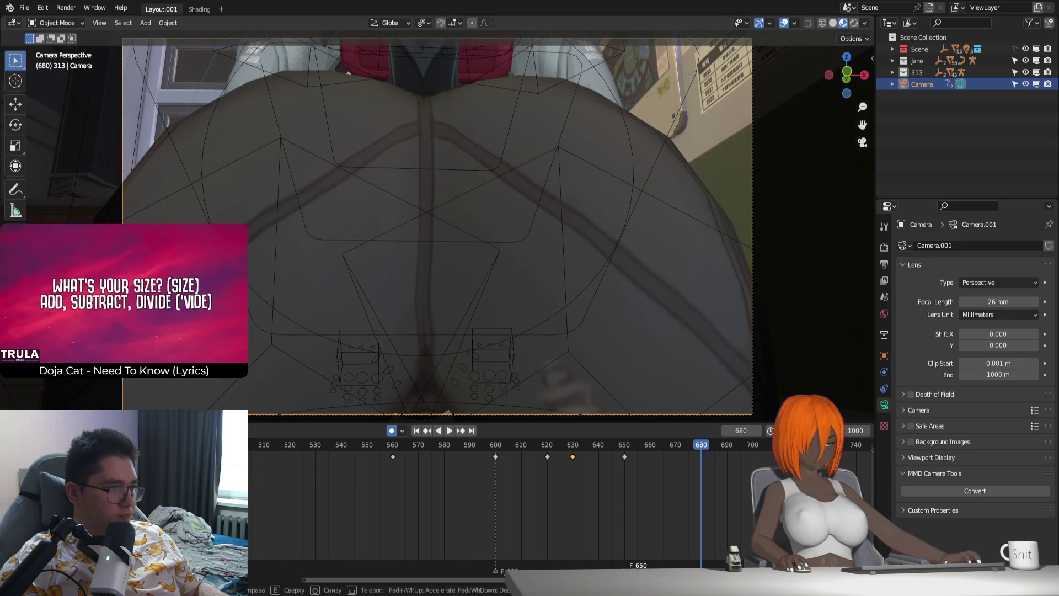
pyautogui.scroll(-1, 547, 314)
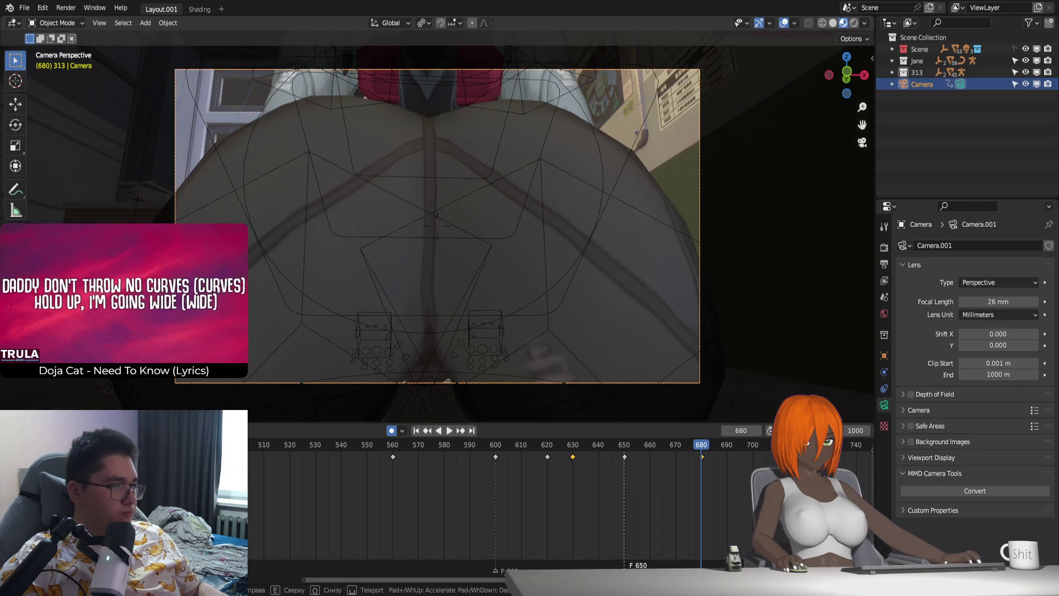
pyautogui.click(499, 298)
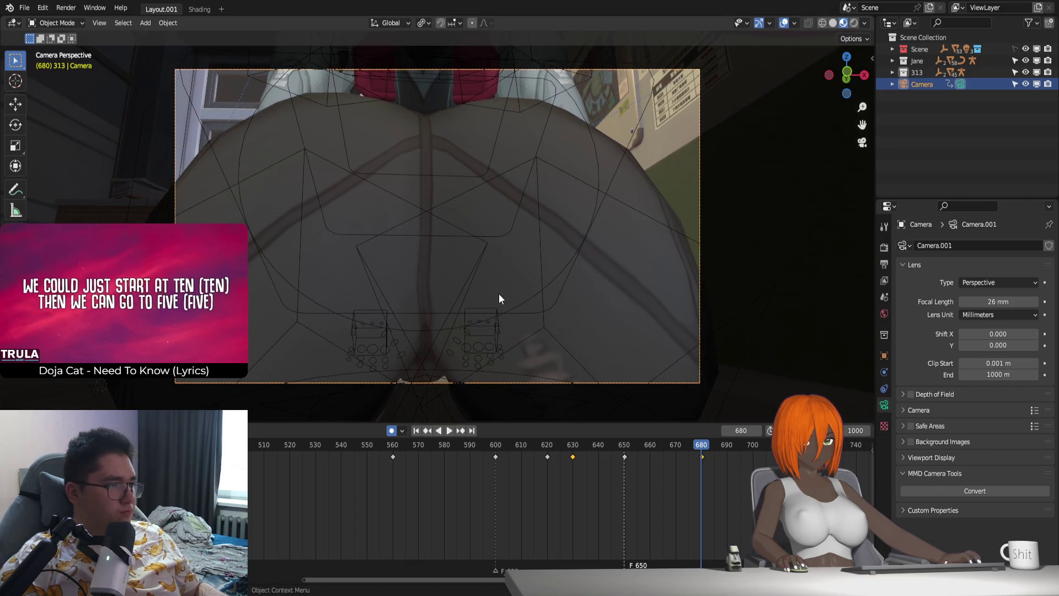
pyautogui.scroll(1, 499, 296)
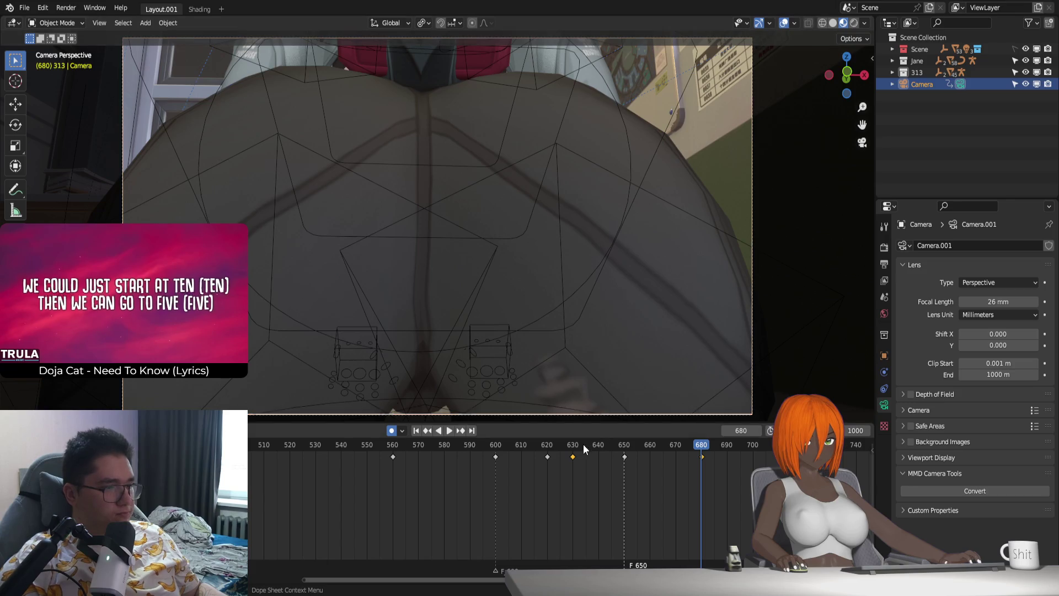
pyautogui.hotkey('shift', 'ctrl', 'space')
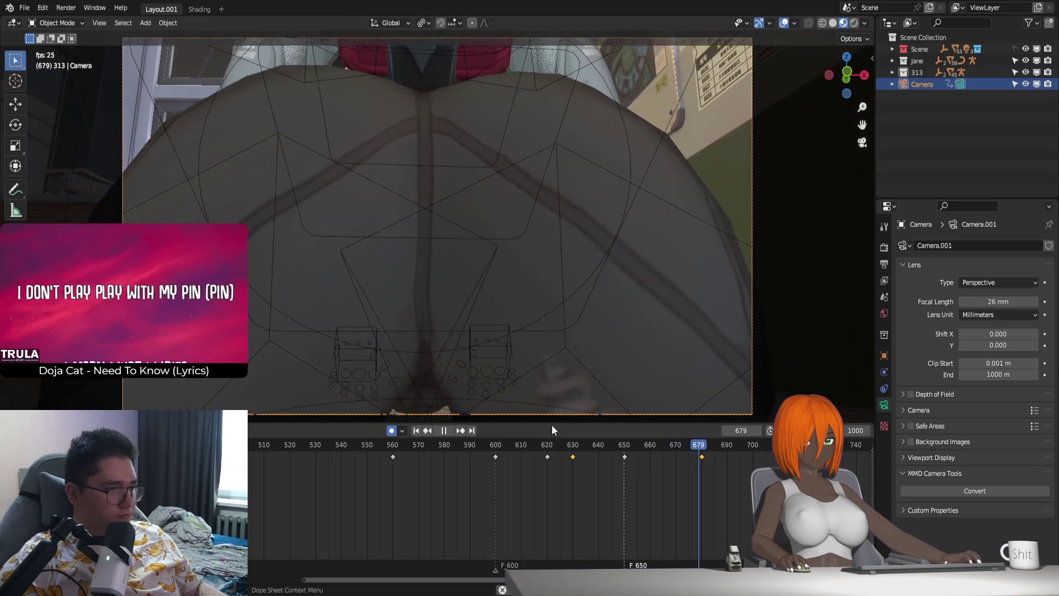
pyautogui.keyDown('ctrl'); pyautogui.scroll(-2, 612, 439); pyautogui.keyUp('ctrl')
# Step: Adjust the camera framing at frame 720 and replay the move from about frame 630
pyautogui.moveTo(711, 456); pyautogui.dragTo(738, 458)
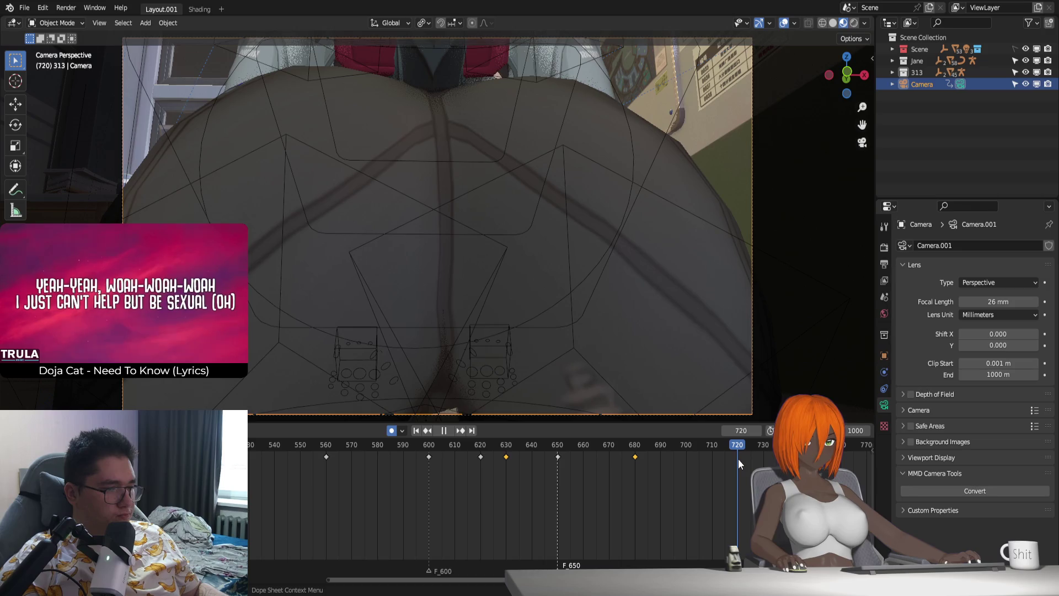
pyautogui.press('space')
pyautogui.hotkey('shift', '`')
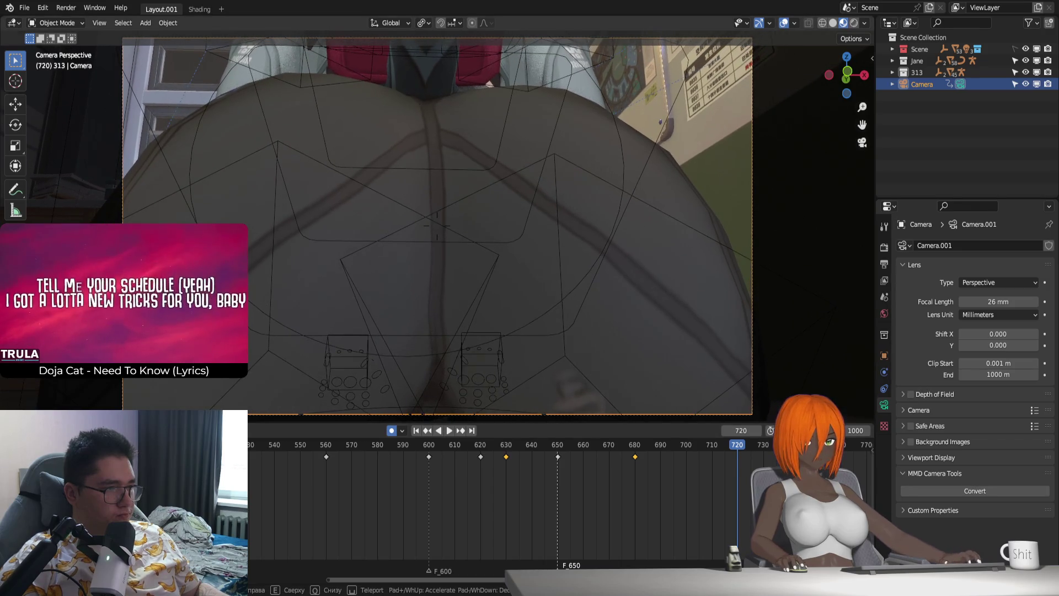
pyautogui.moveTo(612, 444); pyautogui.dragTo(525, 444)
pyautogui.press('space')
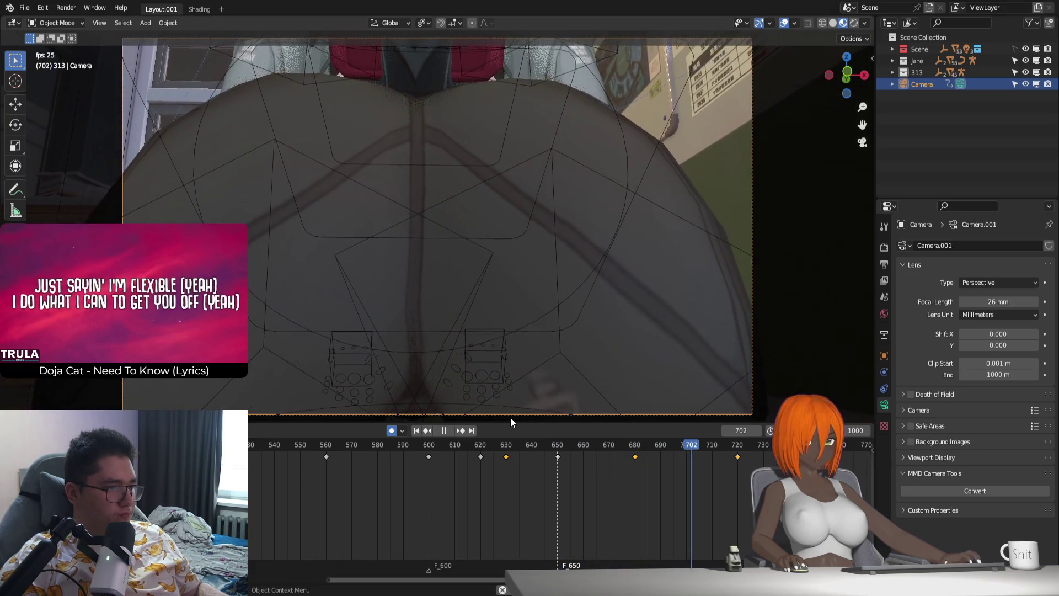
pyautogui.keyDown('ctrl'); pyautogui.hscroll(3, 612, 474); pyautogui.keyUp('ctrl')
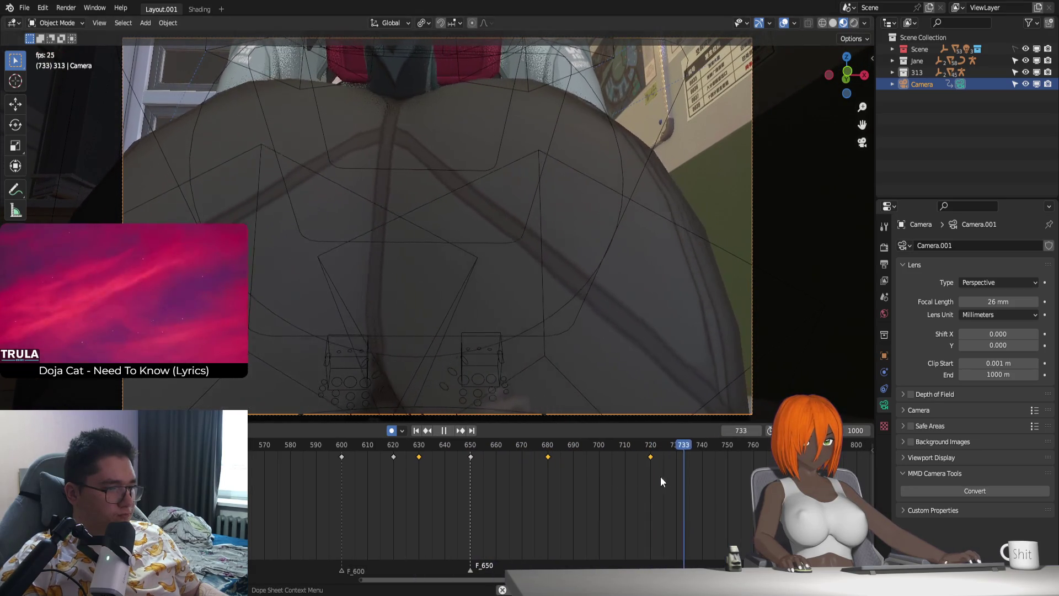
pyautogui.press('space')
# Step: Refine the camera framing at frame 720 twice more and replay from frame 650
pyautogui.hotkey('shift', '`')
pyautogui.click(648, 376)
pyautogui.click(649, 444)
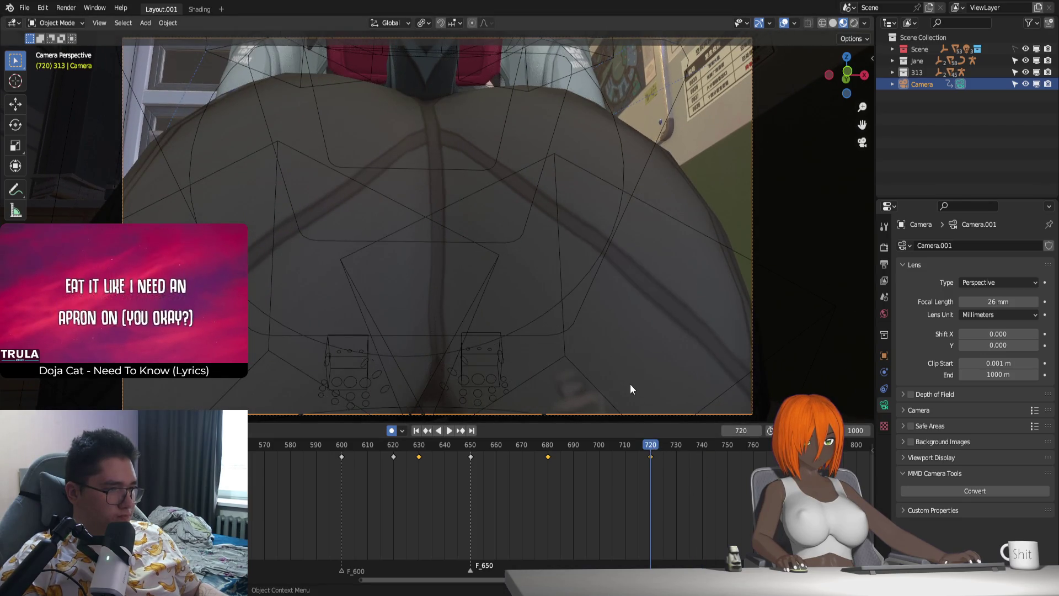
pyautogui.hotkey('shift', '`')
pyautogui.press('Escape')
pyautogui.click(470, 444)
pyautogui.press('space')
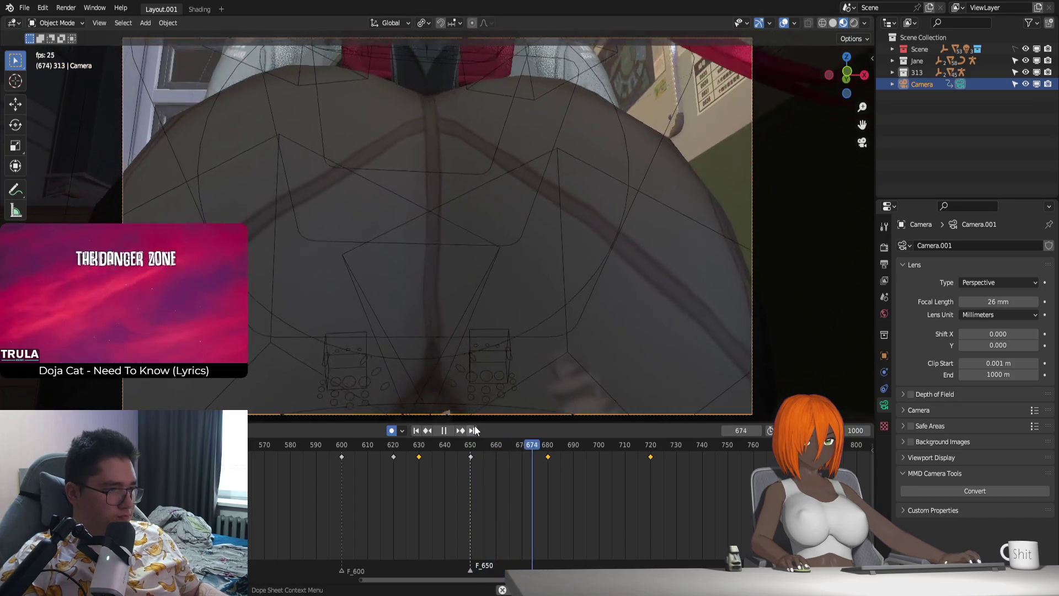
# Step: Reframe the camera at frame 740 and replay the move from frame 711
pyautogui.moveTo(649, 449); pyautogui.dragTo(702, 457)
pyautogui.press('space')
pyautogui.hotkey('shift', '`')
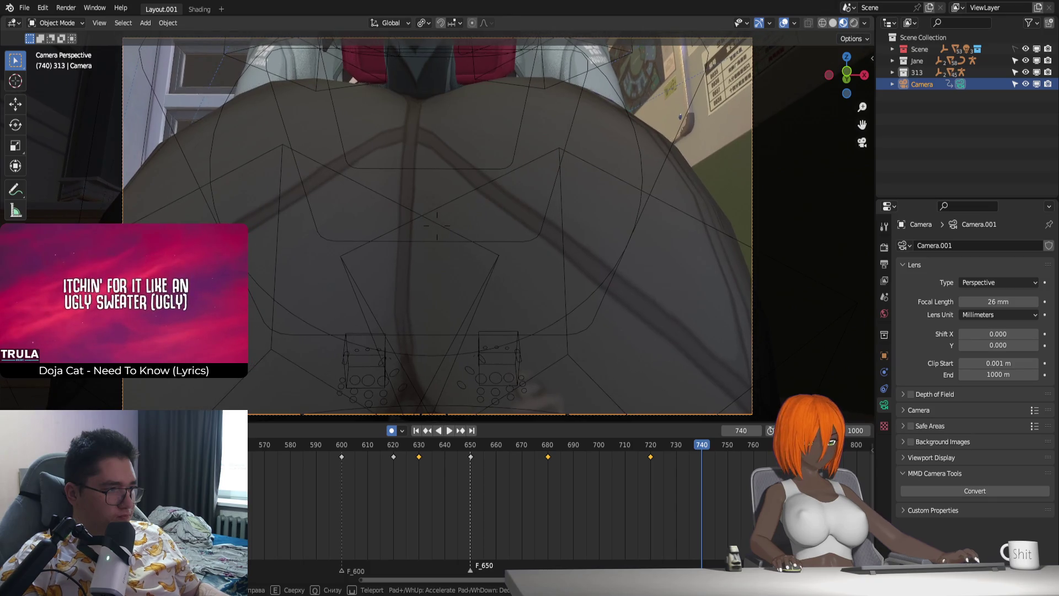
pyautogui.click(579, 393)
pyautogui.click(628, 445)
pyautogui.press('space')
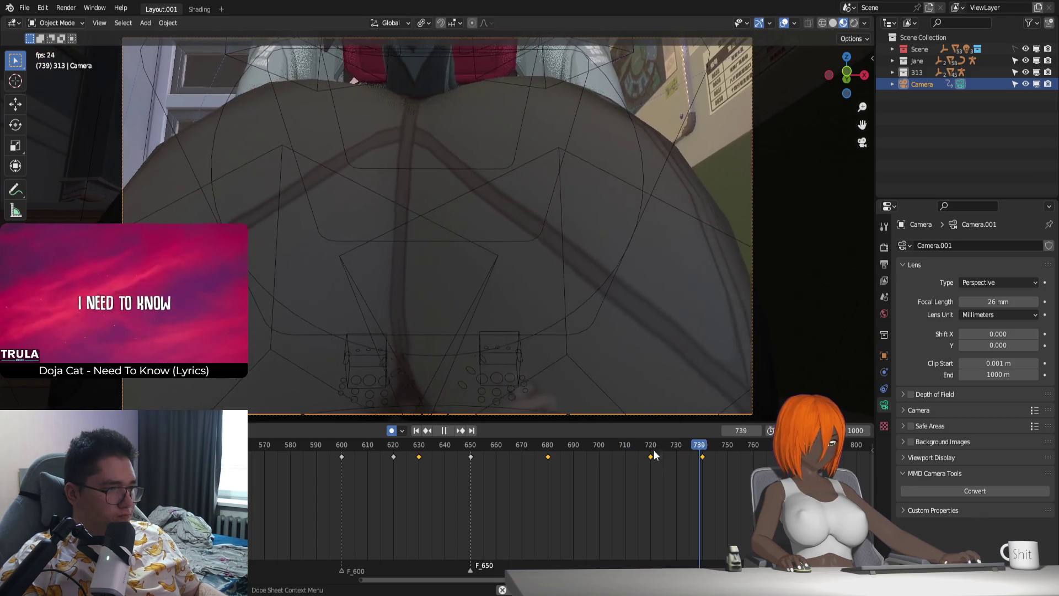
# Step: Key the camera at frame 755, adjust and delete keys around 740–755, then play back
pyautogui.moveTo(649, 448); pyautogui.dragTo(683, 457)
pyautogui.press('i')
pyautogui.moveTo(675, 474); pyautogui.dragTo(689, 450)
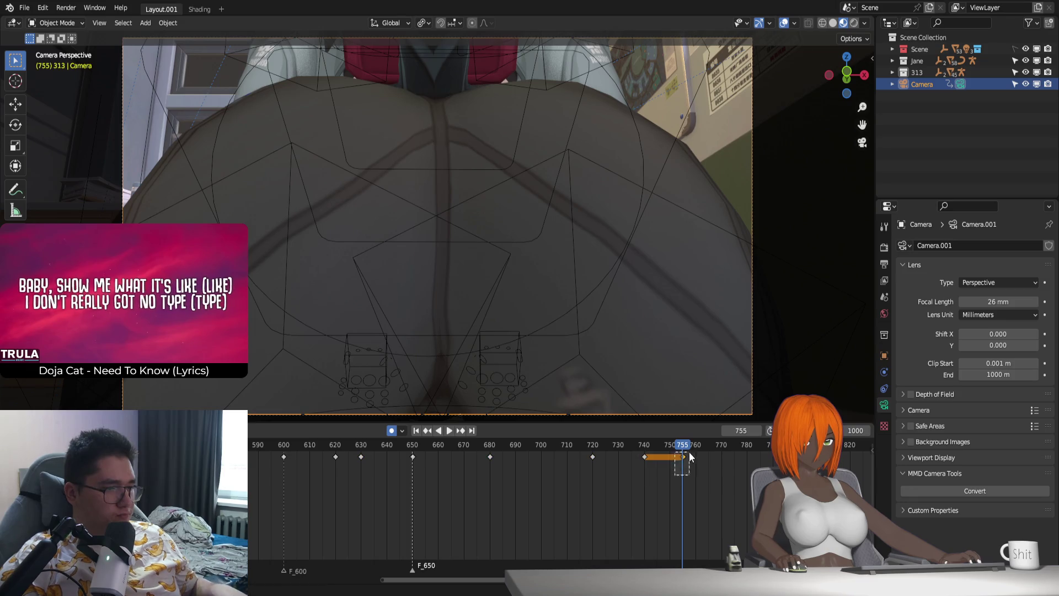
pyautogui.rightClick(648, 449)
pyautogui.click(648, 460)
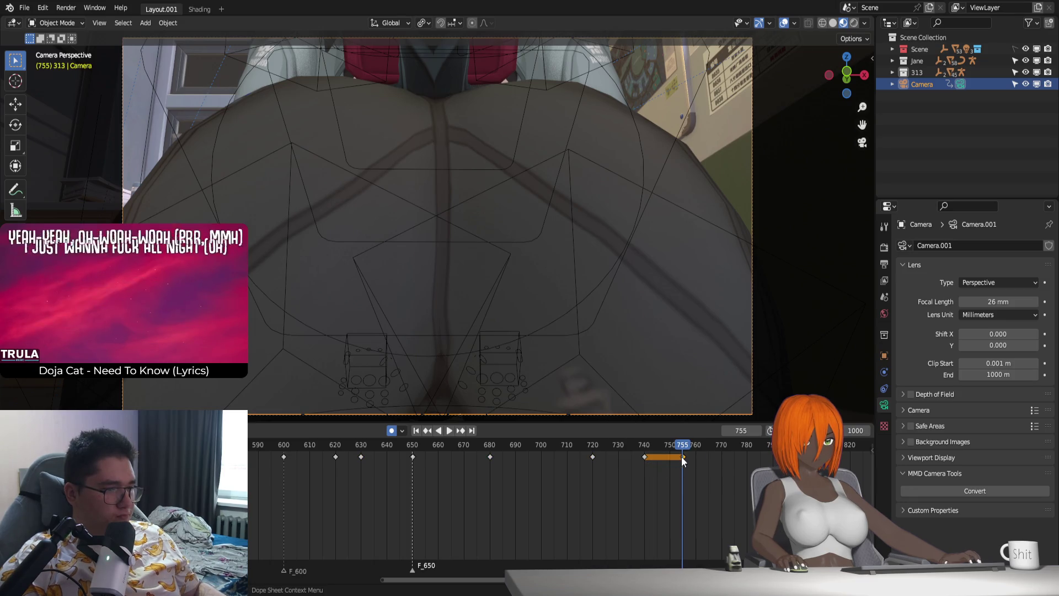
pyautogui.rightClick(681, 455)
pyautogui.click(681, 456)
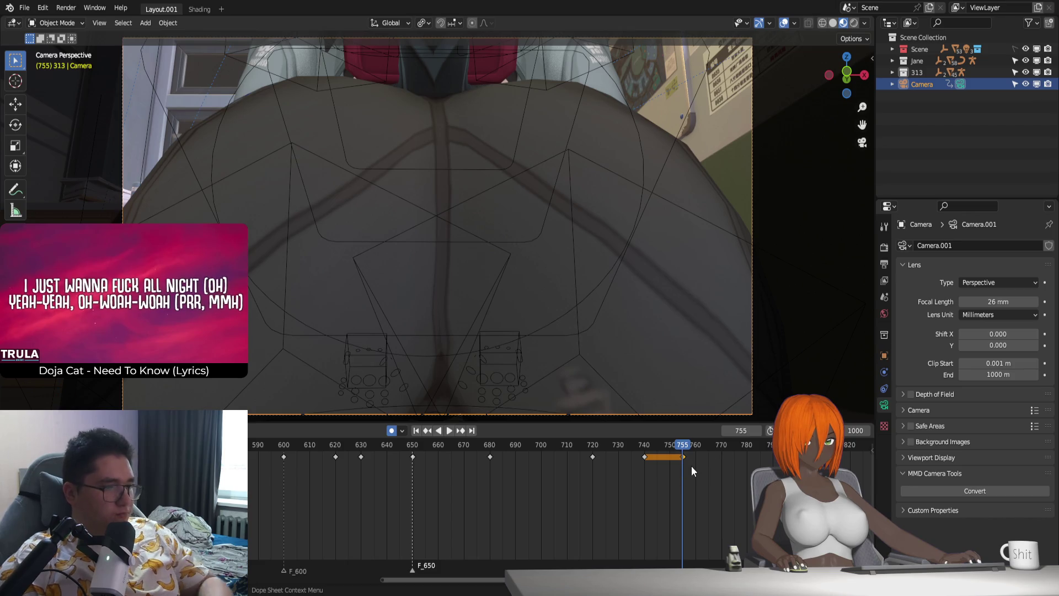
pyautogui.press('Delete')
pyautogui.hotkey('shift', 'ctrl', 'space')
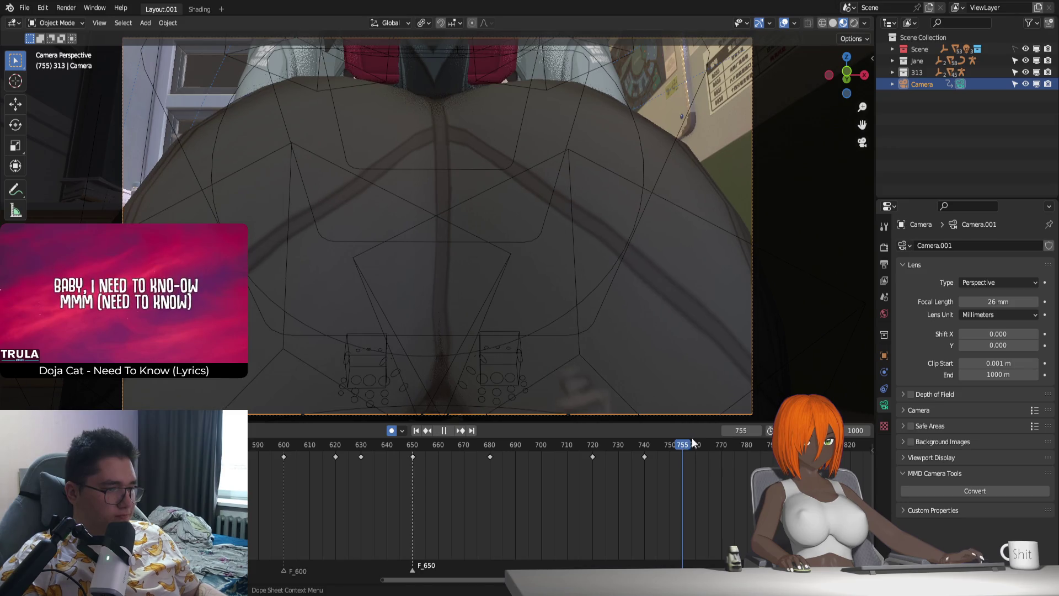
pyautogui.press('space')
# Step: Rotate the camera about Z at frame 755, keyframe it and preview the move
pyautogui.press('r')
pyautogui.press('z')
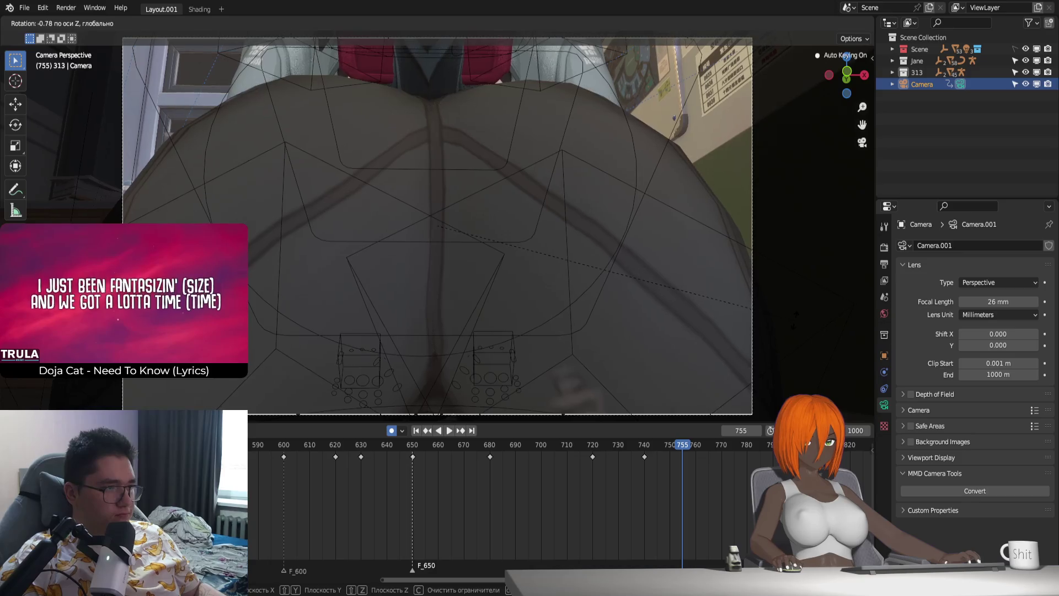
pyautogui.press('Return')
pyautogui.press('i')
pyautogui.click(599, 447)
pyautogui.press('space')
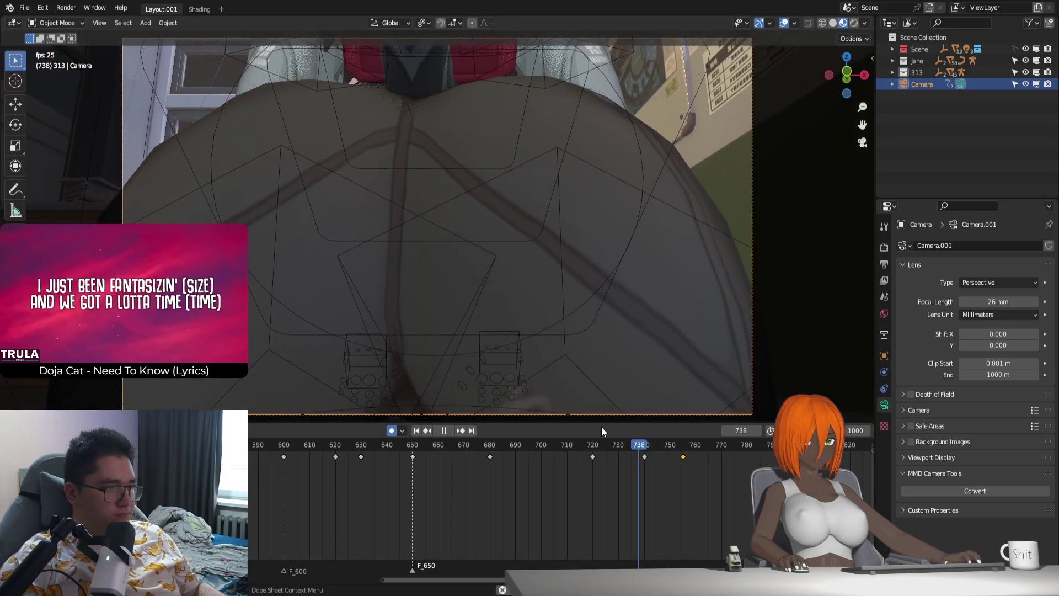
pyautogui.press('space')
# Step: Keyframe the camera at frame 770 and replay the move from about frame 720
pyautogui.click(720, 446)
pyautogui.press('Right')
pyautogui.press('i')
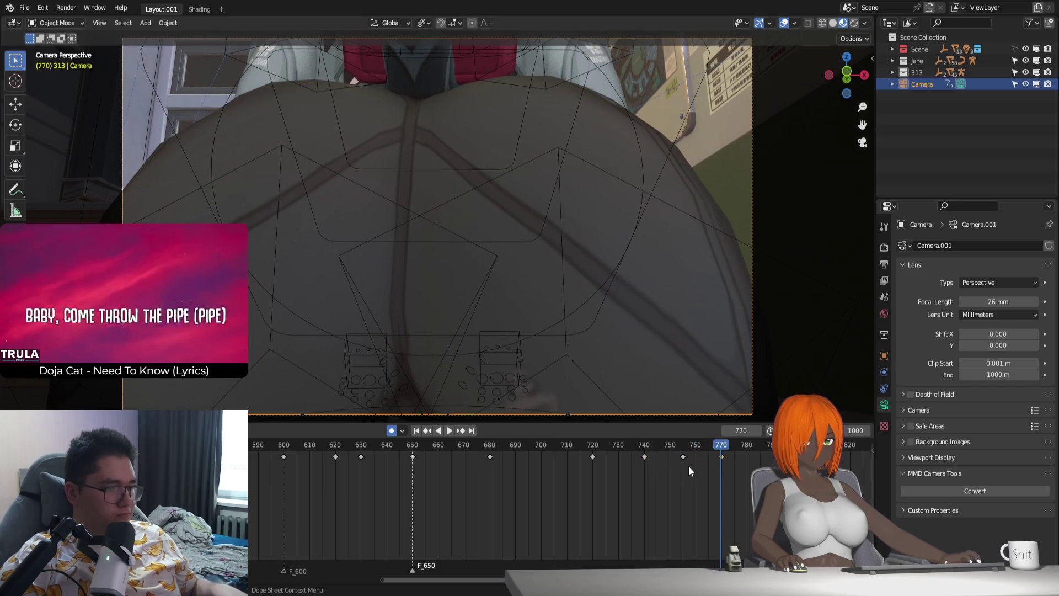
pyautogui.click(599, 447)
pyautogui.press('space')
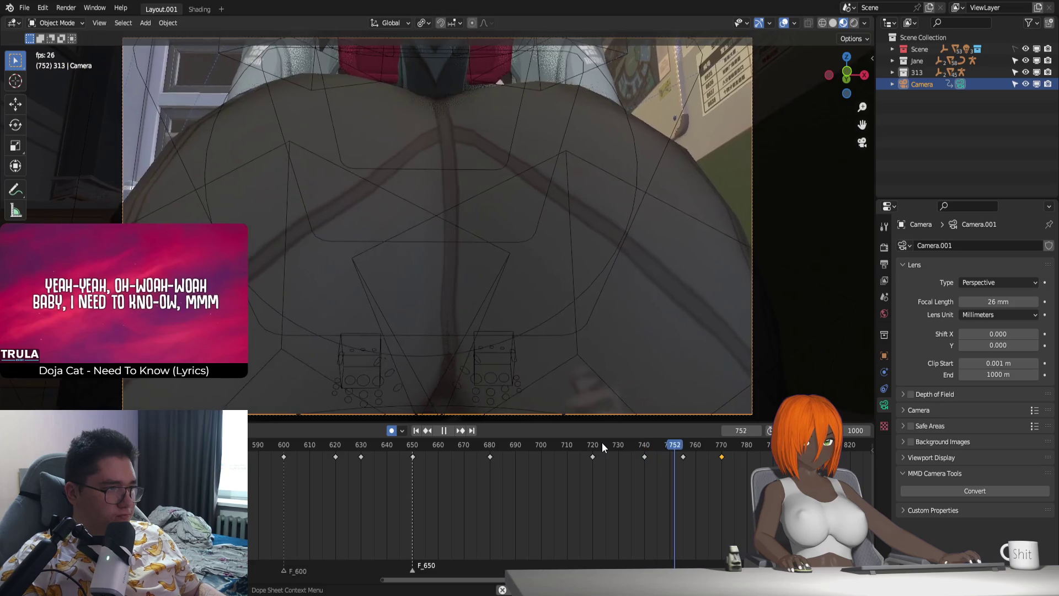
pyautogui.press('space')
# Step: Scrub to frame 795 and reframe the camera there with walk navigation
pyautogui.click(698, 448)
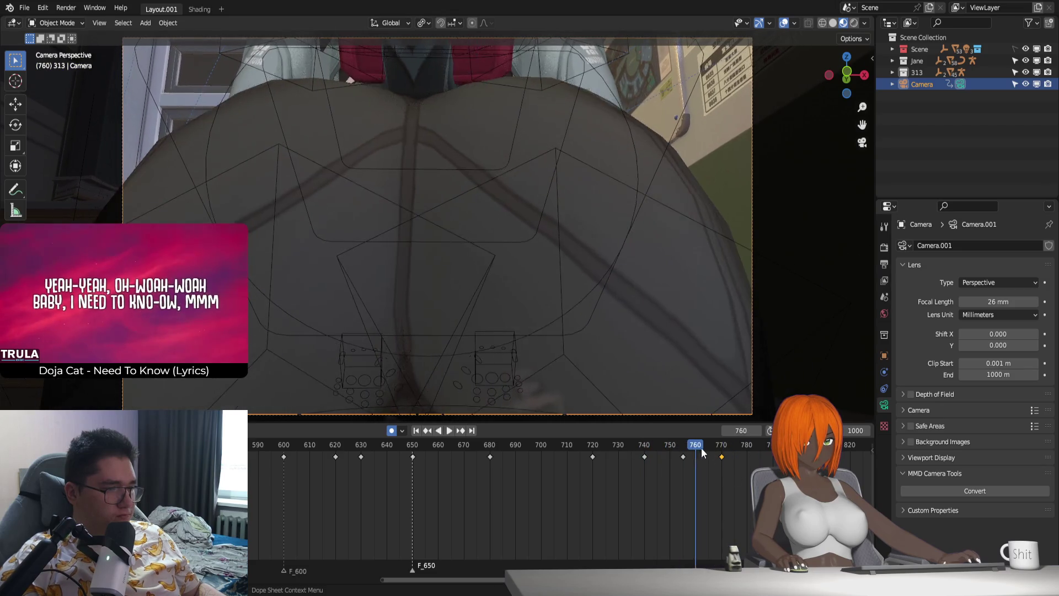
pyautogui.moveTo(699, 447); pyautogui.dragTo(785, 448)
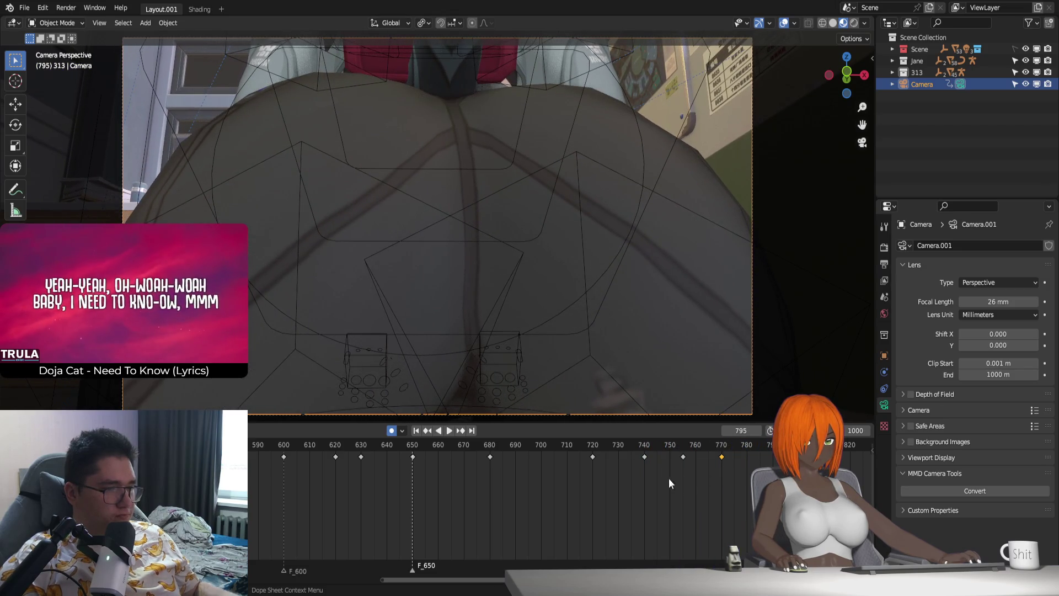
pyautogui.hotkey('shift', '`')
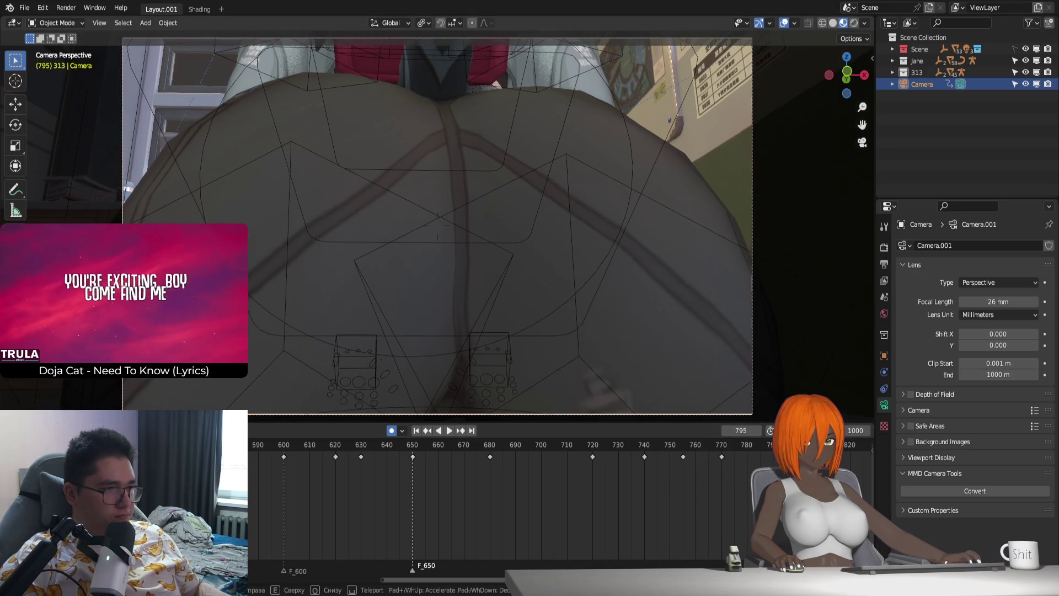
pyautogui.click(754, 387)
pyautogui.scroll(-2, 615, 512)
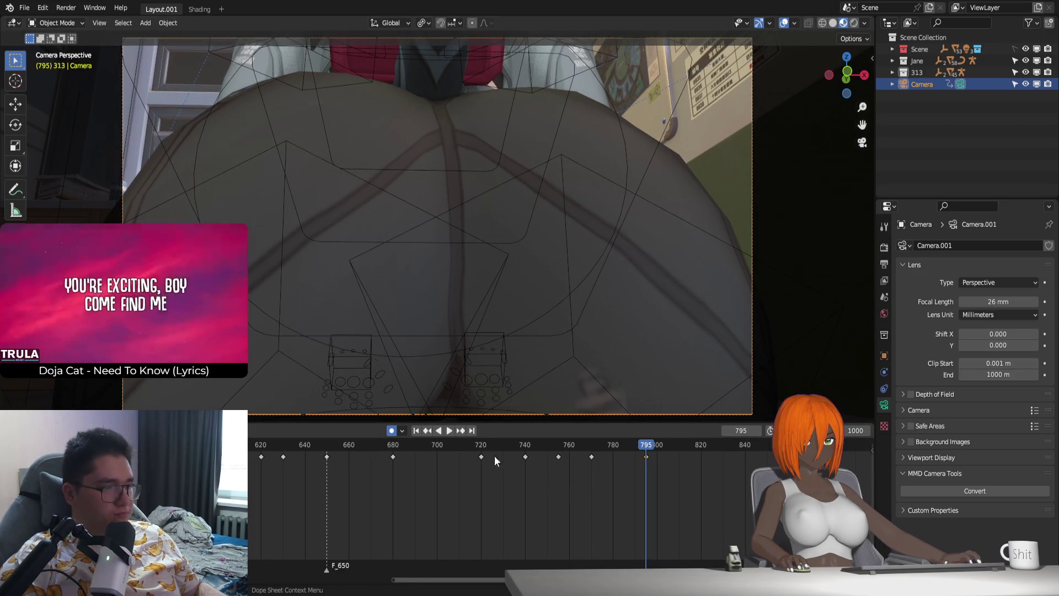
# Step: Review the move from about frame 722 and keyframe the camera at frame 820
pyautogui.press('space')
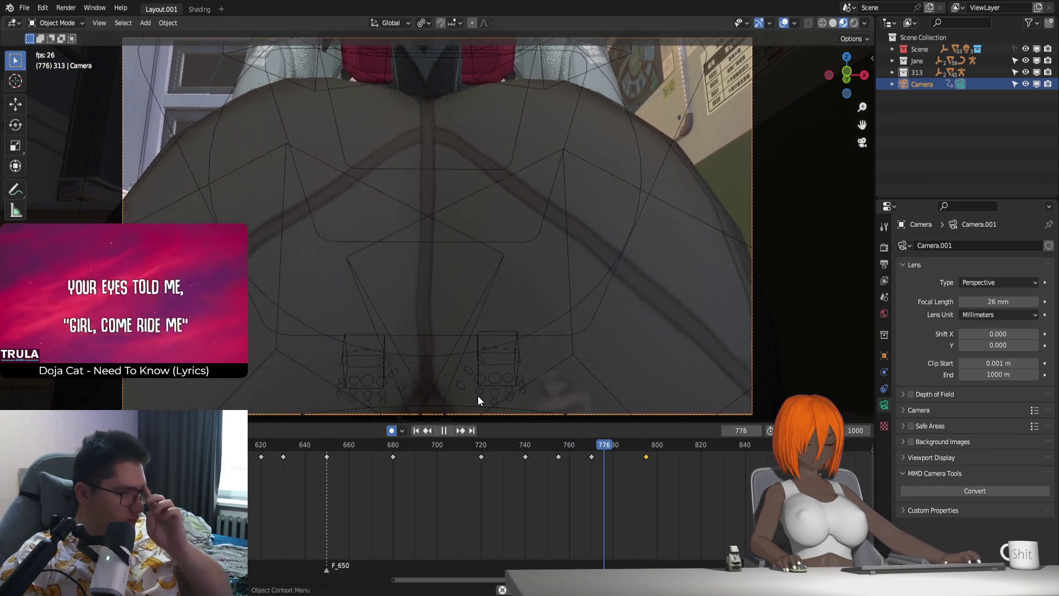
pyautogui.press('space')
pyautogui.moveTo(704, 488); pyautogui.dragTo(674, 483, button='middle')
pyautogui.moveTo(563, 448); pyautogui.dragTo(616, 454)
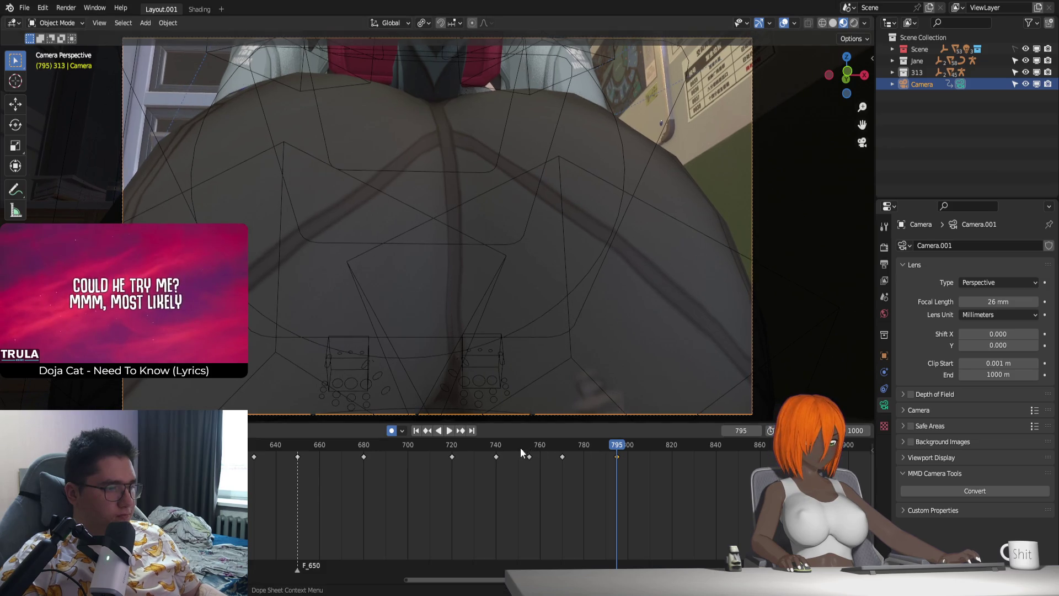
pyautogui.moveTo(530, 449); pyautogui.dragTo(456, 447)
pyautogui.press('space')
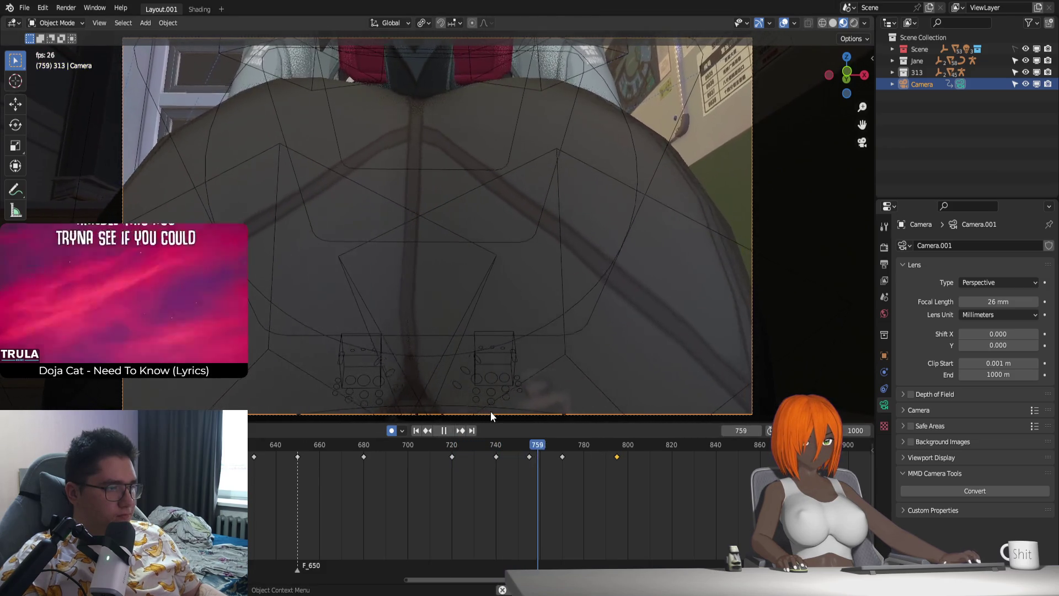
pyautogui.moveTo(656, 459); pyautogui.dragTo(671, 461)
pyautogui.press('i')
# Step: Adjust the camera framing at frame 820 and replay from frame 796 to check it
pyautogui.hotkey('shift', '`')
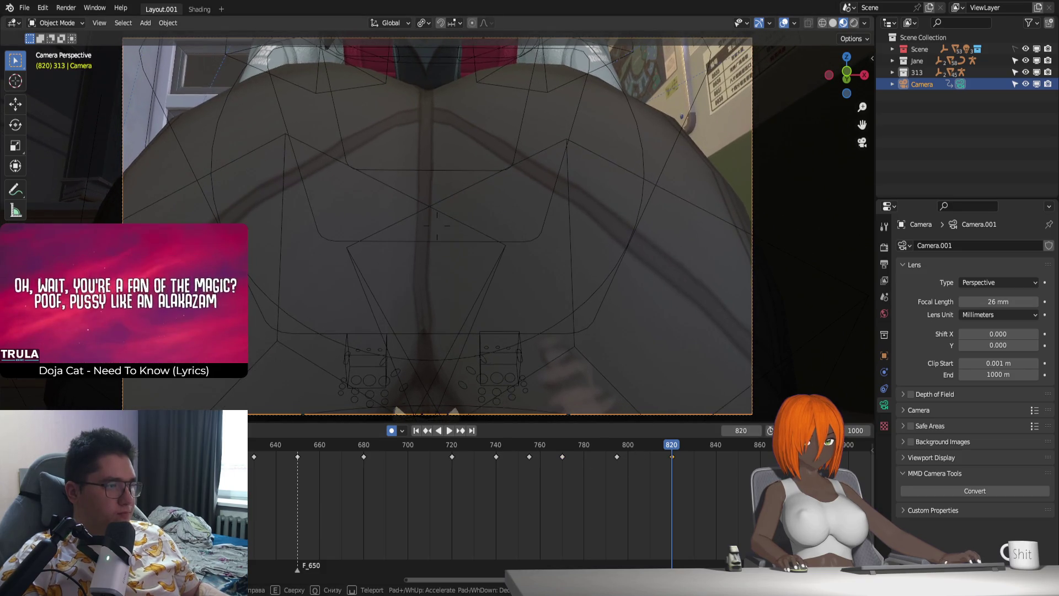
pyautogui.click(437, 224)
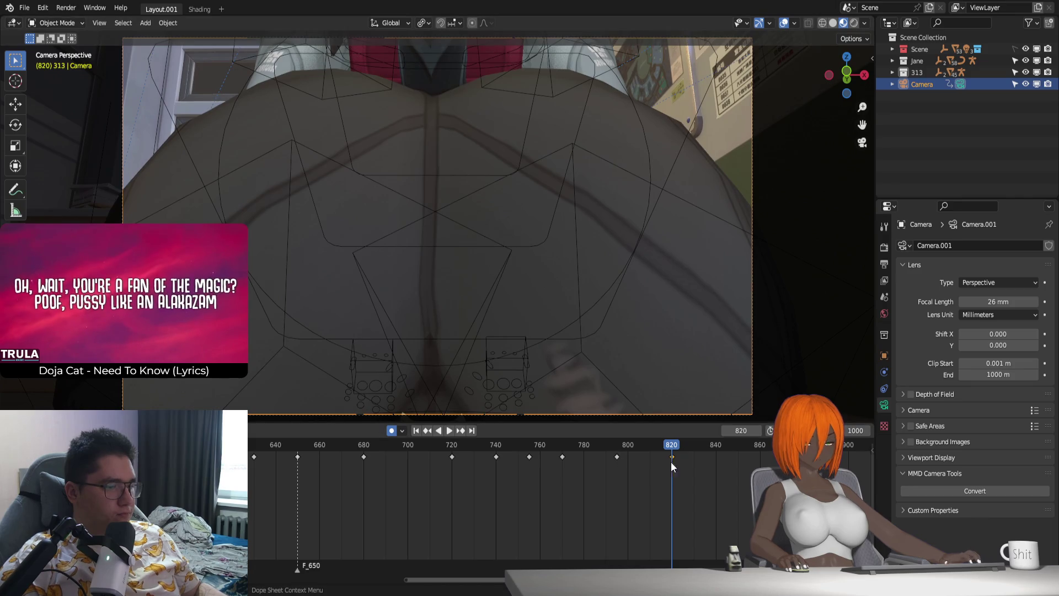
pyautogui.click(571, 444)
pyautogui.press('space')
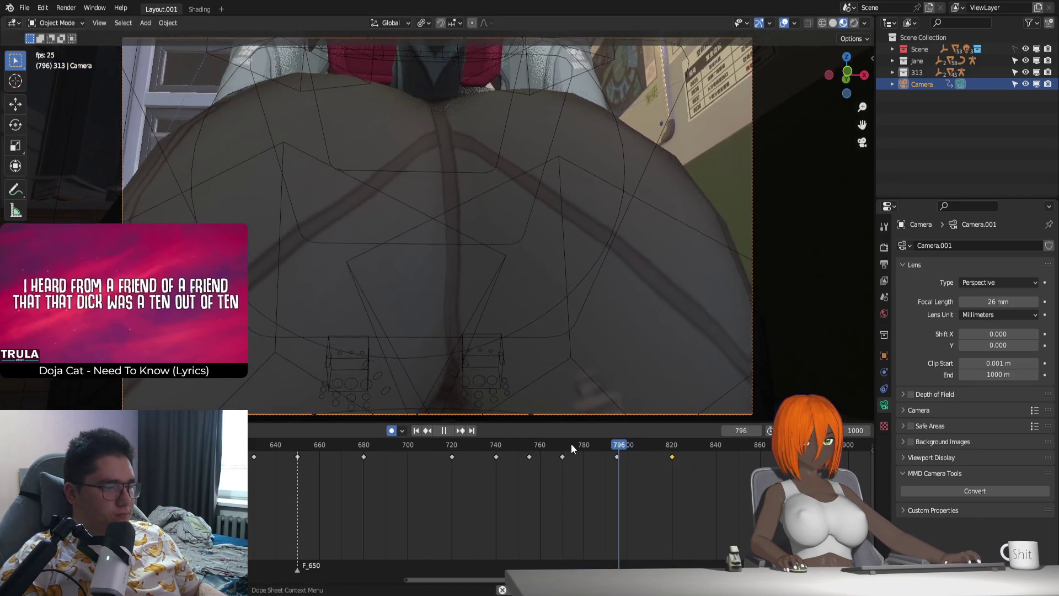
pyautogui.click(616, 448)
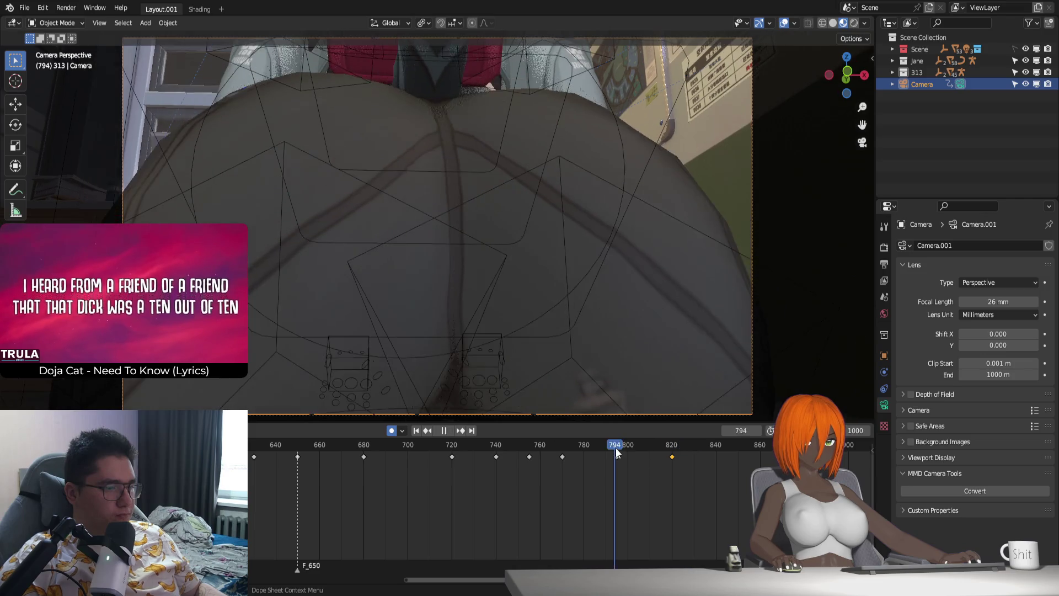
pyautogui.moveTo(616, 448); pyautogui.dragTo(673, 462)
pyautogui.press('Escape')
# Step: Refine the frame-820 camera view again, key it and preview the move from frame 770
pyautogui.hotkey('shift', '`')
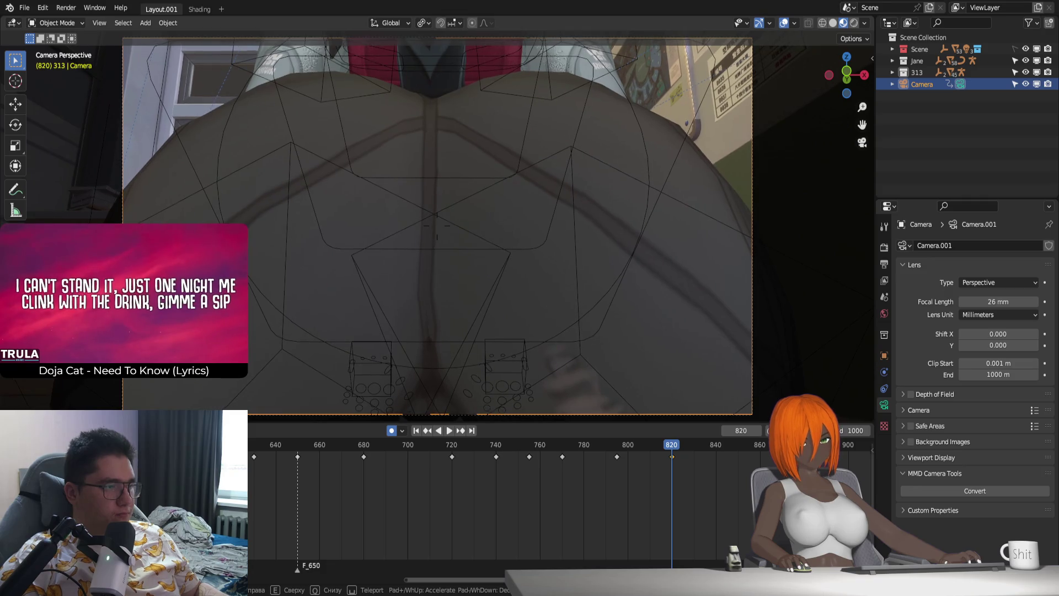
pyautogui.click(620, 427)
pyautogui.press('i')
pyautogui.click(571, 447)
pyautogui.press('space')
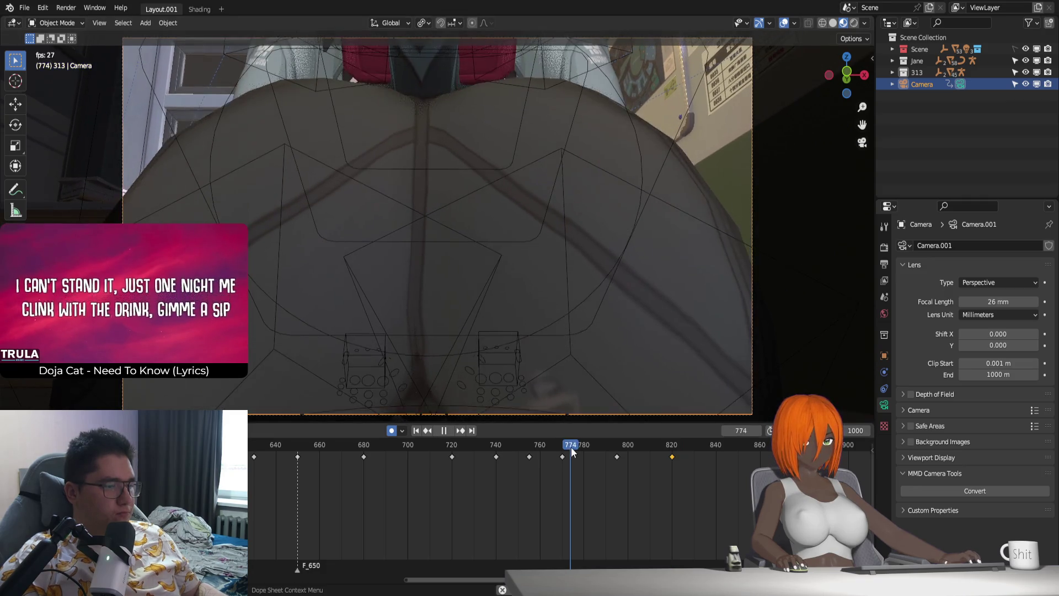
pyautogui.click(572, 447)
pyautogui.press('space')
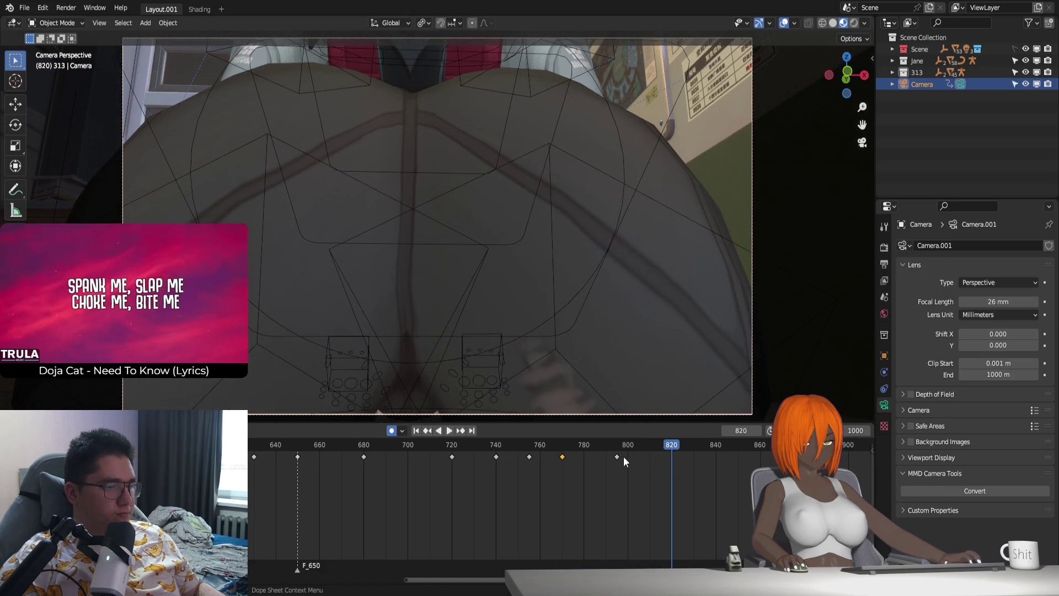
# Step: Make a further framing tweak at 820, replay from frame 766, and stop around frame 836
pyautogui.hotkey('shift', '`')
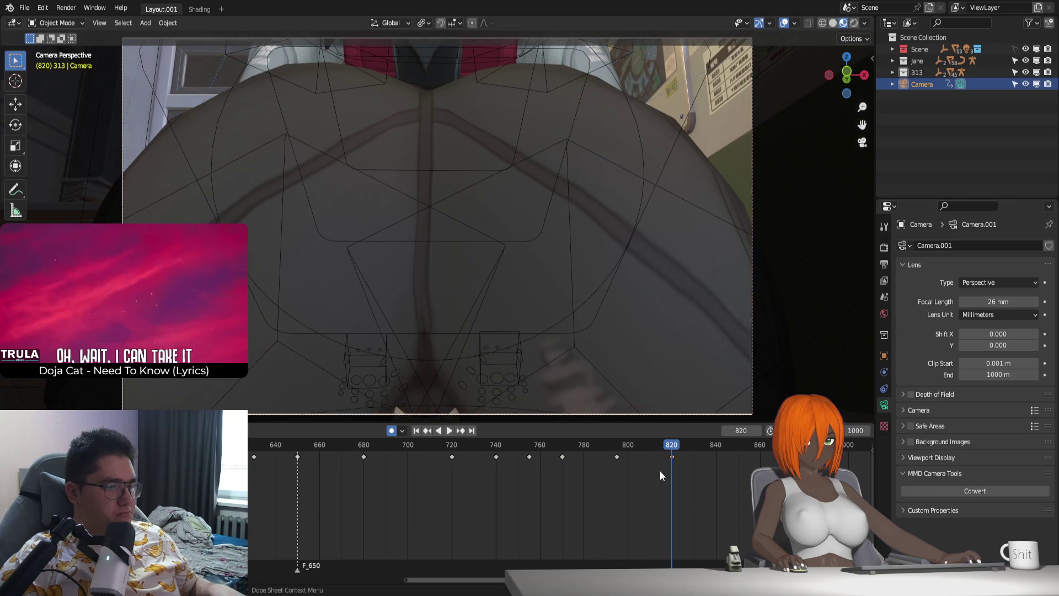
pyautogui.click(656, 373)
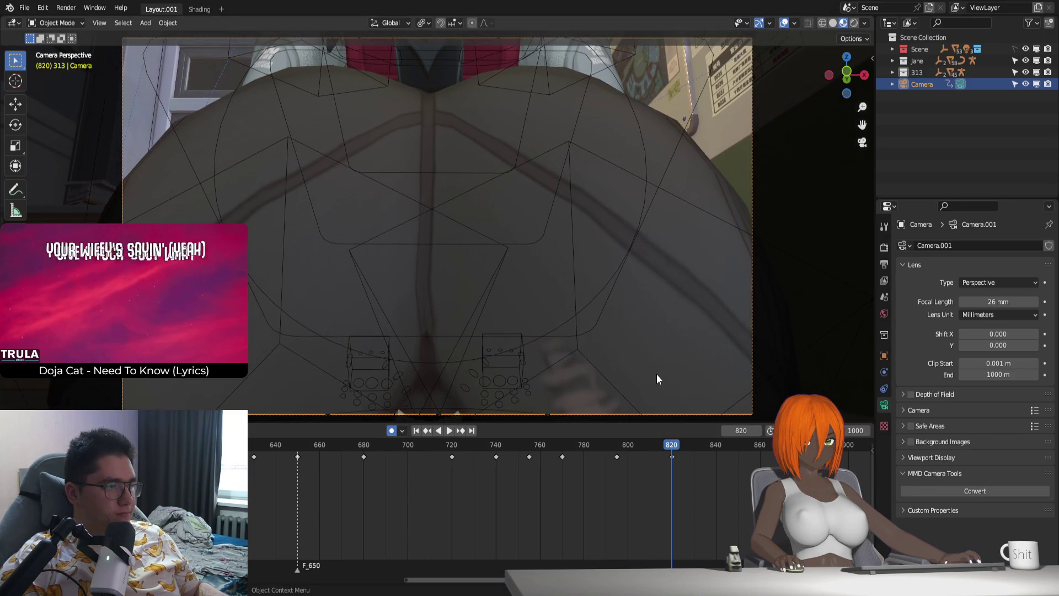
pyautogui.click(556, 456)
pyautogui.press('space')
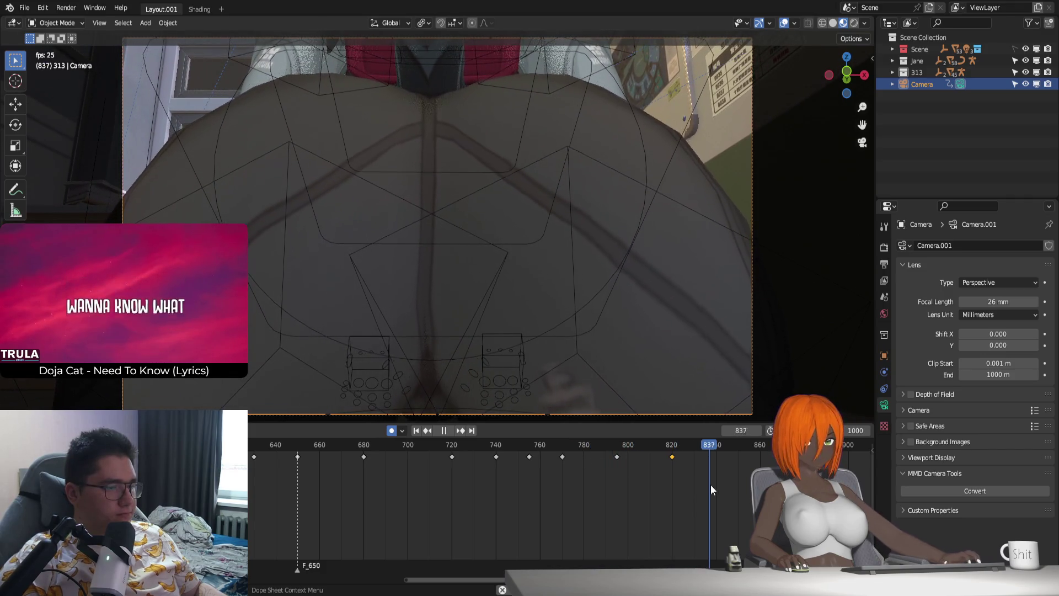
pyautogui.click(537, 447)
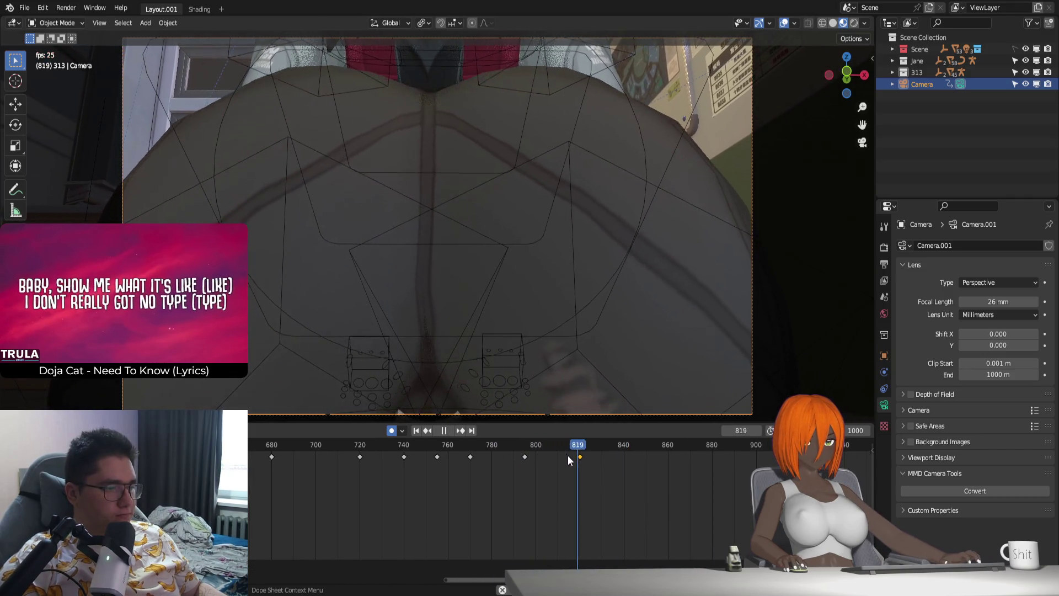
pyautogui.press('space')
pyautogui.press('space')
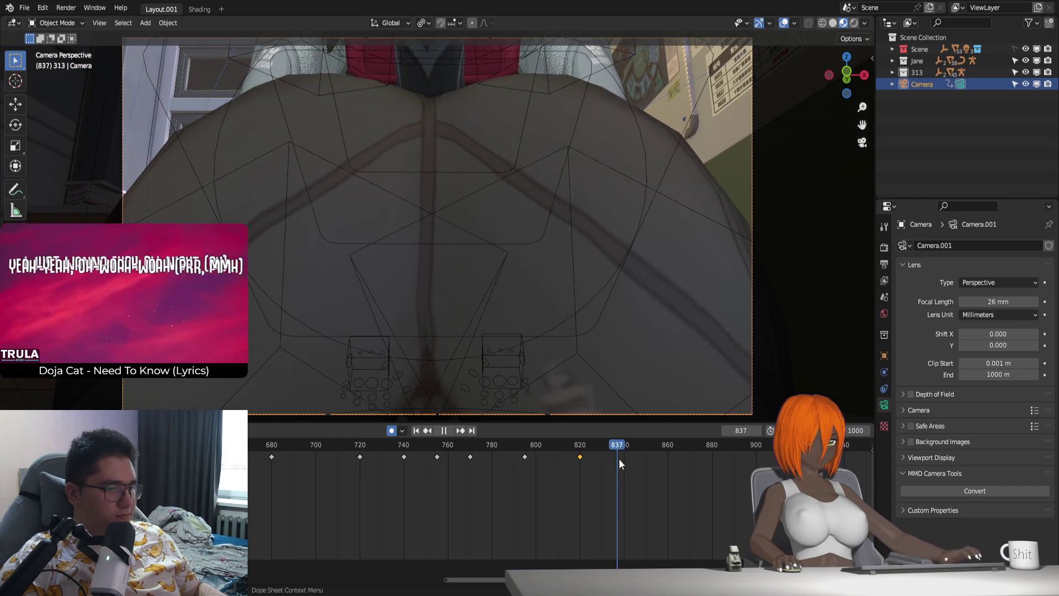
pyautogui.moveTo(620, 461); pyautogui.dragTo(615, 461)
pyautogui.press('space')
# Step: Reframe the camera at frame 836 and play through to about frame 865 to review
pyautogui.hotkey('shift', '`')
pyautogui.press('Escape')
pyautogui.click(534, 443)
pyautogui.press('space')
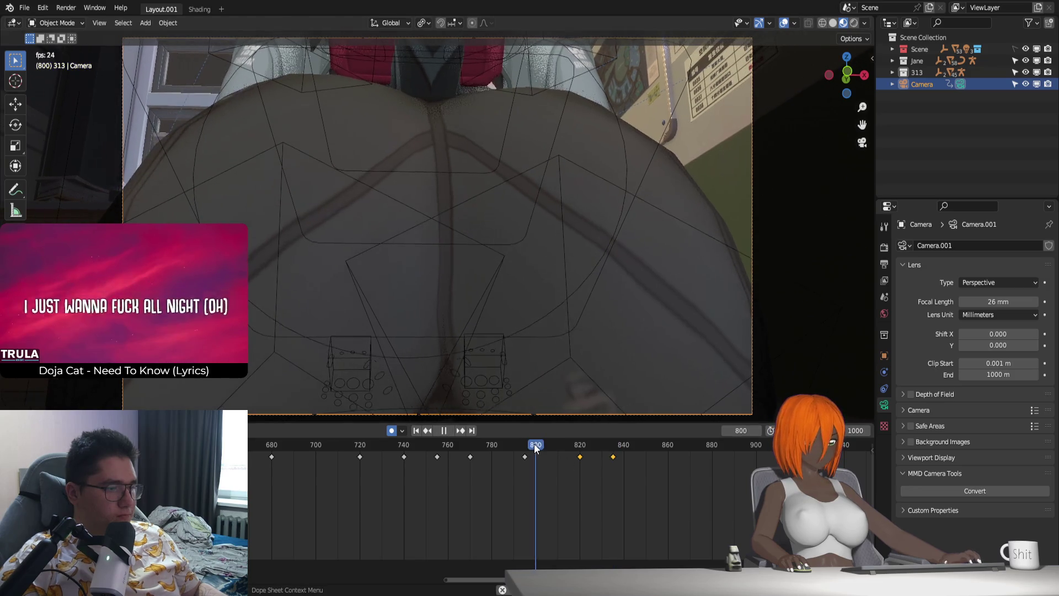
pyautogui.moveTo(534, 443); pyautogui.dragTo(597, 462)
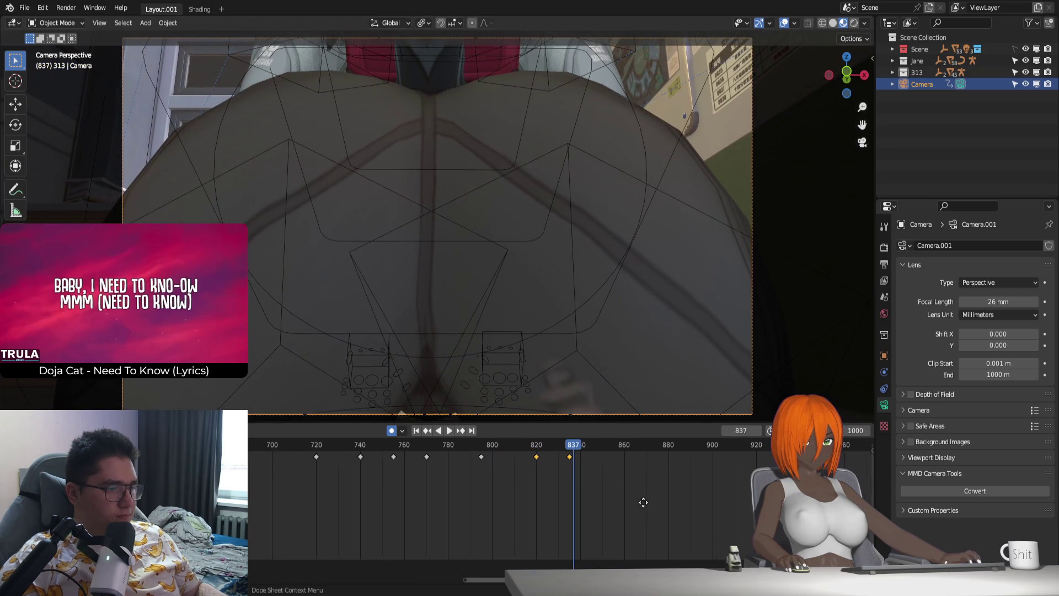
pyautogui.press('space')
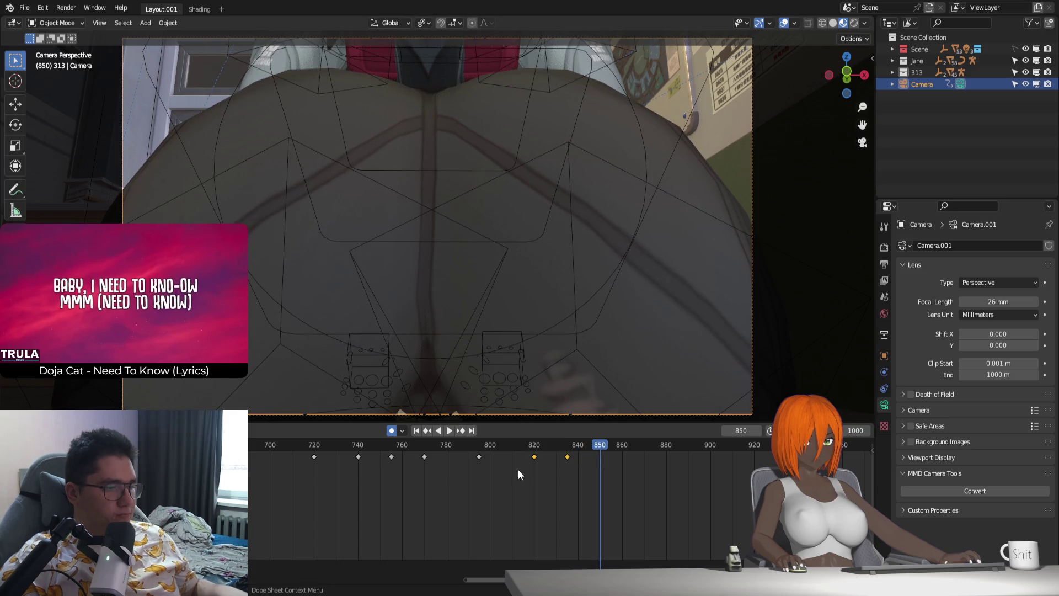
pyautogui.click(530, 448)
pyautogui.press('space')
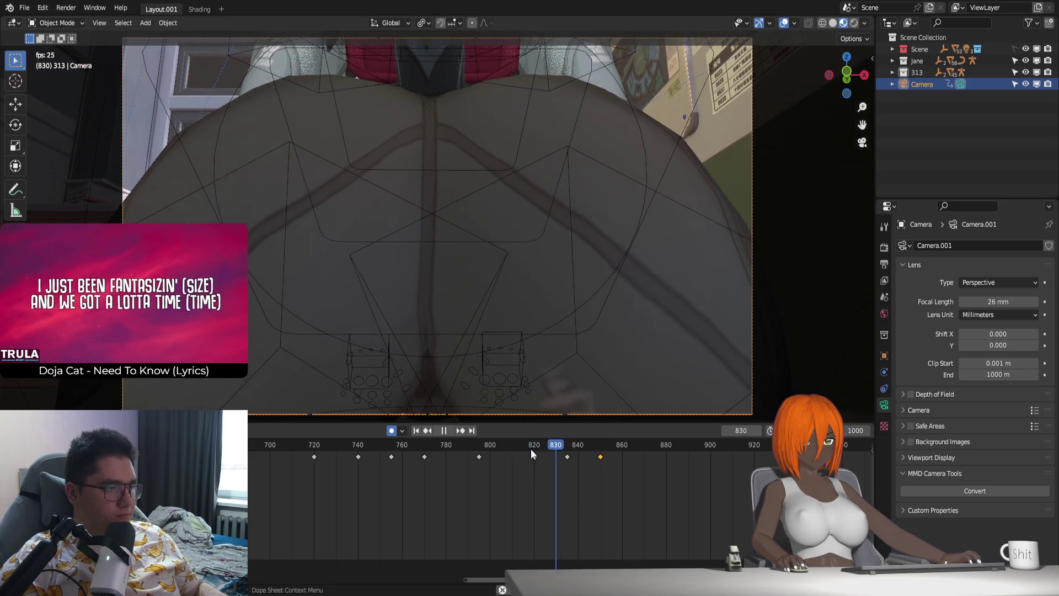
pyautogui.click(620, 444)
pyautogui.press('space')
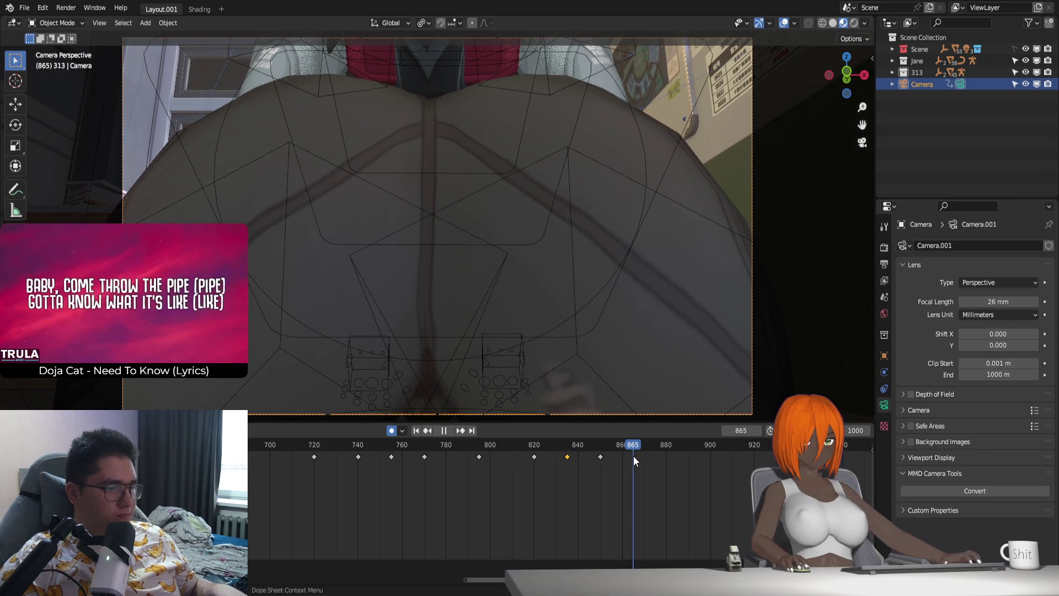
# Step: Keyframe the camera at frame 875 and slide the selected keys to later frames
pyautogui.moveTo(639, 444); pyautogui.dragTo(659, 458)
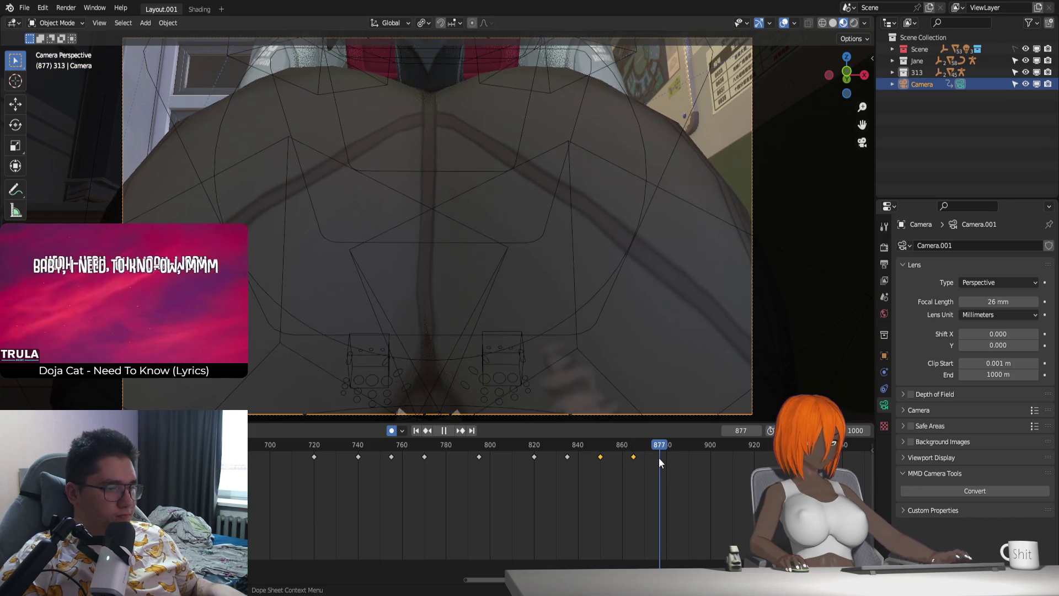
pyautogui.press('Left')
pyautogui.hotkey('ctrl', 'v')
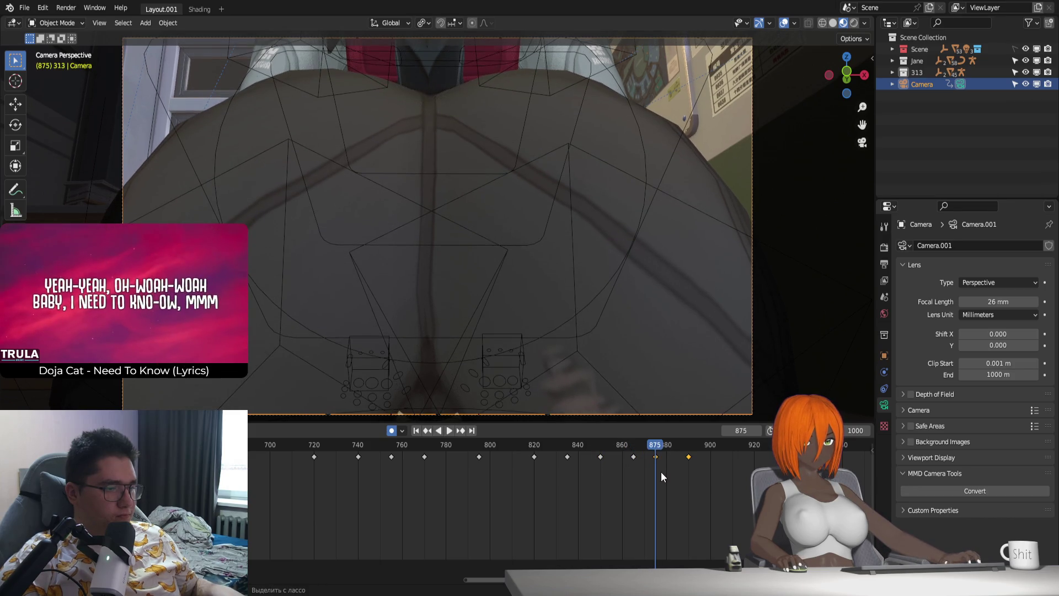
pyautogui.press('g')
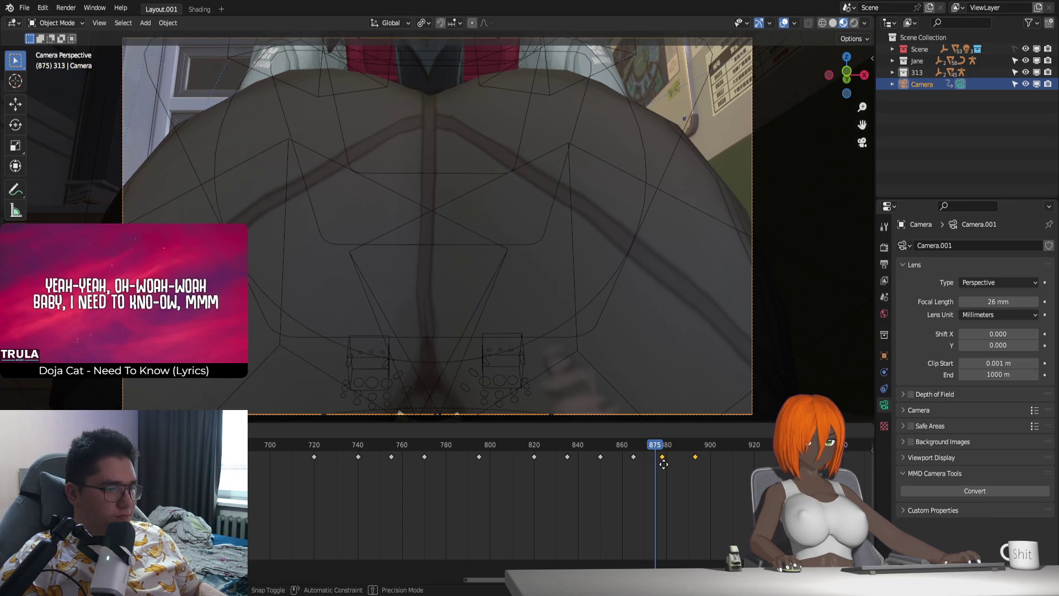
pyautogui.click(667, 470)
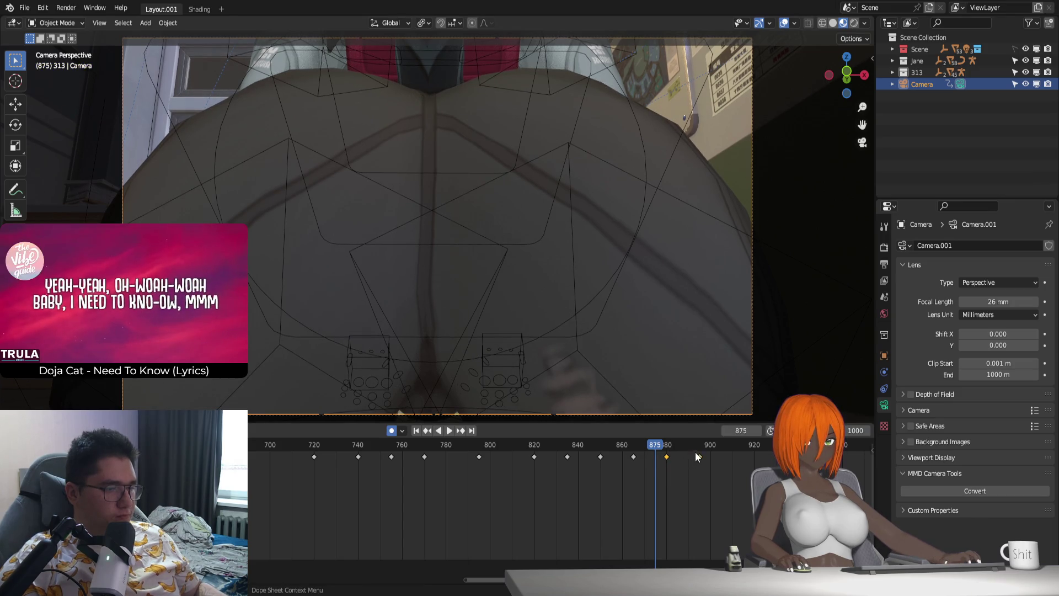
# Step: Play through to about frame 935 and move the two last camera keyframes later
pyautogui.press('space')
pyautogui.click(585, 444)
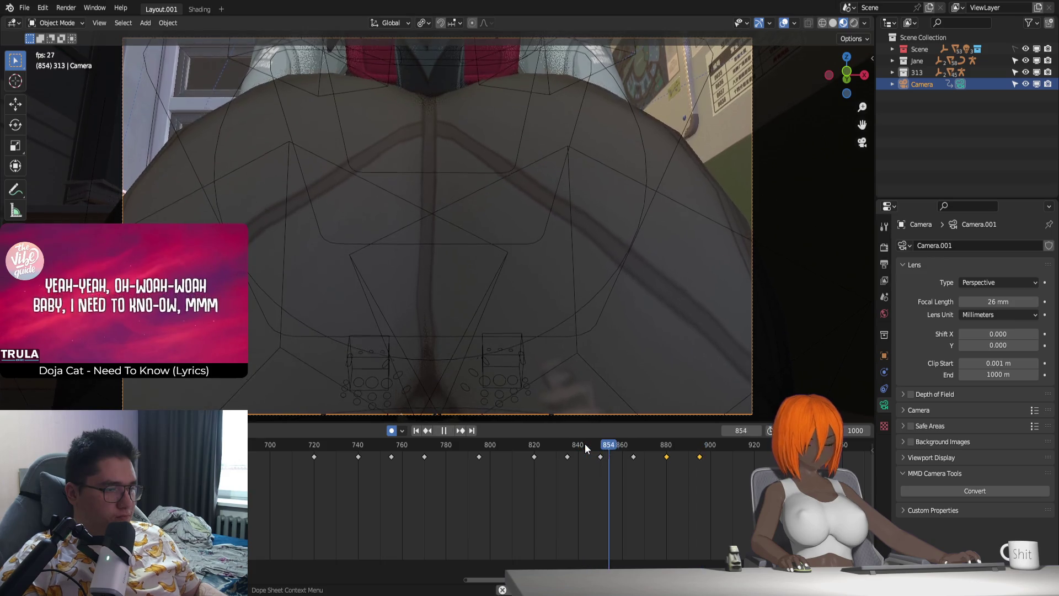
pyautogui.press('space')
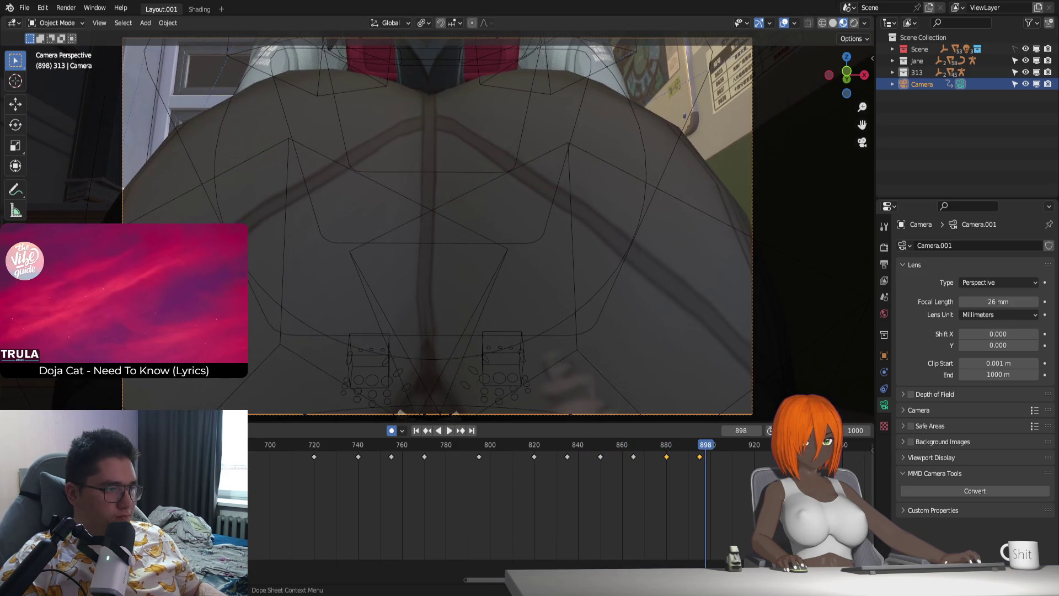
pyautogui.press('space')
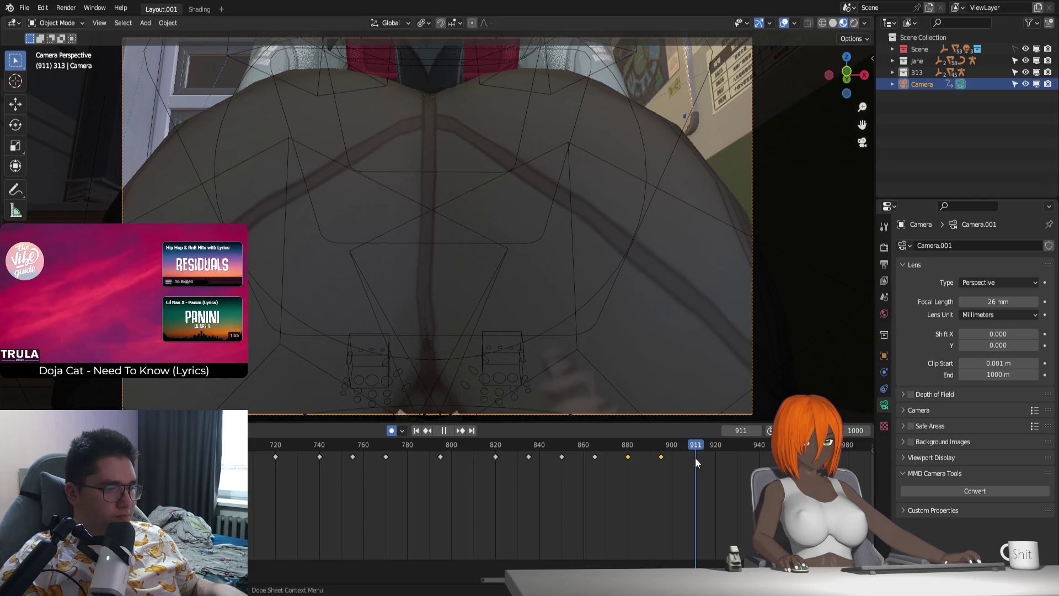
pyautogui.press('space')
pyautogui.press('space')
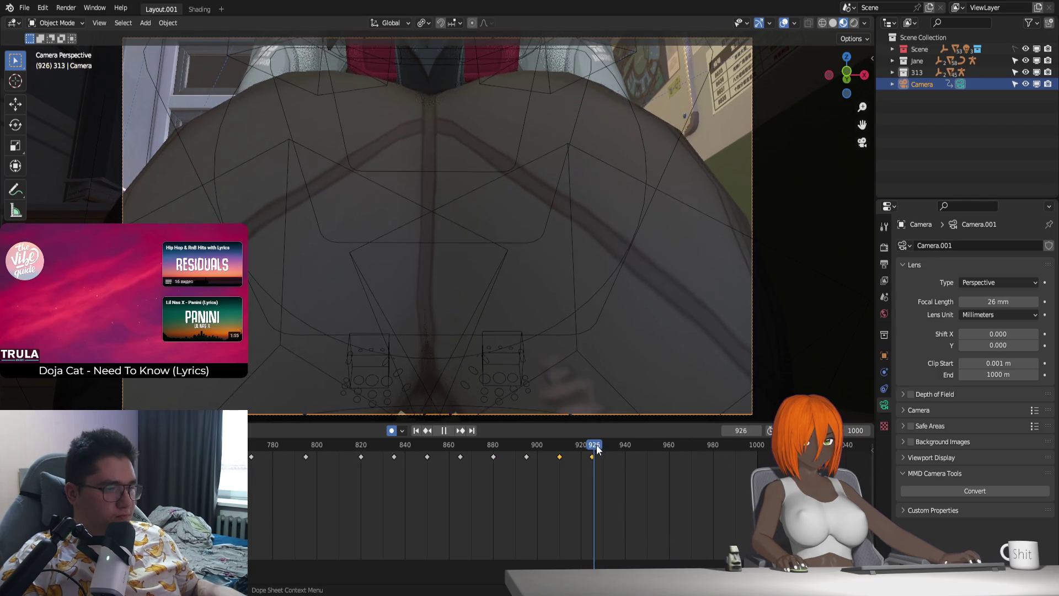
pyautogui.moveTo(620, 461); pyautogui.dragTo(615, 465)
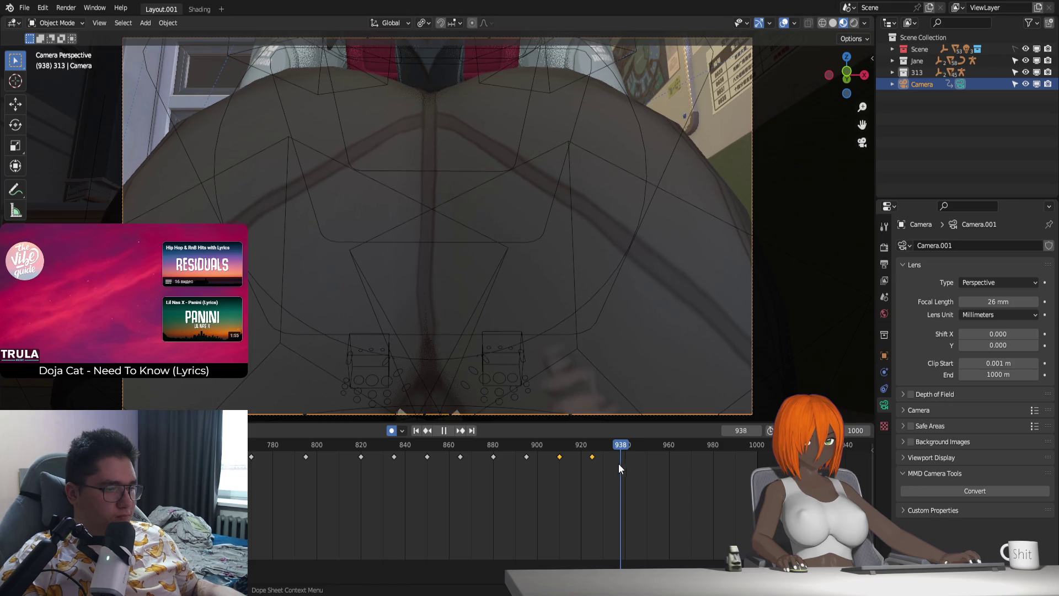
pyautogui.press('g')
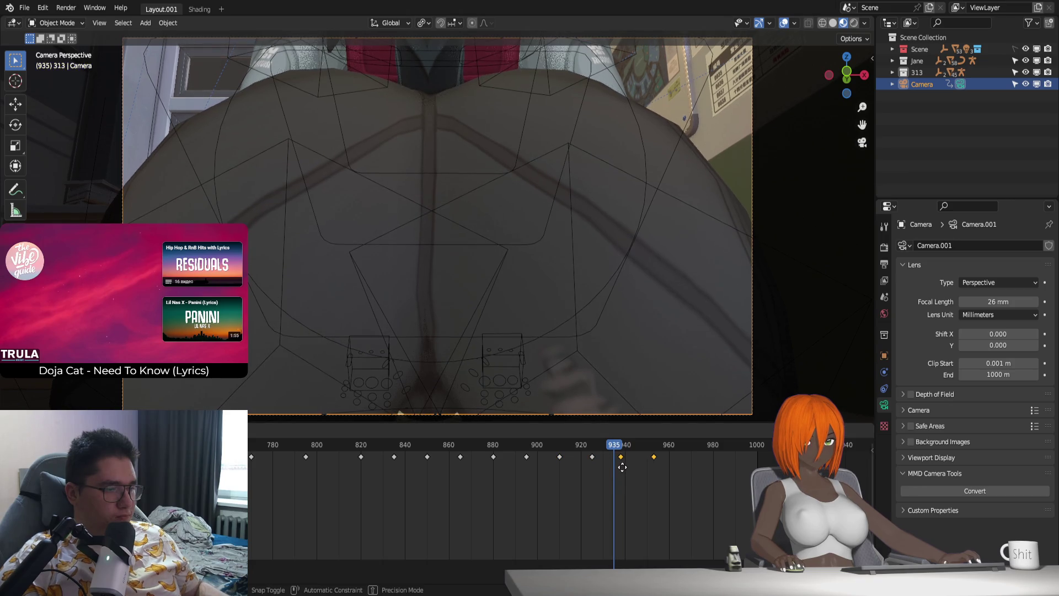
# Step: Replay the end of the camera move from frames 900 and 940 to review the retiming
pyautogui.click(536, 444)
pyautogui.press('space')
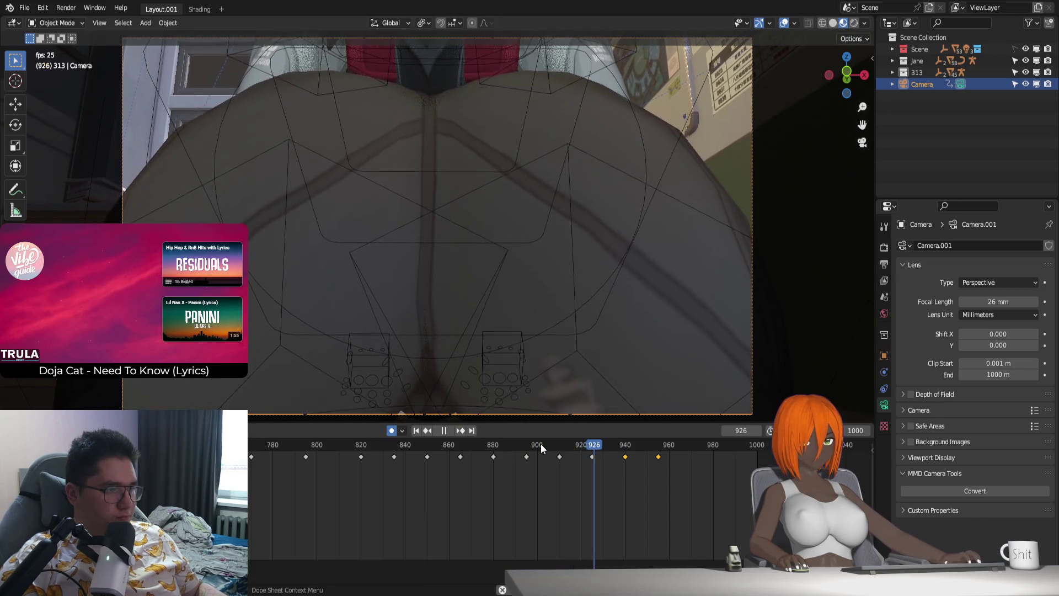
pyautogui.press('space')
pyautogui.click(624, 445)
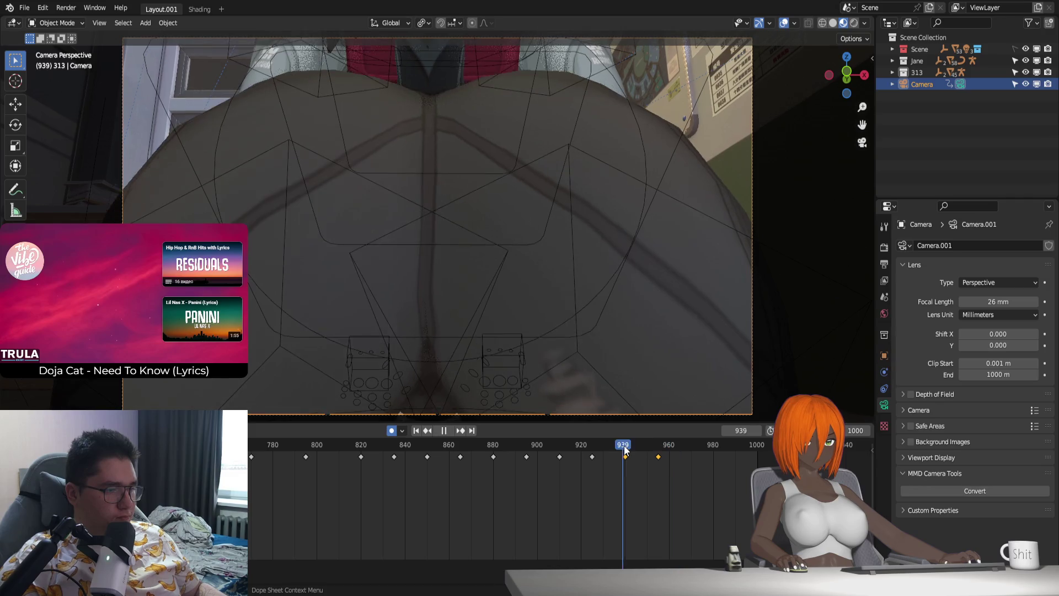
pyautogui.press('space')
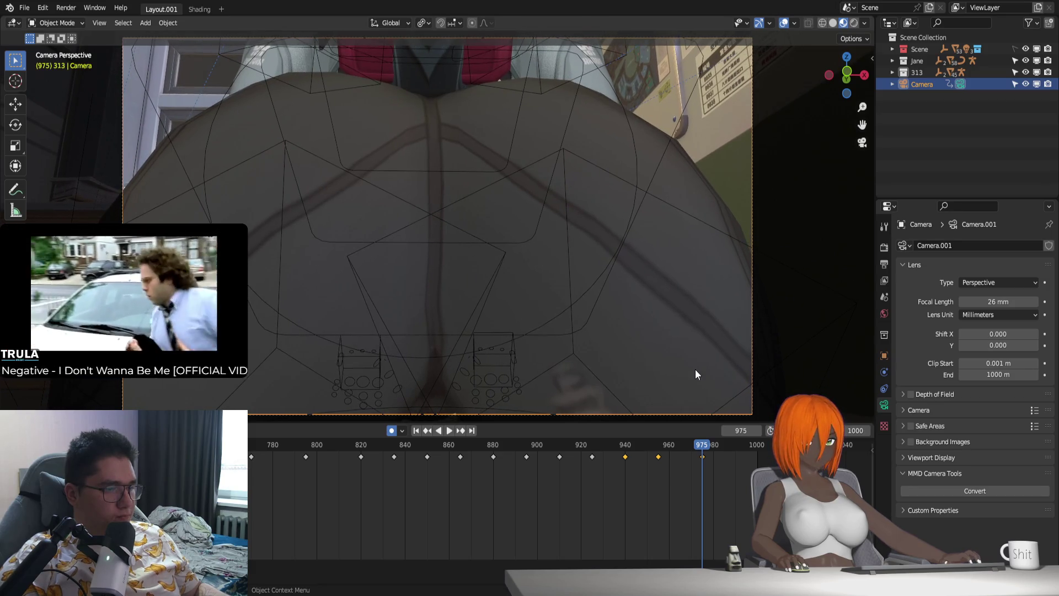
pyautogui.click(622, 445)
pyautogui.press('space')
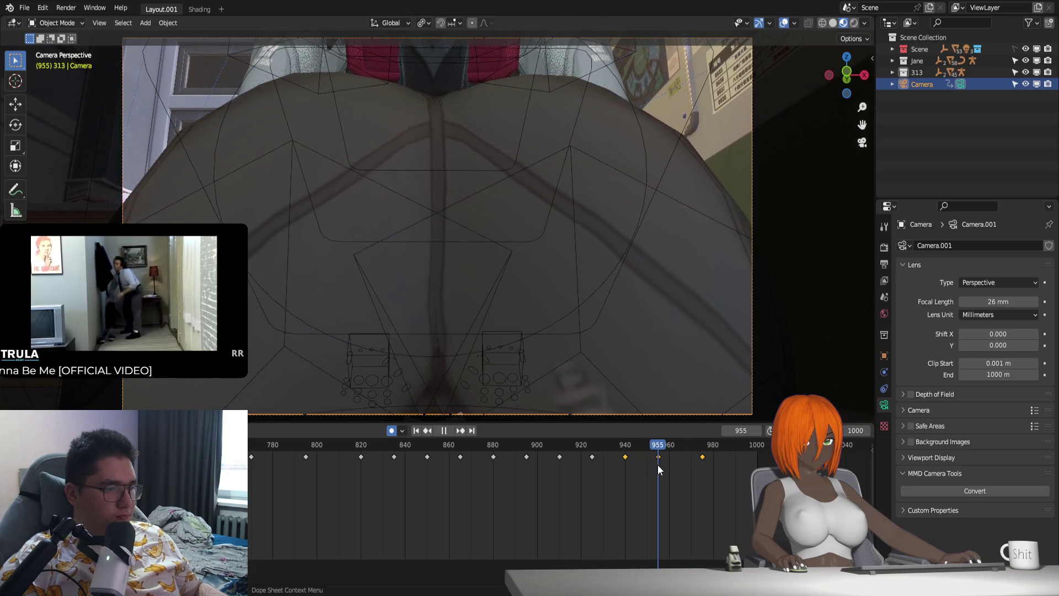
pyautogui.press('space')
# Step: Refine the final camera framing near frame 995 with walk navigation and replay from 940
pyautogui.hotkey('shift', '`')
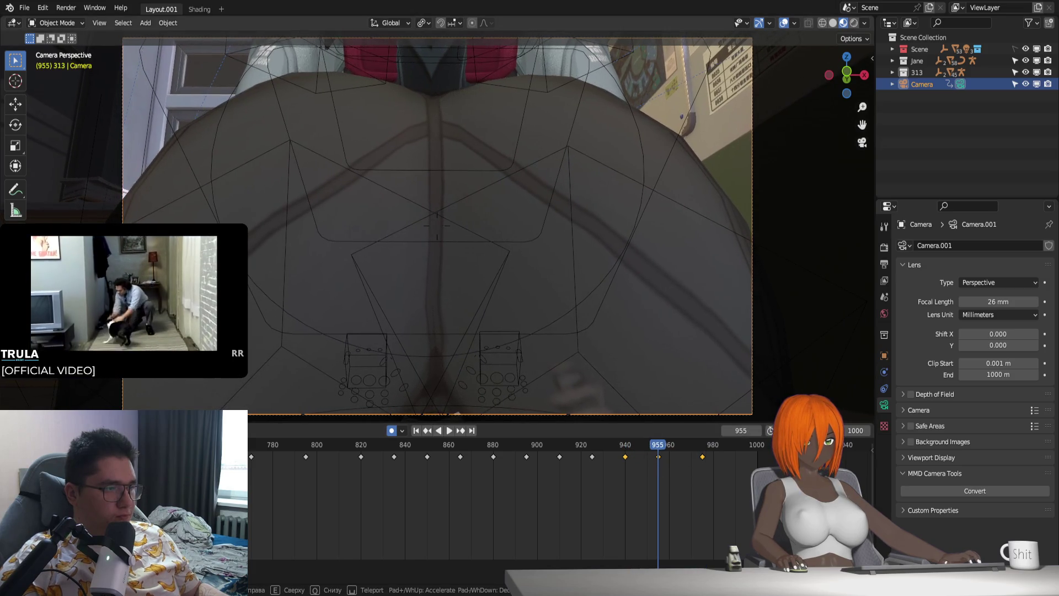
pyautogui.click(613, 441)
pyautogui.press('space')
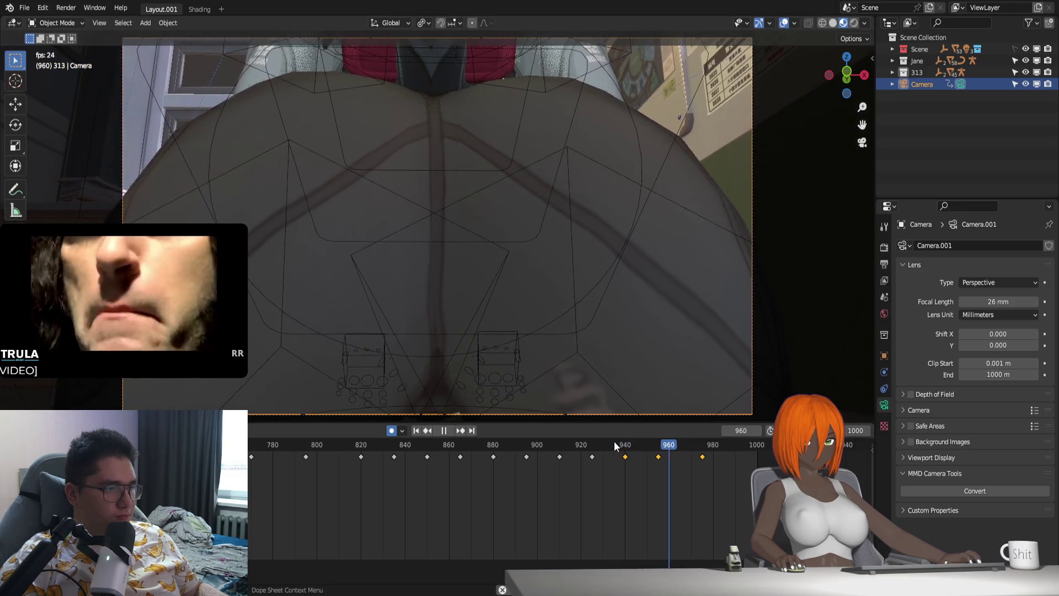
pyautogui.press('space')
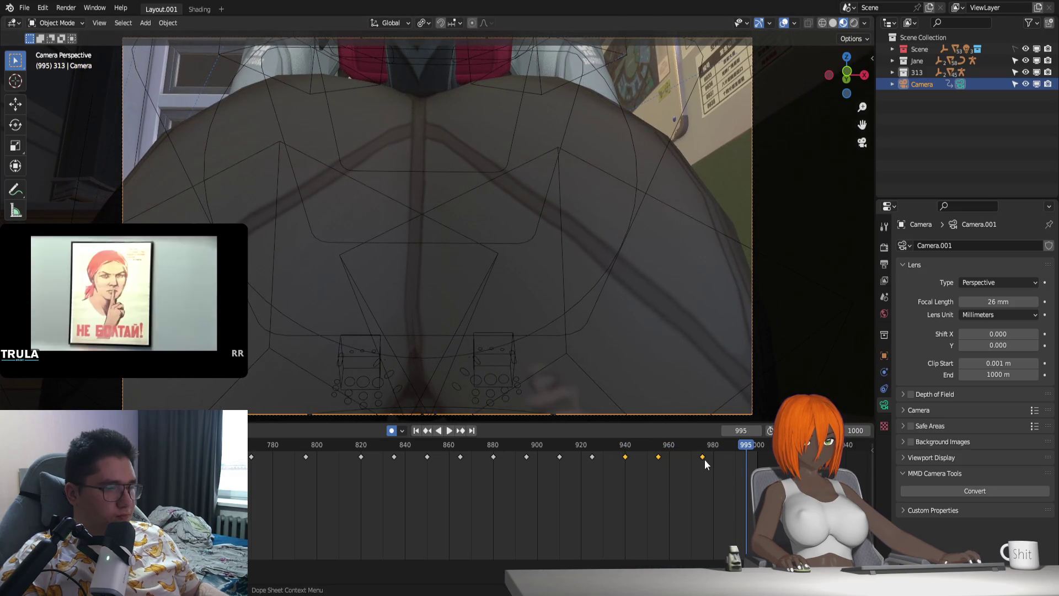
pyautogui.hotkey('shift', '`')
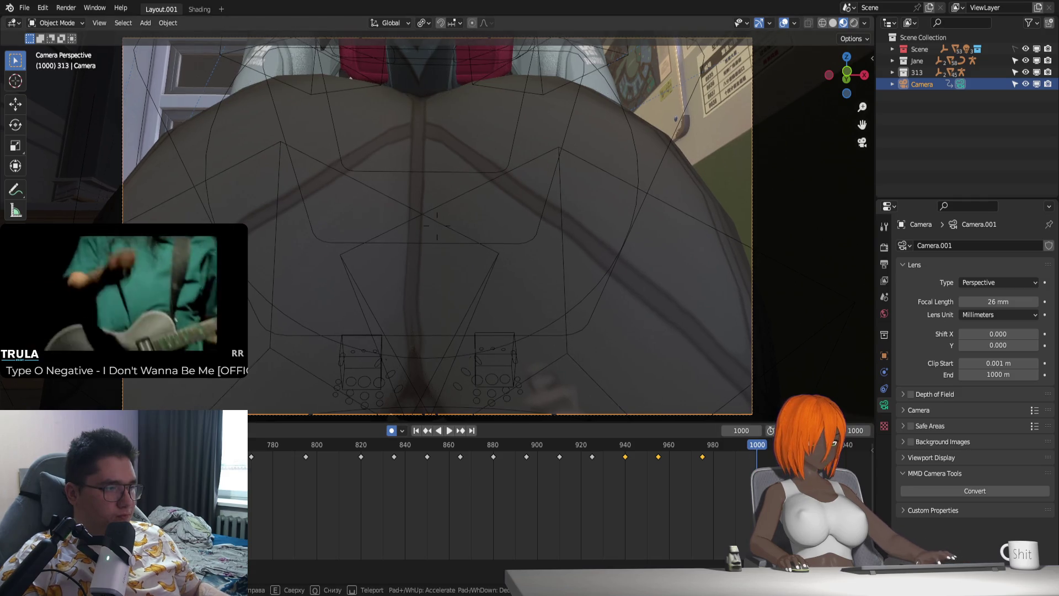
pyautogui.click(597, 375)
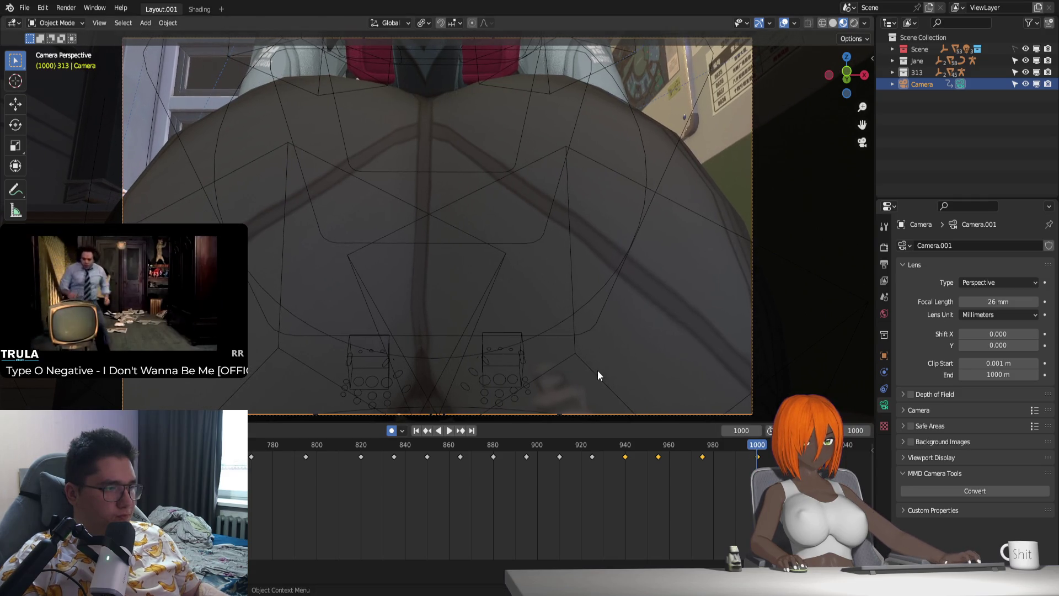
pyautogui.click(618, 443)
pyautogui.press('space')
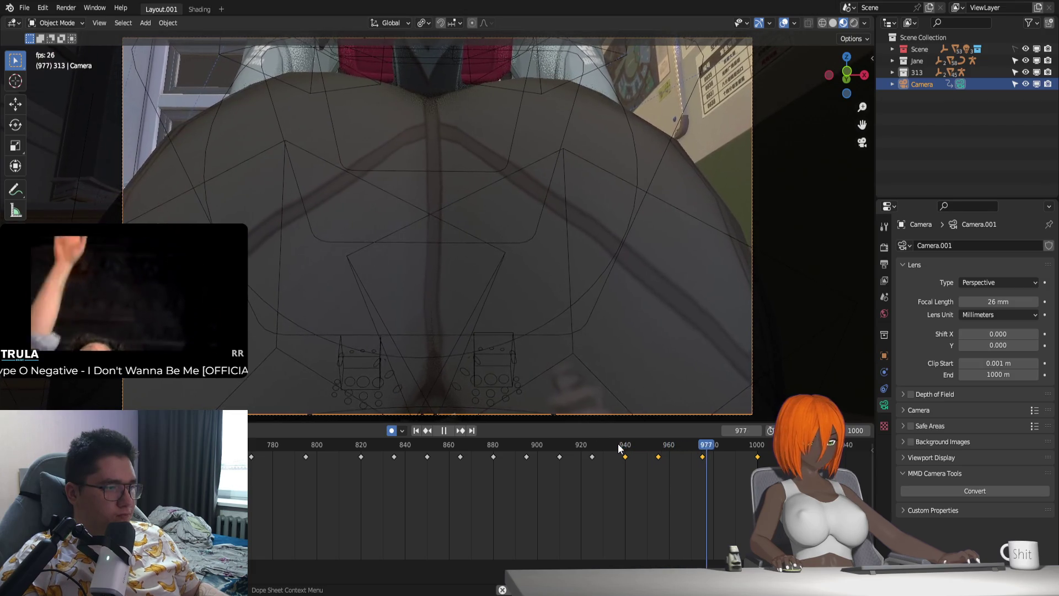
pyautogui.press('space')
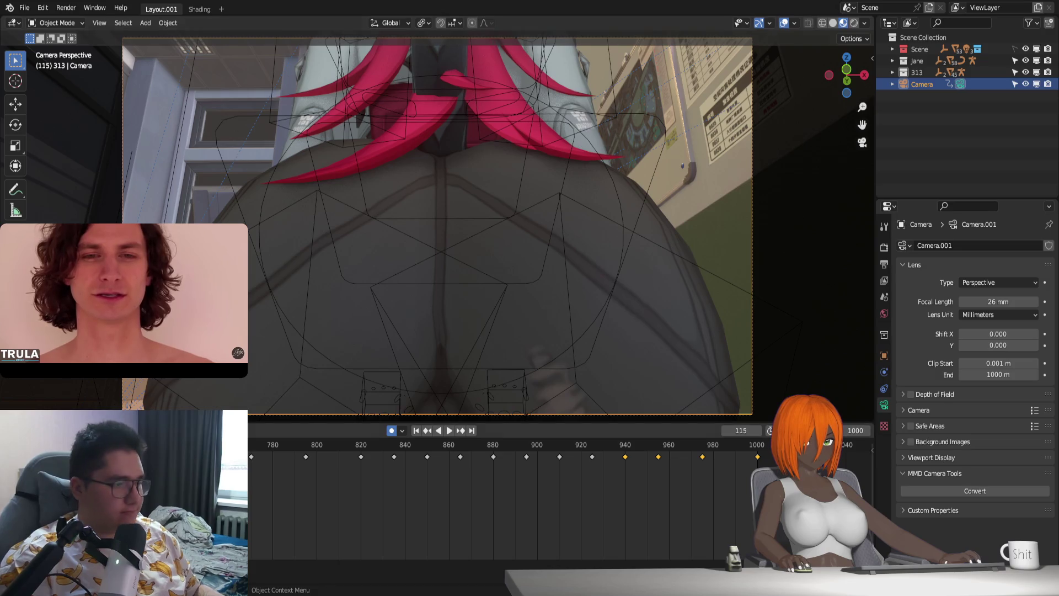
# Step: Enlarge the 3D view above the timeline and play the camera animation from frame 100, then stop
pyautogui.click(416, 430)
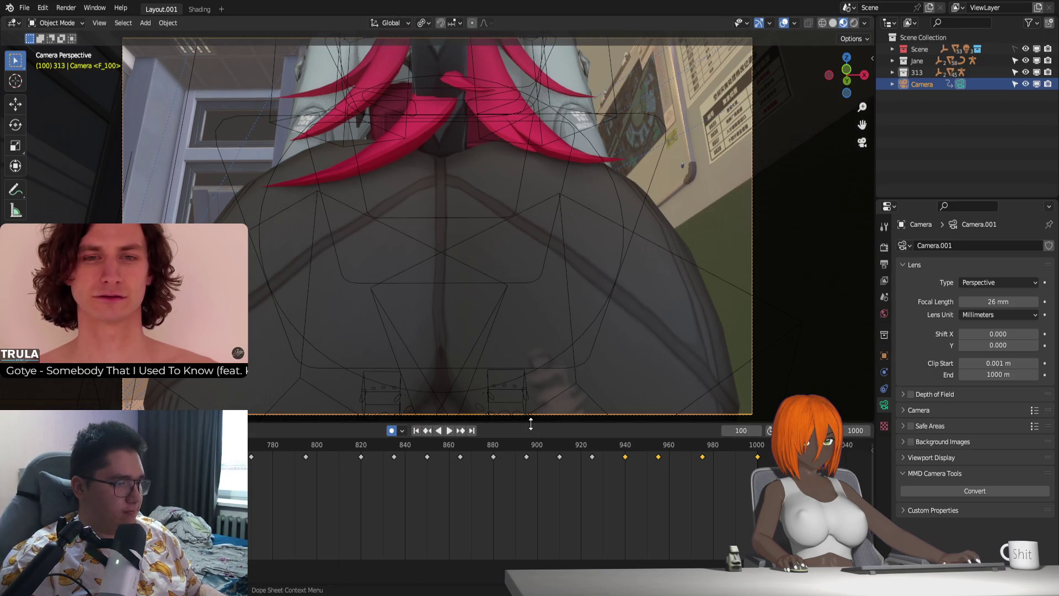
pyautogui.moveTo(532, 421); pyautogui.dragTo(528, 453)
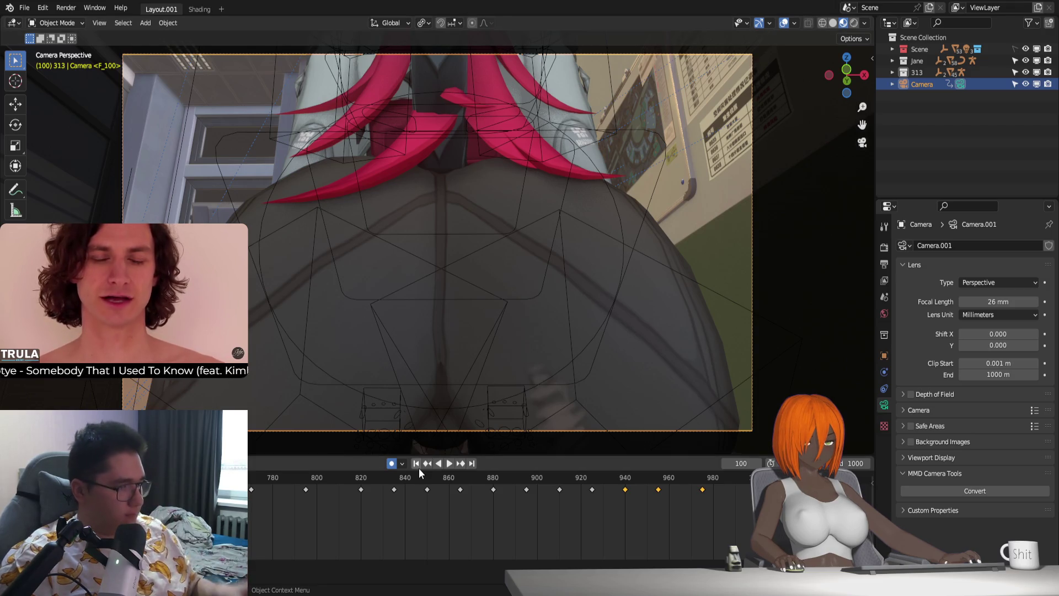
pyautogui.press('space')
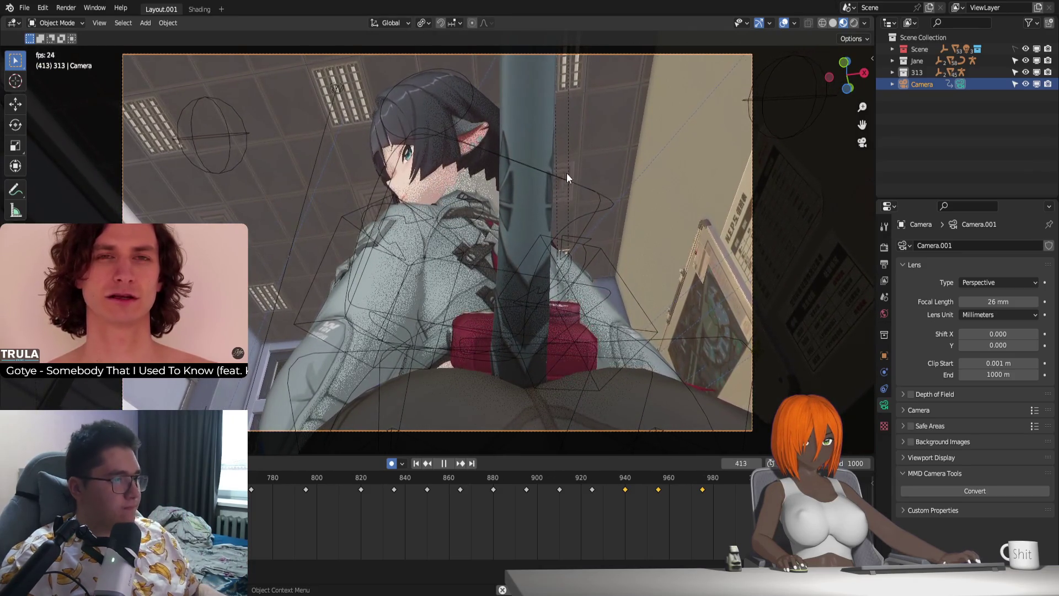
pyautogui.press('Escape')
# Step: Select the rig_D armature, enter Pose Mode and frame the timeline around frame 100
pyautogui.click(607, 132)
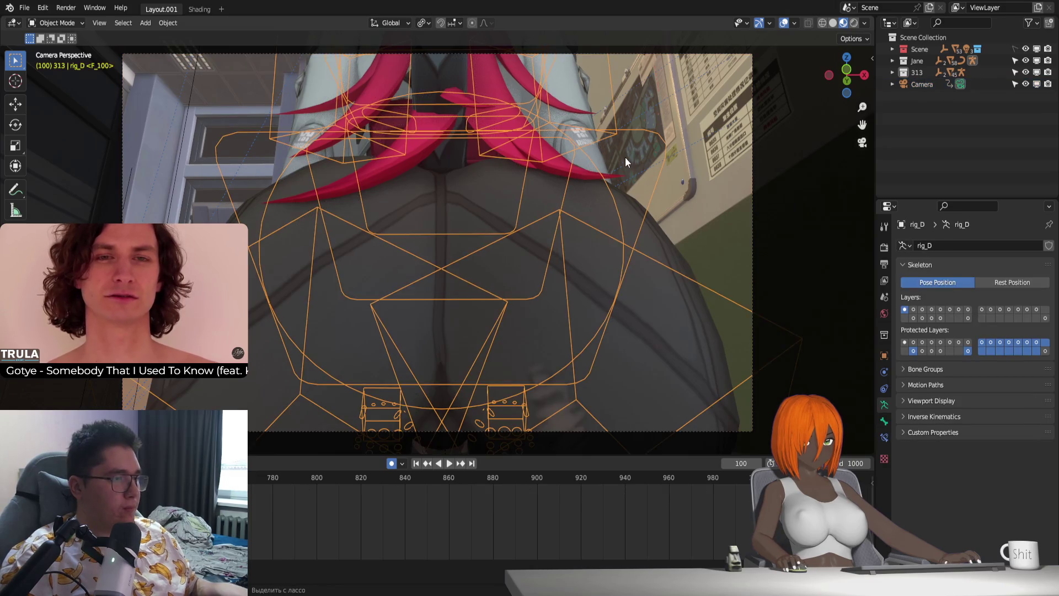
pyautogui.hotkey('ctrl', 'Tab')
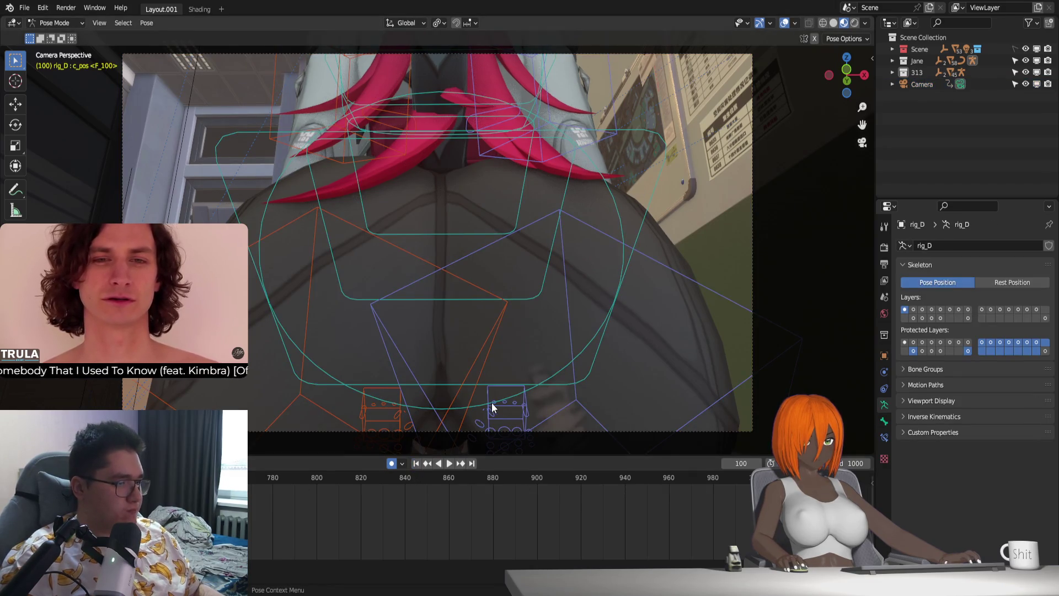
pyautogui.press('KP_Decimal')
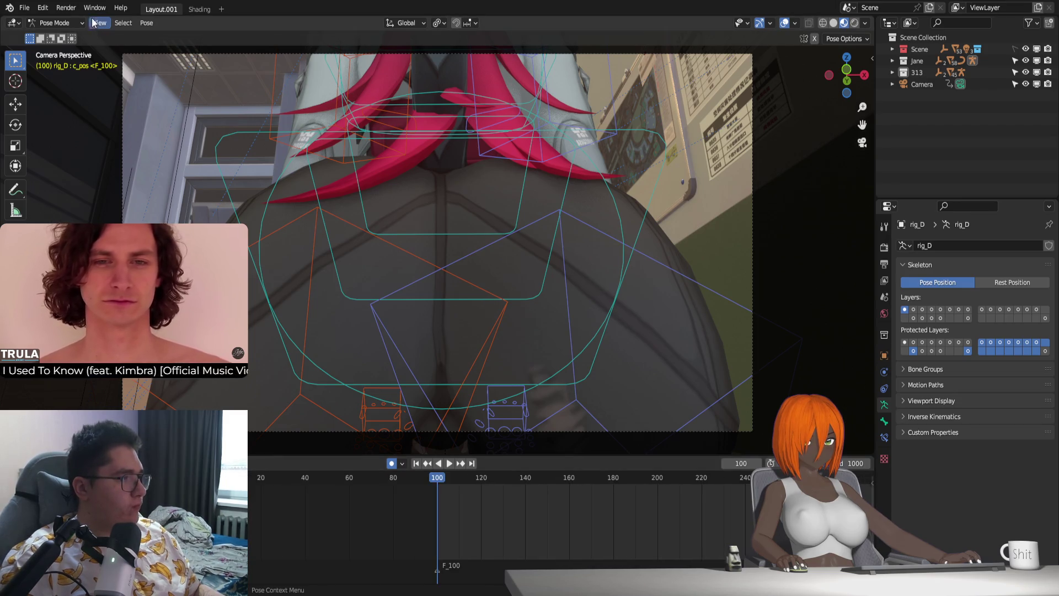
pyautogui.click(98, 23)
pyautogui.click(24, 7)
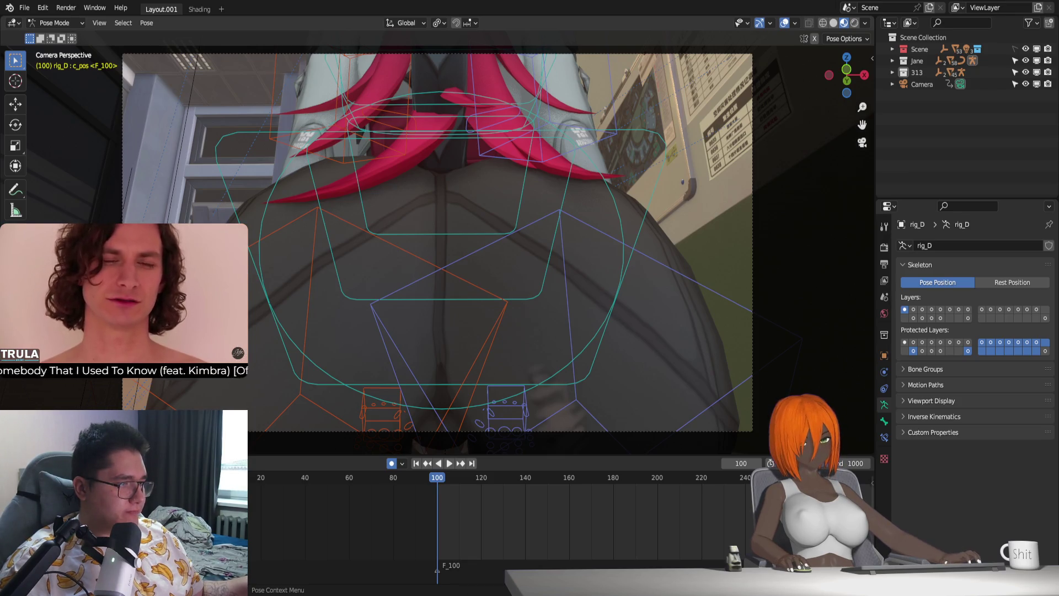
pyautogui.moveTo(248, 315); pyautogui.dragTo(357, 304)
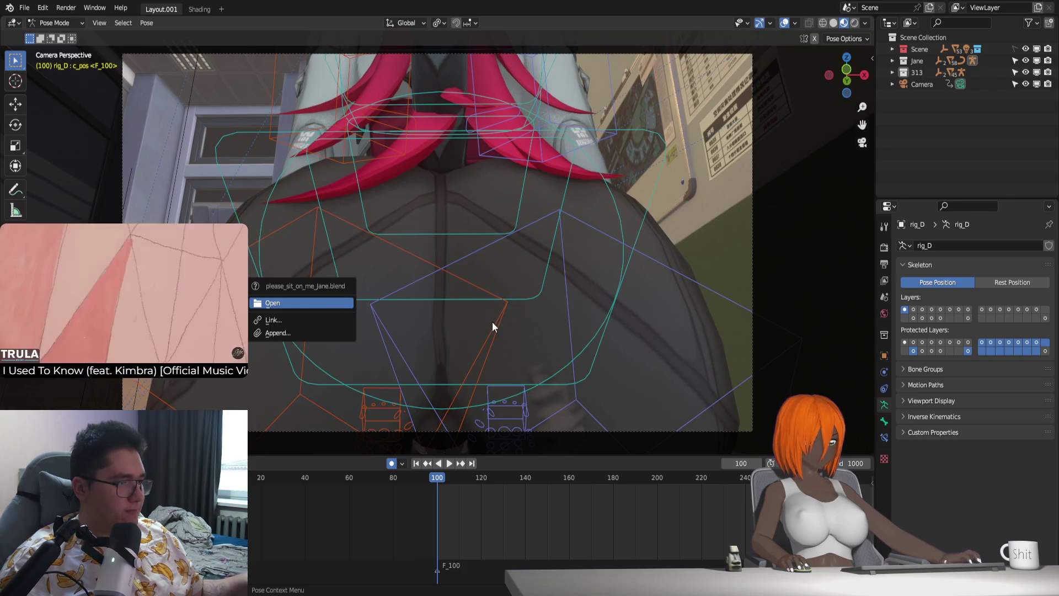
pyautogui.press('Escape')
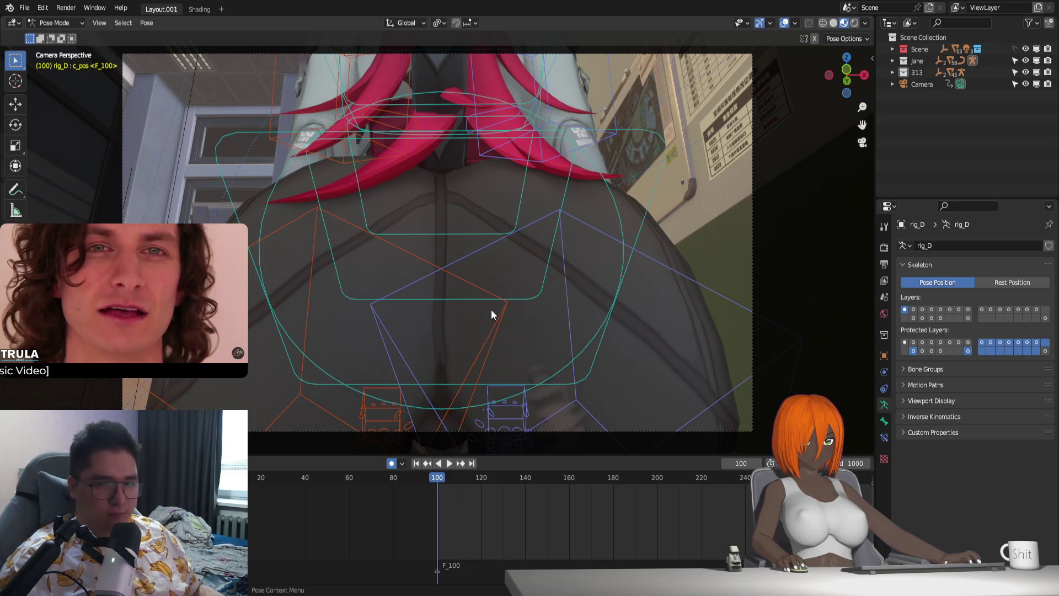
pyautogui.press('space')
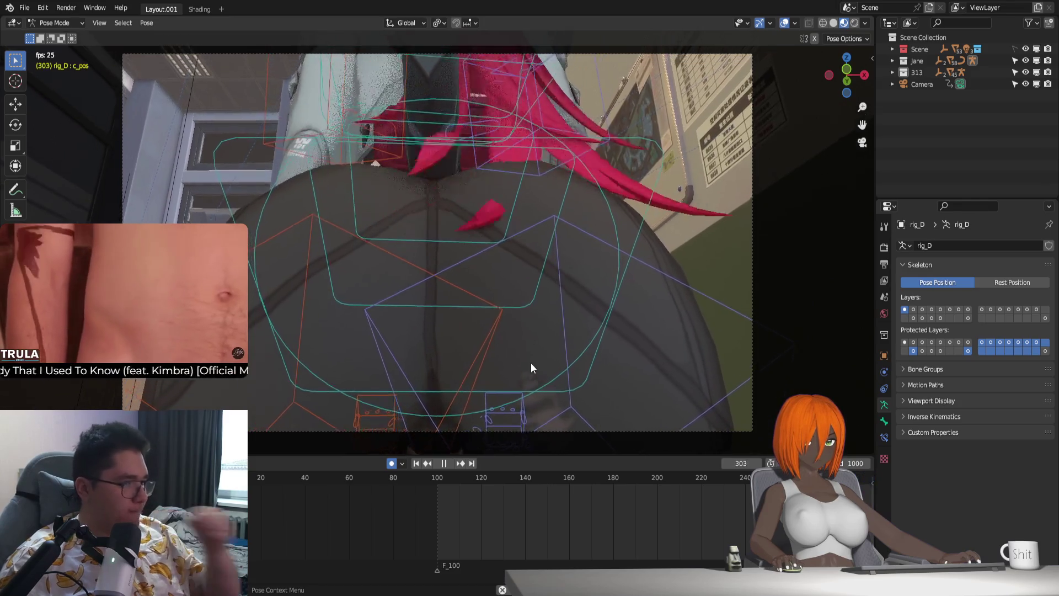
pyautogui.press('space')
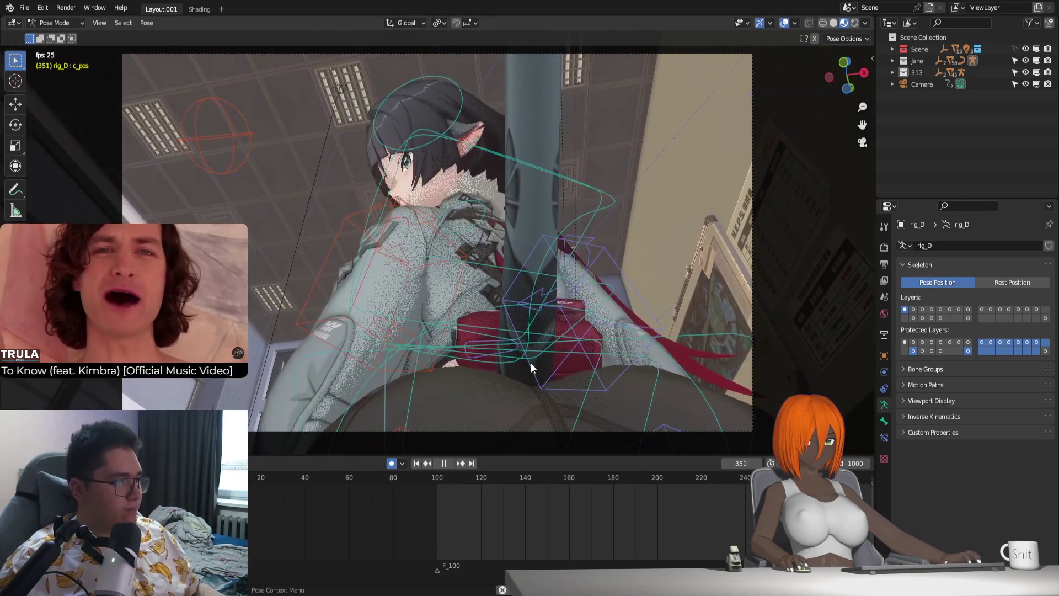
# Step: Select the head control, review playback, then tilt the head slightly around its local X axis
pyautogui.click(454, 132)
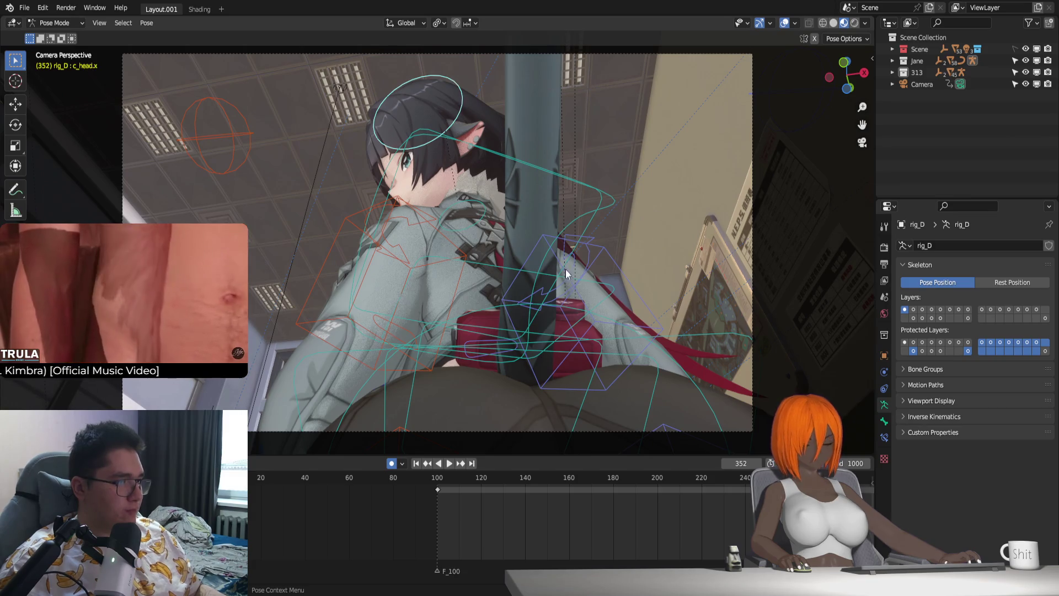
pyautogui.scroll(-2, 425, 502)
pyautogui.keyDown('ctrl'); pyautogui.hscroll(4, 503, 502); pyautogui.keyUp('ctrl')
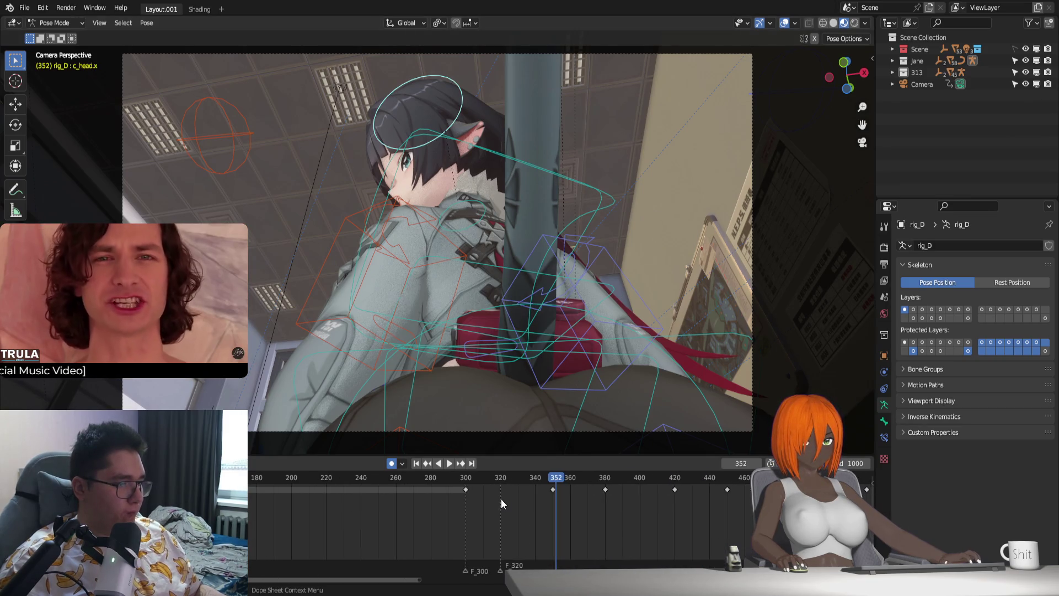
pyautogui.keyDown('ctrl'); pyautogui.hscroll(2, 501, 497); pyautogui.keyUp('ctrl')
pyautogui.press('space')
pyautogui.press('Escape')
pyautogui.keyDown('ctrl'); pyautogui.hscroll(2, 579, 506); pyautogui.keyUp('ctrl')
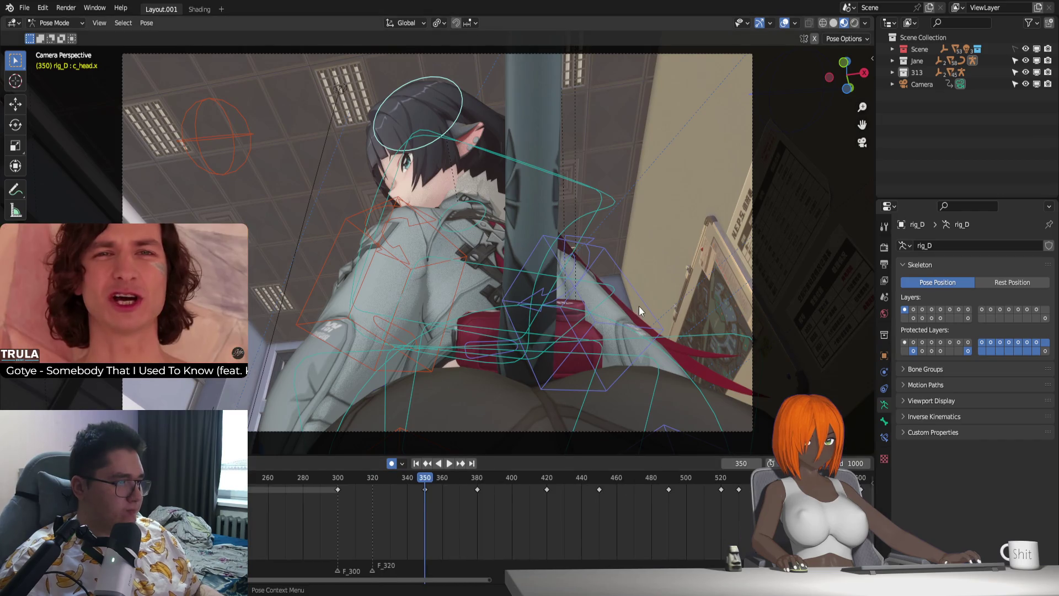
pyautogui.press('r')
pyautogui.press('x')
pyautogui.press('x')
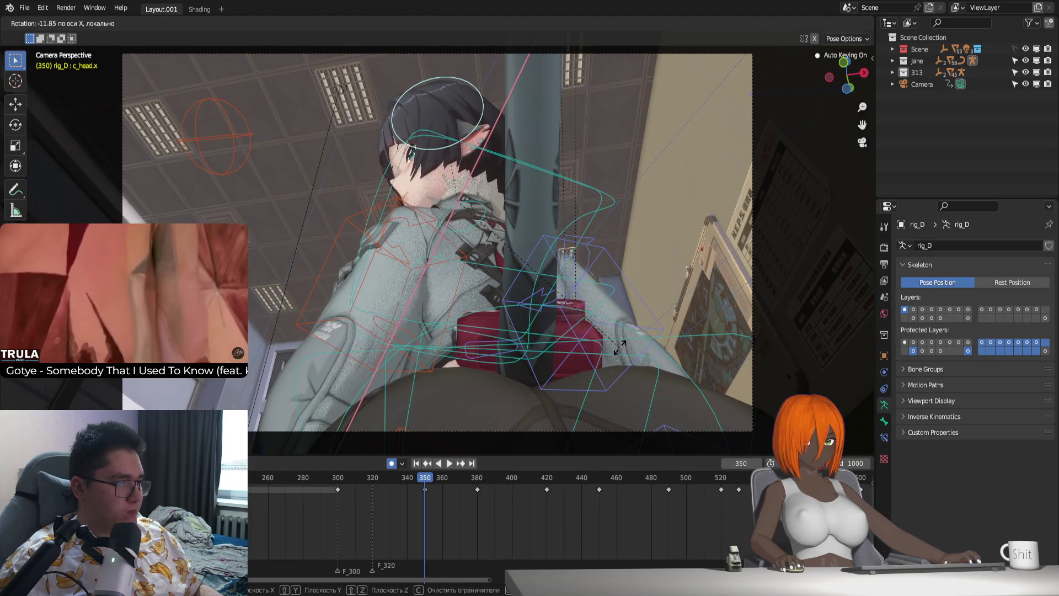
pyautogui.click(621, 343)
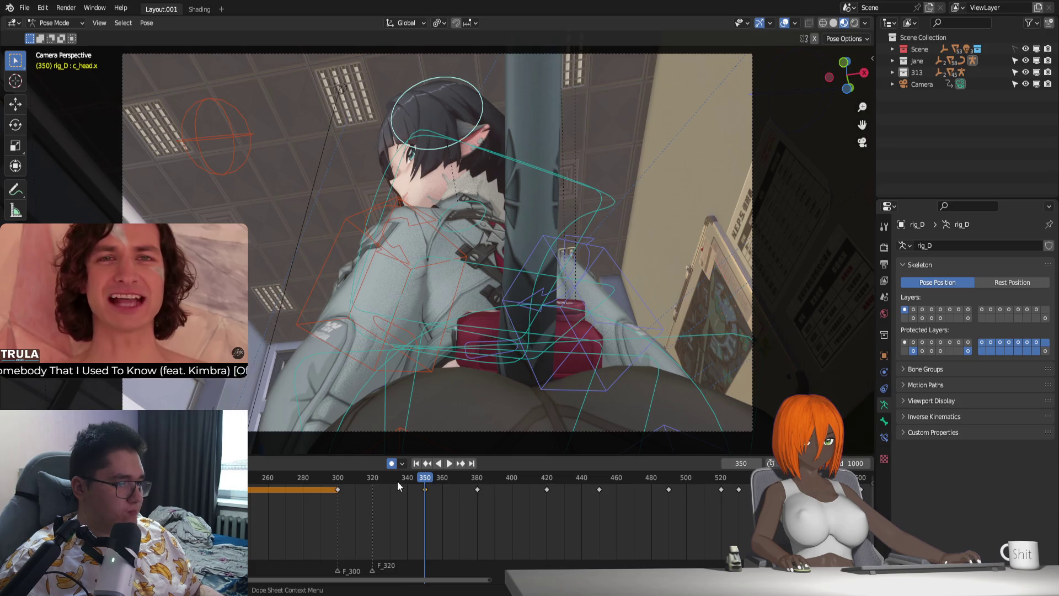
# Step: Review the shot from frame 300 and scrub the playhead around frames 408–428, settling at 420
pyautogui.click(339, 477)
pyautogui.press('space')
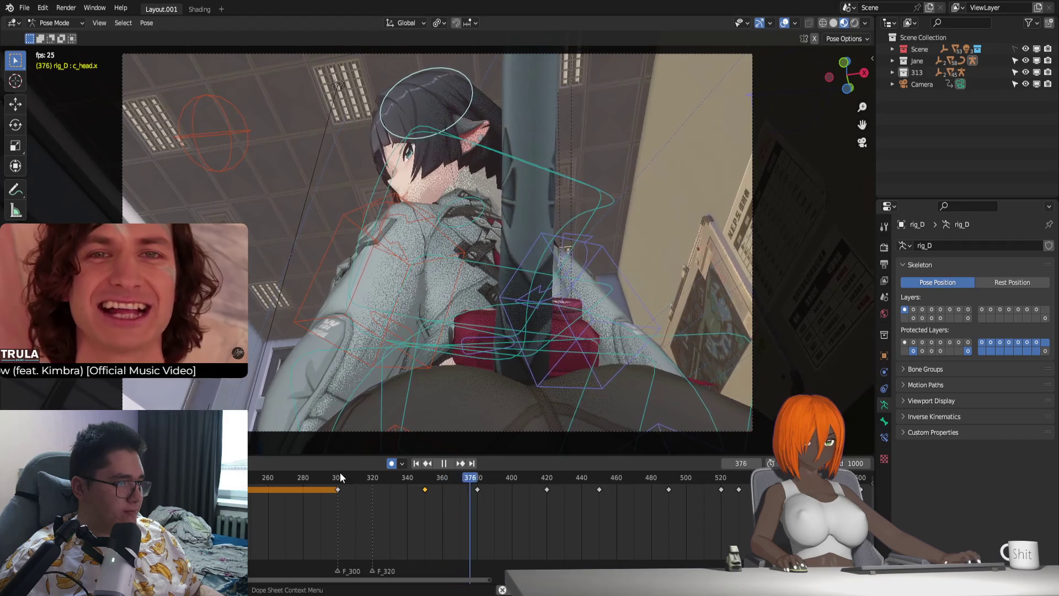
pyautogui.press('space')
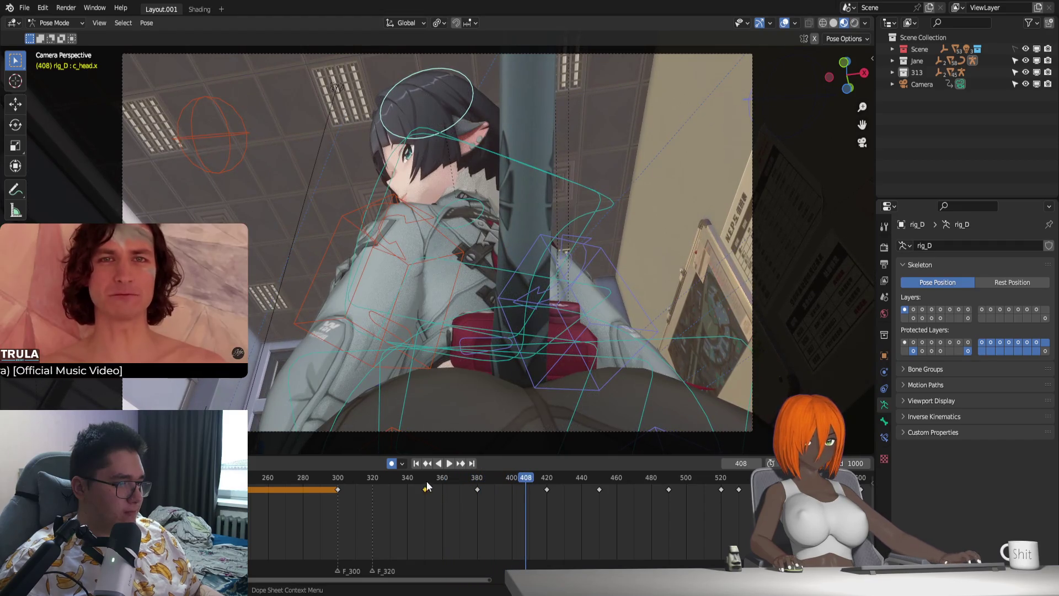
pyautogui.press('space')
pyautogui.press('space')
pyautogui.moveTo(458, 491); pyautogui.dragTo(412, 502, button='middle')
pyautogui.scroll(-1, 387, 483)
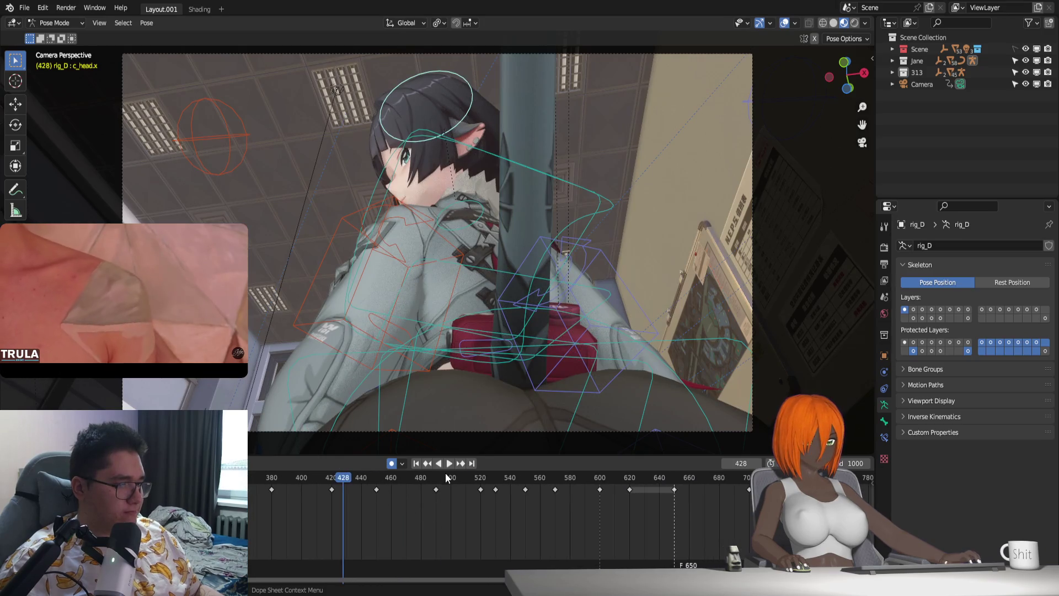
pyautogui.press('space')
pyautogui.moveTo(444, 477)
pyautogui.mouseDown()
pyautogui.moveTo(483, 487)
pyautogui.moveTo(359, 486)
pyautogui.mouseUp()
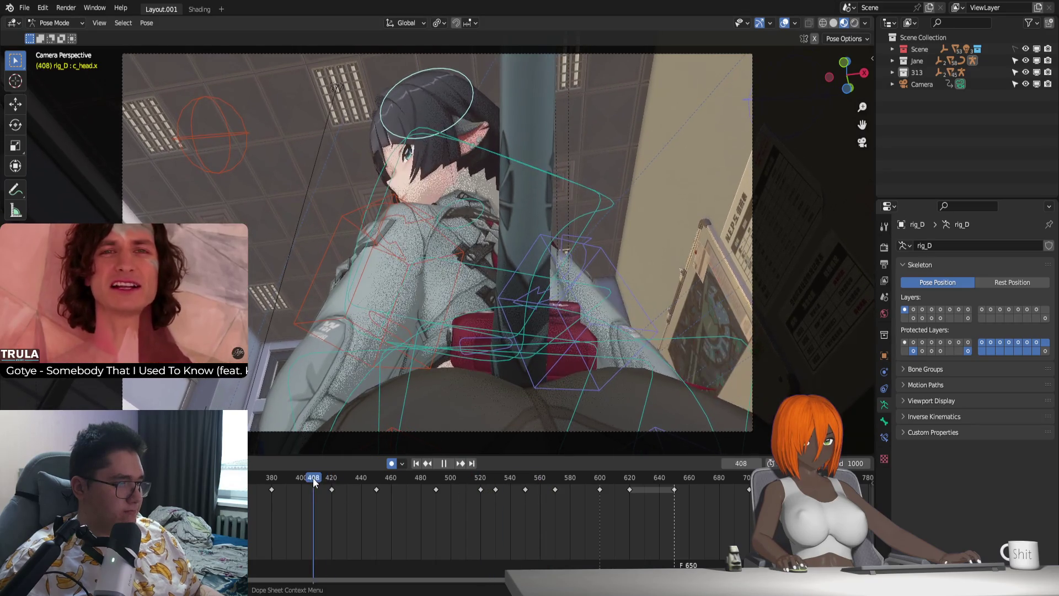
pyautogui.press('space')
pyautogui.moveTo(359, 486)
pyautogui.mouseDown()
pyautogui.moveTo(332, 488)
pyautogui.moveTo(683, 480)
pyautogui.mouseUp()
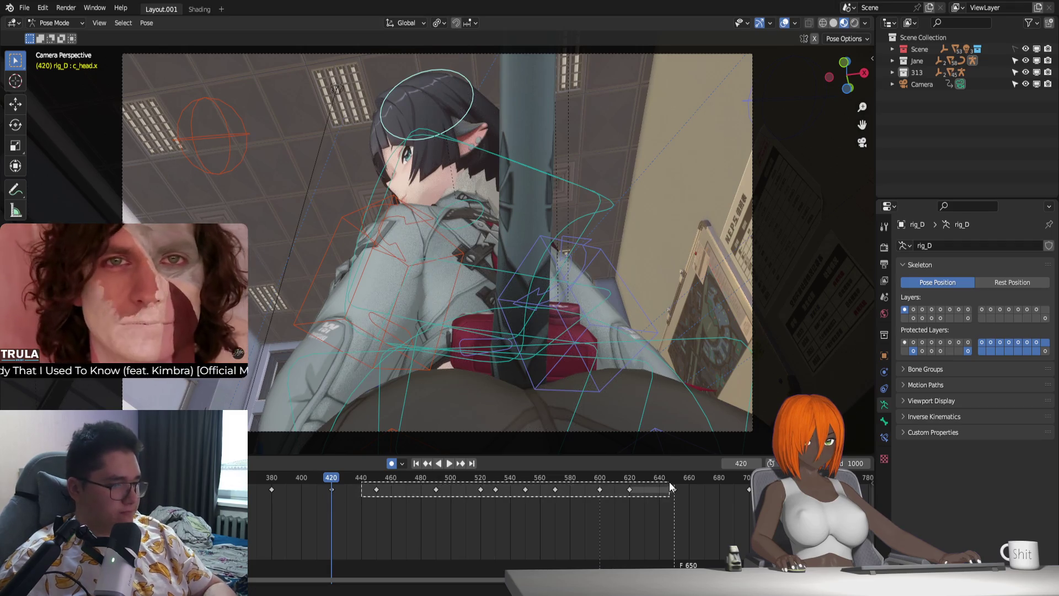
# Step: Delete rig_D's keyframes from frame 440 to 650 and replay the animation from frame 360
pyautogui.moveTo(682, 480); pyautogui.dragTo(676, 485)
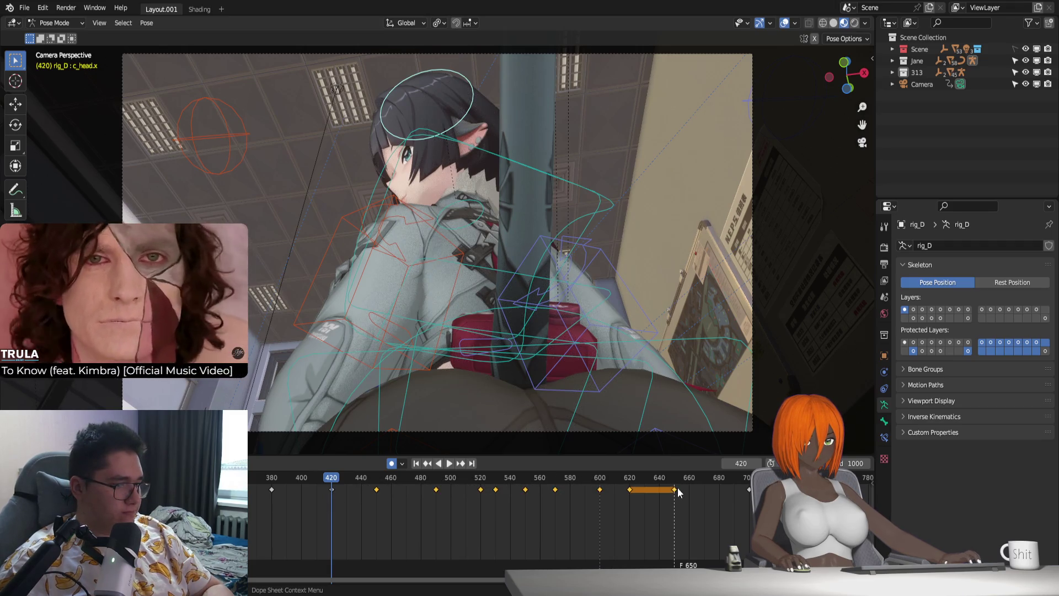
pyautogui.press('Delete')
pyautogui.moveTo(747, 494); pyautogui.dragTo(640, 501, button='middle')
pyautogui.moveTo(434, 501); pyautogui.dragTo(283, 454, button='middle')
pyautogui.hotkey('shift', 'Left')
pyautogui.press('space')
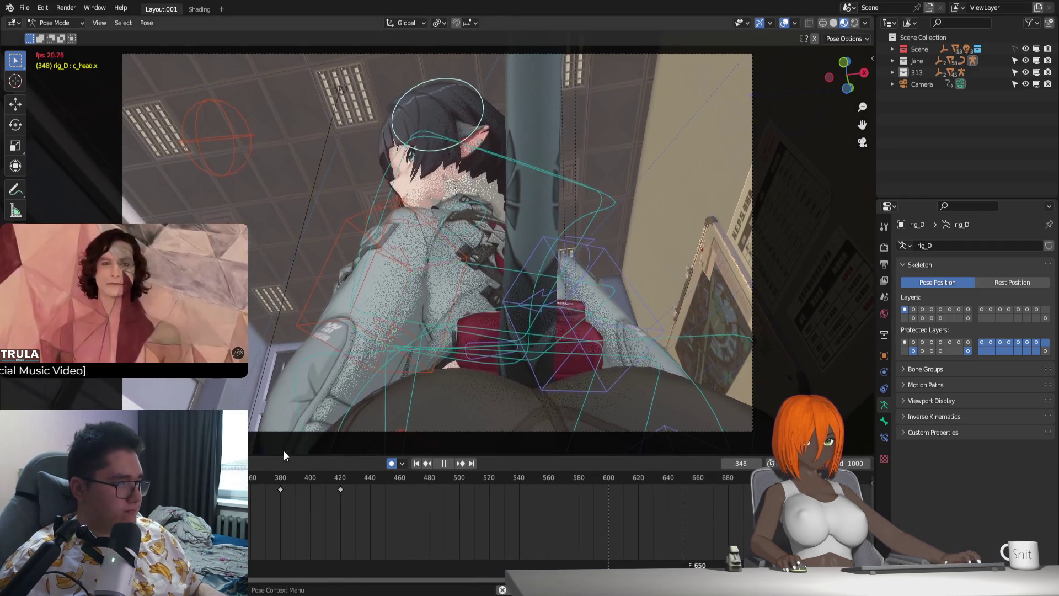
pyautogui.press('Escape')
pyautogui.click(884, 263)
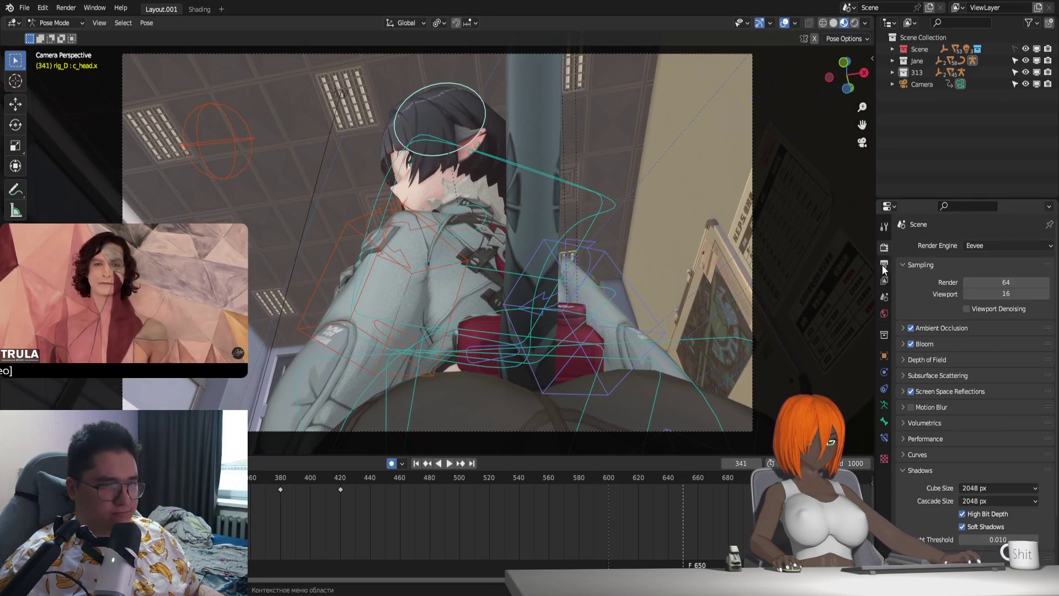
# Step: In Output Properties set the frame rate to 30 fps and image compression to 10%, then resume playback
pyautogui.click(883, 246)
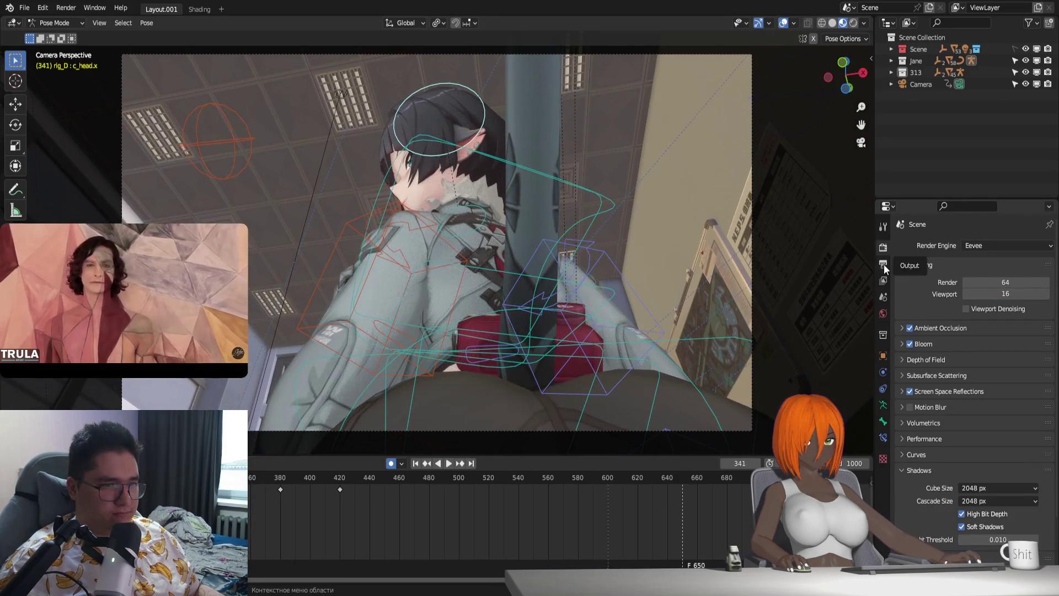
pyautogui.click(883, 264)
pyautogui.moveTo(877, 265); pyautogui.dragTo(879, 267)
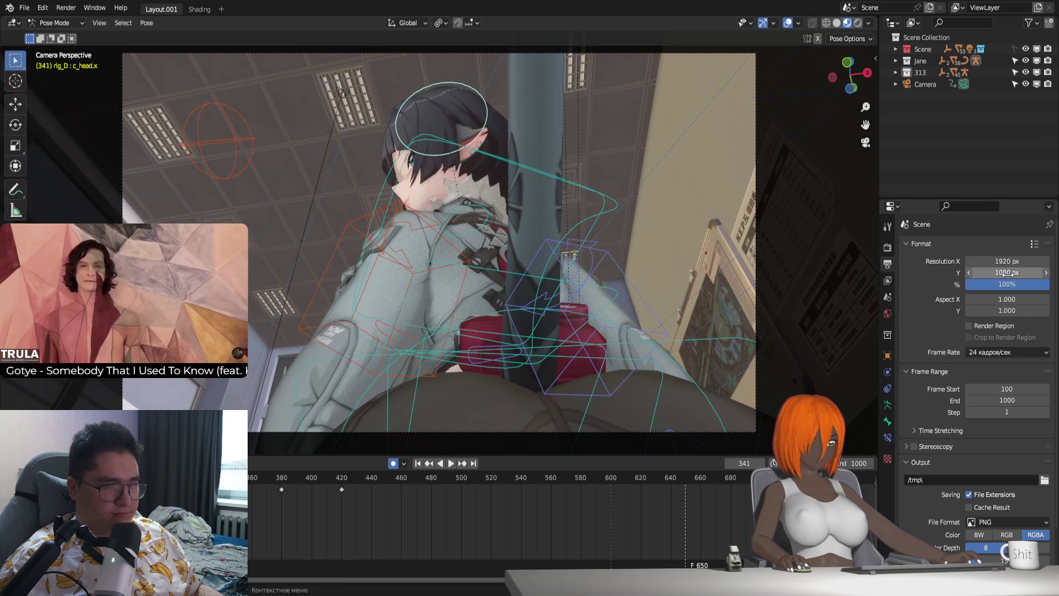
pyautogui.click(980, 326)
pyautogui.click(995, 352)
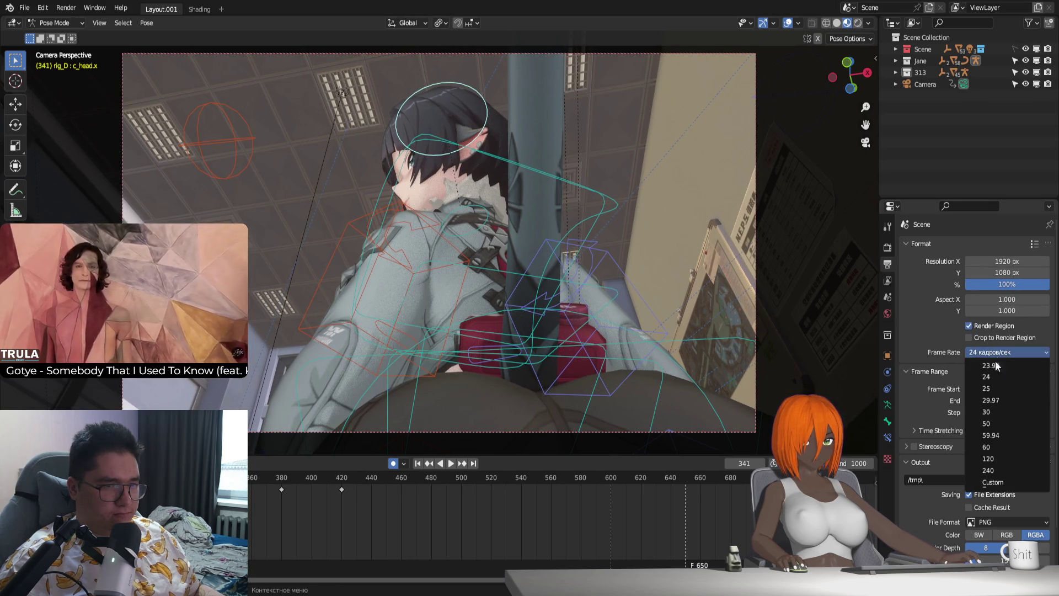
pyautogui.click(991, 412)
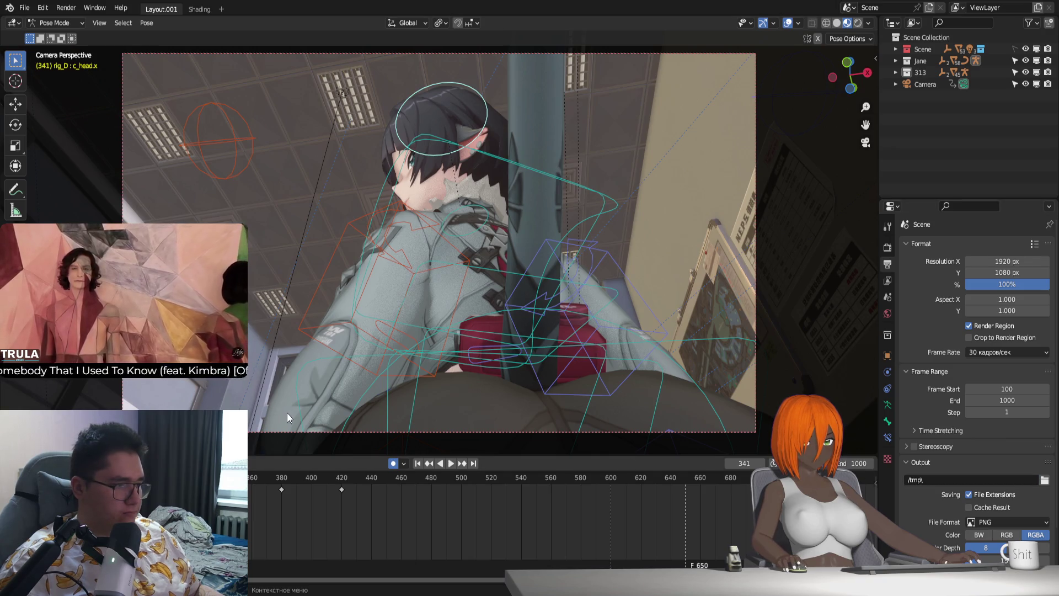
pyautogui.scroll(-2, 977, 373)
pyautogui.click(1007, 498)
pyautogui.write('10')
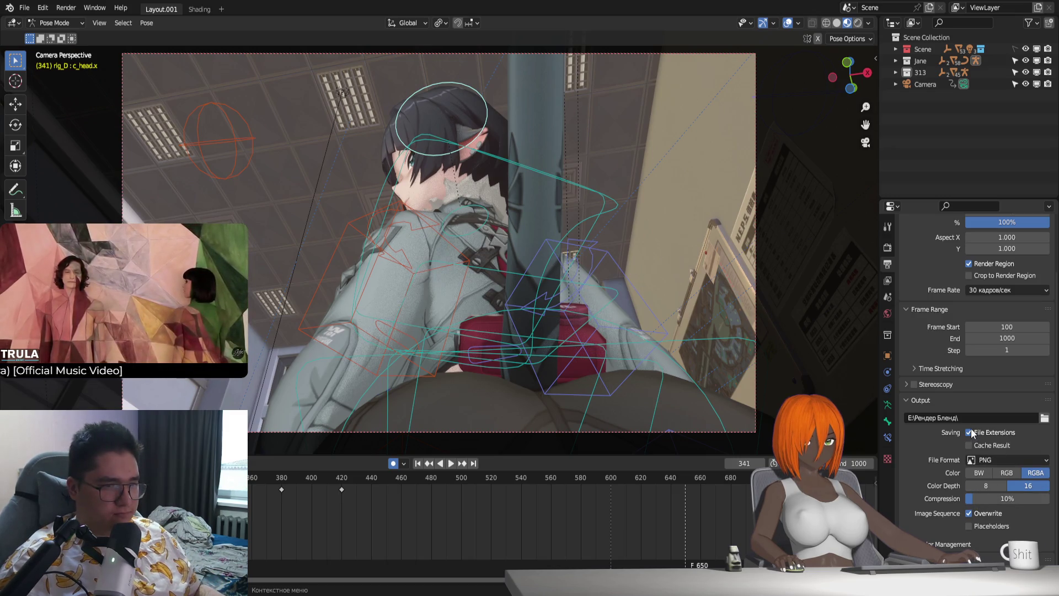
pyautogui.scroll(2, 968, 426)
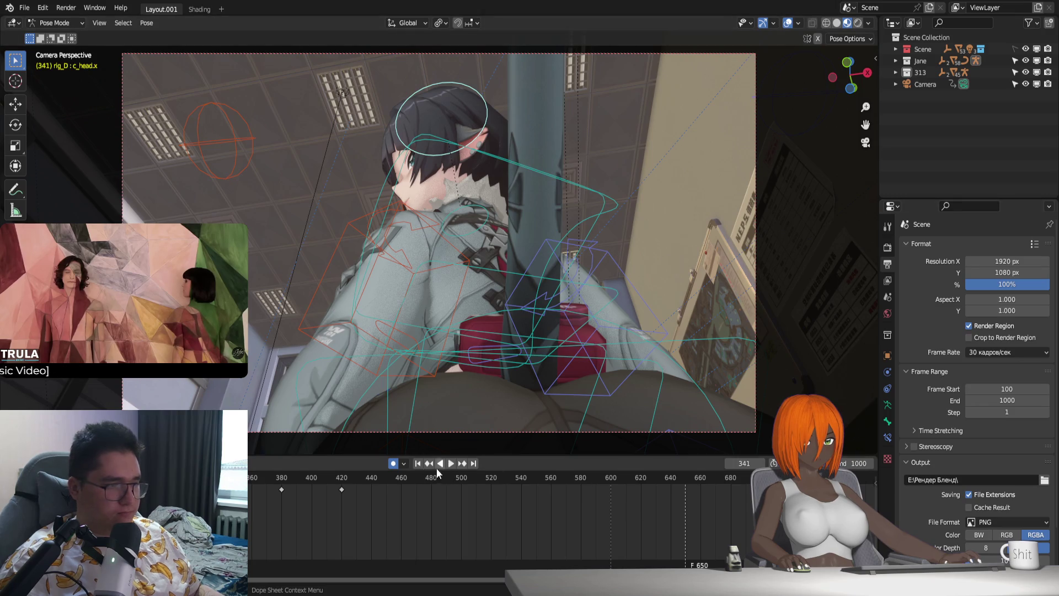
pyautogui.press('space')
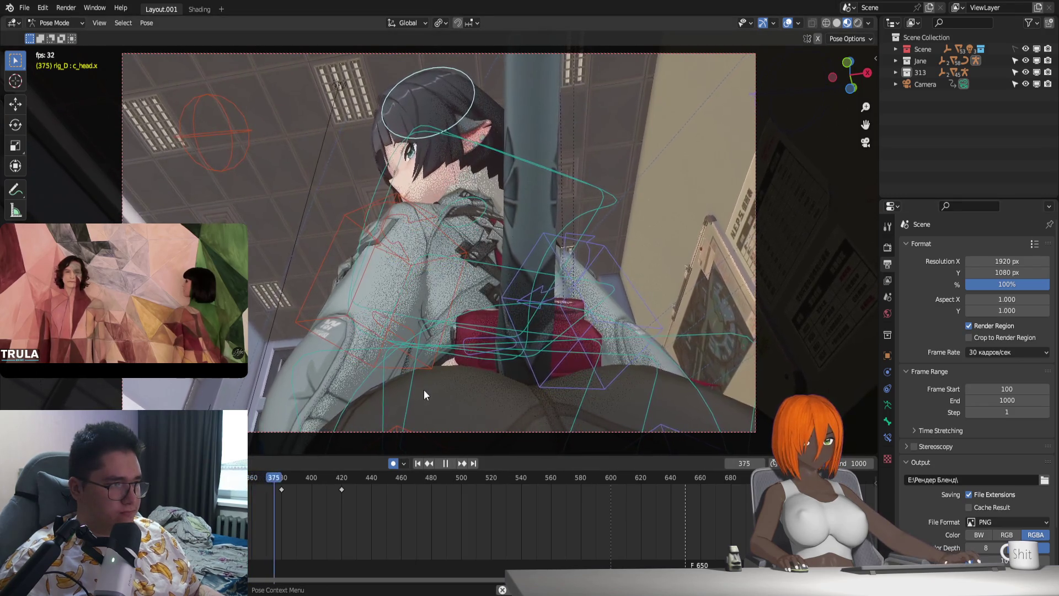
# Step: Review playback around frames 380–423 and reselect the head bone for posing
pyautogui.press('space')
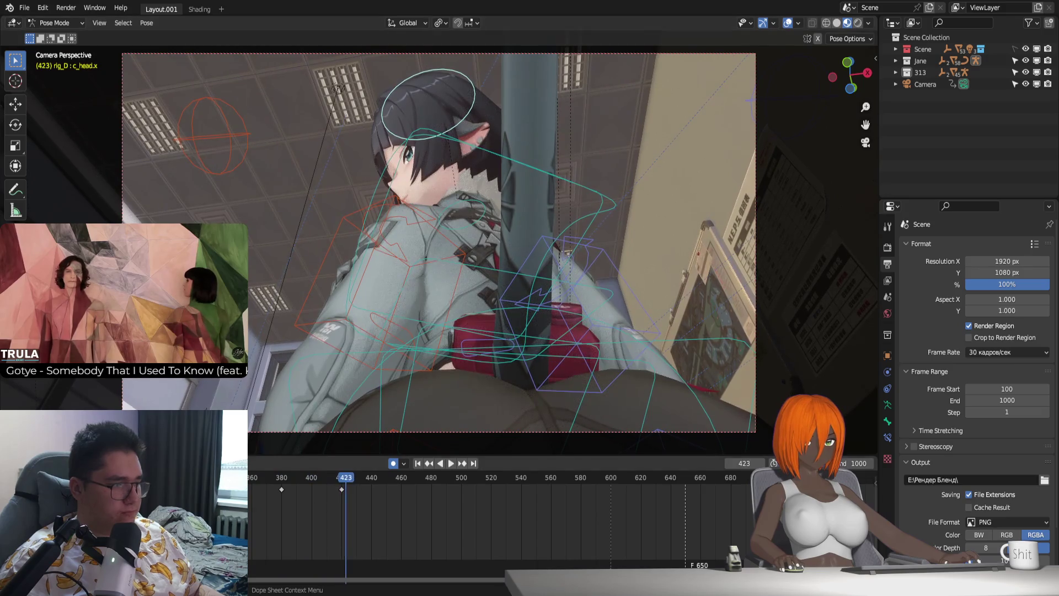
pyautogui.press('space')
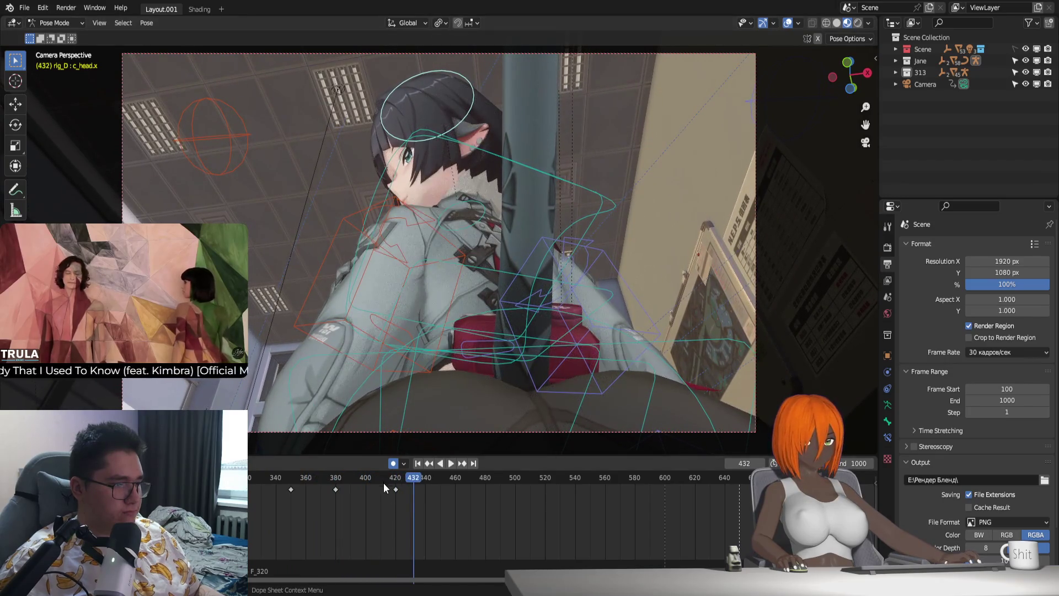
pyautogui.click(485, 218)
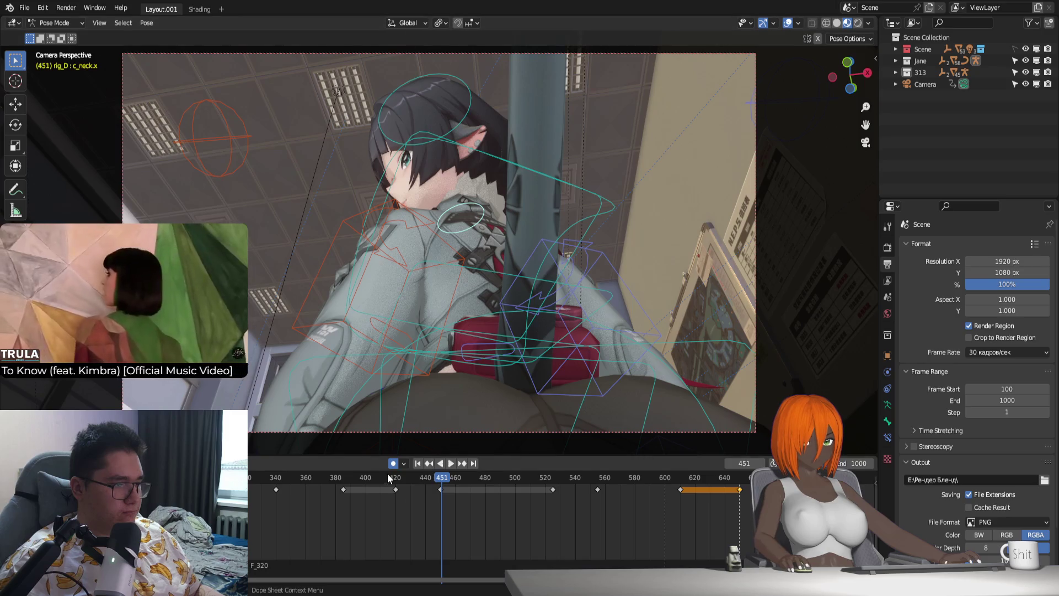
pyautogui.click(390, 477)
pyautogui.hotkey('ctrl', 'z')
pyautogui.press('space')
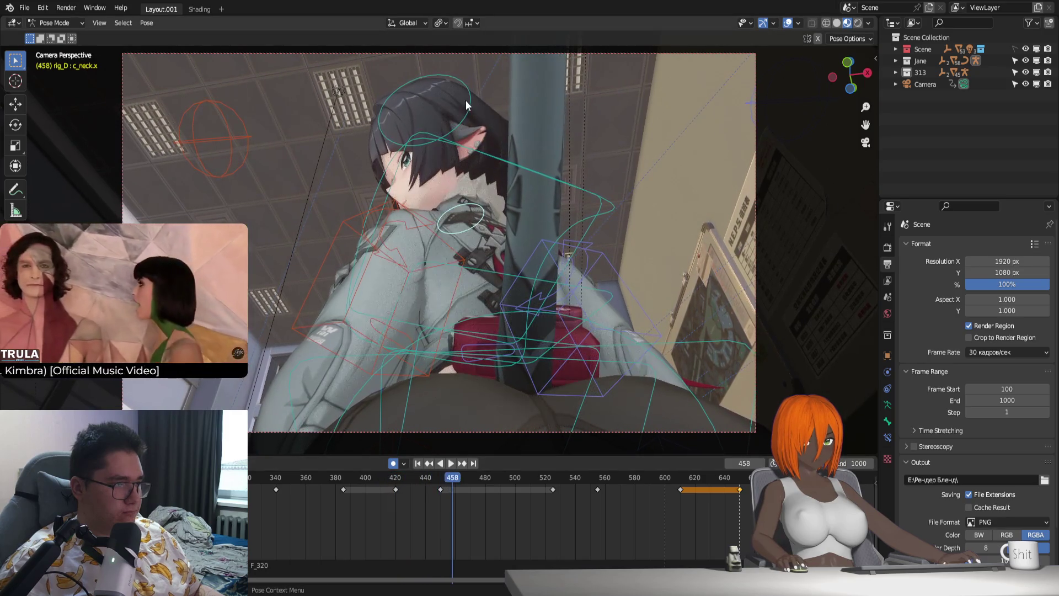
pyautogui.hotkey('shift', 'Left')
pyautogui.press('space')
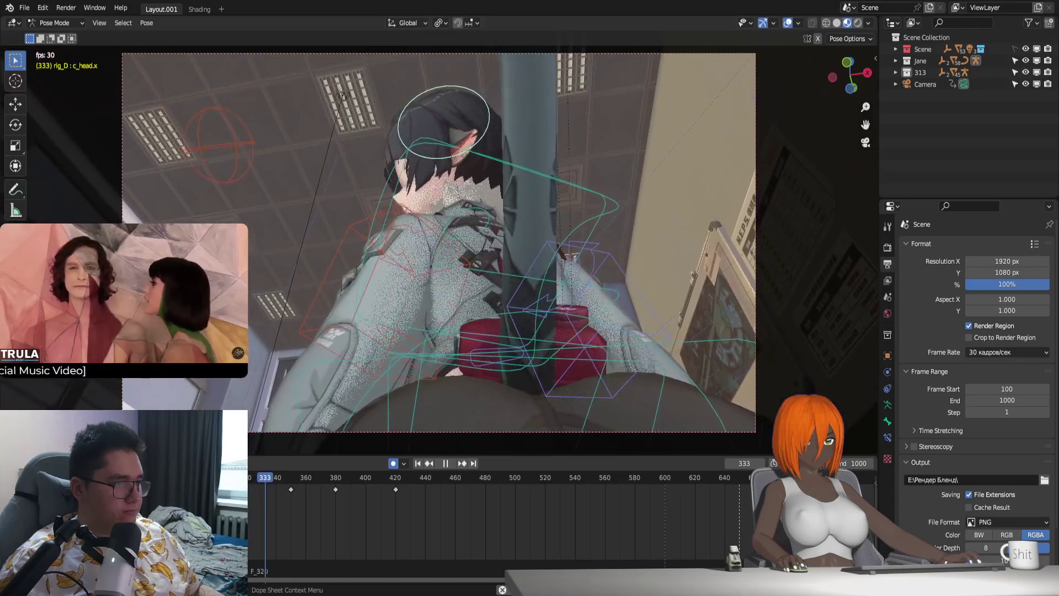
pyautogui.hotkey('shift', 'Left')
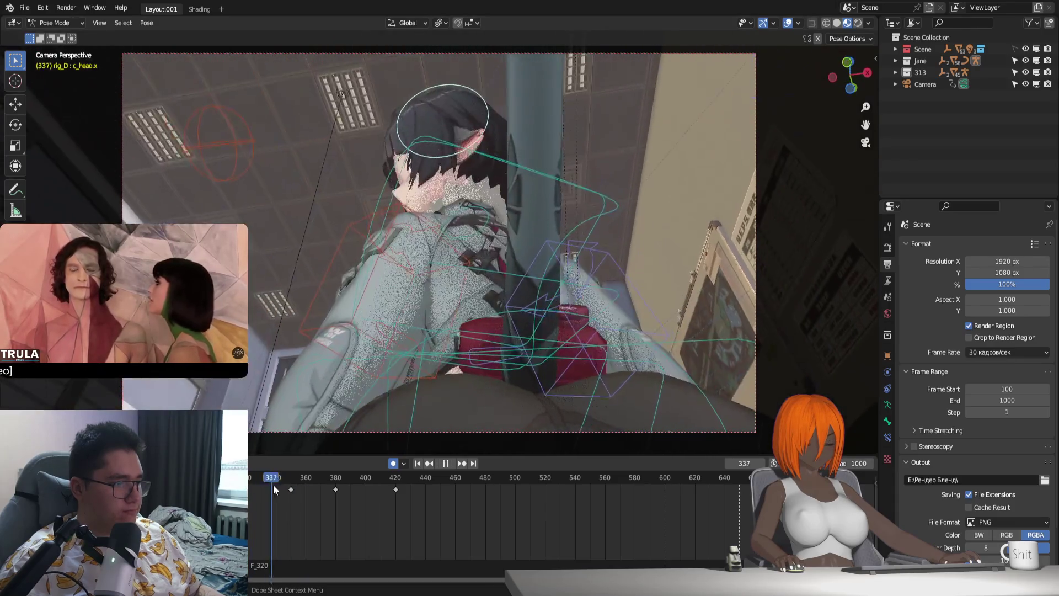
pyautogui.press('space')
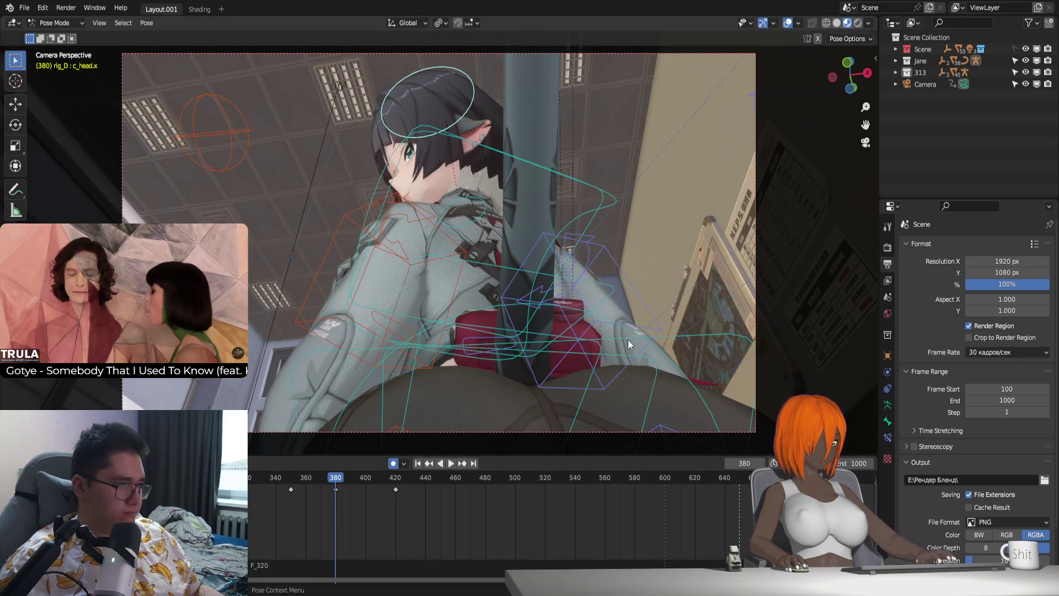
# Step: Rotate the head around the Z axis at frame 380 to keyframe it, then replay from about frame 320
pyautogui.press('r')
pyautogui.press('x')
pyautogui.press('z')
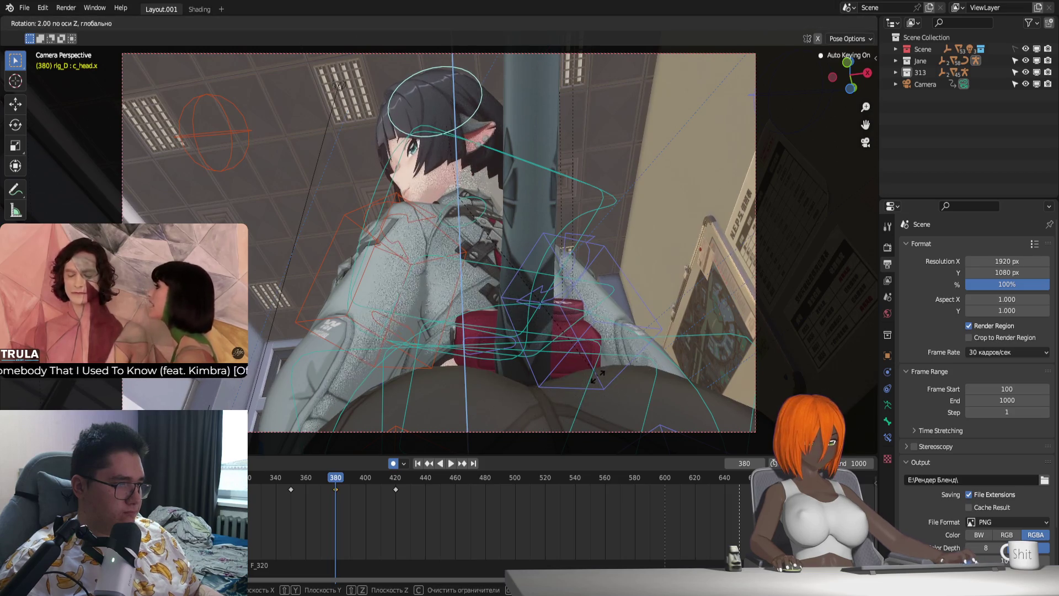
pyautogui.click(601, 377)
pyautogui.click(261, 496)
pyautogui.press('space')
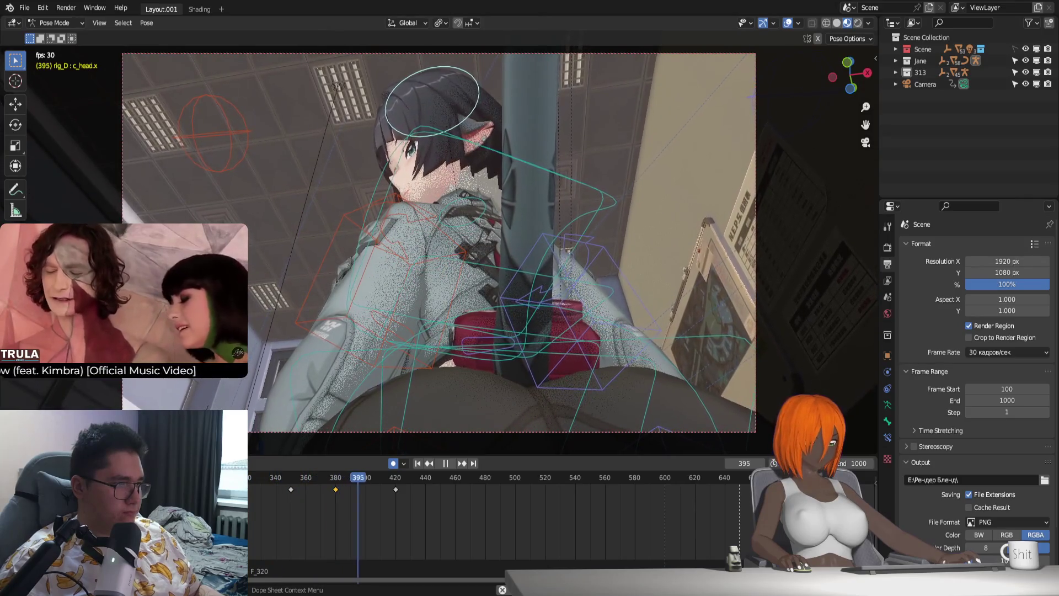
pyautogui.press('space')
# Step: At frame 420 tilt the head around its local X axis, then play and scrub forward to around frame 470
pyautogui.click(397, 485)
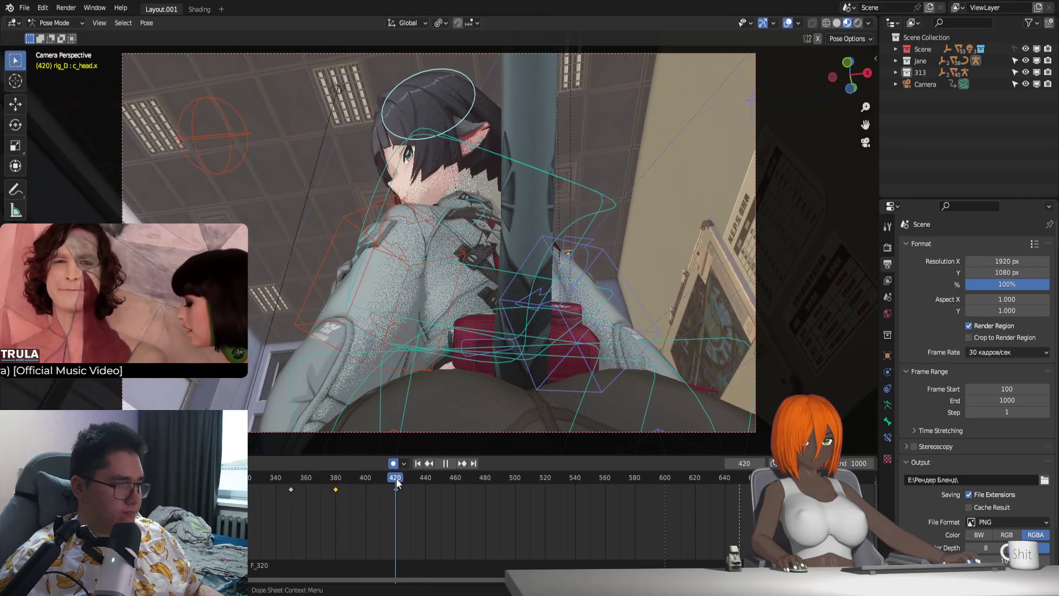
pyautogui.press('r')
pyautogui.press('x')
pyautogui.press('x')
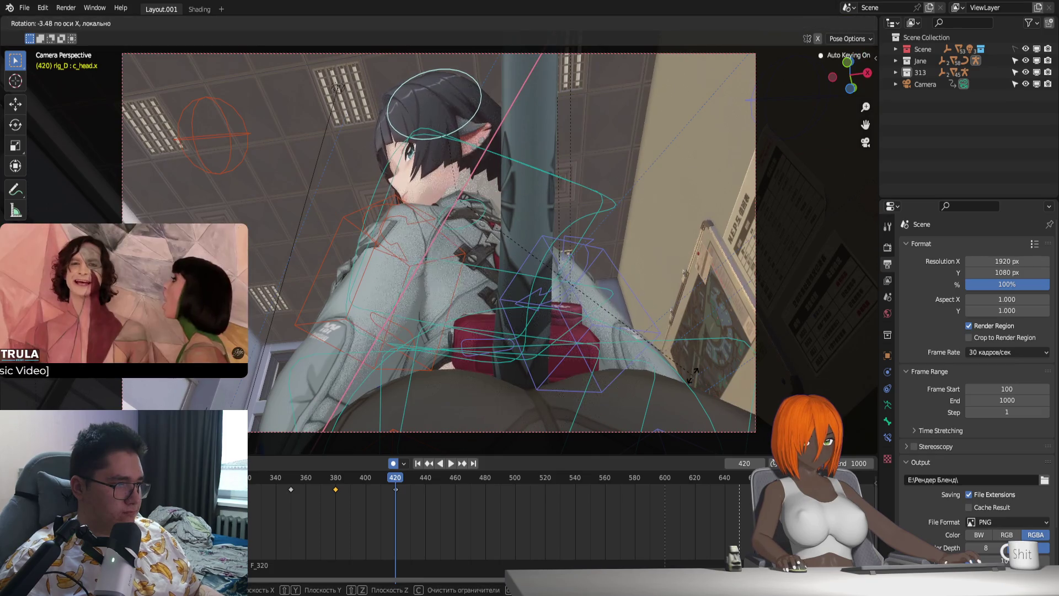
pyautogui.click(694, 380)
pyautogui.press('space')
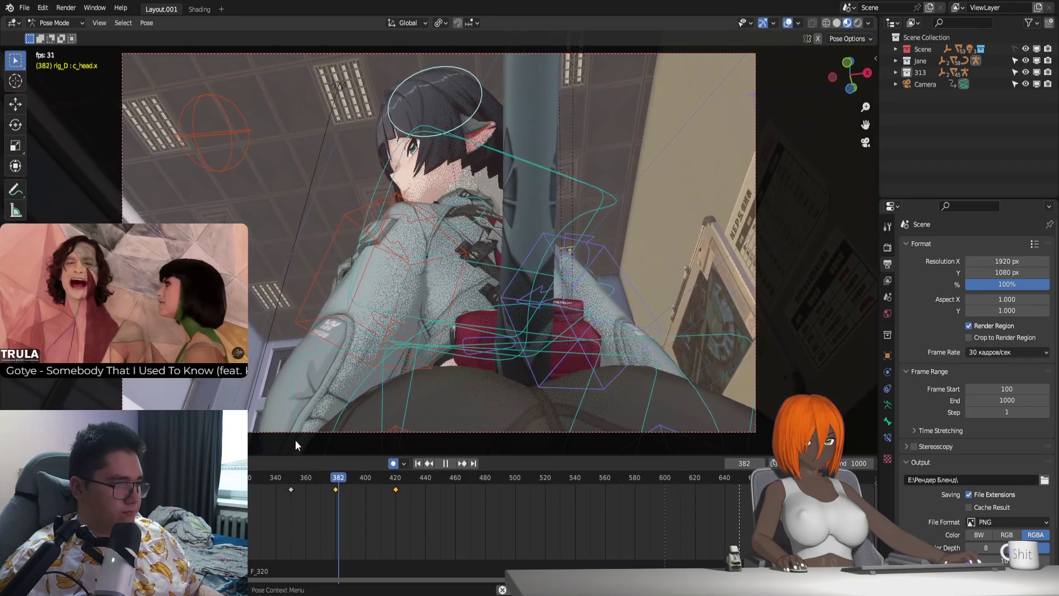
pyautogui.moveTo(418, 487)
pyautogui.mouseDown()
pyautogui.moveTo(397, 483)
pyautogui.moveTo(470, 489)
pyautogui.mouseUp()
# Step: Rotate the head around its local Z axis near frame 470 to add a new key, then review playback
pyautogui.press('r')
pyautogui.press('x')
pyautogui.press('x')
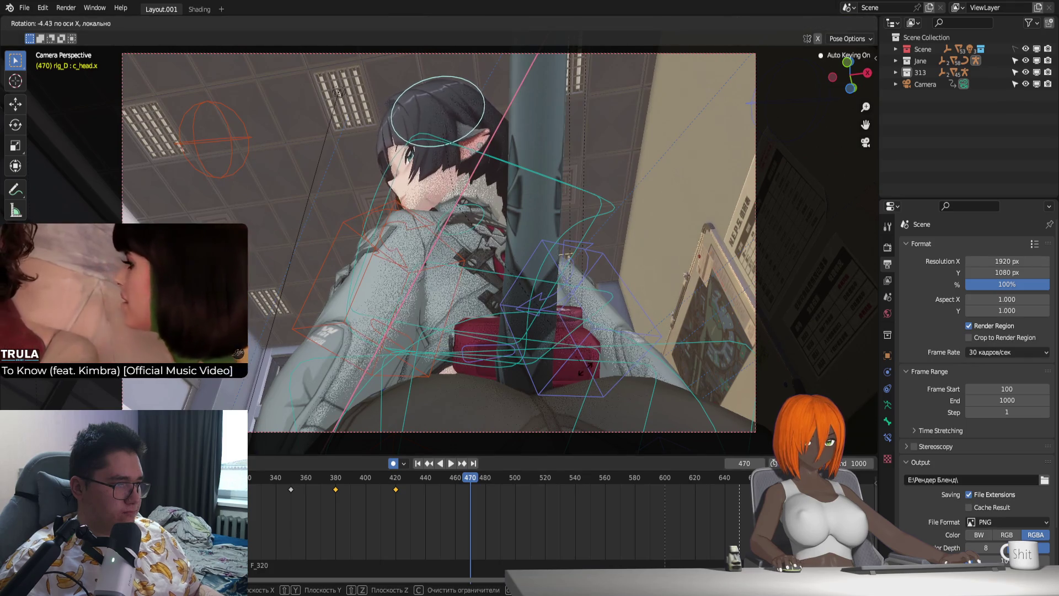
pyautogui.press('z')
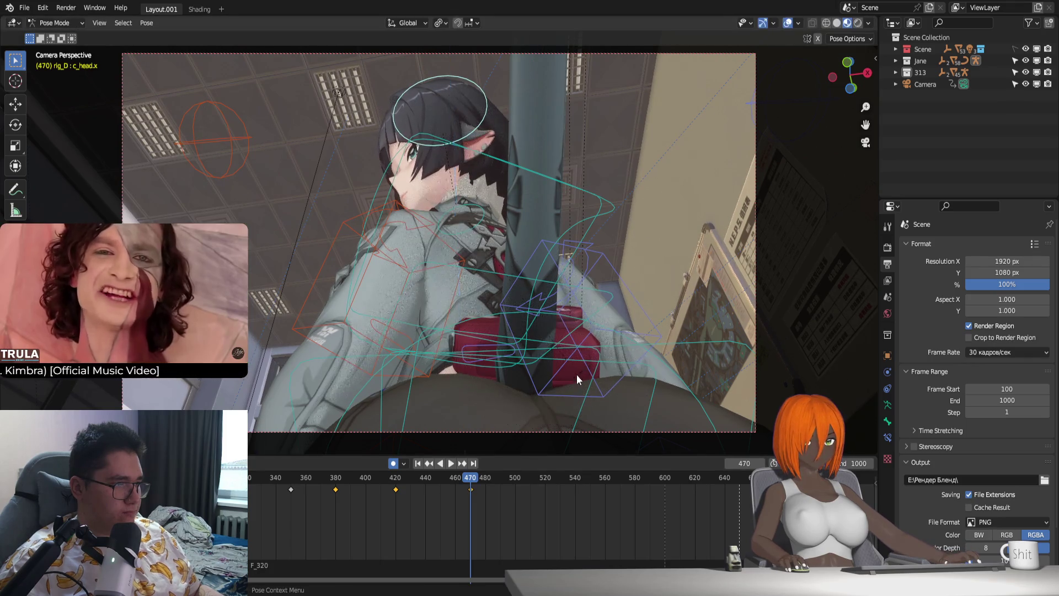
pyautogui.press('z')
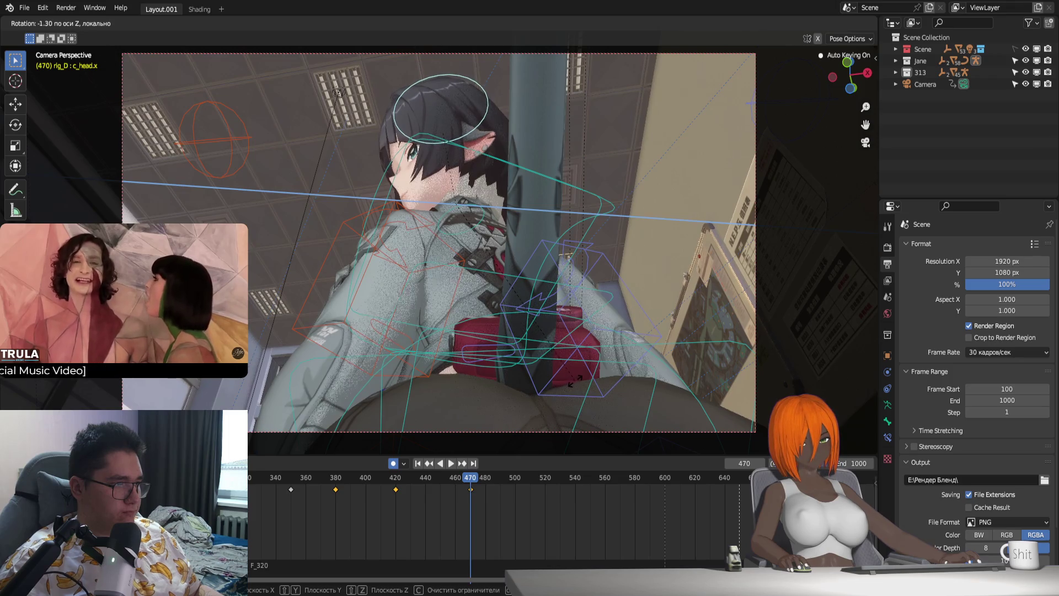
pyautogui.click(475, 484)
pyautogui.press('Down')
pyautogui.press('Down')
pyautogui.press('space')
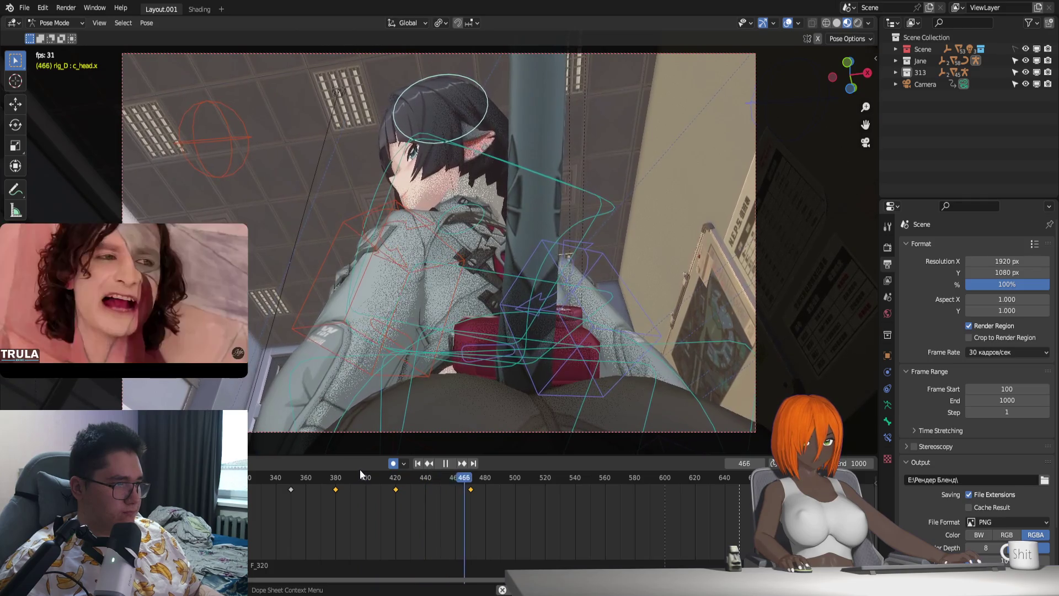
pyautogui.press('space')
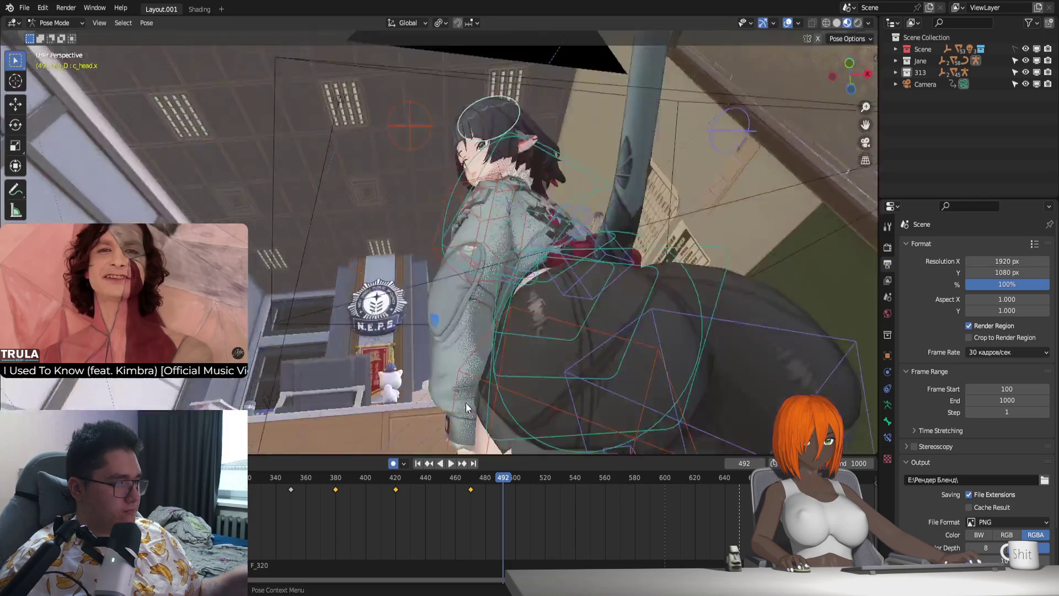
# Step: Leave camera view and move the kneeling character's left hand control c_hand_ik.l to a lower new spot
pyautogui.moveTo(466, 402); pyautogui.dragTo(621, 207, button='middle')
pyautogui.scroll(3, 427, 322)
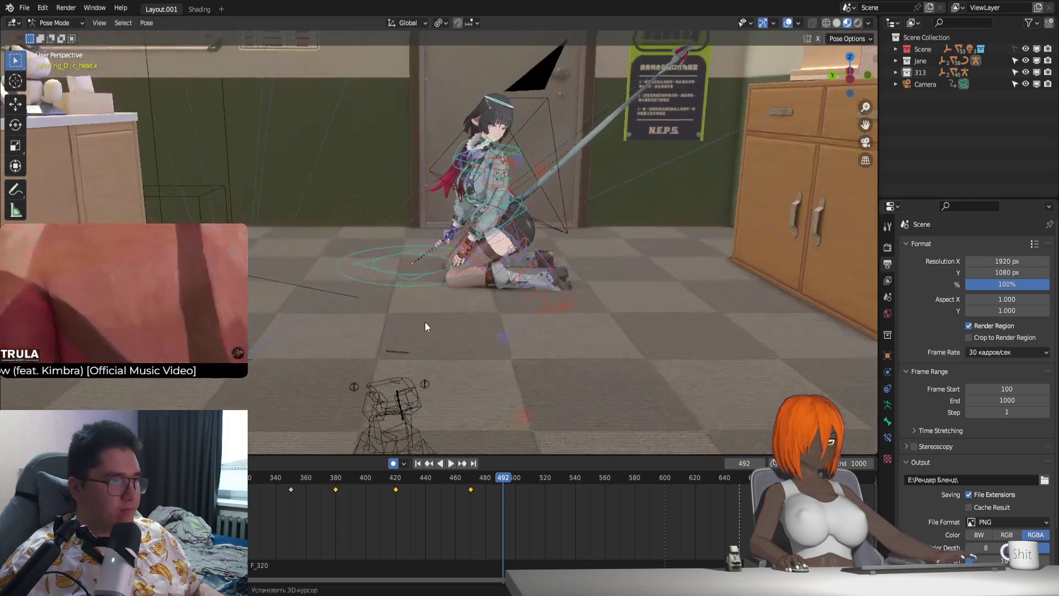
pyautogui.scroll(3, 414, 323)
pyautogui.scroll(3, 413, 323)
pyautogui.scroll(1, 364, 340)
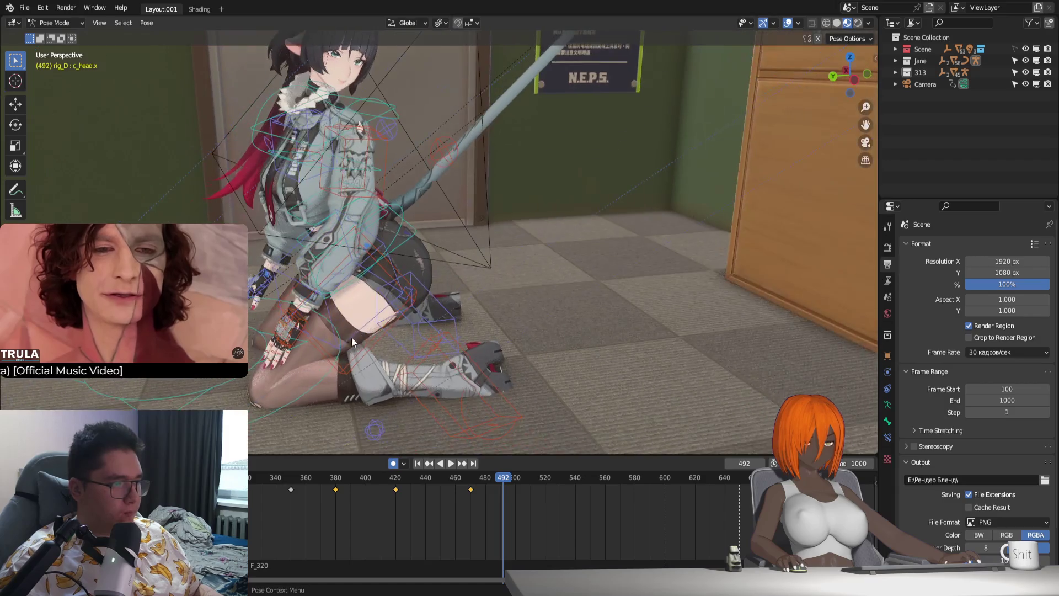
pyautogui.click(297, 325)
pyautogui.moveTo(298, 325); pyautogui.dragTo(331, 314, button='middle')
pyautogui.press('g')
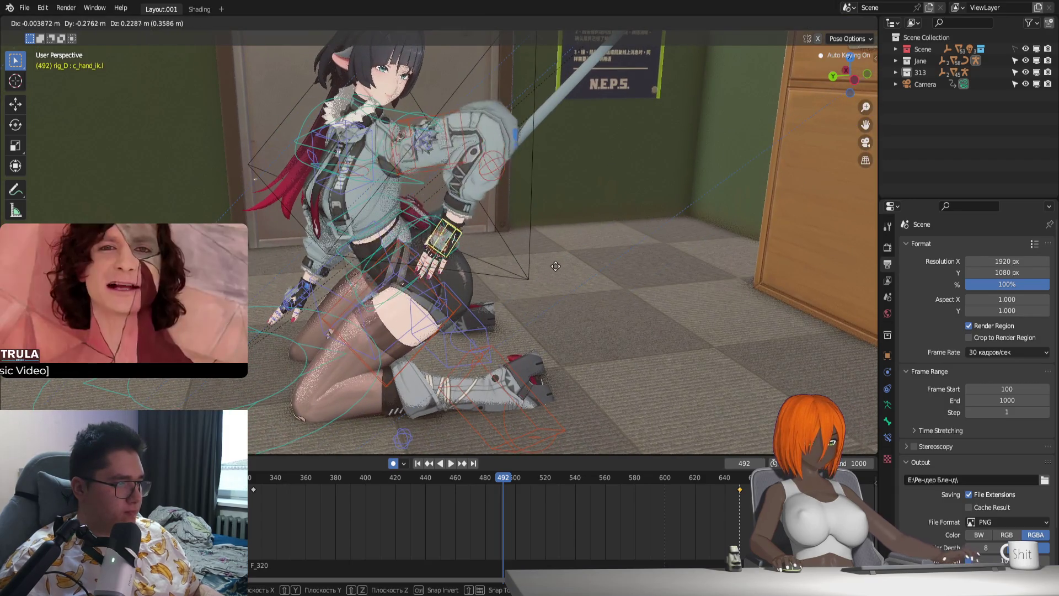
pyautogui.click(551, 279)
pyautogui.moveTo(551, 278)
pyautogui.mouseDown(button='middle')
pyautogui.moveTo(479, 328)
pyautogui.moveTo(587, 331)
pyautogui.moveTo(477, 335)
pyautogui.mouseUp(button='middle')
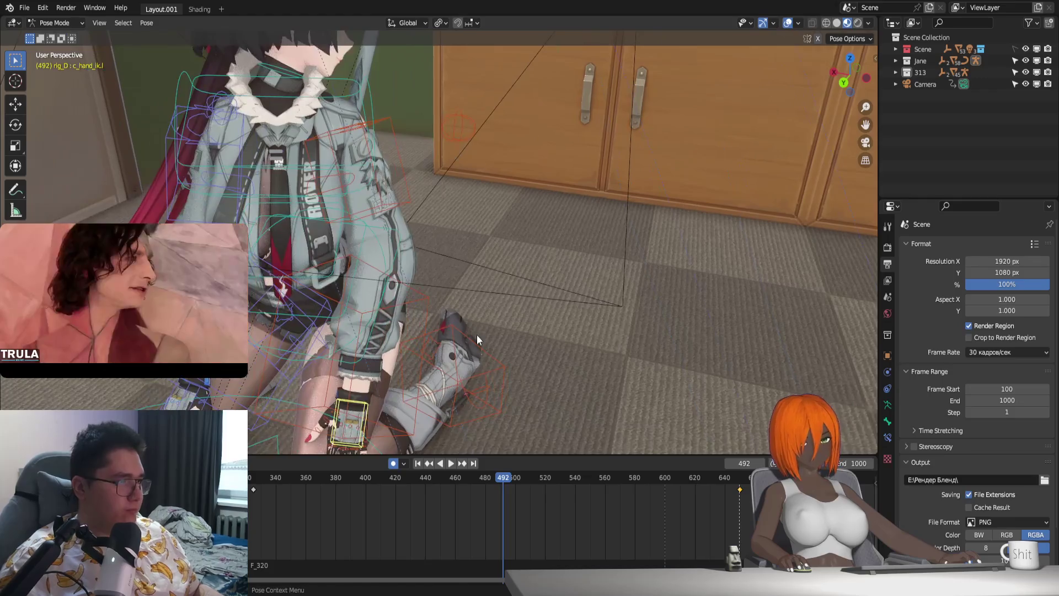
pyautogui.press('KP_Decimal')
pyautogui.scroll(-5, 476, 335)
pyautogui.scroll(-2, 497, 282)
pyautogui.moveTo(497, 283); pyautogui.dragTo(451, 349, button='middle')
pyautogui.press('g')
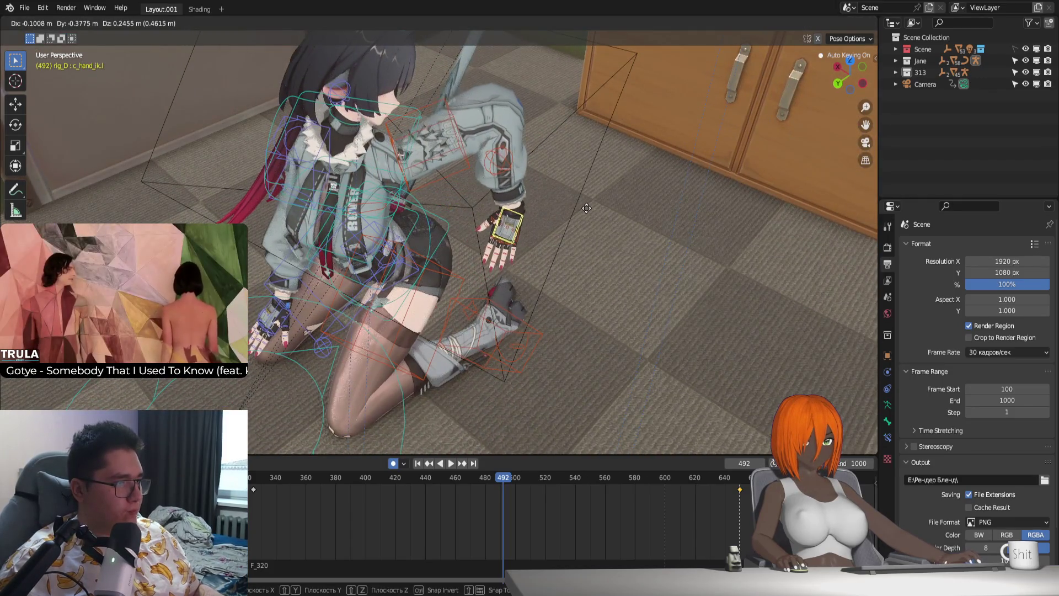
pyautogui.click(571, 217)
pyautogui.moveTo(572, 218)
pyautogui.mouseDown(button='middle')
pyautogui.moveTo(517, 302)
pyautogui.moveTo(472, 296)
pyautogui.mouseUp(button='middle')
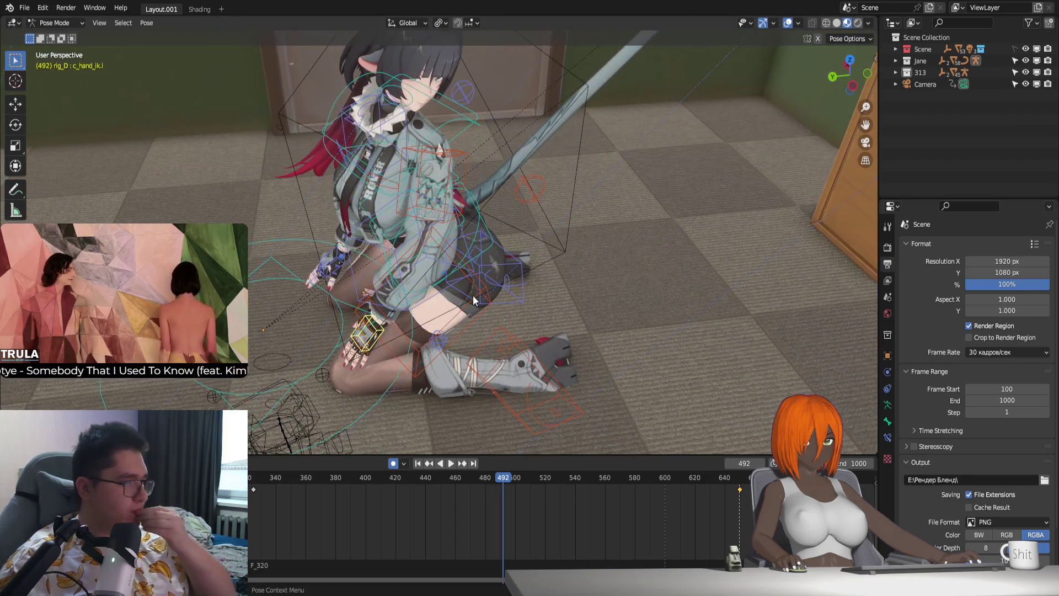
pyautogui.moveTo(470, 296)
pyautogui.mouseDown(button='middle')
pyautogui.moveTo(441, 326)
pyautogui.moveTo(451, 324)
pyautogui.mouseUp(button='middle')
# Step: Select c_root_master.x and turn the character's whole body around the vertical axis
pyautogui.press('KP_0')
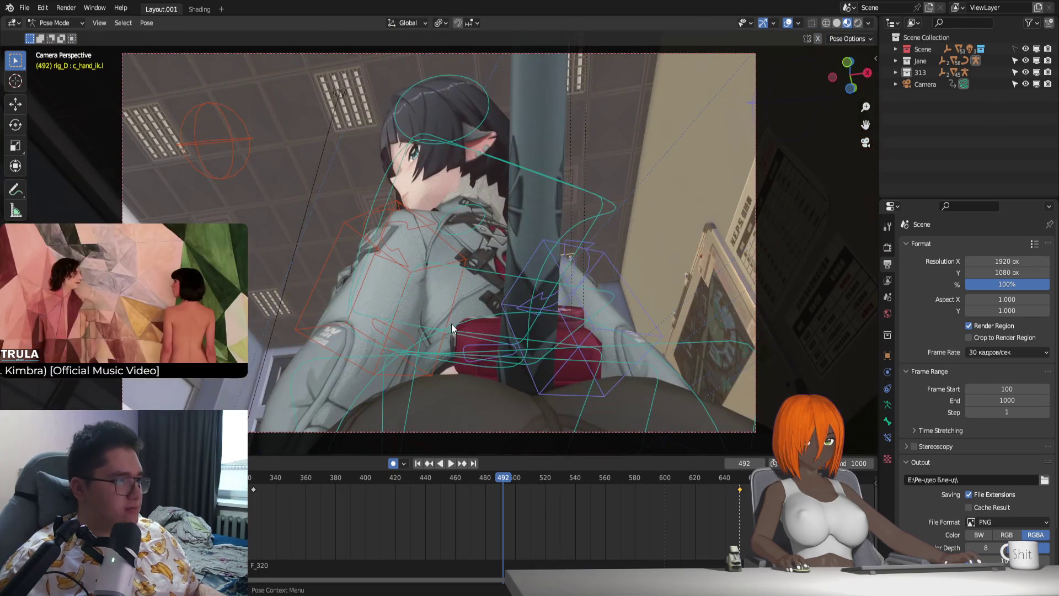
pyautogui.moveTo(445, 310)
pyautogui.mouseDown(button='middle')
pyautogui.moveTo(459, 248)
pyautogui.moveTo(551, 353)
pyautogui.moveTo(537, 318)
pyautogui.mouseUp(button='middle')
pyautogui.click(481, 228)
pyautogui.press('r')
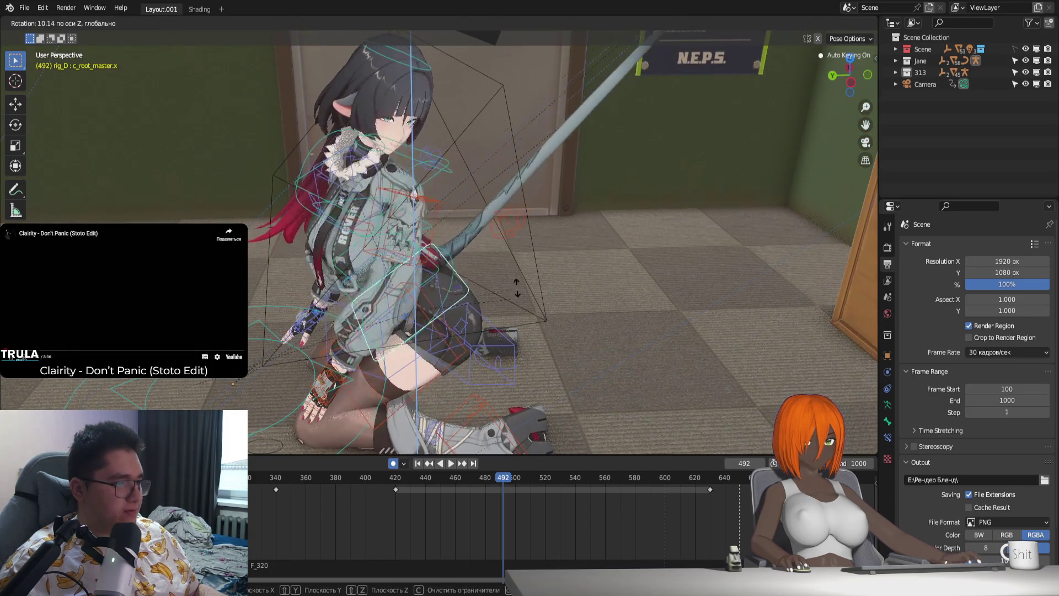
pyautogui.click(484, 336)
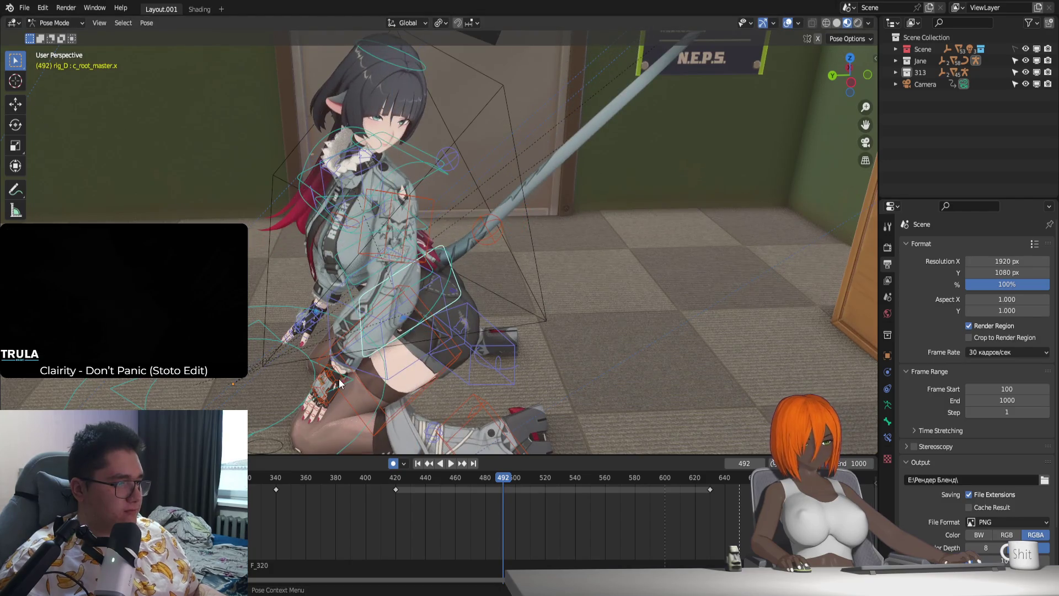
# Step: Readjust the left hand position, return to camera view and play the shot to review it
pyautogui.moveTo(339, 383); pyautogui.dragTo(392, 394, button='middle')
pyautogui.click(392, 394)
pyautogui.press('g')
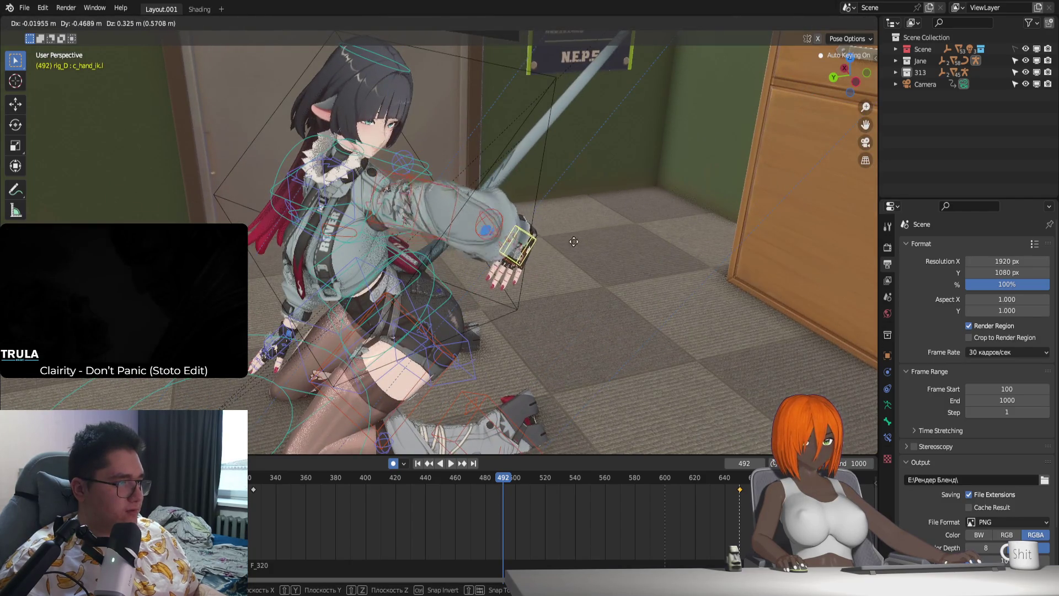
pyautogui.click(491, 246)
pyautogui.press('KP_0')
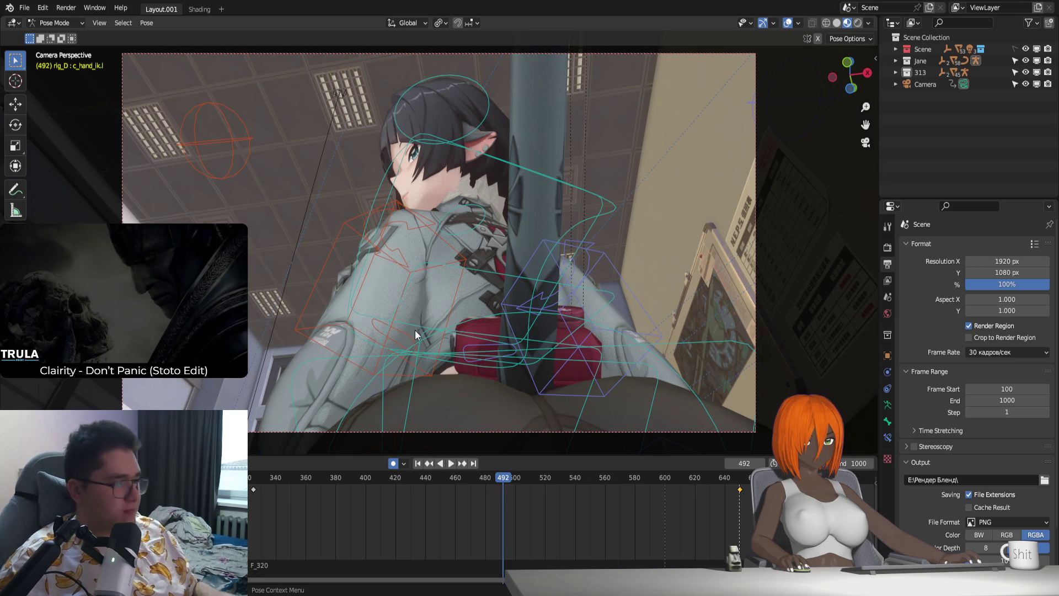
pyautogui.press('space')
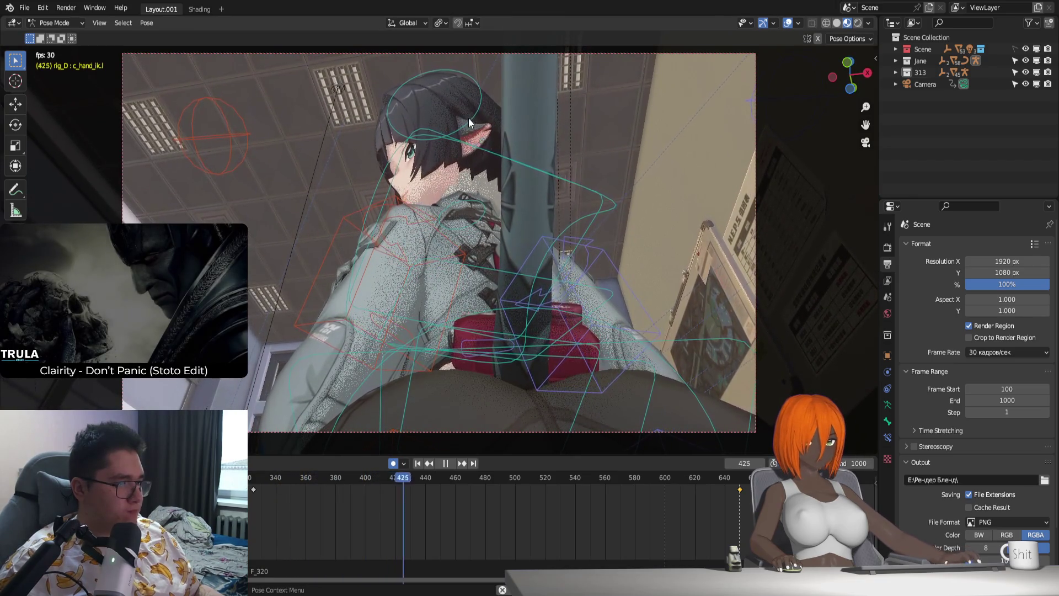
pyautogui.press('space')
pyautogui.click(477, 90)
pyautogui.press('Up')
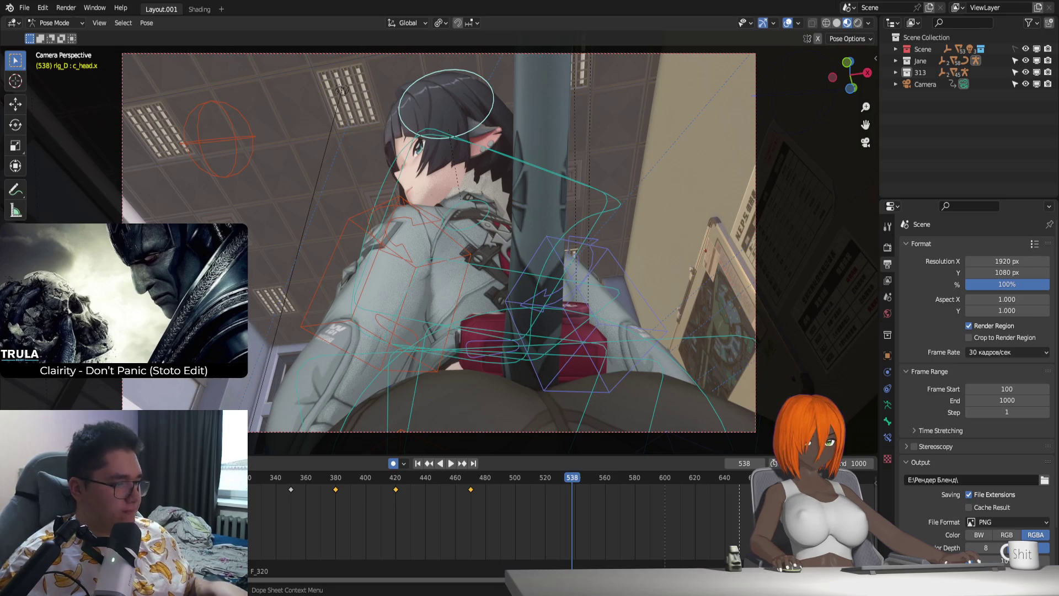
# Step: Jump back to frame 100 and switch rig_D from Pose Mode to Object Mode
pyautogui.click(418, 463)
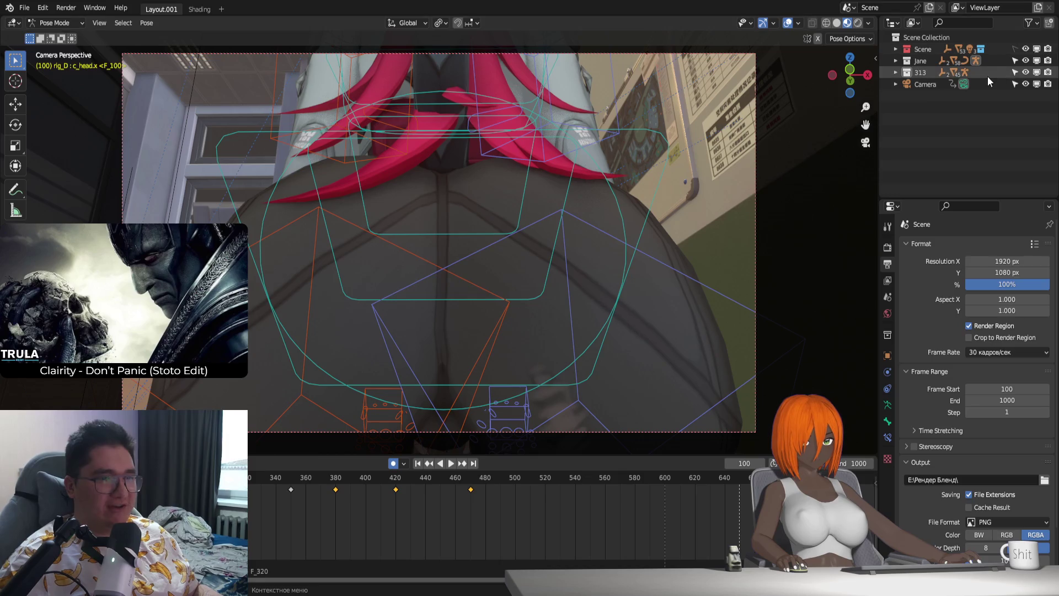
pyautogui.hotkey('ctrl', 'Tab')
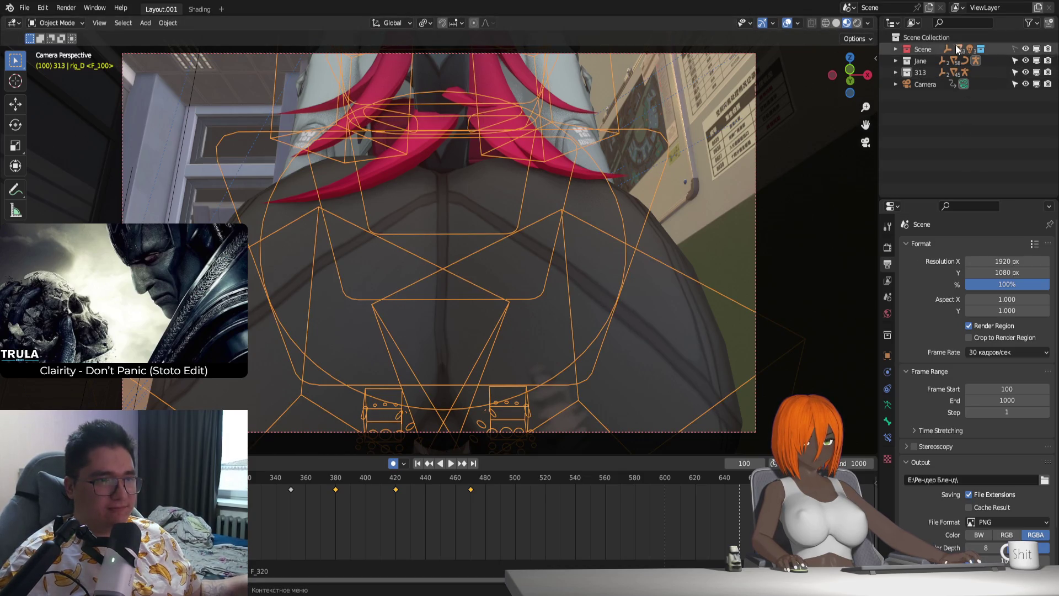
# Step: Create a new collection in the Outliner and name it Zhu_yuan
pyautogui.rightClick(961, 115)
pyautogui.click(948, 117)
pyautogui.doubleClick(948, 83)
pyautogui.write('Zhu_')
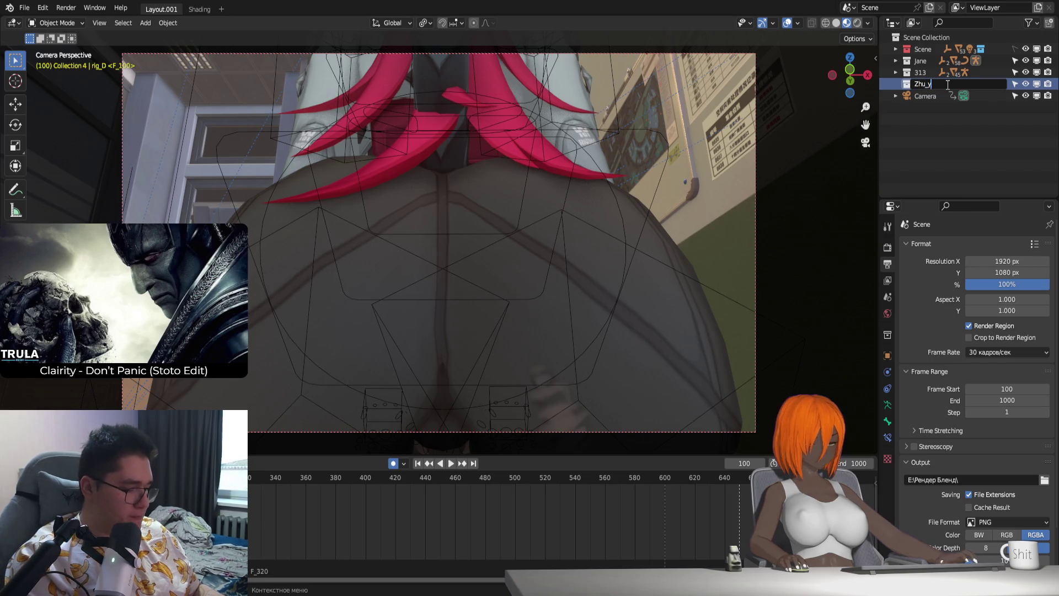
pyautogui.write('yuan')
pyautogui.press('Return')
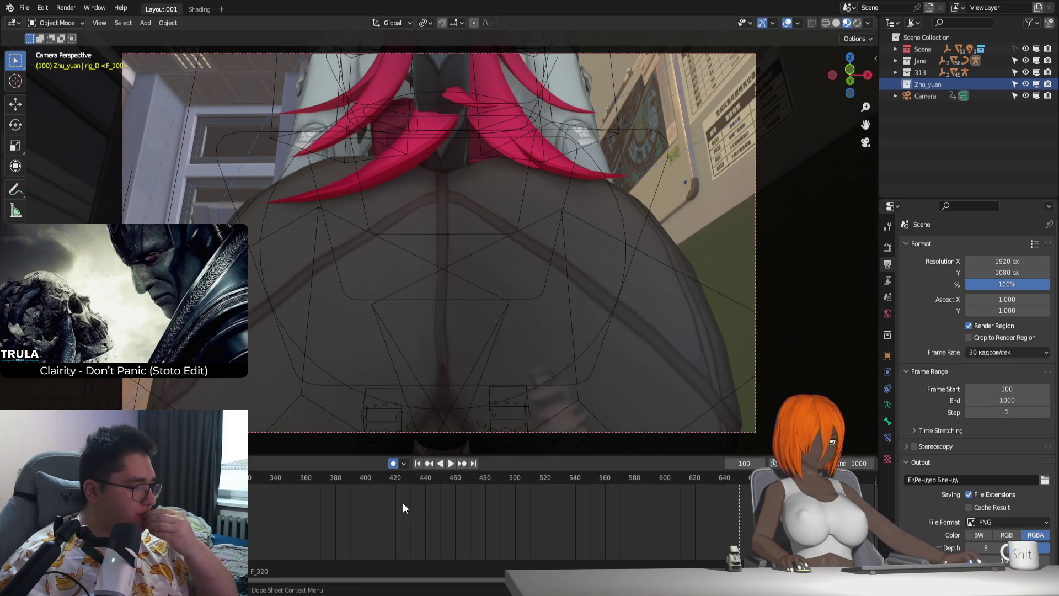
# Step: Turn off Auto Keying and leave the camera view to orbit around the scene
pyautogui.click(393, 463)
pyautogui.press('KP_0')
pyautogui.moveTo(478, 404); pyautogui.dragTo(526, 363, button='middle')
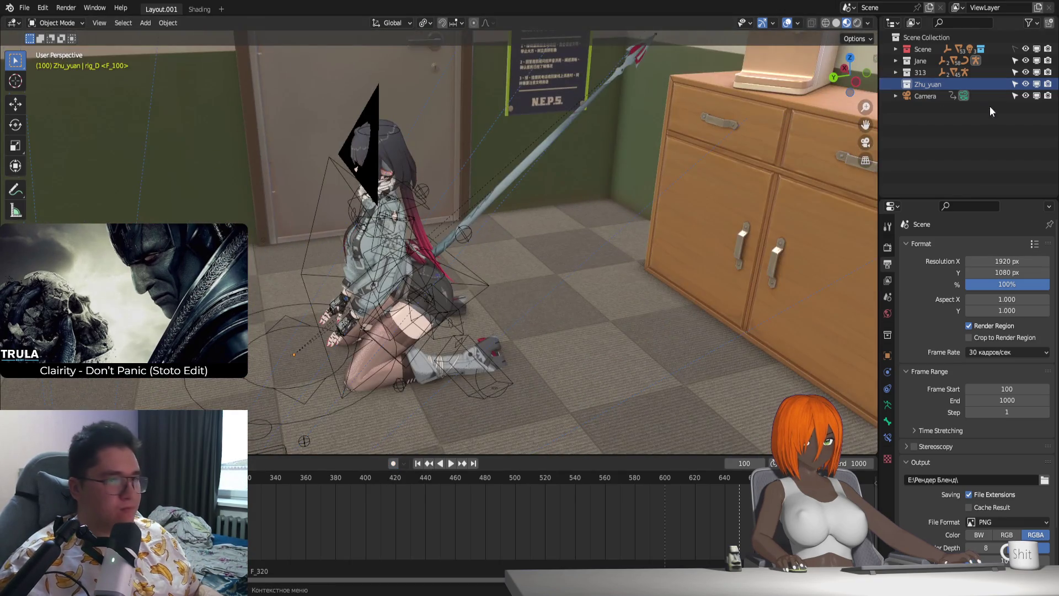
# Step: Hide the camera, Jane's rig and the office environment, isolating and framing the Zhu_yuan character
pyautogui.click(1036, 95)
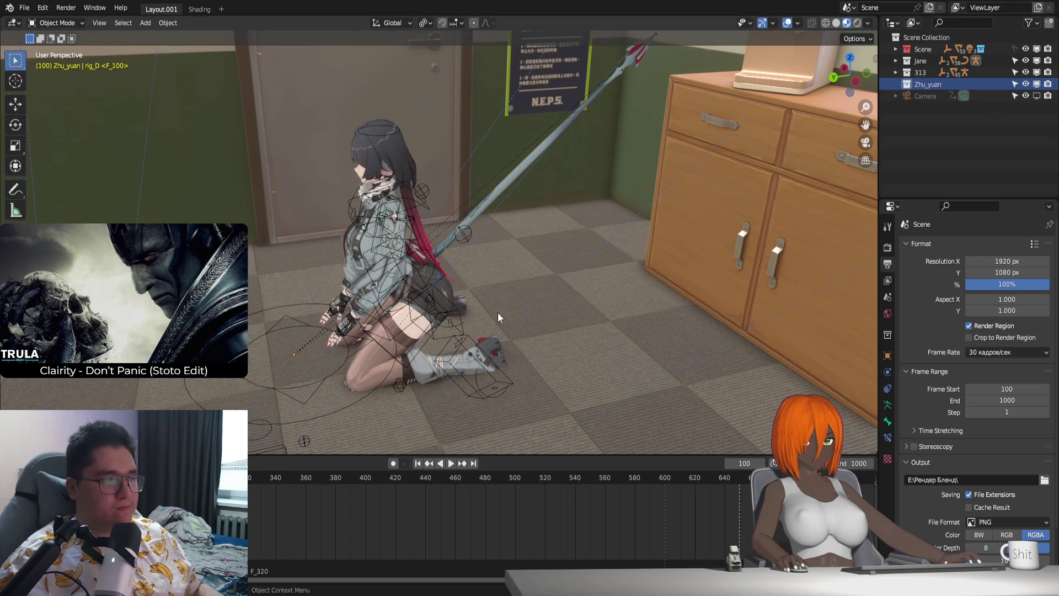
pyautogui.click(1036, 60)
pyautogui.hotkey('alt', 'h')
pyautogui.press('KP_Decimal')
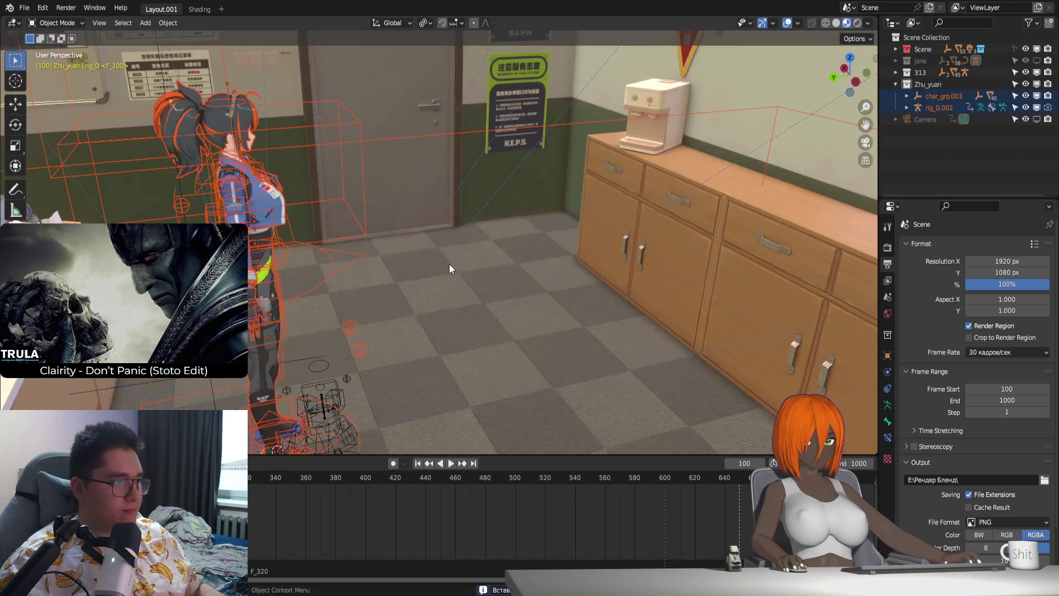
pyautogui.press('KP_Decimal')
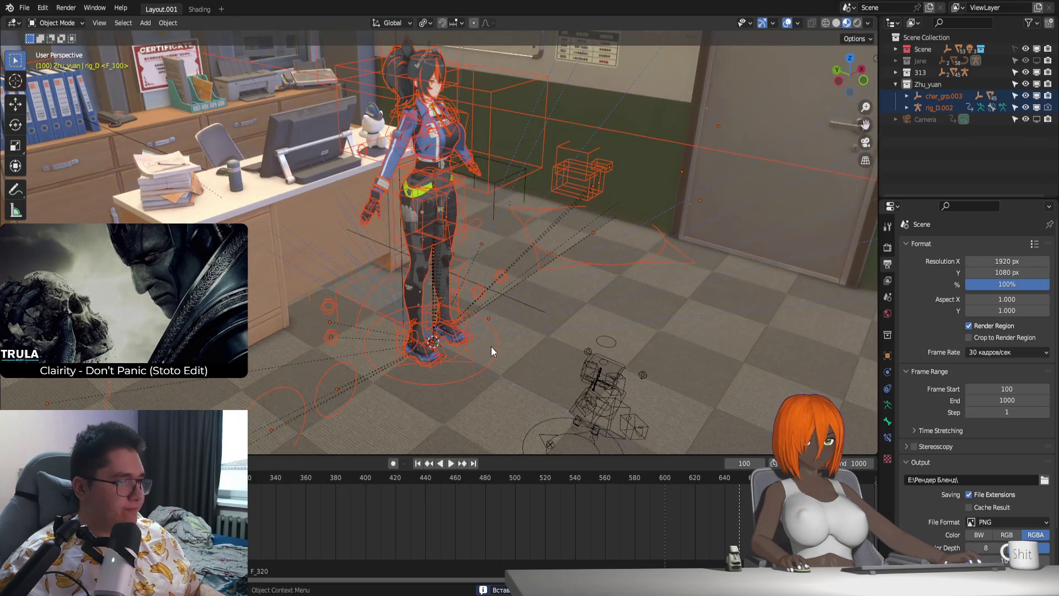
pyautogui.click(493, 352)
pyautogui.click(1038, 48)
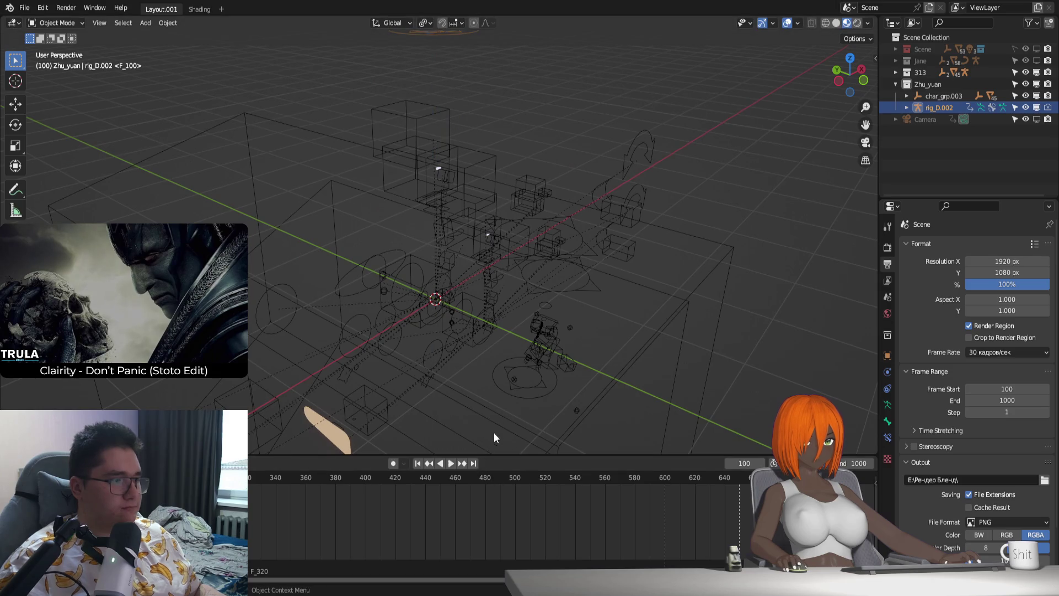
pyautogui.moveTo(491, 442); pyautogui.dragTo(451, 358, button='middle')
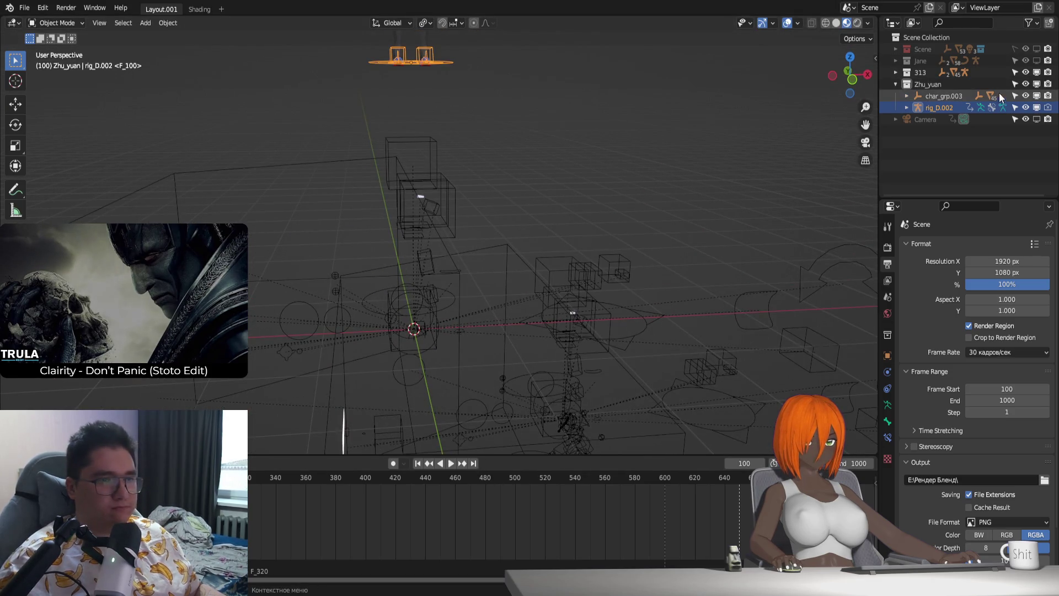
pyautogui.click(1047, 72)
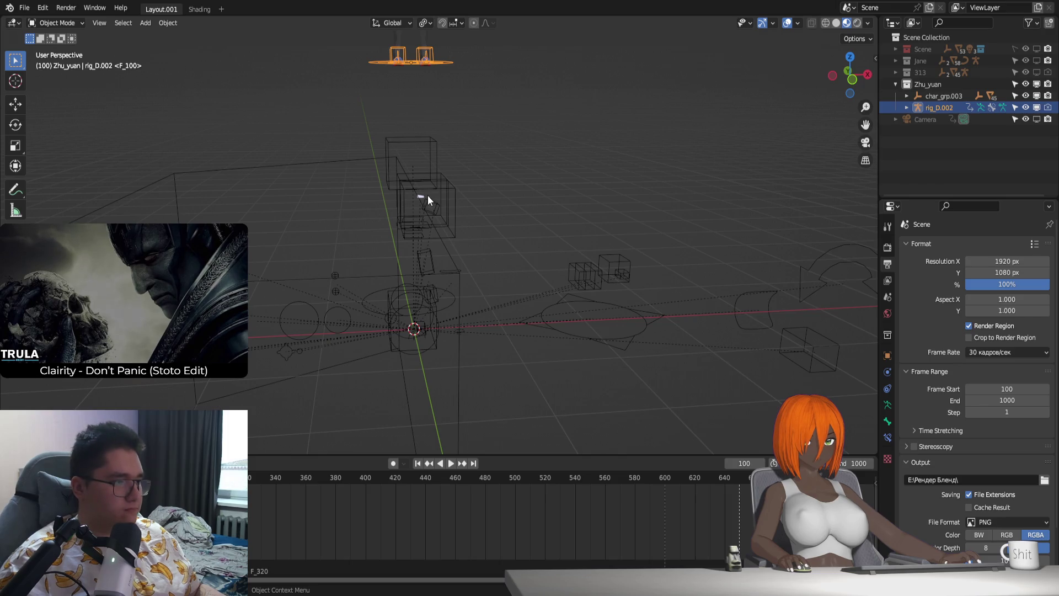
# Step: Delete the stray shoulder control and the leftover wireframe objects around the character
pyautogui.click(428, 196)
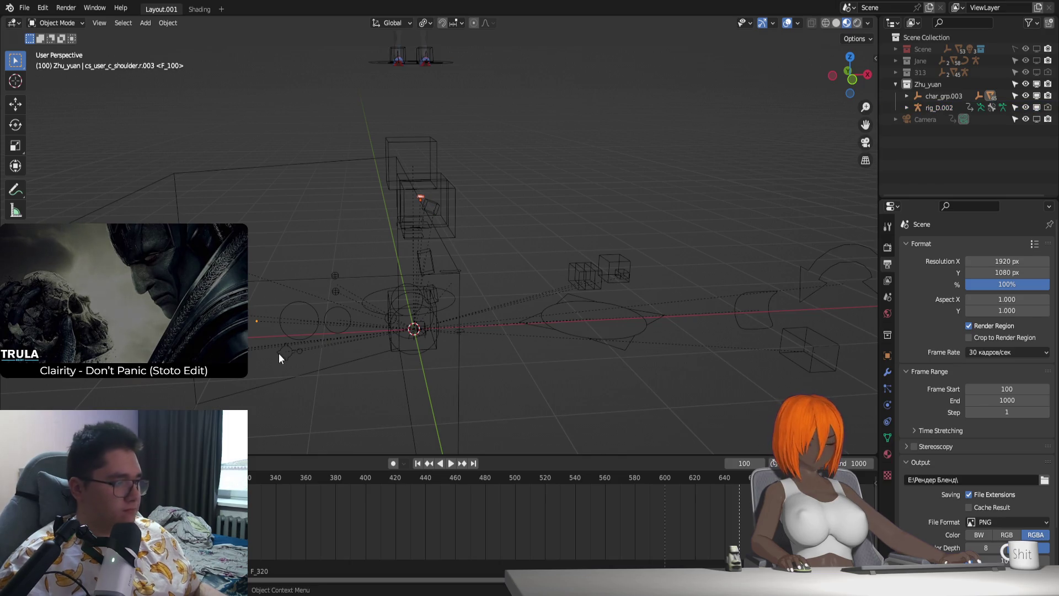
pyautogui.press('Delete')
pyautogui.moveTo(282, 352); pyautogui.dragTo(302, 317, button='middle')
pyautogui.moveTo(304, 315); pyautogui.dragTo(595, 243)
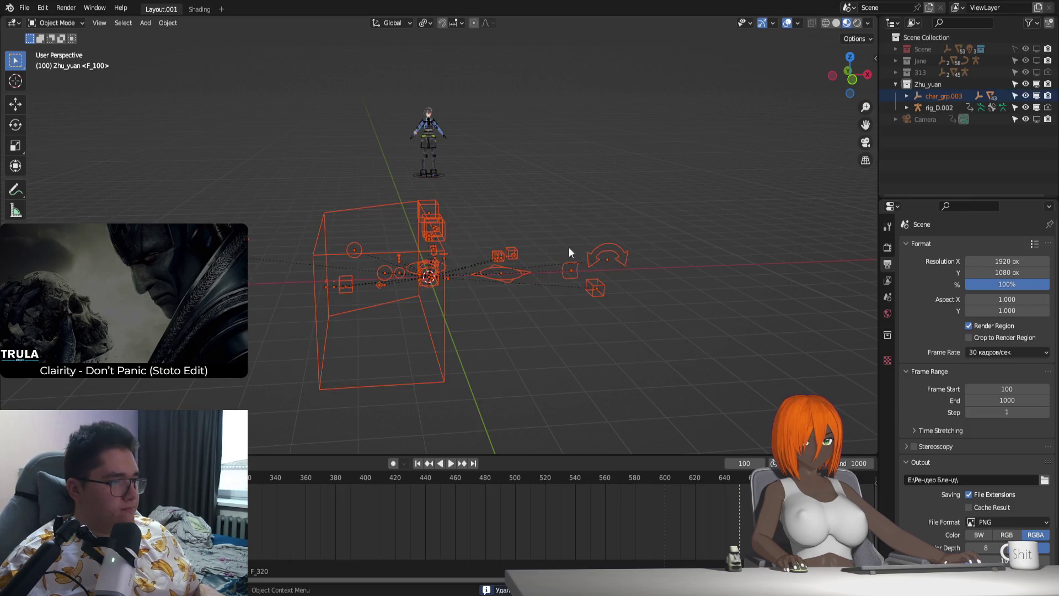
pyautogui.scroll(2, 491, 279)
pyautogui.press('Delete')
# Step: Select rig_D.002 and start lowering it along the vertical axis toward the floor
pyautogui.click(445, 146)
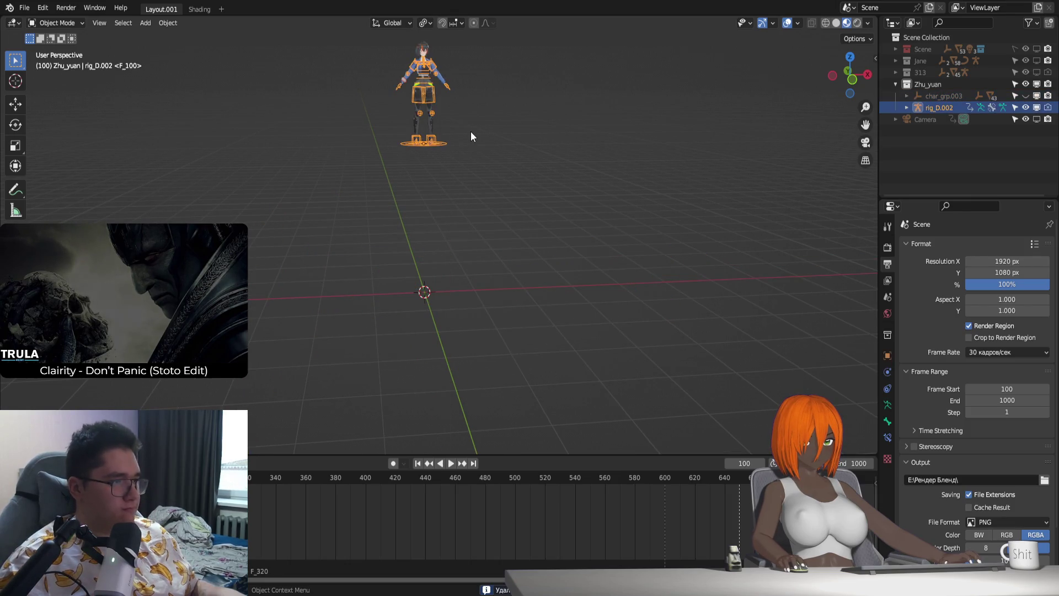
pyautogui.press('g')
pyautogui.press('z')
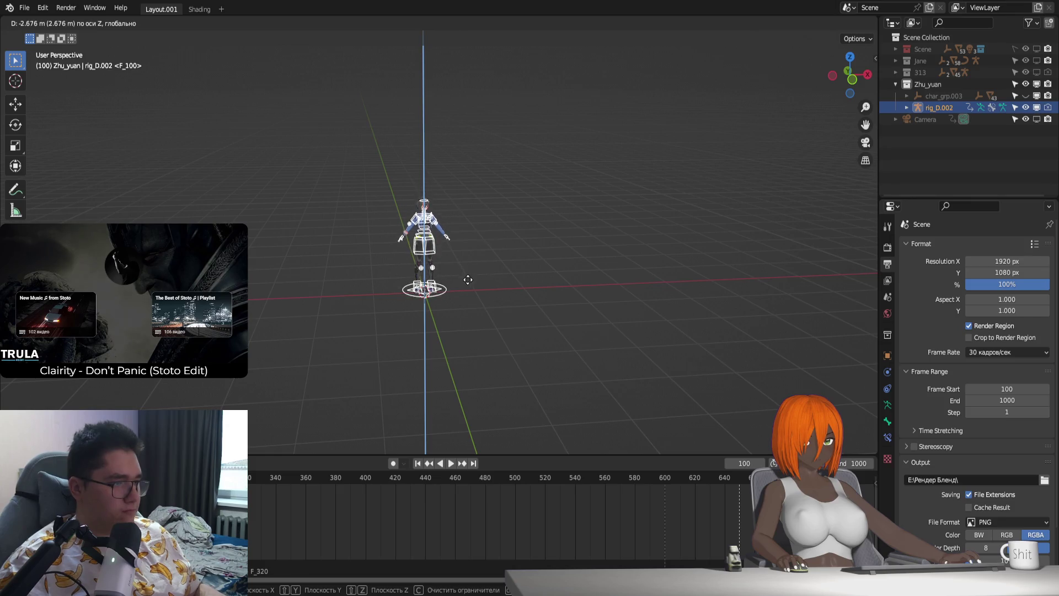
# Step: Drop the rig to the floor, show the Scene collection again and slide the rig along Y and Z beside the desk
pyautogui.click(471, 286)
pyautogui.click(1036, 50)
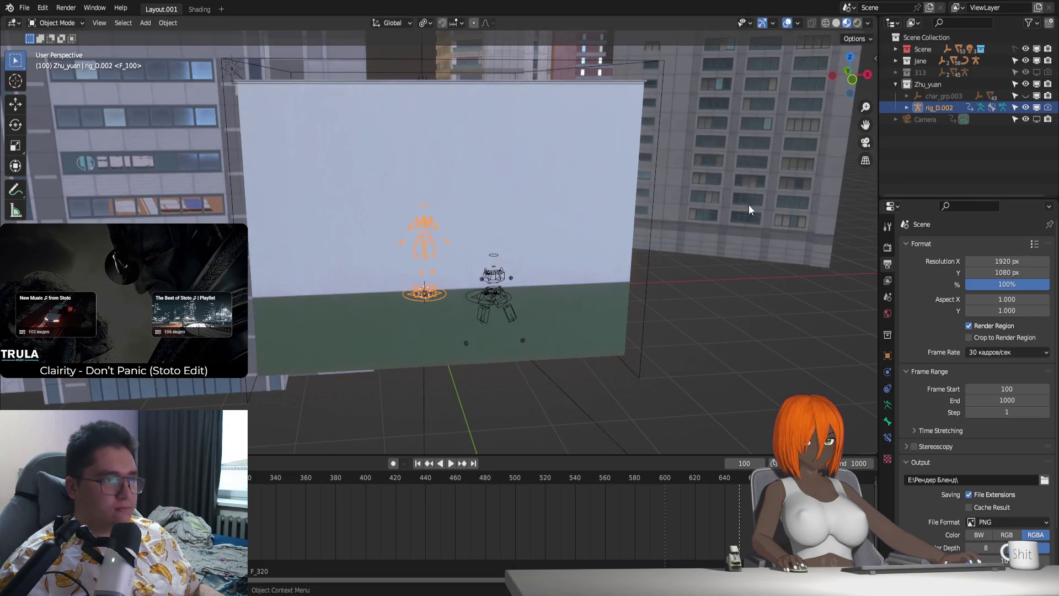
pyautogui.scroll(3, 491, 296)
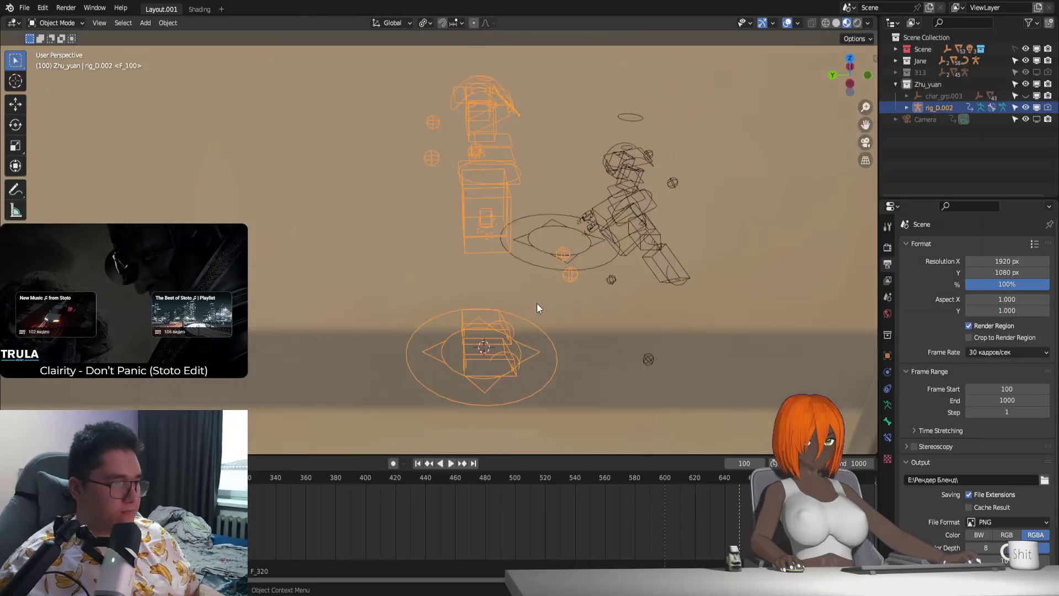
pyautogui.press('g')
pyautogui.press('y')
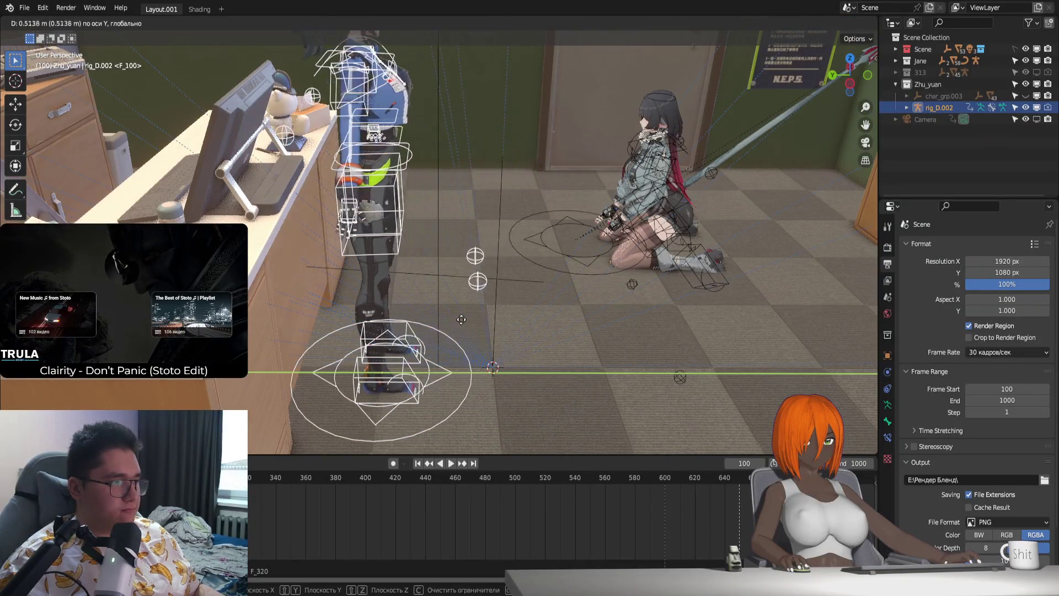
pyautogui.click(448, 321)
pyautogui.press('g')
pyautogui.press('z')
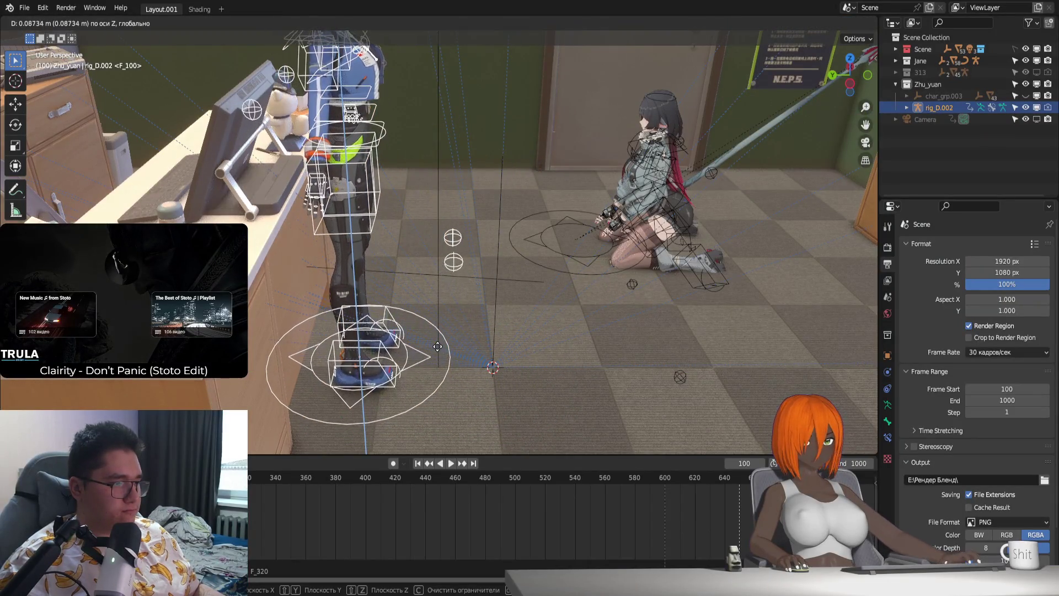
pyautogui.click(470, 340)
# Step: Cancel a sideways X move, switch to camera view and begin moving the rig along X again
pyautogui.moveTo(471, 341)
pyautogui.mouseDown(button='middle')
pyautogui.moveTo(382, 347)
pyautogui.moveTo(519, 299)
pyautogui.moveTo(502, 272)
pyautogui.mouseUp(button='middle')
pyautogui.press('g')
pyautogui.press('x')
pyautogui.rightClick(444, 251)
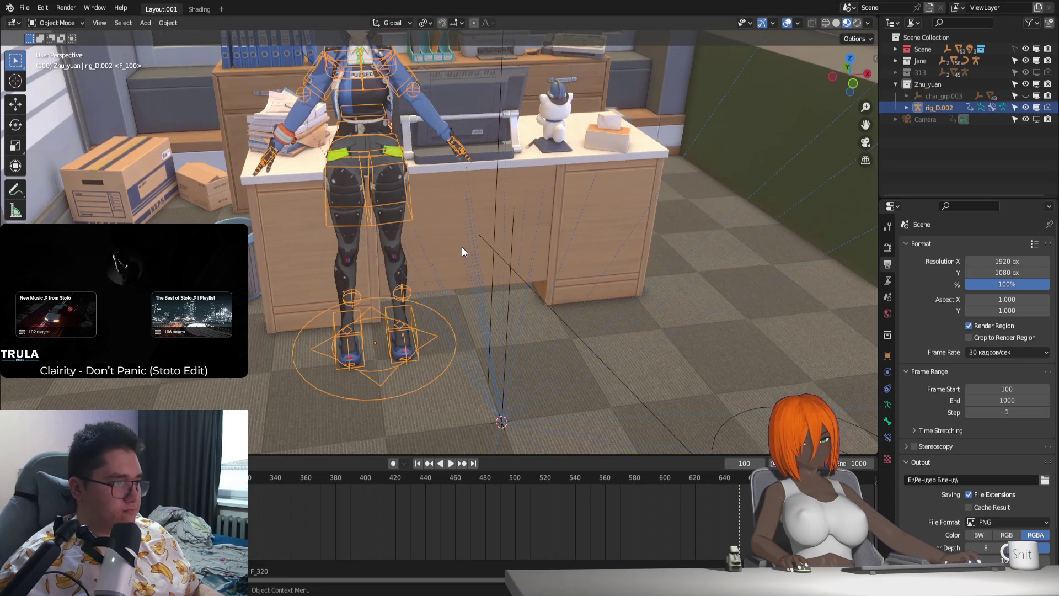
pyautogui.press('KP_0')
pyautogui.press('g')
pyautogui.press('x')
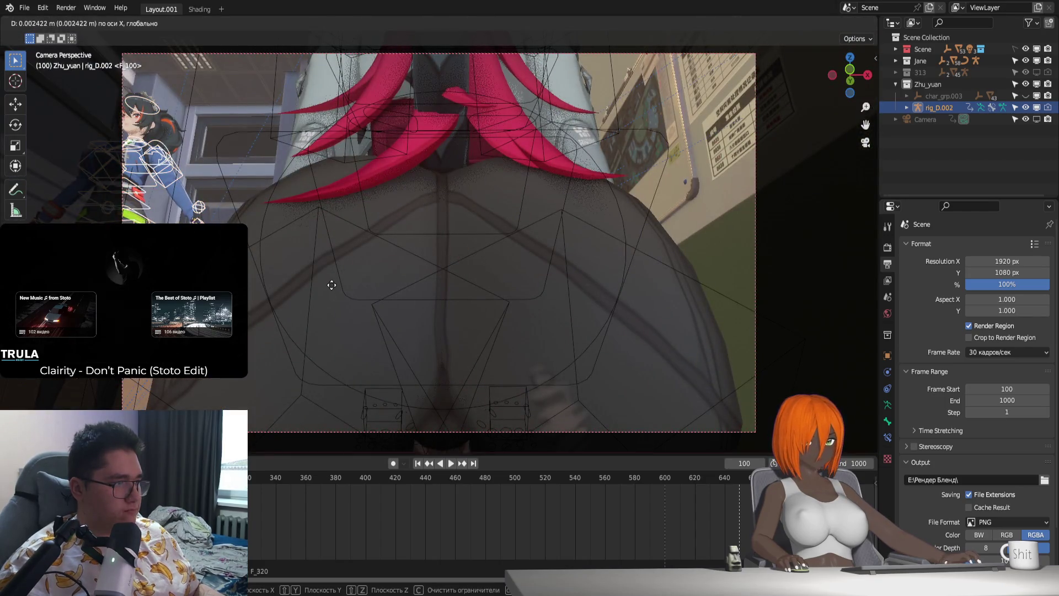
# Step: Cancel the pending move and rotate the Zhu_yuan rig about Y so it stands upright
pyautogui.rightClick(394, 279)
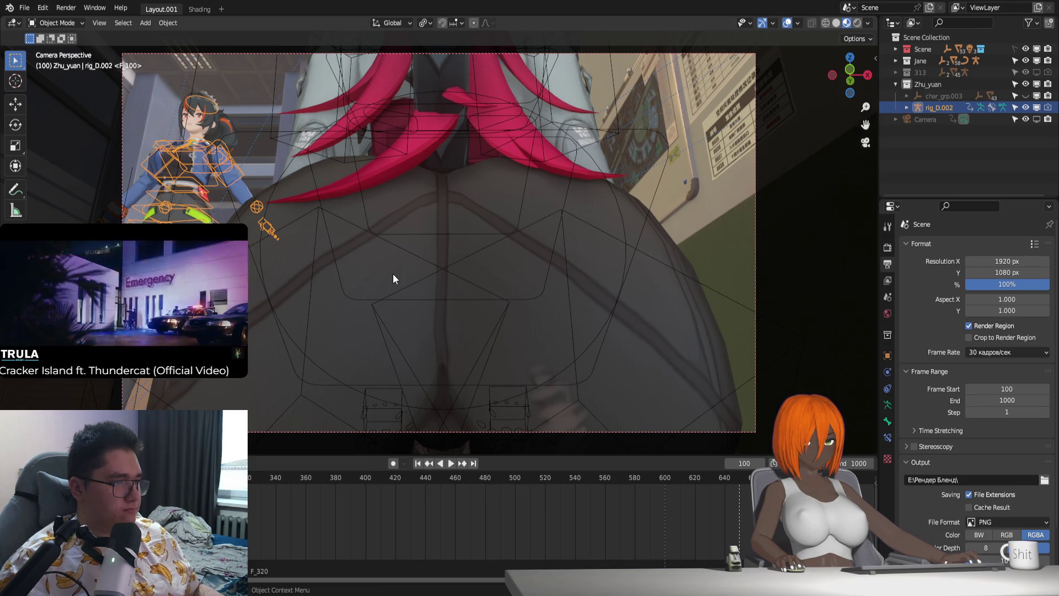
pyautogui.press('KP_0')
pyautogui.moveTo(393, 274)
pyautogui.mouseDown(button='middle')
pyautogui.moveTo(496, 295)
pyautogui.moveTo(500, 319)
pyautogui.moveTo(523, 320)
pyautogui.moveTo(481, 253)
pyautogui.moveTo(510, 244)
pyautogui.moveTo(496, 263)
pyautogui.moveTo(536, 287)
pyautogui.mouseUp(button='middle')
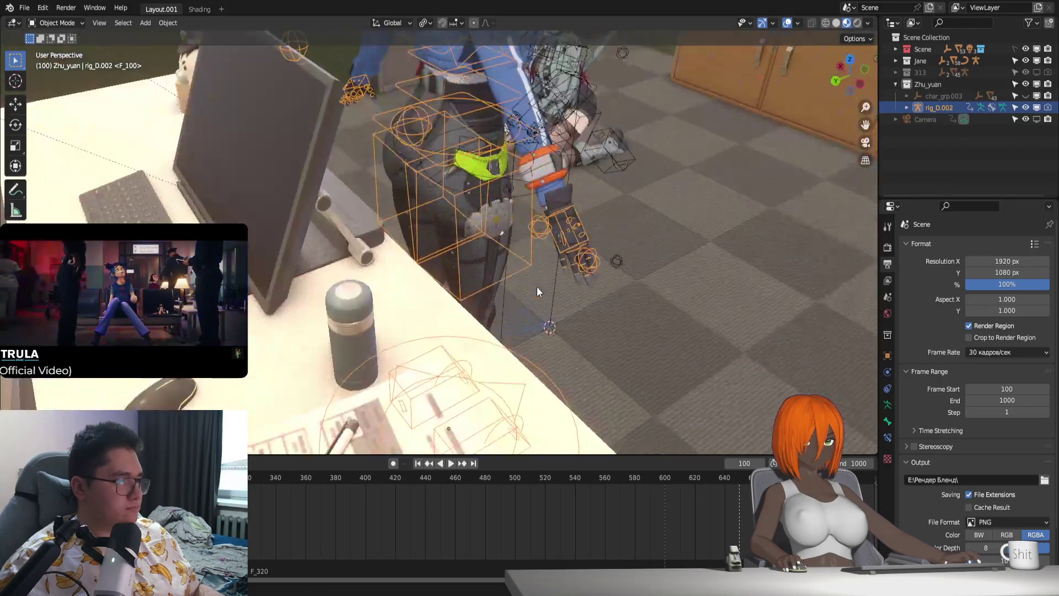
pyautogui.press('r')
pyautogui.press('y')
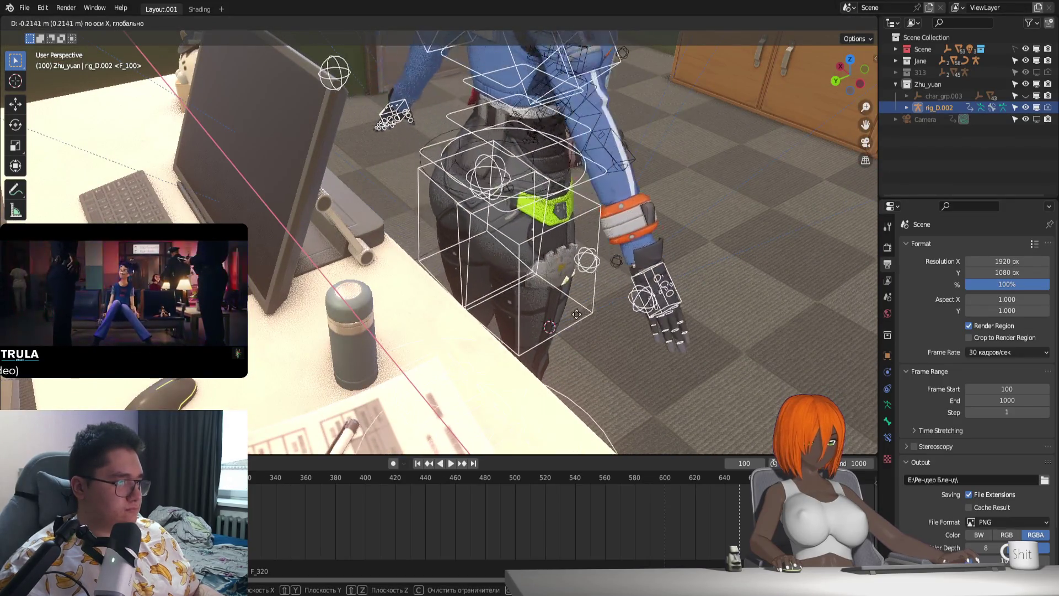
pyautogui.click(587, 320)
# Step: Slide the rig along Y to a spot beside the desk and enter Pose Mode
pyautogui.moveTo(588, 323); pyautogui.dragTo(555, 300, button='middle')
pyautogui.press('g')
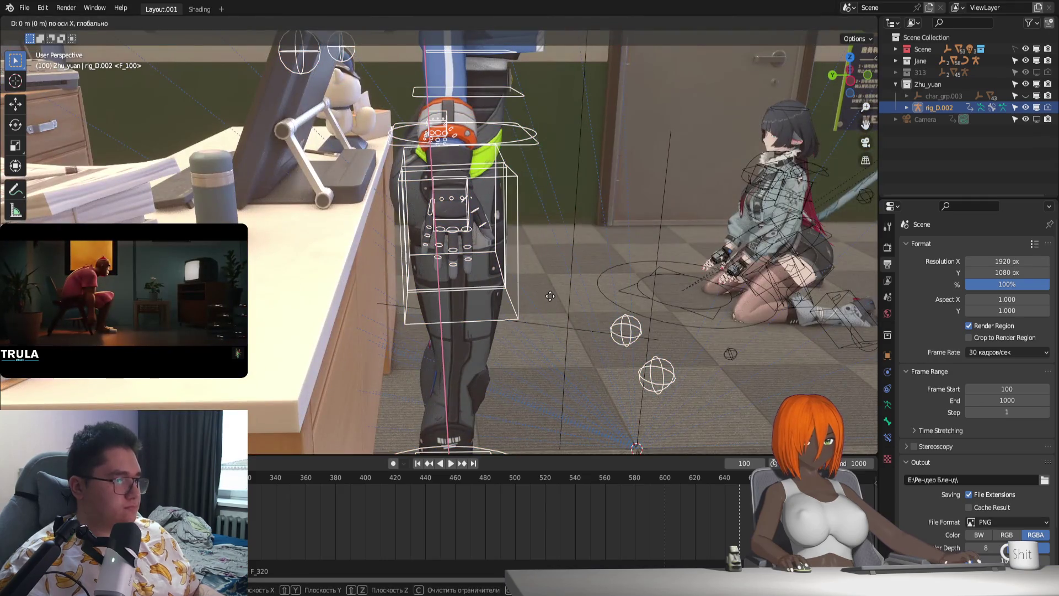
pyautogui.press('y')
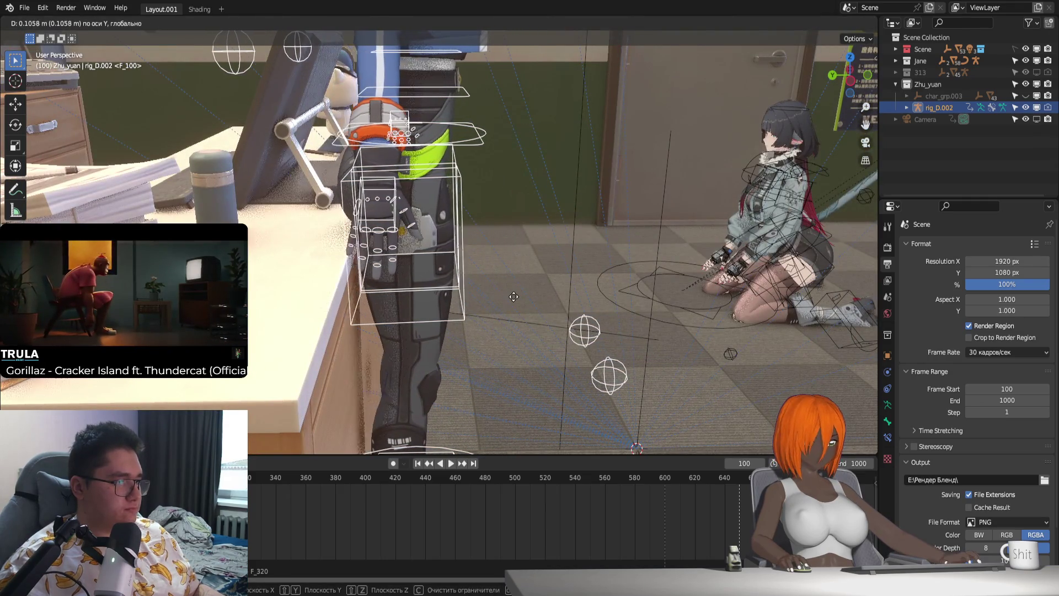
pyautogui.click(465, 232)
pyautogui.moveTo(464, 233); pyautogui.dragTo(468, 245, button='middle')
pyautogui.hotkey('ctrl', 'Tab')
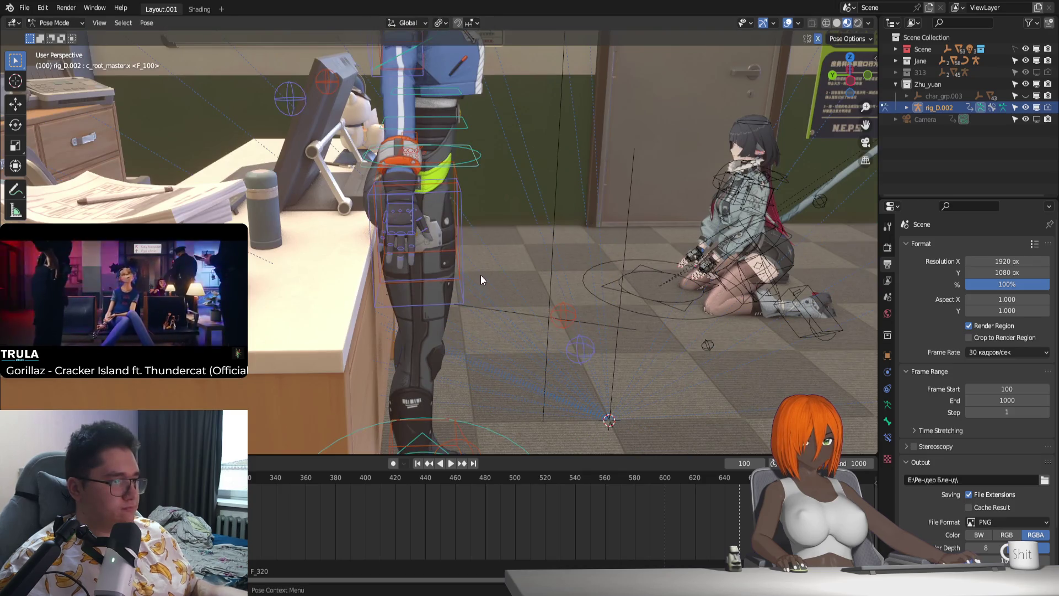
pyautogui.keyDown('ctrl'); pyautogui.hscroll(-5, 468, 501); pyautogui.keyUp('ctrl')
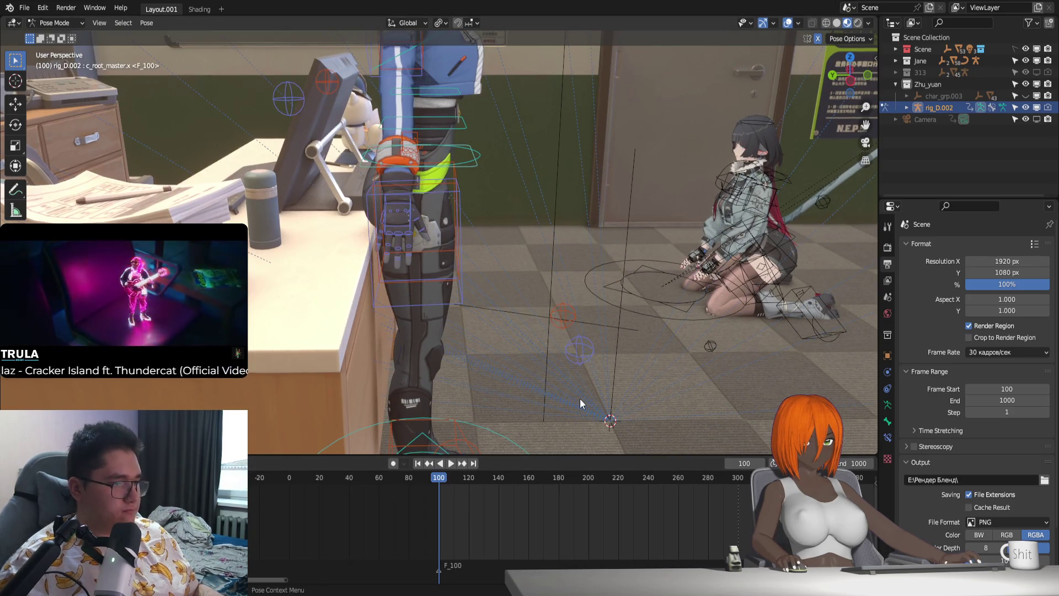
# Step: Shift the root control along Y to place the body relative to the desk
pyautogui.press('KP_0')
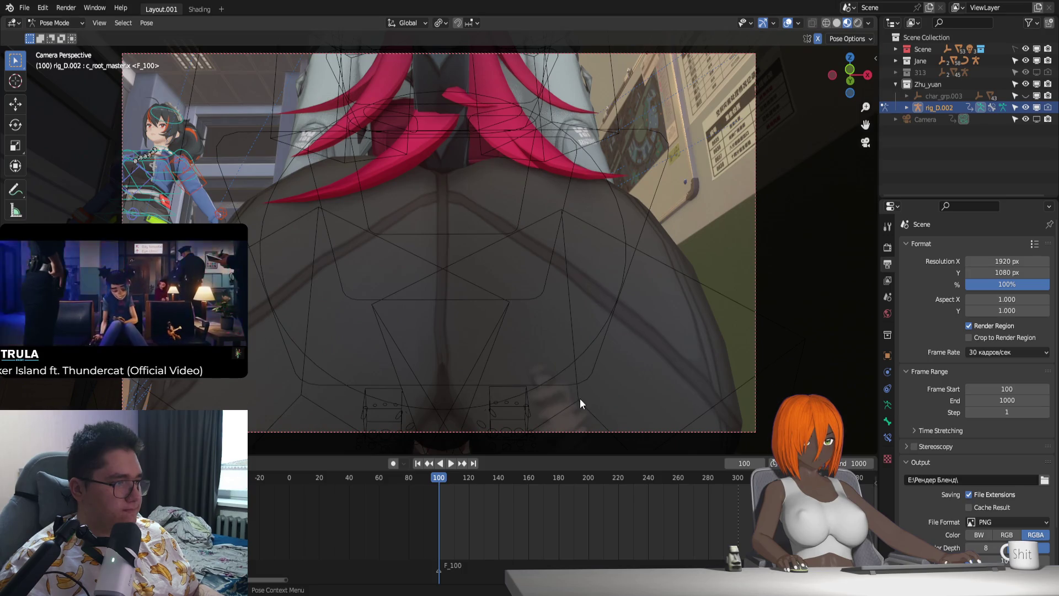
pyautogui.moveTo(580, 397)
pyautogui.mouseDown(button='middle')
pyautogui.moveTo(494, 150)
pyautogui.moveTo(487, 208)
pyautogui.moveTo(497, 197)
pyautogui.mouseUp(button='middle')
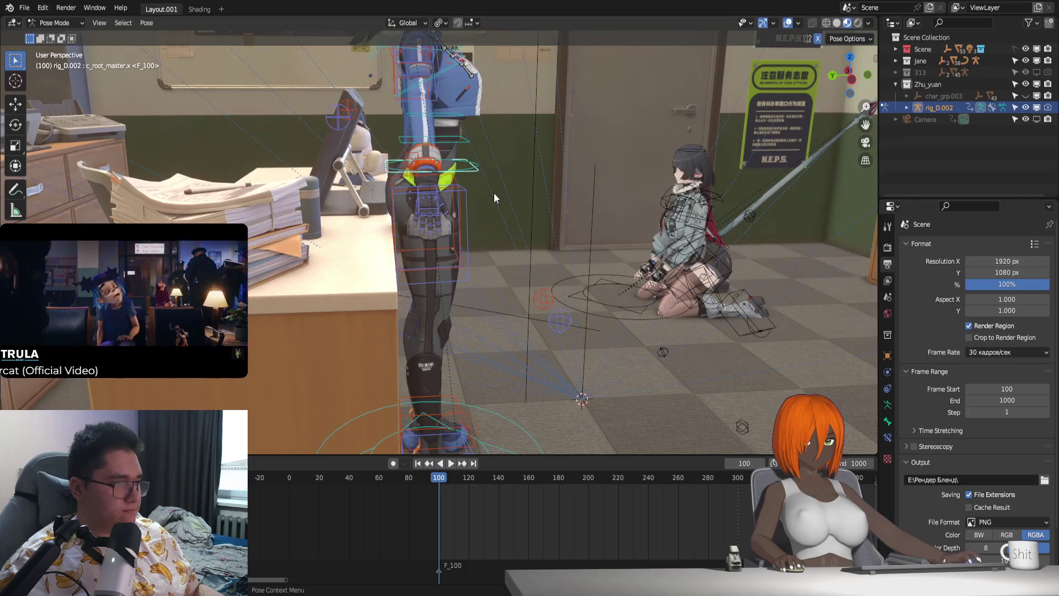
pyautogui.press('g')
pyautogui.press('z')
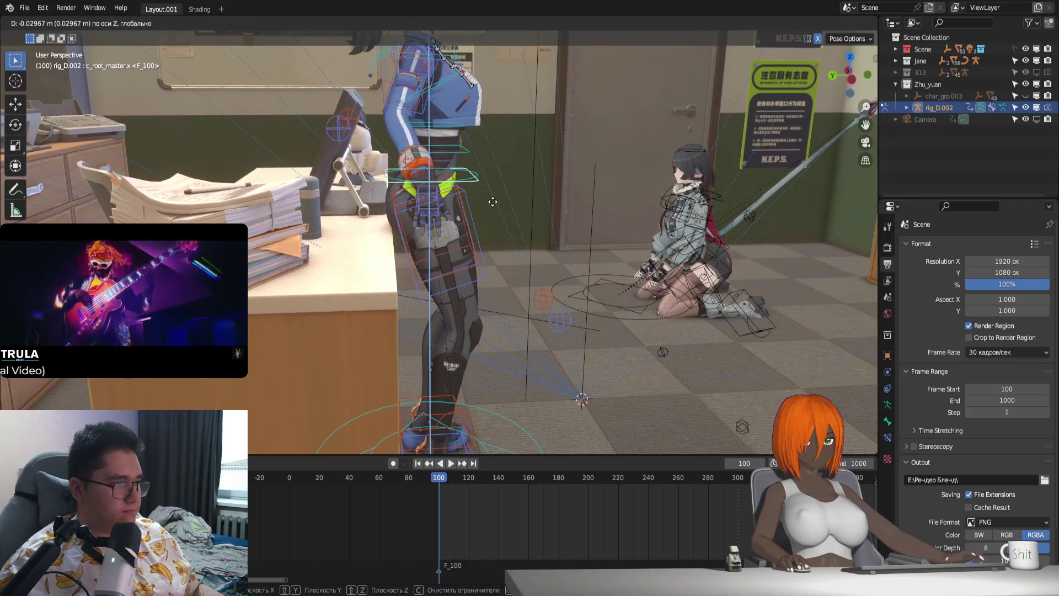
pyautogui.press('y')
pyautogui.press('z')
pyautogui.scroll(2, 488, 211)
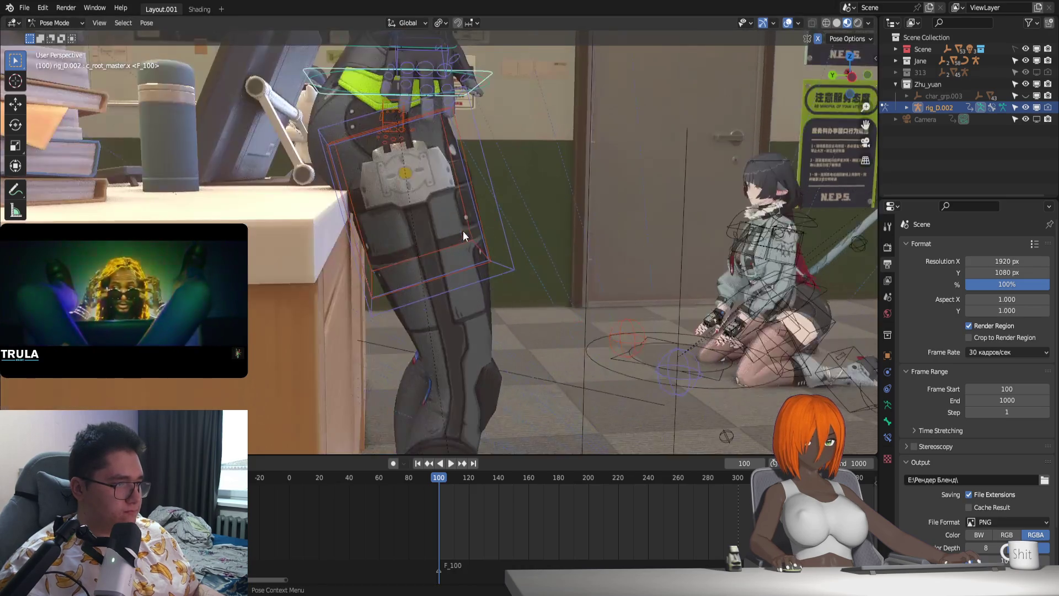
pyautogui.scroll(2, 497, 225)
pyautogui.press('y')
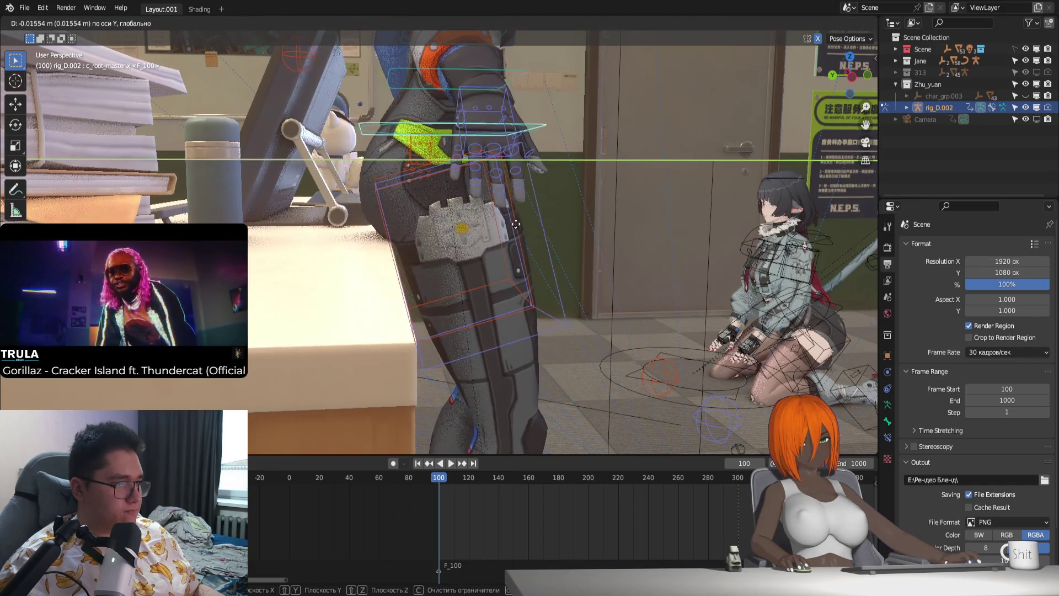
pyautogui.scroll(-2, 546, 282)
pyautogui.click(548, 286)
pyautogui.scroll(-3, 542, 274)
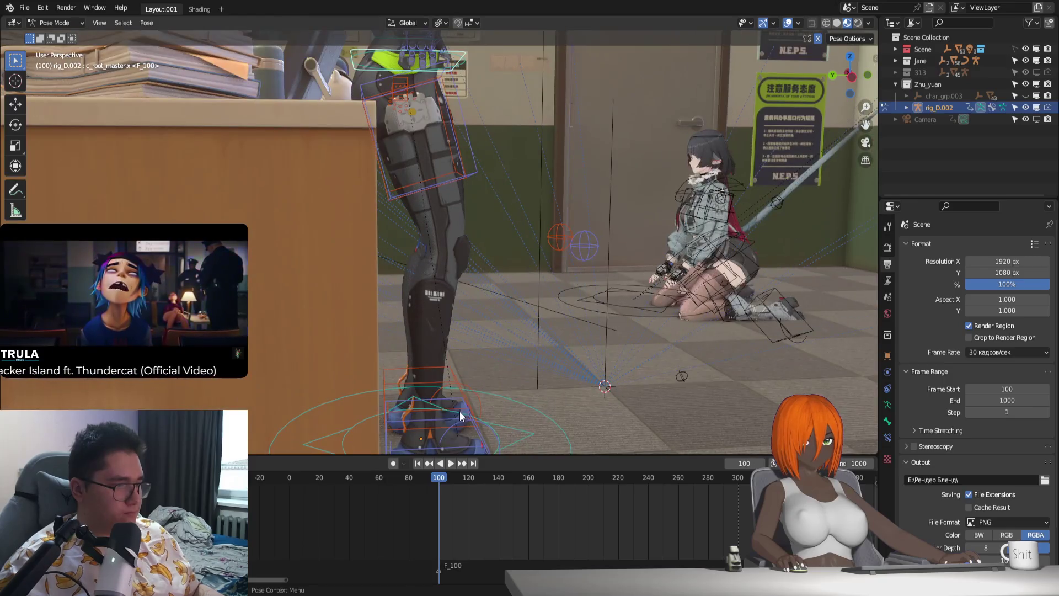
# Step: Select the left foot IK control and shift it sideways along X
pyautogui.click(482, 434)
pyautogui.keyDown('shift'); pyautogui.moveTo(481, 434); pyautogui.dragTo(471, 397, button='middle'); pyautogui.keyUp('shift')
pyautogui.click(470, 391)
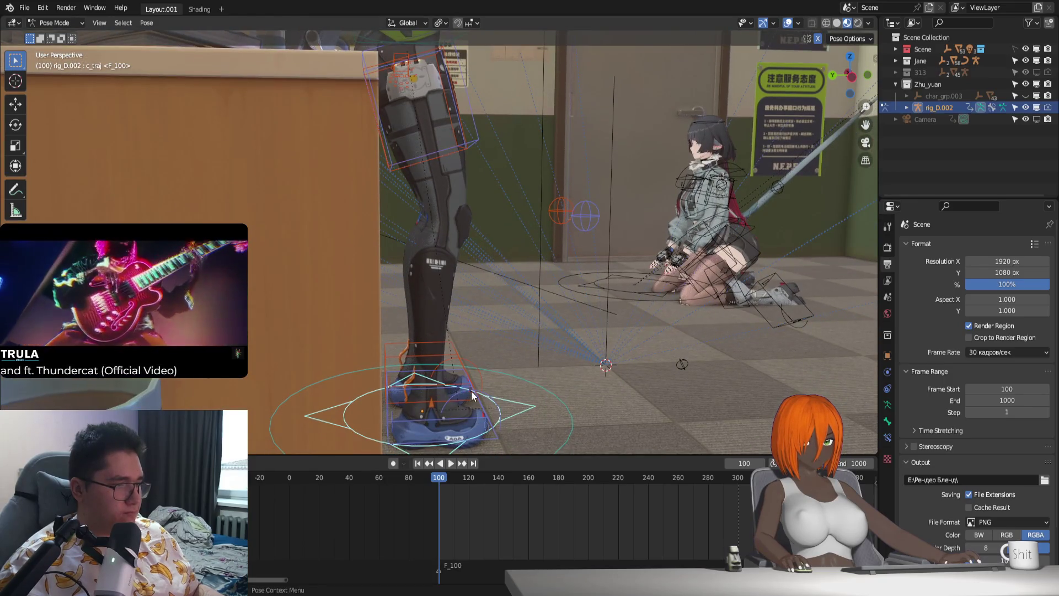
pyautogui.click(411, 401)
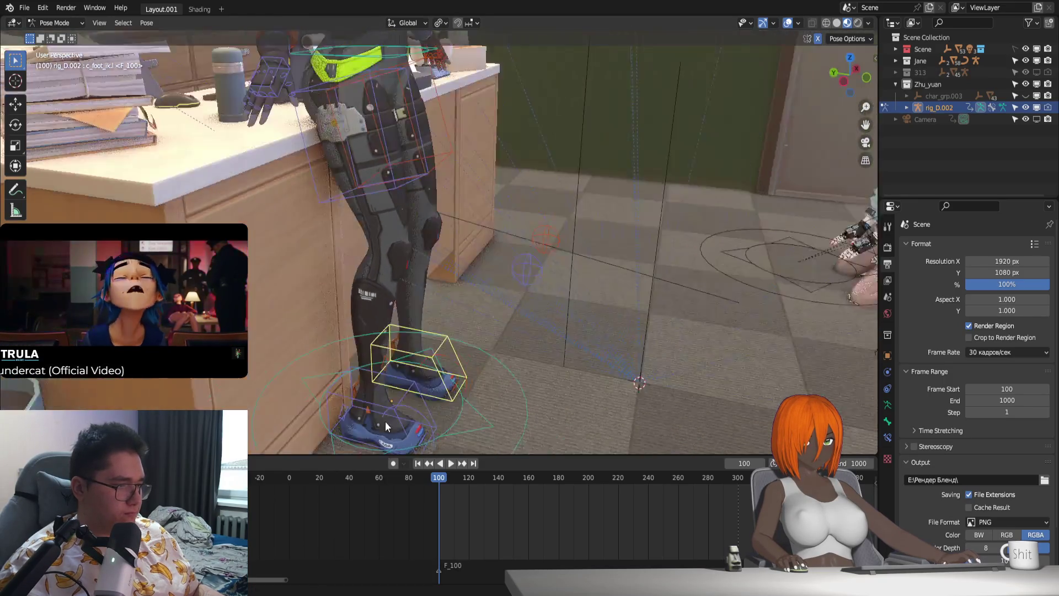
pyautogui.moveTo(415, 403)
pyautogui.mouseDown(button='middle')
pyautogui.moveTo(430, 367)
pyautogui.moveTo(482, 380)
pyautogui.moveTo(377, 333)
pyautogui.mouseUp(button='middle')
pyautogui.press('g')
pyautogui.press('y')
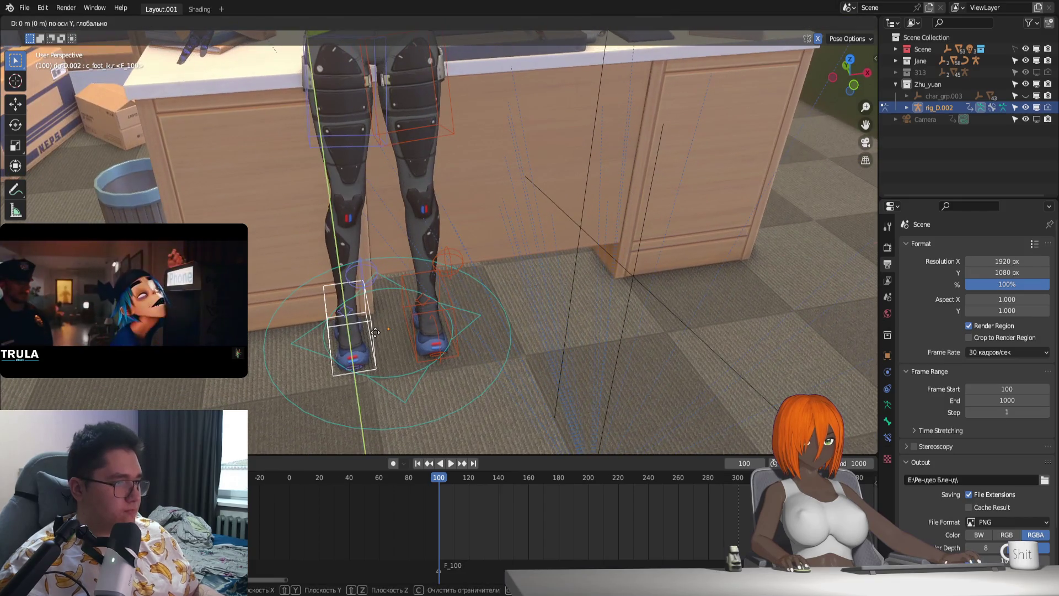
pyautogui.press('Escape')
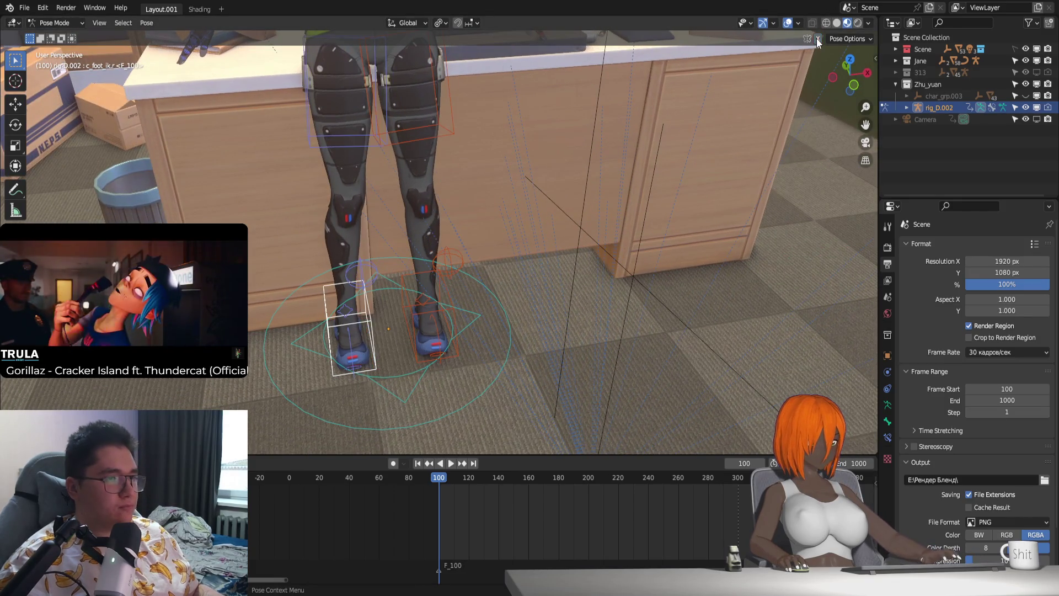
pyautogui.press('g')
pyautogui.press('x')
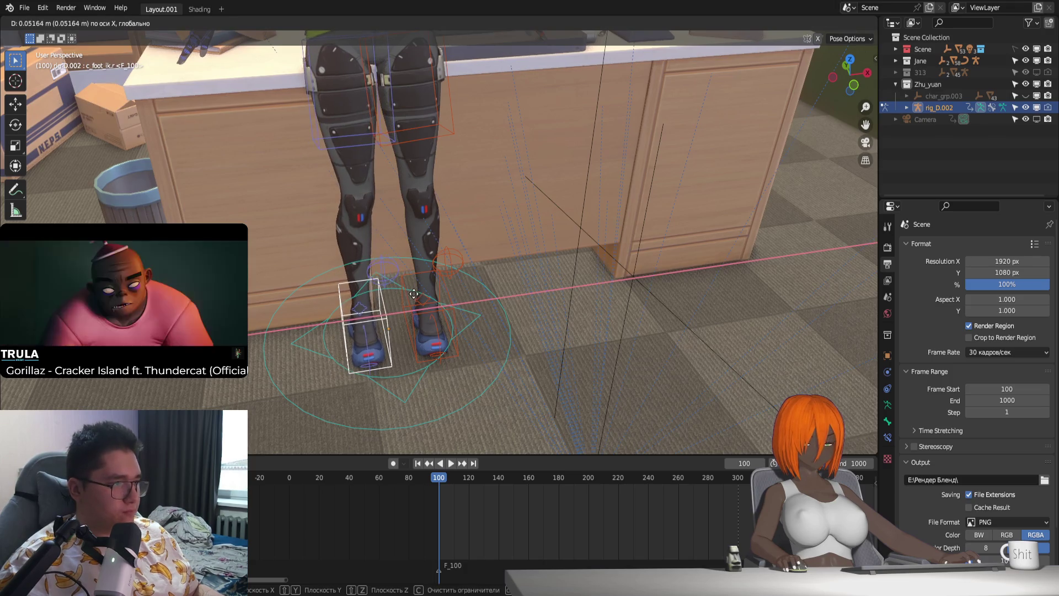
pyautogui.click(428, 309)
# Step: Move the foot along Y and X so it passes beside the other foot
pyautogui.moveTo(422, 317)
pyautogui.mouseDown(button='middle')
pyautogui.moveTo(405, 324)
pyautogui.moveTo(511, 316)
pyautogui.mouseUp(button='middle')
pyautogui.press('g')
pyautogui.press('y')
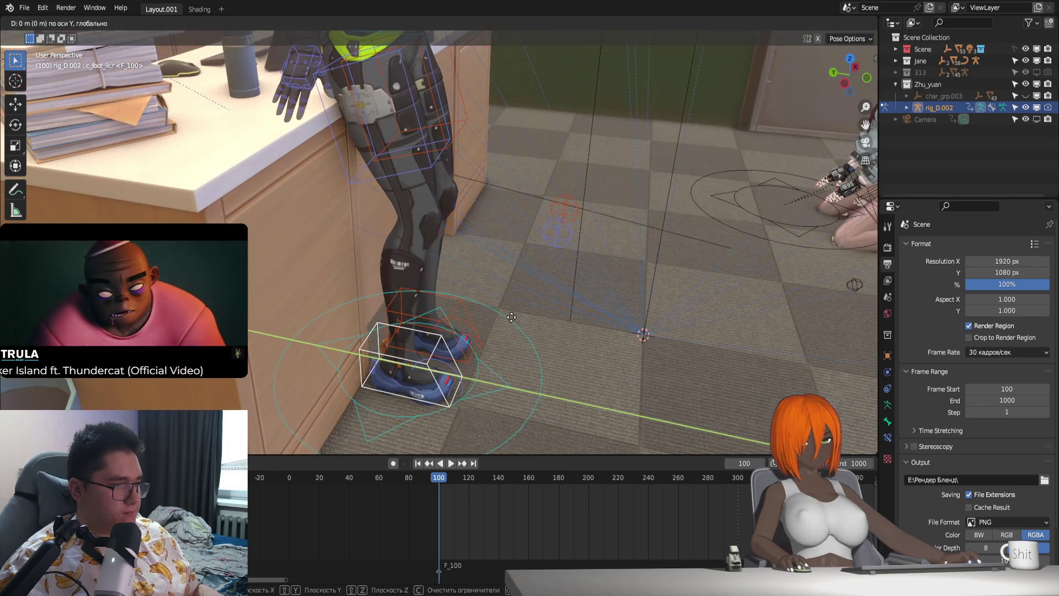
pyautogui.click(547, 315)
pyautogui.moveTo(547, 314); pyautogui.dragTo(497, 331, button='middle')
pyautogui.press('g')
pyautogui.press('x')
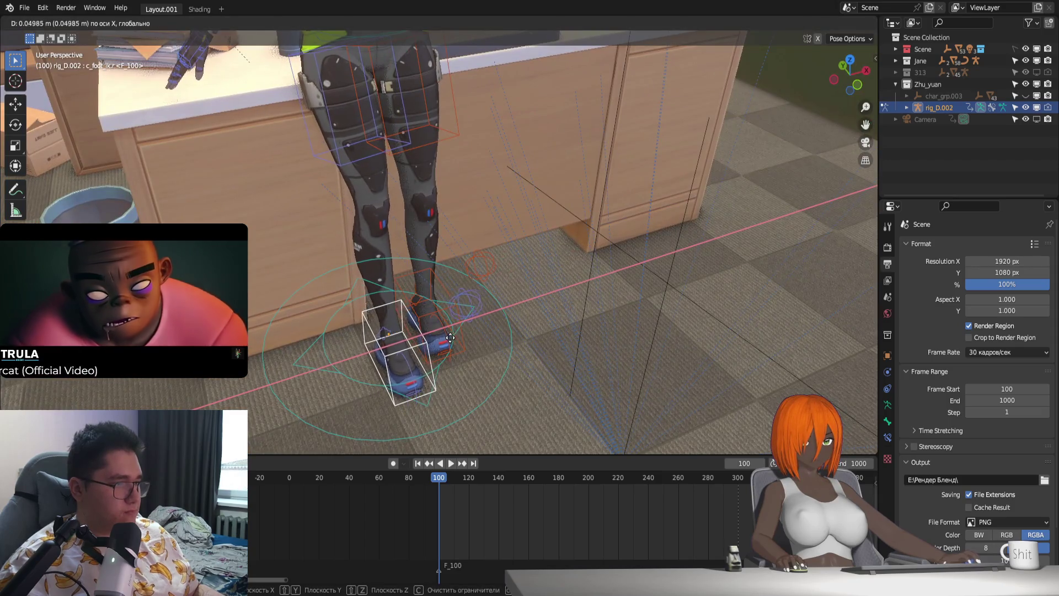
pyautogui.click(449, 337)
pyautogui.click(439, 311)
pyautogui.moveTo(432, 330)
pyautogui.mouseDown(button='middle')
pyautogui.moveTo(457, 296)
pyautogui.moveTo(388, 269)
pyautogui.mouseUp(button='middle')
pyautogui.press('g')
pyautogui.click(427, 287)
# Step: Tilt the foot about its local X axis, then undo to return it upright
pyautogui.press('g')
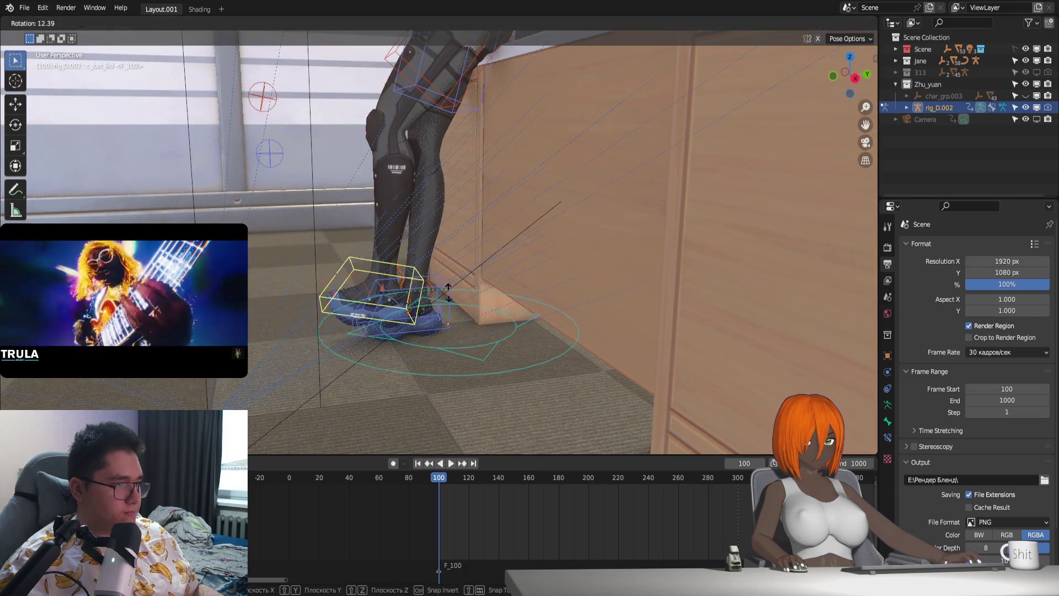
pyautogui.press('r')
pyautogui.press('x')
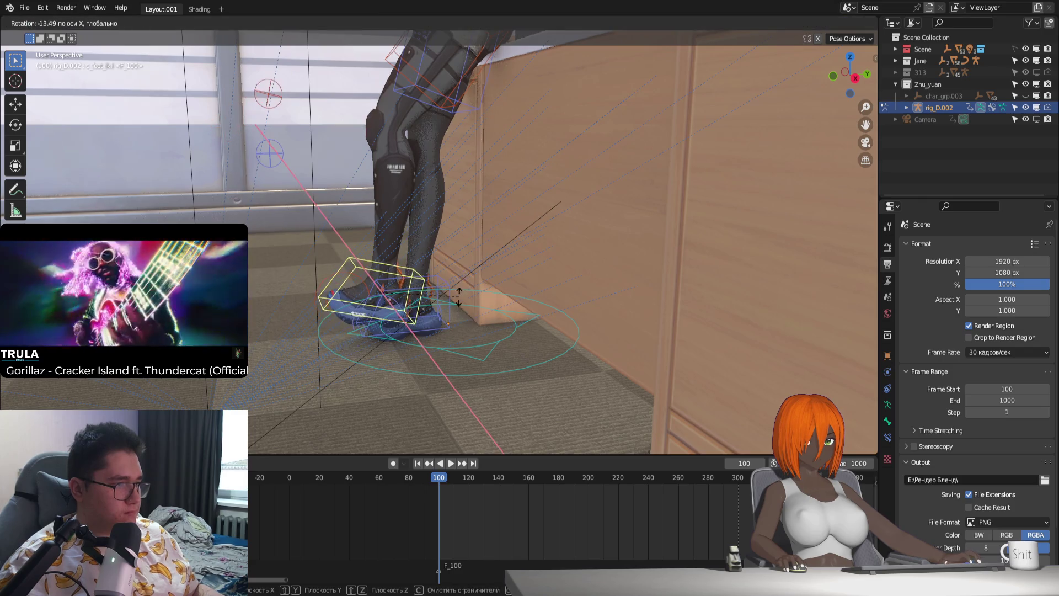
pyautogui.press('Escape')
pyautogui.moveTo(464, 276); pyautogui.dragTo(481, 314, button='middle')
pyautogui.click(513, 307)
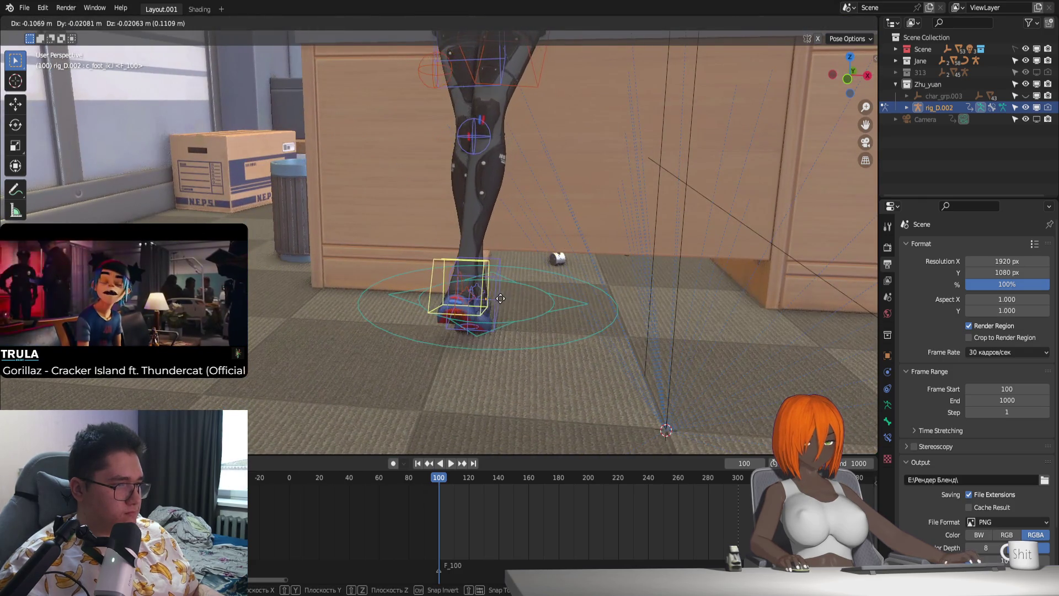
pyautogui.moveTo(512, 304); pyautogui.dragTo(437, 304, button='middle')
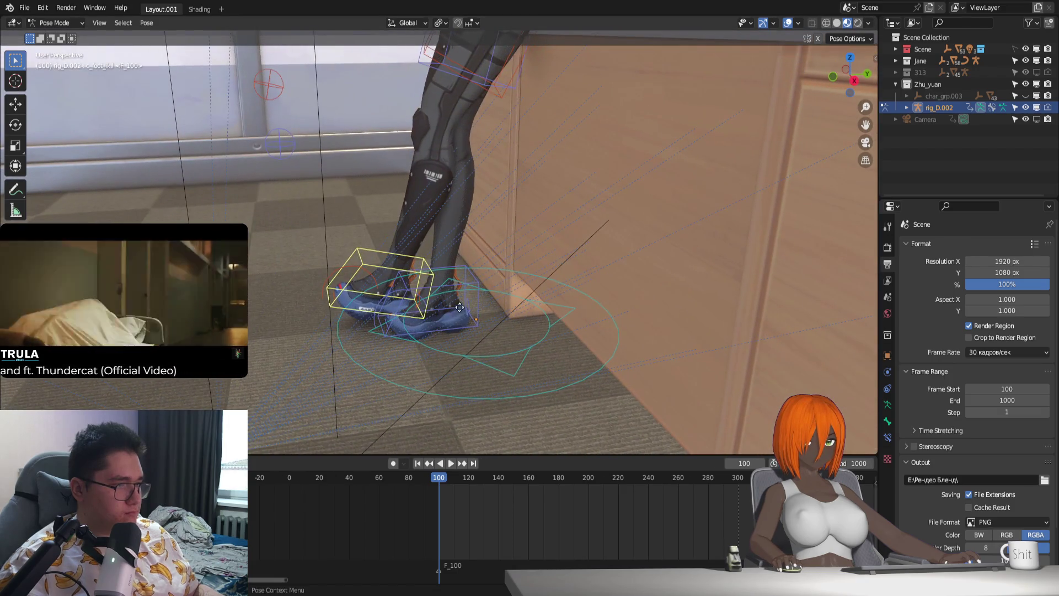
pyautogui.press('r')
pyautogui.press('x')
pyautogui.press('x')
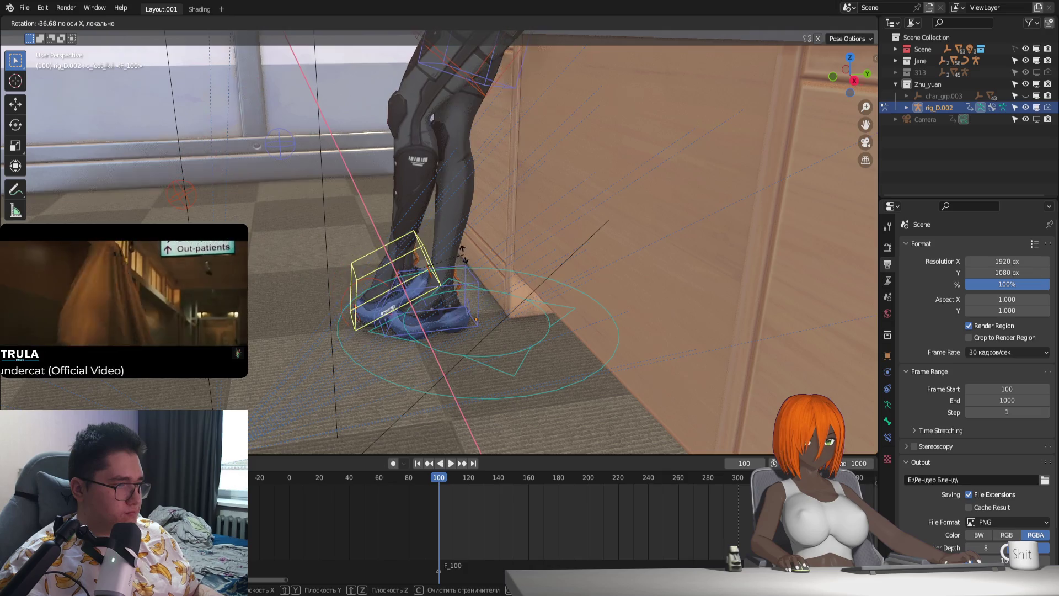
pyautogui.click(462, 252)
pyautogui.moveTo(450, 280); pyautogui.dragTo(526, 295, button='middle')
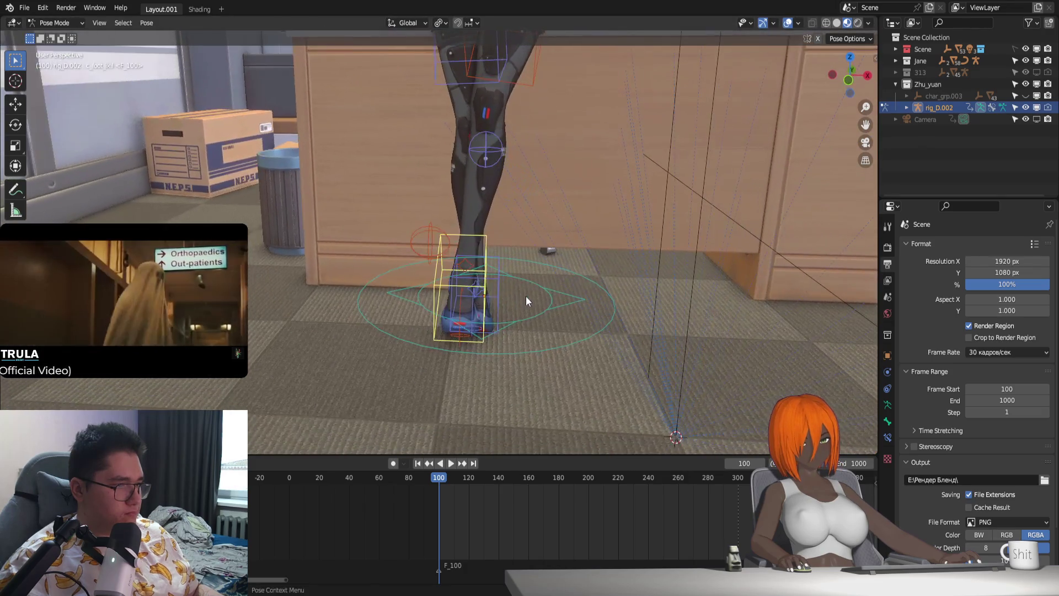
pyautogui.hotkey('ctrl', 'z')
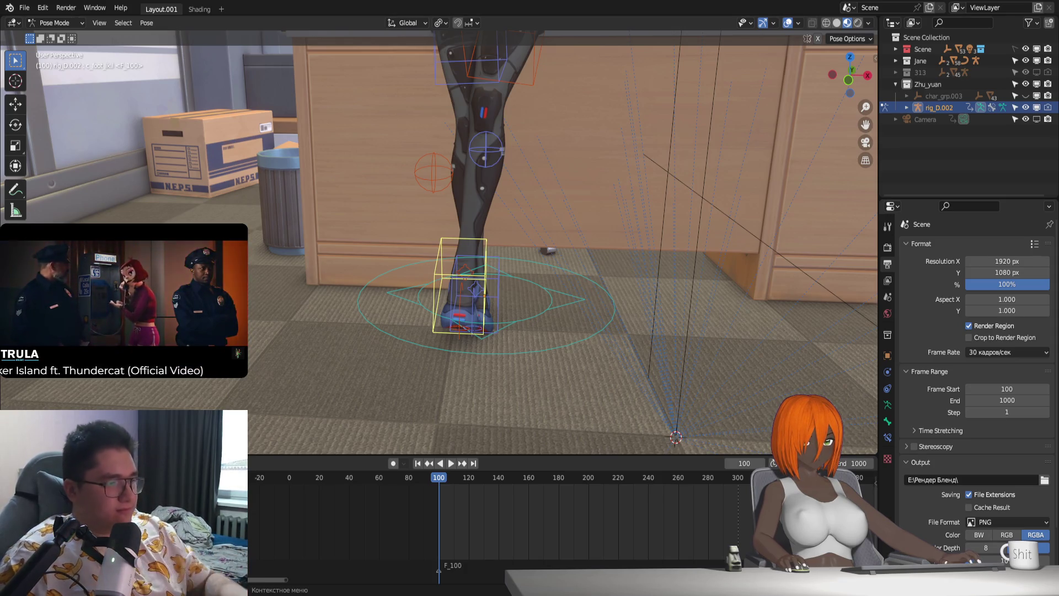
# Step: Nudge the leg control and reposition the left knee pole control
pyautogui.moveTo(564, 303)
pyautogui.mouseDown(button='middle')
pyautogui.moveTo(509, 334)
pyautogui.moveTo(630, 334)
pyautogui.moveTo(621, 305)
pyautogui.mouseUp(button='middle')
pyautogui.press('g')
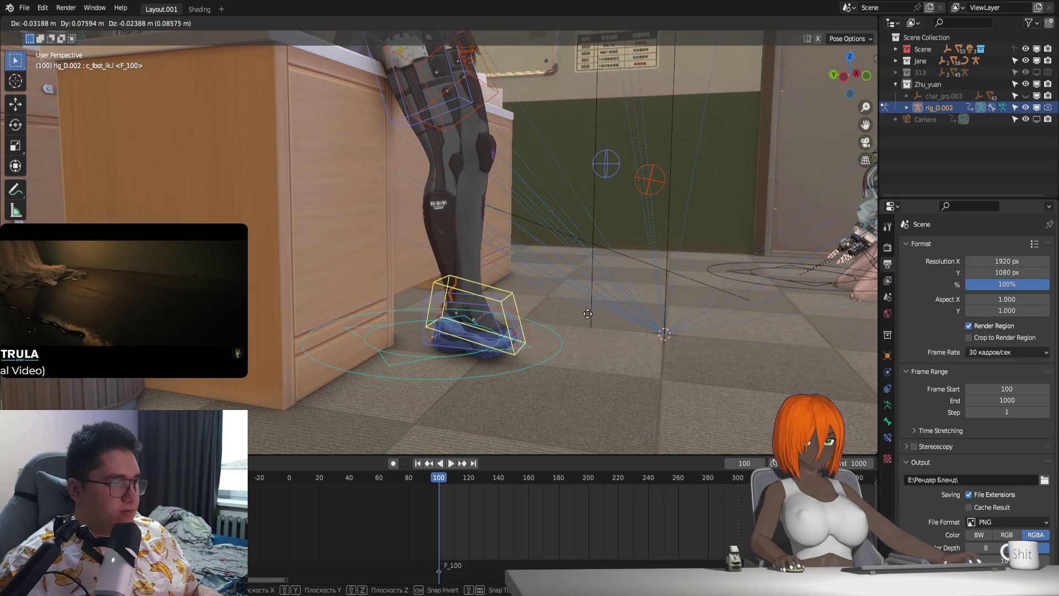
pyautogui.click(577, 316)
pyautogui.moveTo(576, 316); pyautogui.dragTo(513, 320, button='middle')
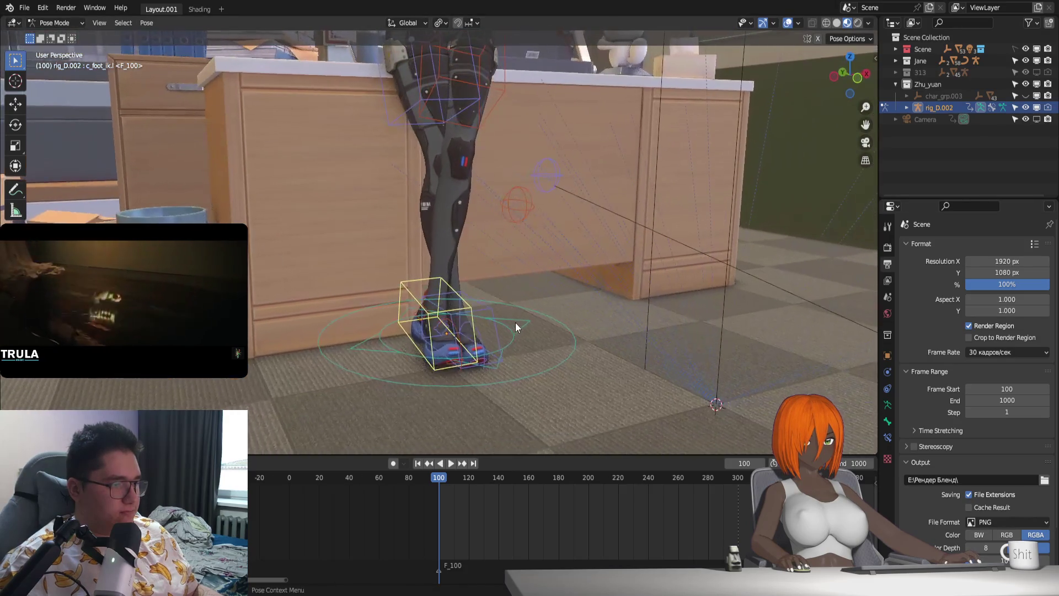
pyautogui.click(552, 213)
pyautogui.moveTo(552, 213); pyautogui.dragTo(498, 221, button='middle')
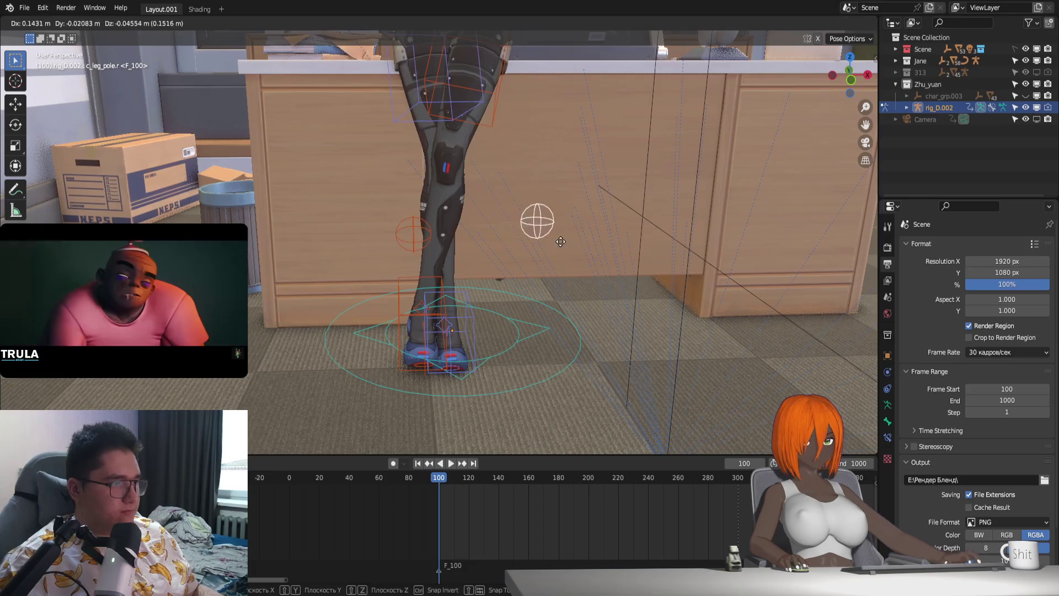
pyautogui.click(422, 237)
pyautogui.press('g')
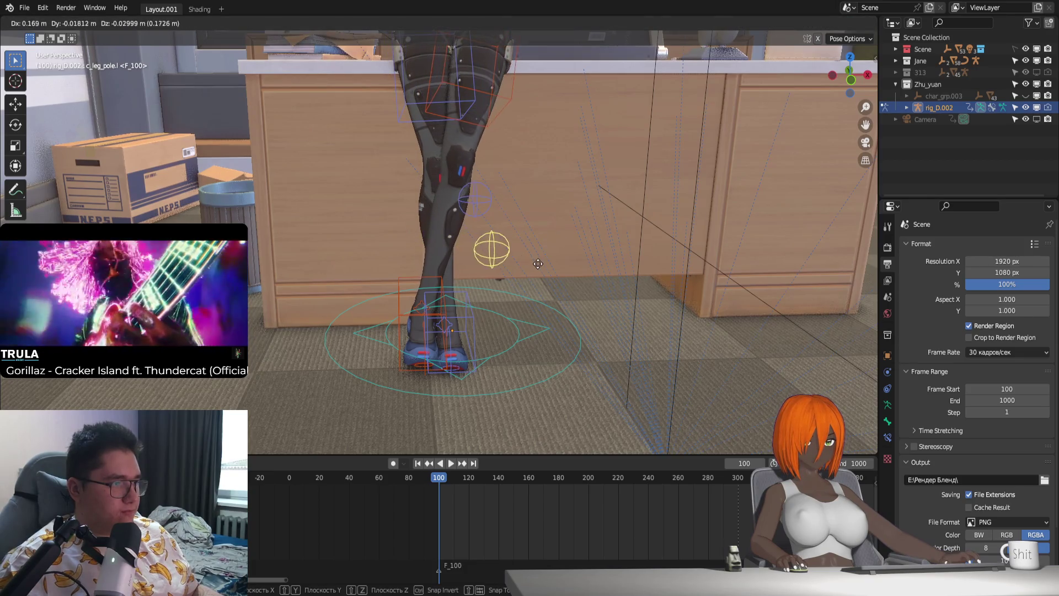
pyautogui.click(485, 306)
# Step: Tilt the left foot IK control about local X, rotate it freely and raise it along Z
pyautogui.click(443, 318)
pyautogui.moveTo(446, 320); pyautogui.dragTo(566, 323, button='middle')
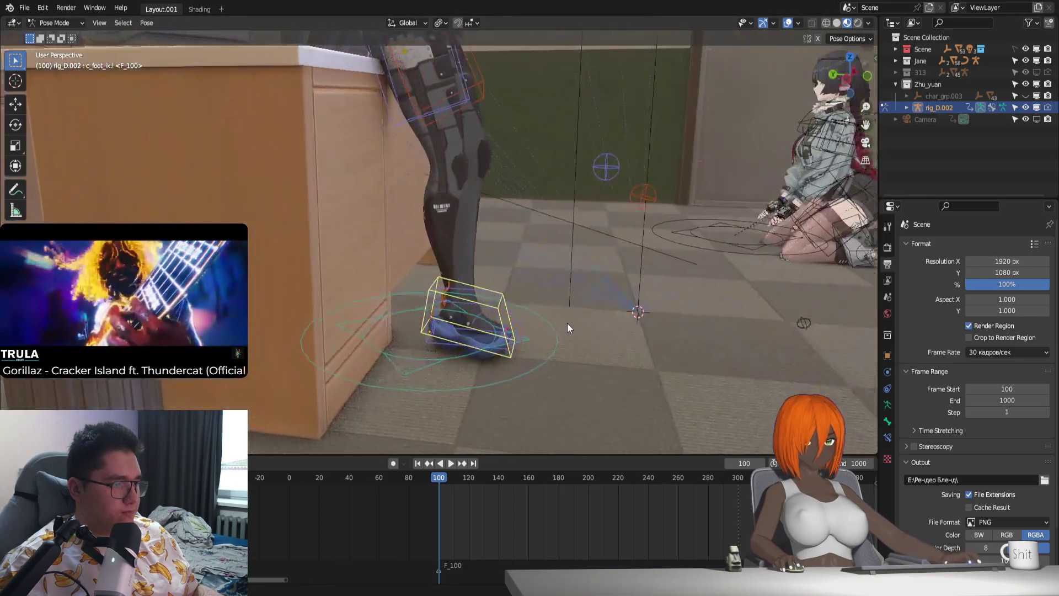
pyautogui.press('g')
pyautogui.press('r')
pyautogui.press('x')
pyautogui.press('x')
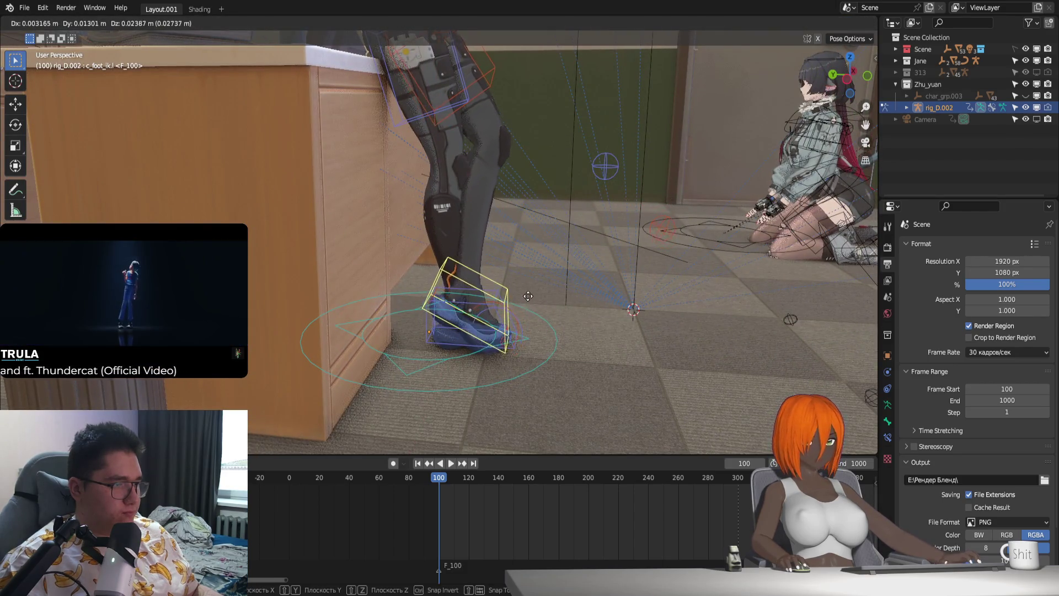
pyautogui.click(519, 310)
pyautogui.moveTo(519, 309)
pyautogui.mouseDown(button='middle')
pyautogui.moveTo(503, 344)
pyautogui.moveTo(544, 322)
pyautogui.mouseUp(button='middle')
pyautogui.press('r')
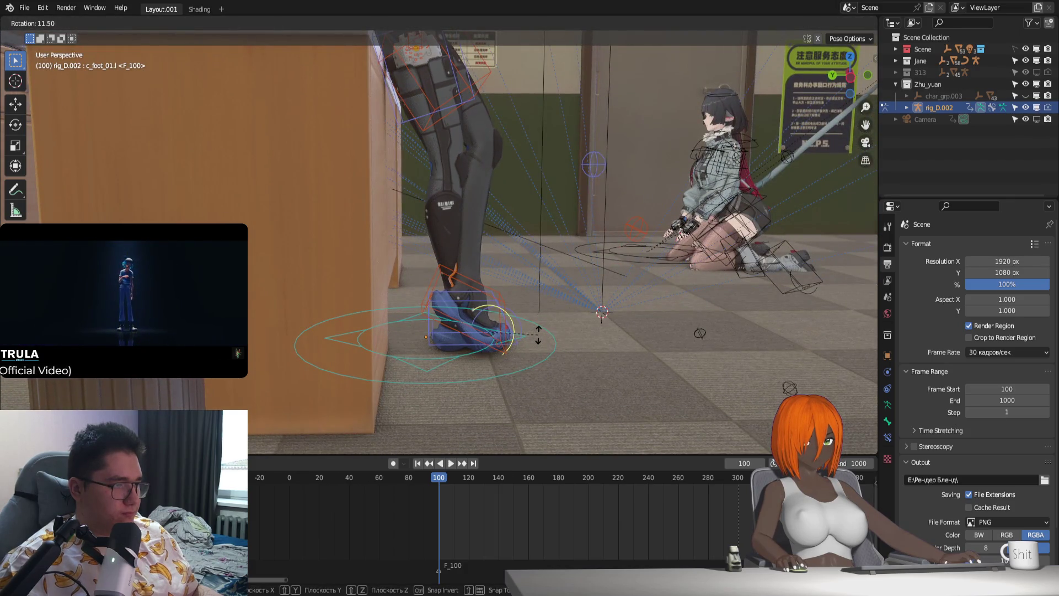
pyautogui.click(498, 299)
pyautogui.press('g')
pyautogui.press('z')
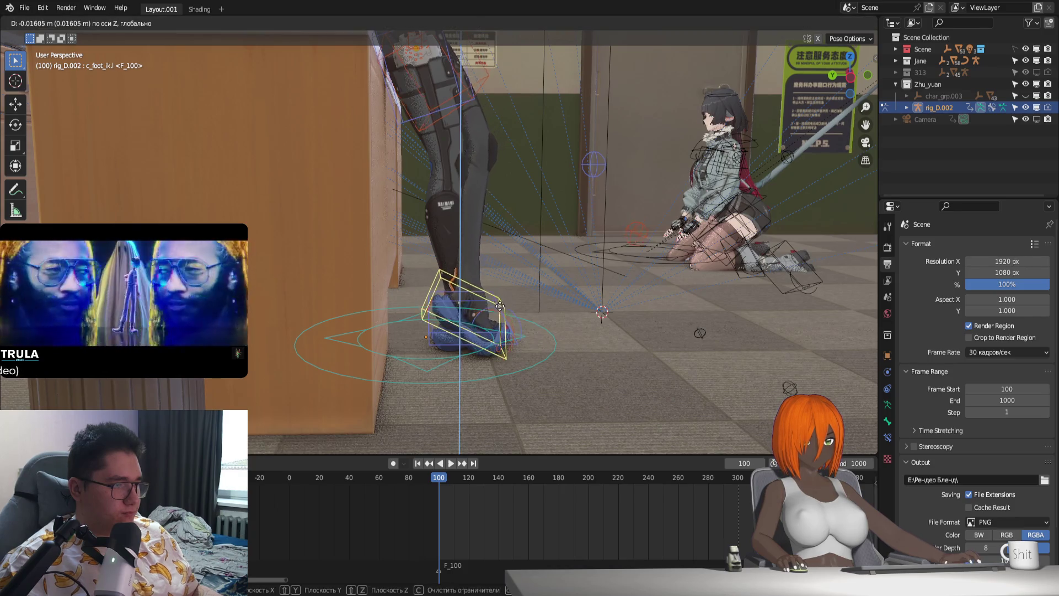
pyautogui.click(498, 313)
# Step: Slide the left foot along Y and turn it around Z so the shoe angles beside the other
pyautogui.moveTo(503, 312)
pyautogui.mouseDown(button='middle')
pyautogui.moveTo(483, 356)
pyautogui.moveTo(478, 348)
pyautogui.moveTo(573, 347)
pyautogui.mouseUp(button='middle')
pyautogui.press('g')
pyautogui.press('y')
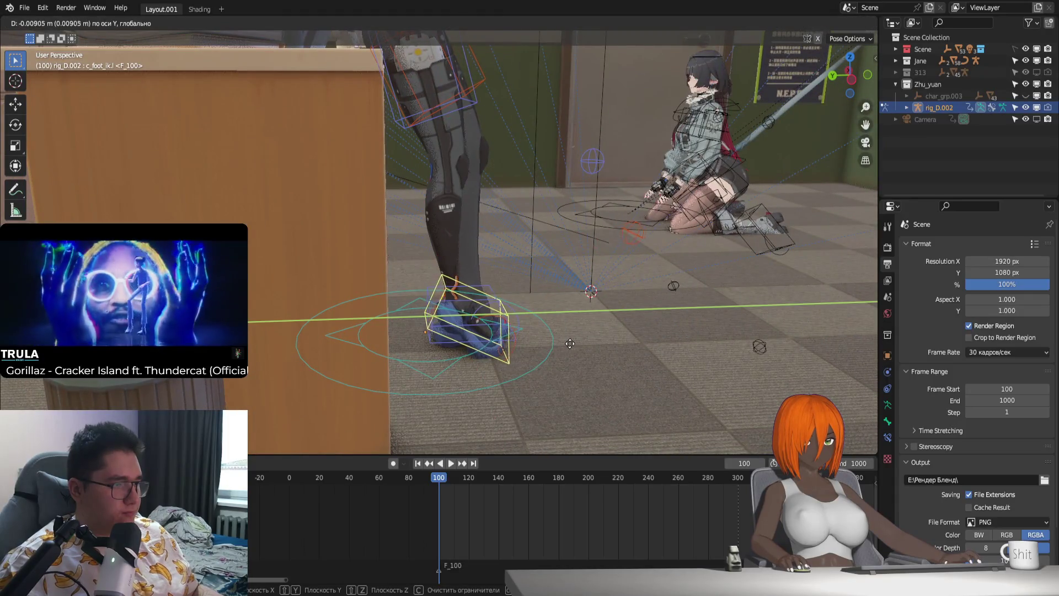
pyautogui.click(571, 347)
pyautogui.press('g')
pyautogui.click(558, 343)
pyautogui.moveTo(558, 343)
pyautogui.mouseDown(button='middle')
pyautogui.moveTo(423, 352)
pyautogui.moveTo(477, 292)
pyautogui.moveTo(508, 335)
pyautogui.moveTo(544, 334)
pyautogui.mouseUp(button='middle')
pyautogui.press('r')
pyautogui.press('z')
pyautogui.click(484, 354)
# Step: Fine-tune the left foot with two more rotations and a final move so the ankles cross
pyautogui.press('r')
pyautogui.click(496, 323)
pyautogui.press('r')
pyautogui.click(534, 353)
pyautogui.press('g')
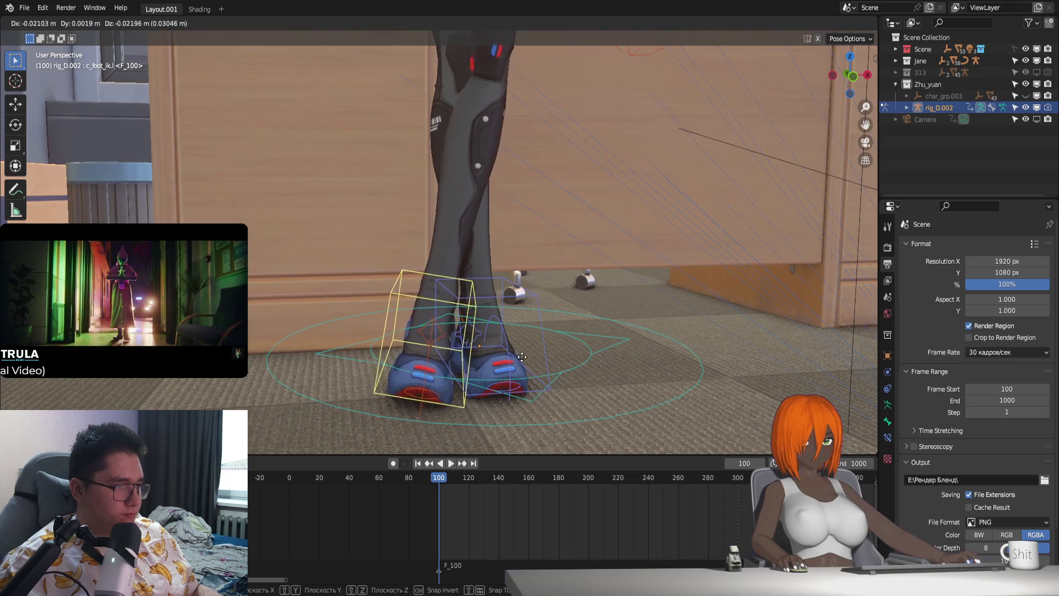
pyautogui.click(522, 357)
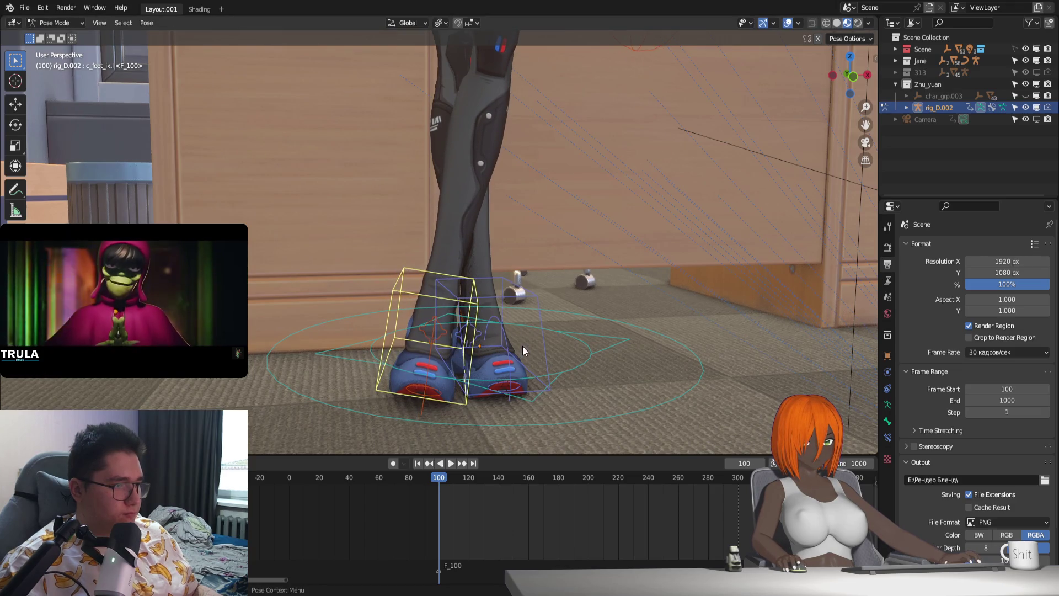
# Step: Try and cancel moves on the right foot and knee pole, reselecting the right knee pole
pyautogui.click(537, 303)
pyautogui.moveTo(537, 302); pyautogui.dragTo(551, 371, button='middle')
pyautogui.press('g')
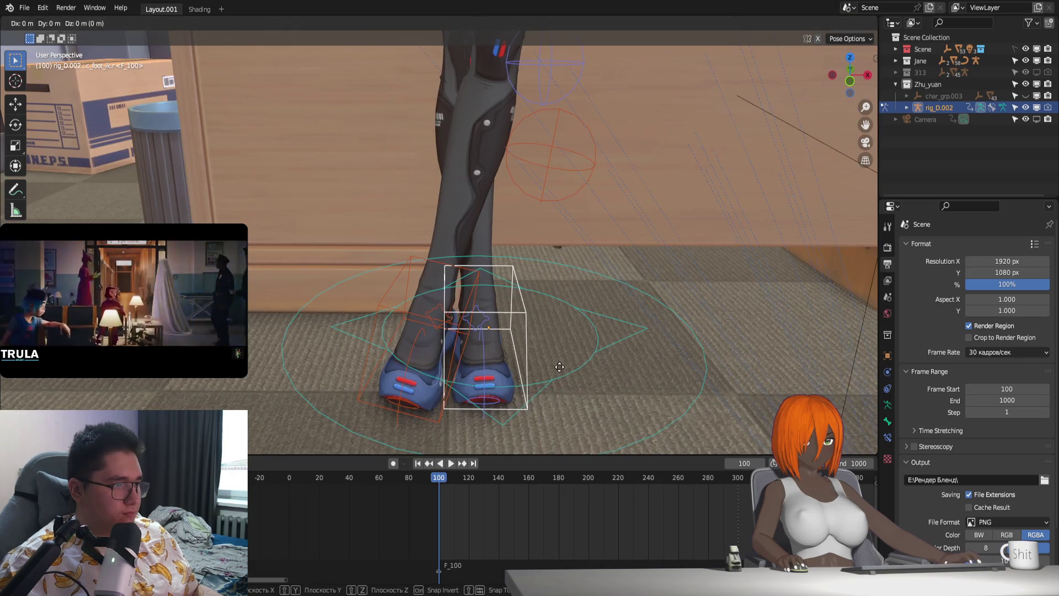
pyautogui.press('y')
pyautogui.press('Escape')
pyautogui.moveTo(560, 219); pyautogui.dragTo(617, 276, button='middle')
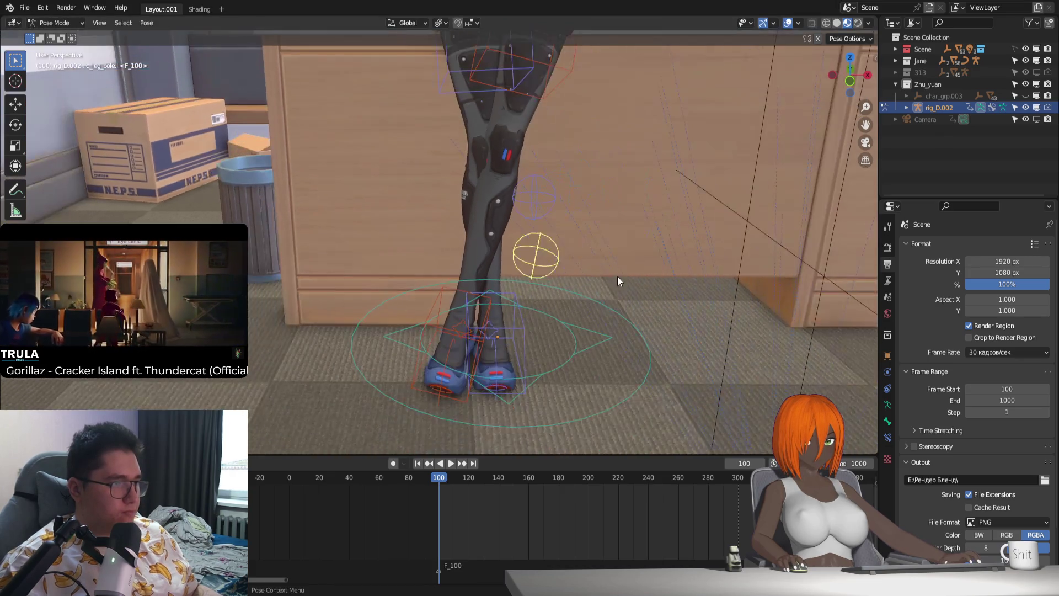
pyautogui.press('g')
pyautogui.press('Escape')
pyautogui.click(531, 190)
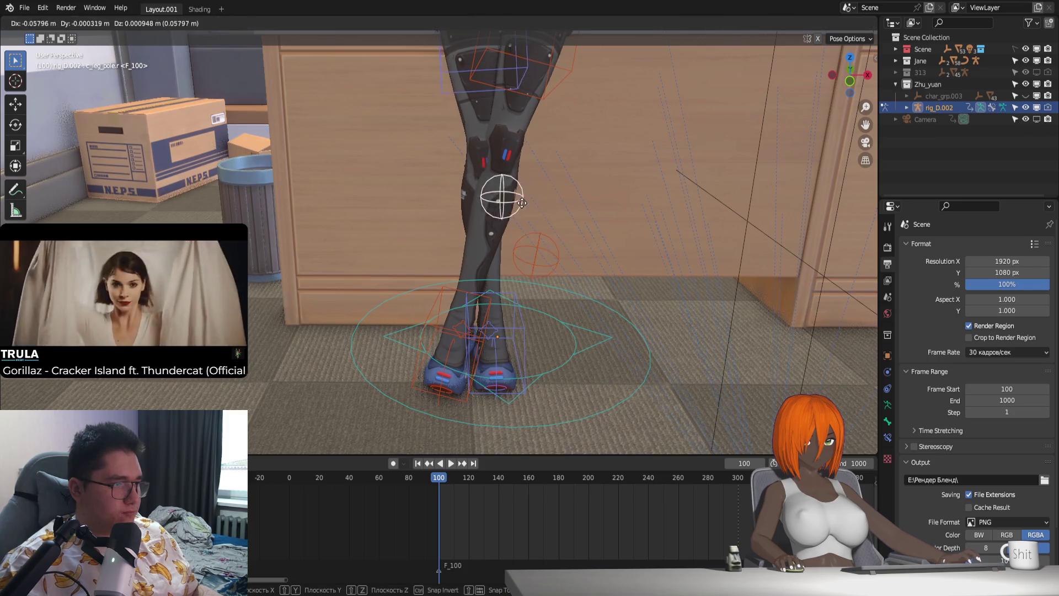
pyautogui.moveTo(524, 205)
pyautogui.mouseDown(button='middle')
pyautogui.moveTo(580, 267)
pyautogui.moveTo(571, 250)
pyautogui.mouseUp(button='middle')
# Step: Shift the left foot IK control and turn it further around Z on the floor
pyautogui.click(507, 304)
pyautogui.moveTo(506, 305)
pyautogui.mouseDown(button='middle')
pyautogui.moveTo(527, 309)
pyautogui.moveTo(449, 326)
pyautogui.moveTo(419, 319)
pyautogui.moveTo(479, 330)
pyautogui.moveTo(444, 339)
pyautogui.moveTo(547, 348)
pyautogui.moveTo(538, 331)
pyautogui.mouseUp(button='middle')
pyautogui.press('g')
pyautogui.press('Escape')
pyautogui.press('r')
pyautogui.press('z')
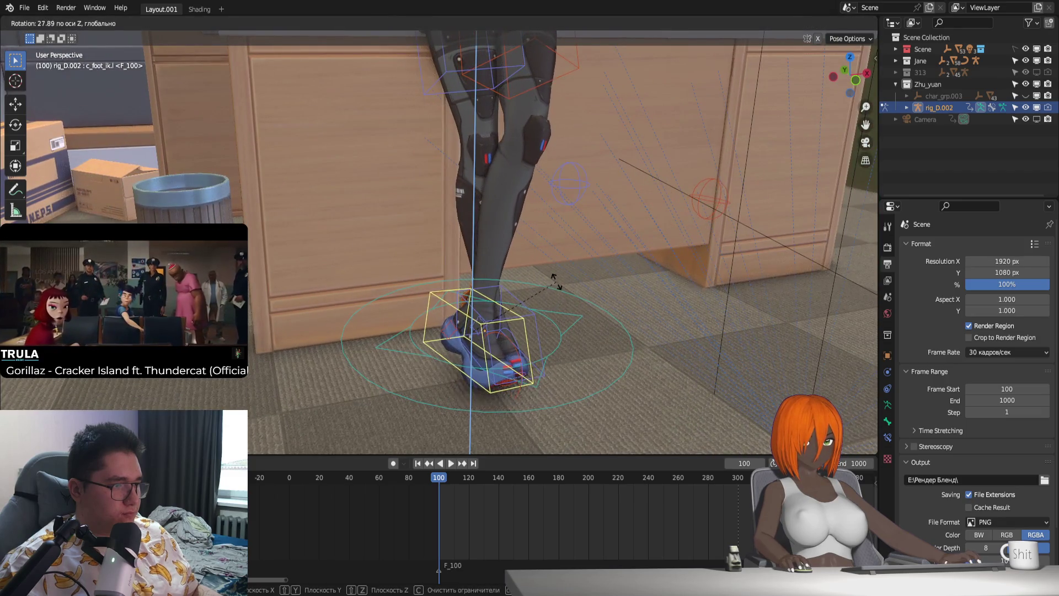
pyautogui.click(554, 282)
# Step: Move and tilt the left foot again, lifting it up and right so the ankles cross
pyautogui.moveTo(557, 288)
pyautogui.mouseDown(button='middle')
pyautogui.moveTo(575, 337)
pyautogui.moveTo(588, 331)
pyautogui.moveTo(571, 341)
pyautogui.mouseUp(button='middle')
pyautogui.press('g')
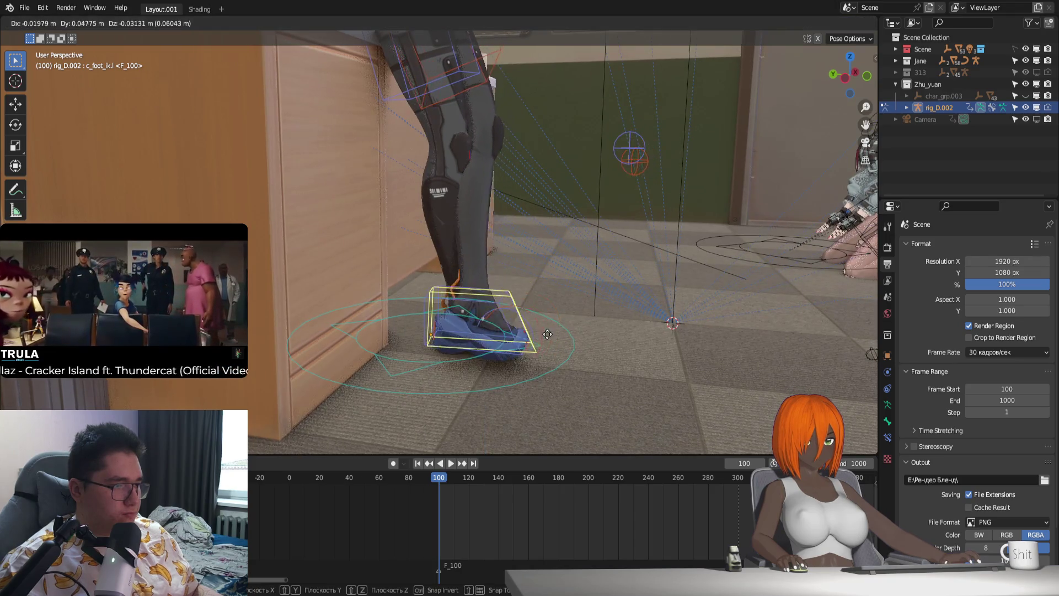
pyautogui.click(545, 317)
pyautogui.press('r')
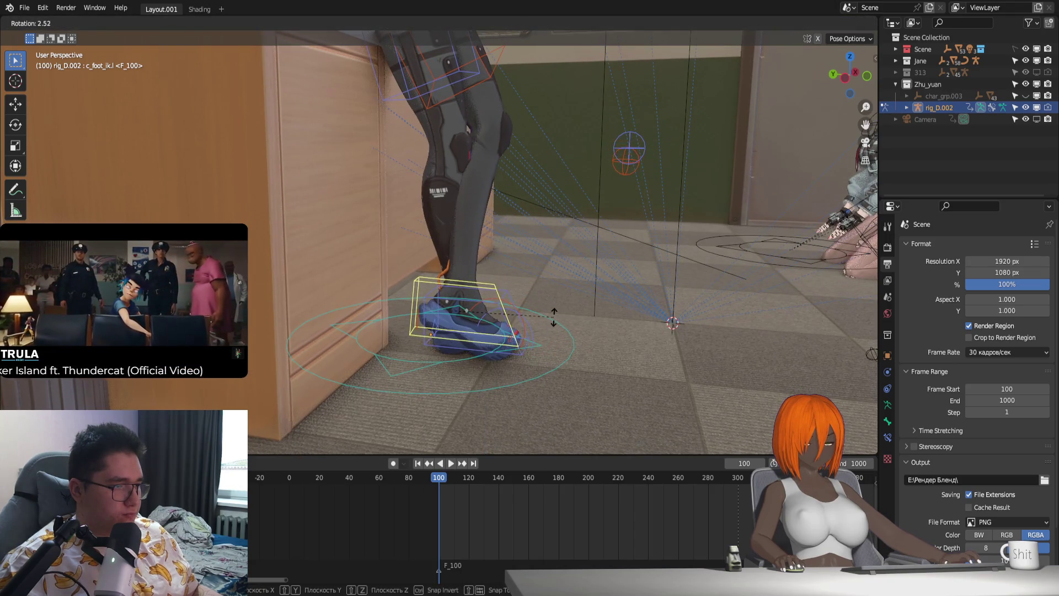
pyautogui.click(552, 363)
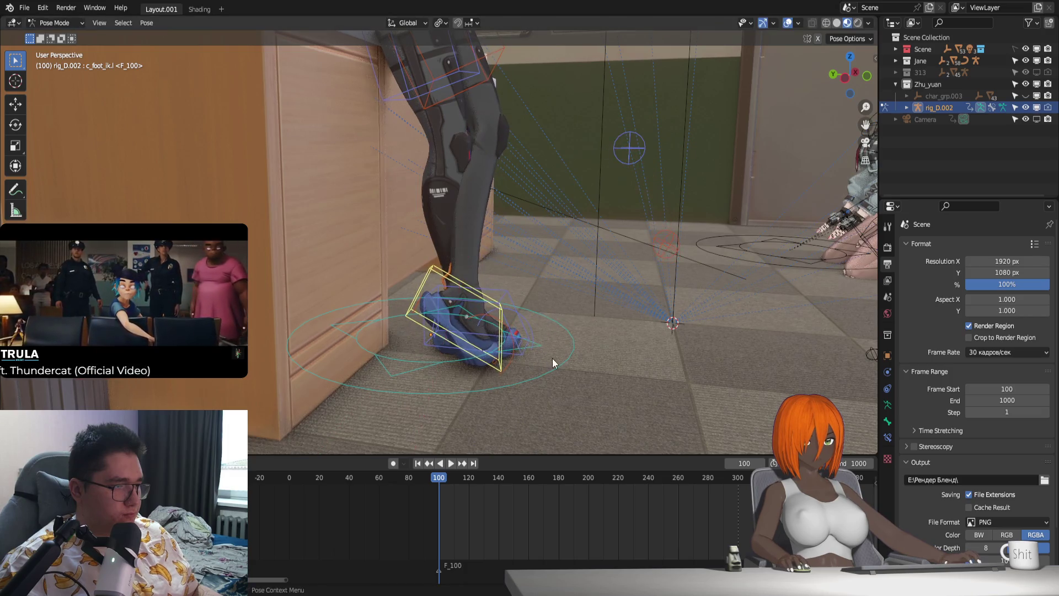
pyautogui.moveTo(552, 358); pyautogui.dragTo(466, 348, button='middle')
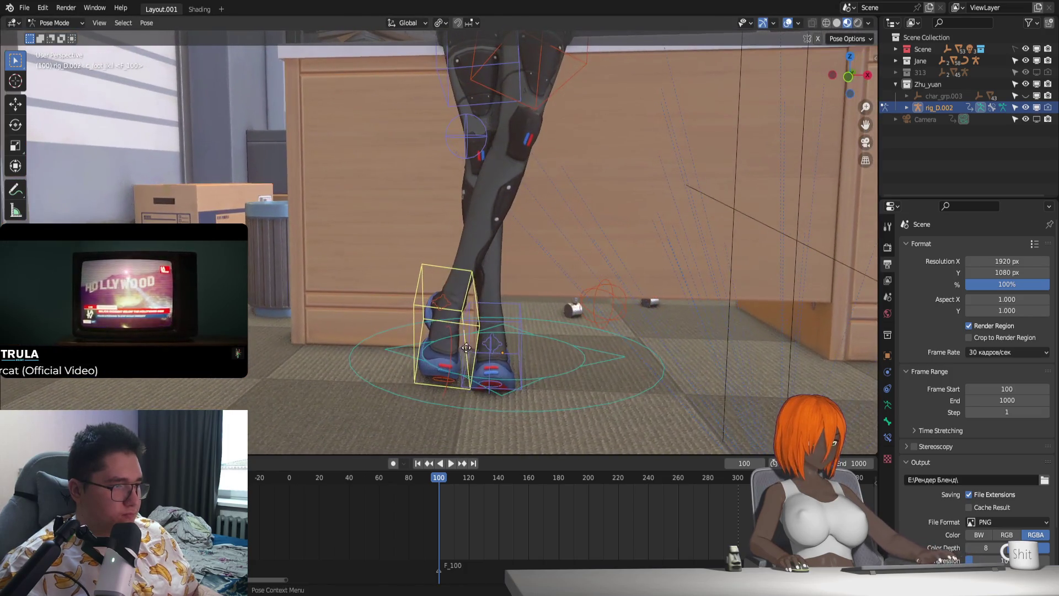
pyautogui.press('g')
pyautogui.click(477, 356)
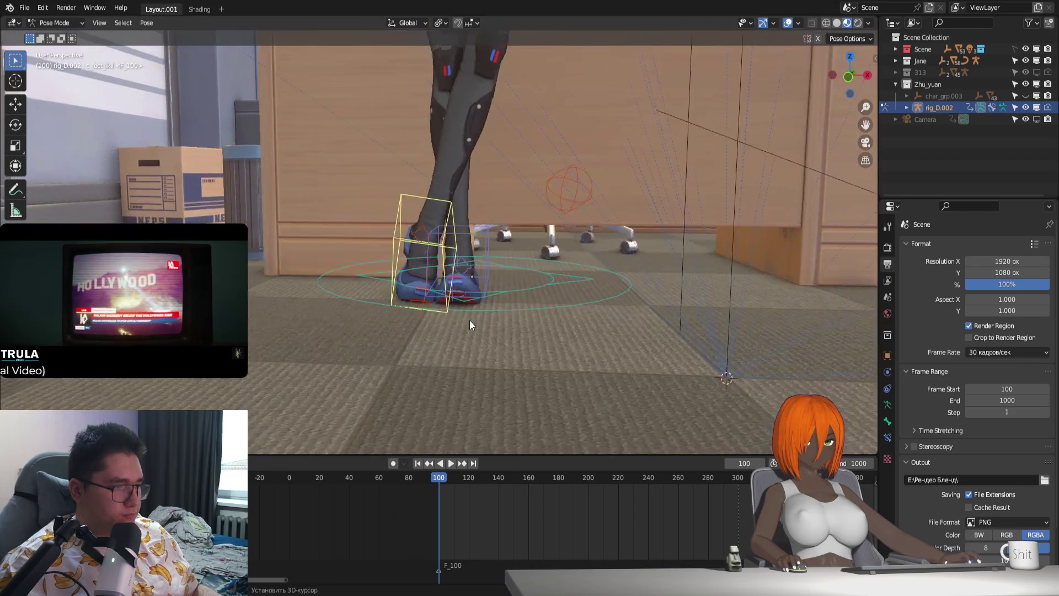
pyautogui.scroll(3, 466, 321)
pyautogui.scroll(3, 525, 219)
pyautogui.scroll(2, 549, 279)
pyautogui.scroll(-2, 554, 283)
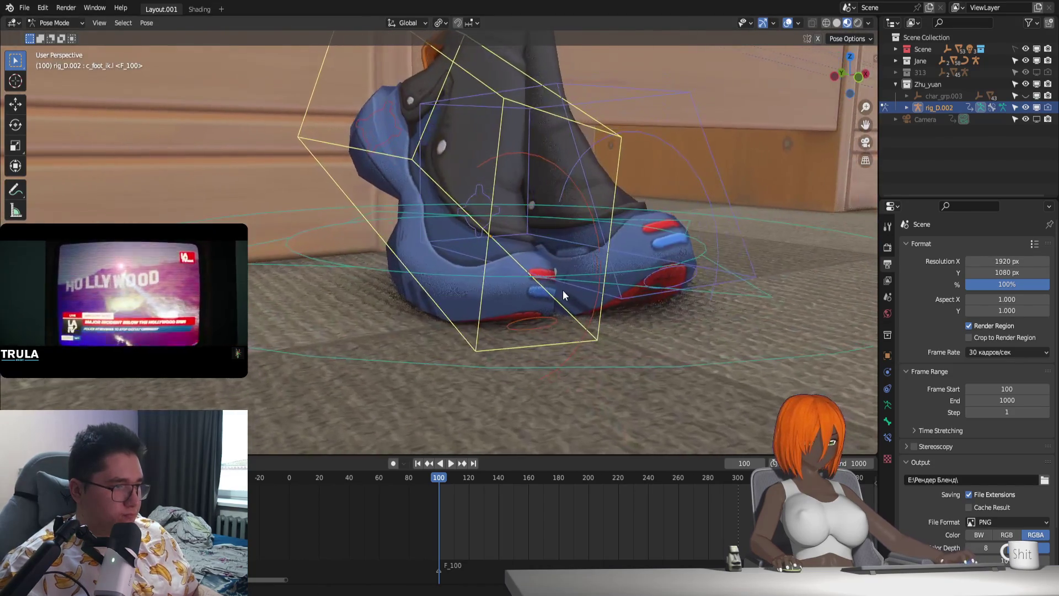
pyautogui.scroll(-2, 563, 290)
pyautogui.scroll(-3, 534, 204)
pyautogui.scroll(-2, 537, 213)
pyautogui.moveTo(537, 213); pyautogui.dragTo(539, 317, button='middle')
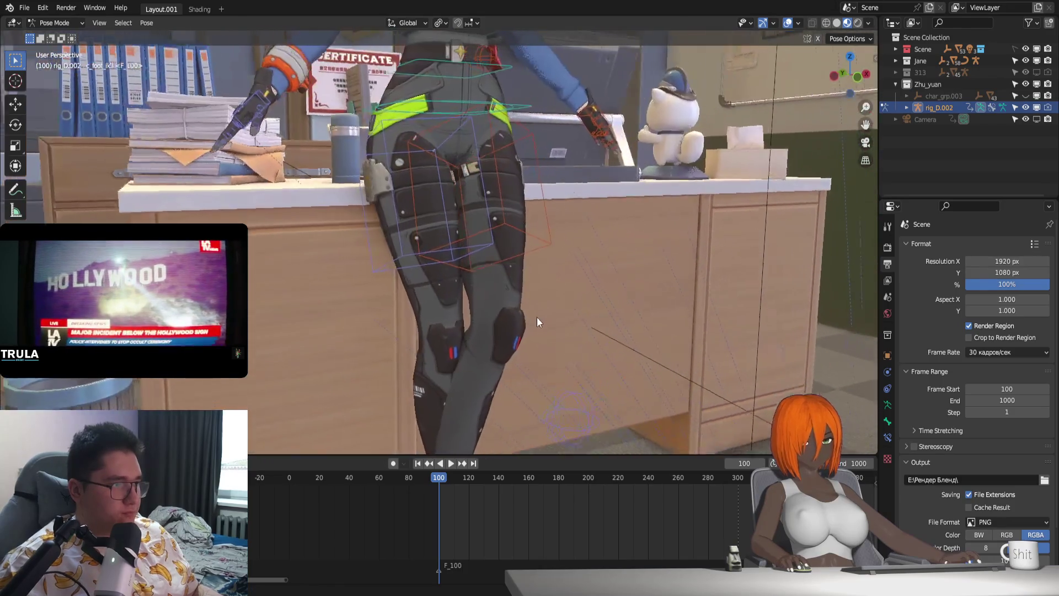
pyautogui.scroll(-2, 499, 316)
pyautogui.scroll(-1, 498, 314)
pyautogui.scroll(-2, 467, 326)
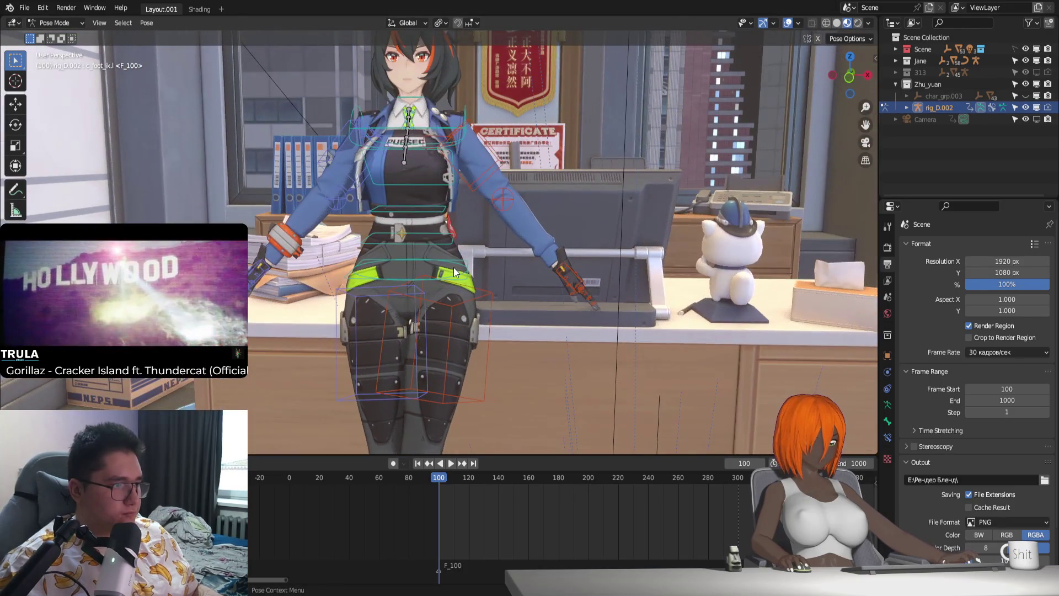
# Step: Rotate the root bone about local X to tilt the hips upright
pyautogui.moveTo(483, 308)
pyautogui.mouseDown(button='middle')
pyautogui.moveTo(646, 311)
pyautogui.moveTo(565, 333)
pyautogui.mouseUp(button='middle')
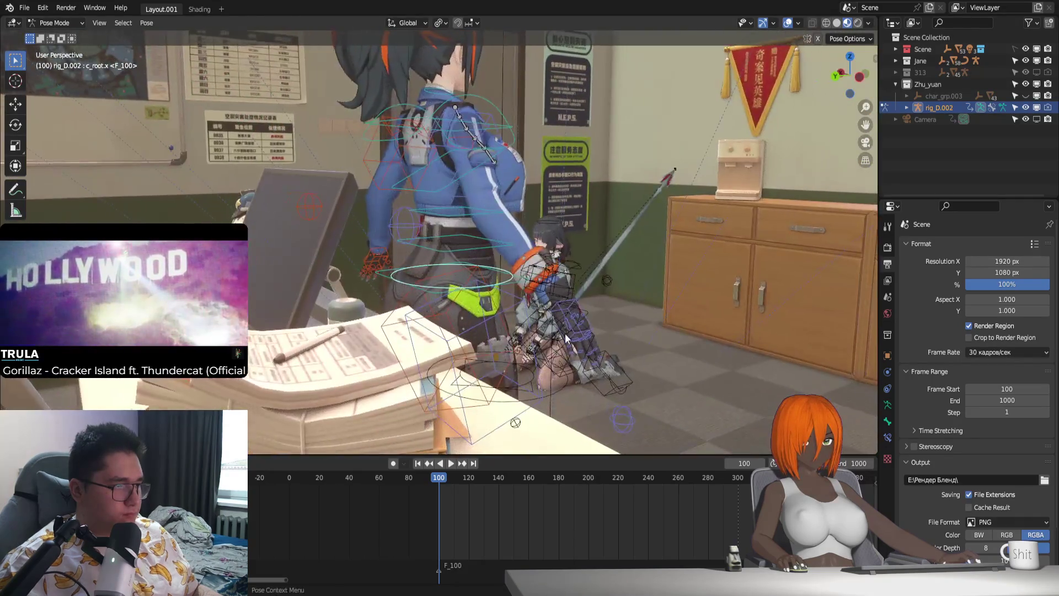
pyautogui.press('r')
pyautogui.press('x')
pyautogui.press('x')
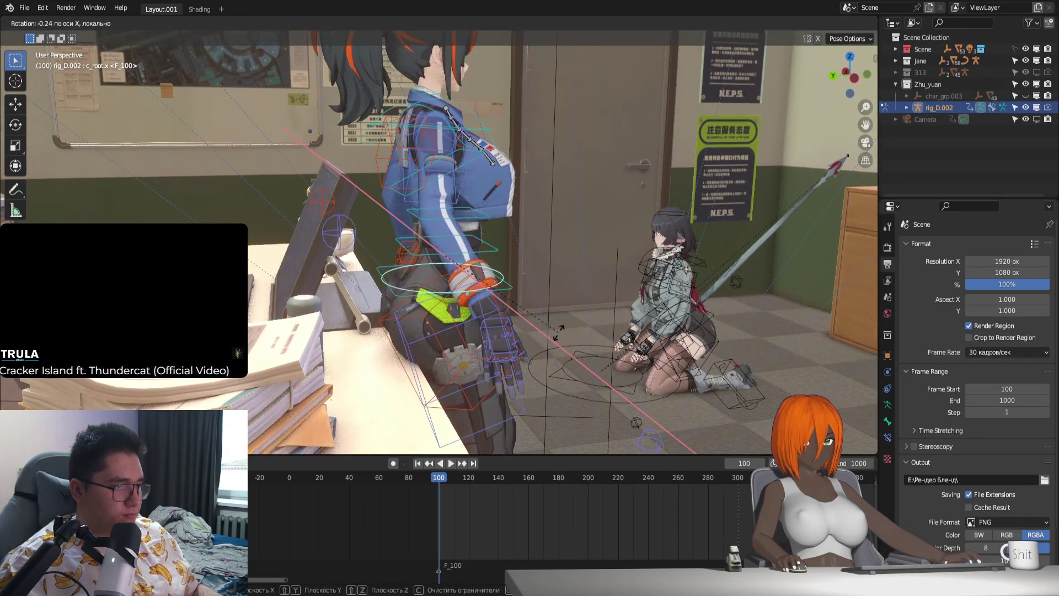
pyautogui.click(559, 329)
pyautogui.scroll(3, 546, 327)
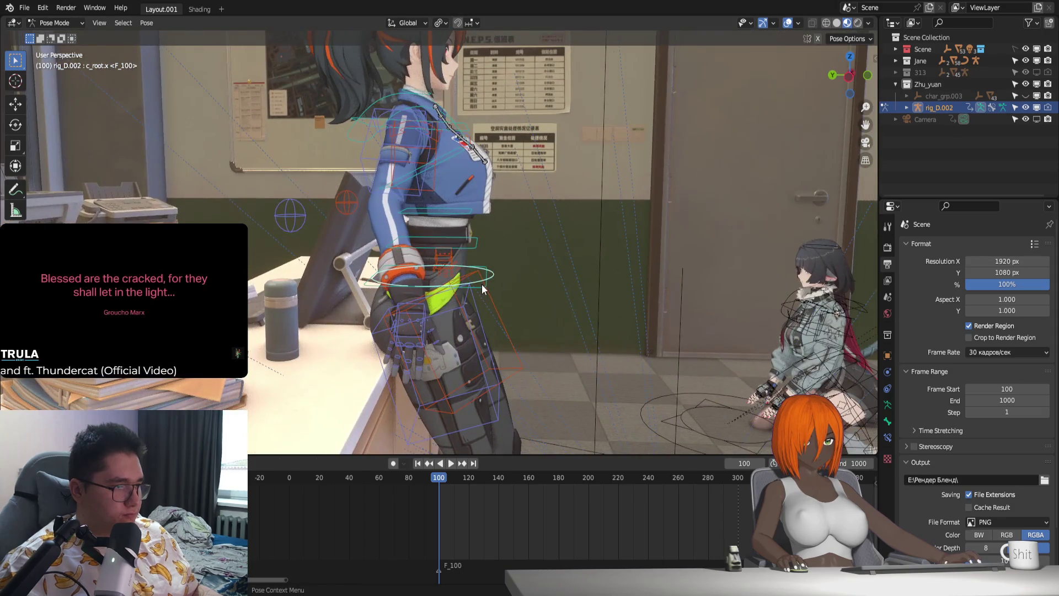
# Step: Rotate the spine master bone about X and straighten the spine so the torso sits upright
pyautogui.moveTo(482, 284); pyautogui.dragTo(548, 333, button='middle')
pyautogui.press('r')
pyautogui.press('x')
pyautogui.press('x')
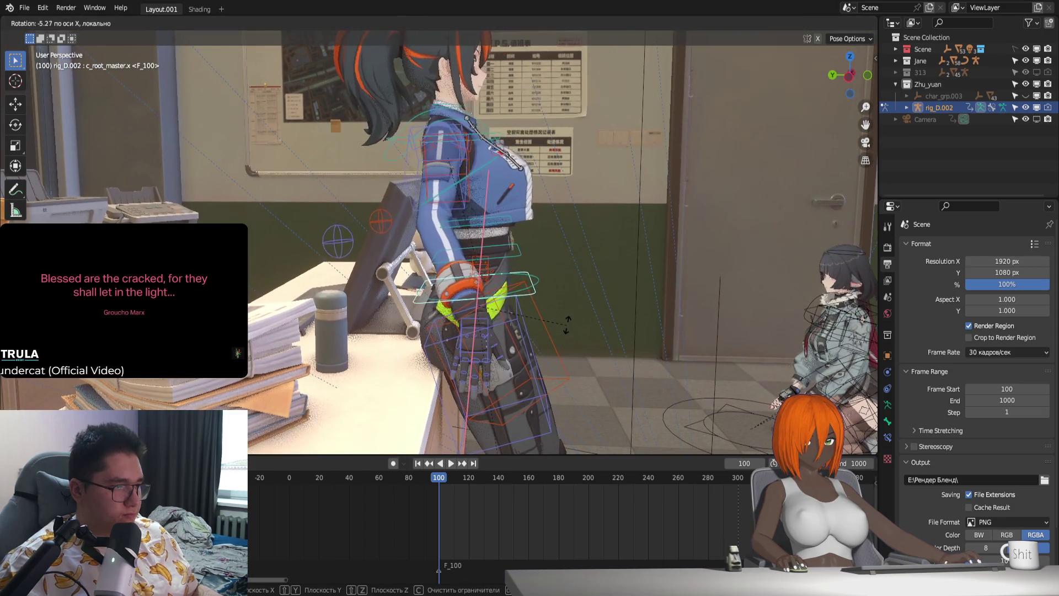
pyautogui.click(567, 323)
pyautogui.press('r')
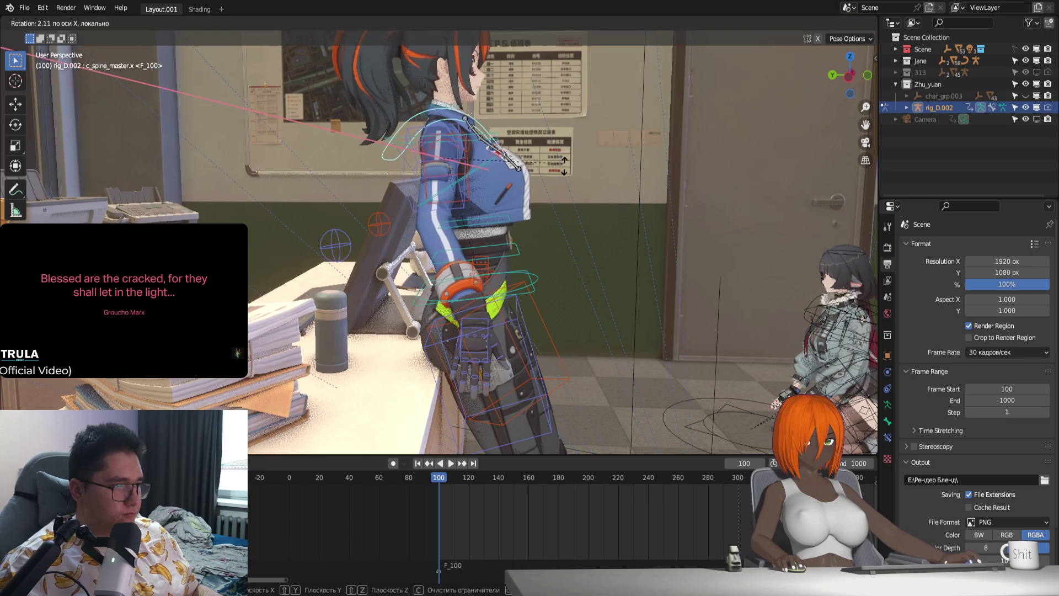
pyautogui.click(605, 280)
pyautogui.moveTo(605, 280)
pyautogui.mouseDown(button='middle')
pyautogui.moveTo(520, 286)
pyautogui.moveTo(574, 281)
pyautogui.mouseUp(button='middle')
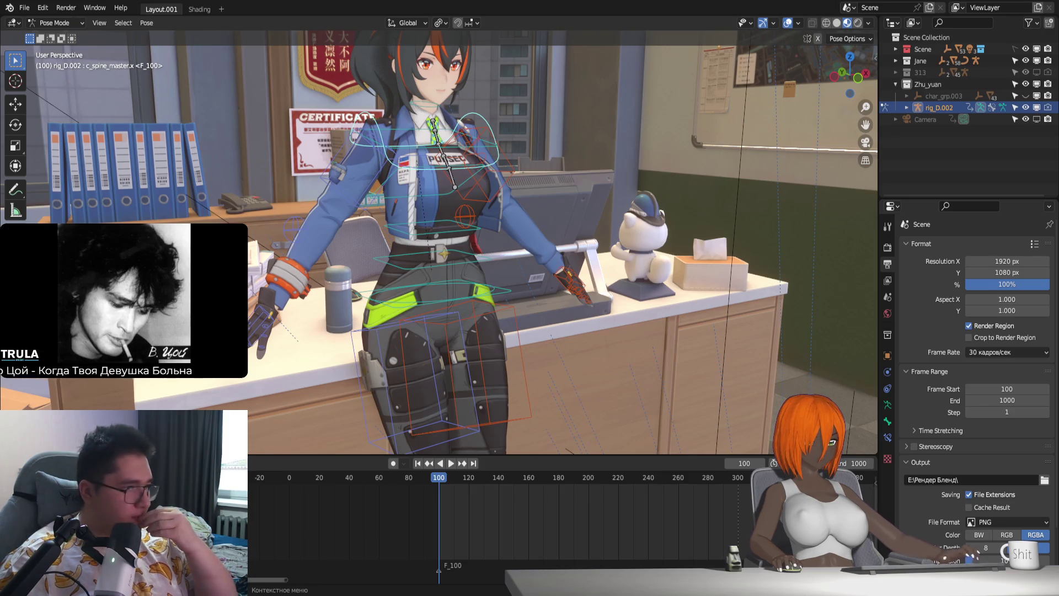
pyautogui.moveTo(531, 305); pyautogui.dragTo(520, 304, button='middle')
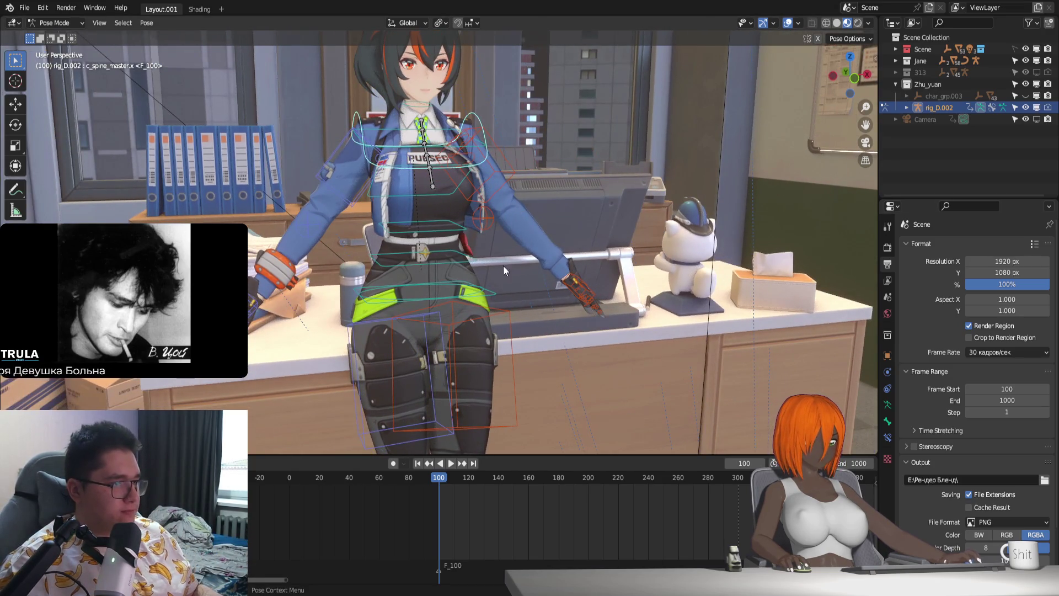
# Step: Try a Z-axis rotation on the spine master bone, then cancel it and leave the spine as is
pyautogui.press('r')
pyautogui.press('z')
pyautogui.rightClick(520, 224)
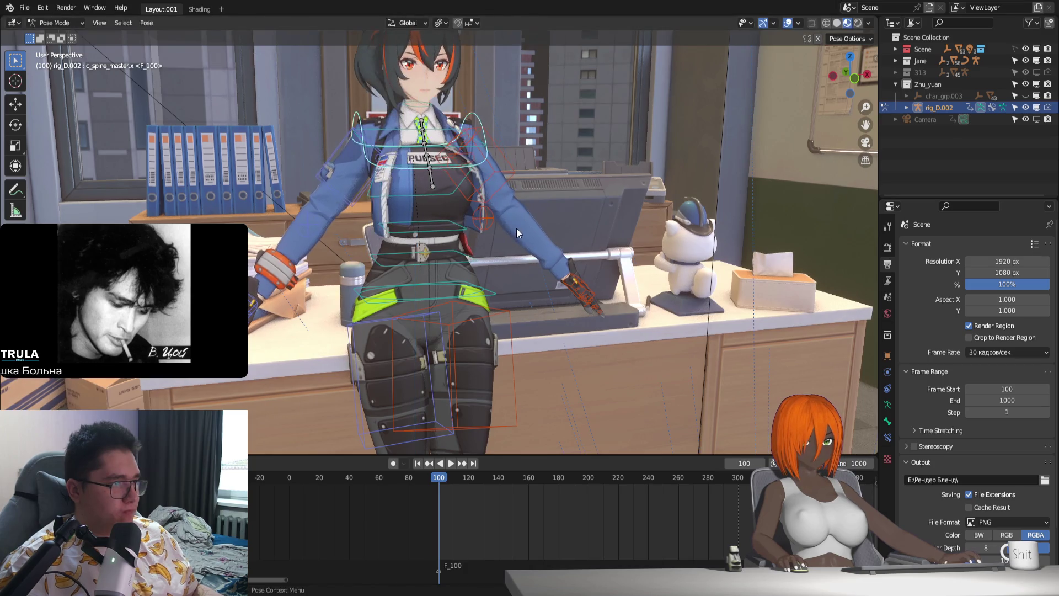
pyautogui.moveTo(516, 228); pyautogui.dragTo(507, 244, button='middle')
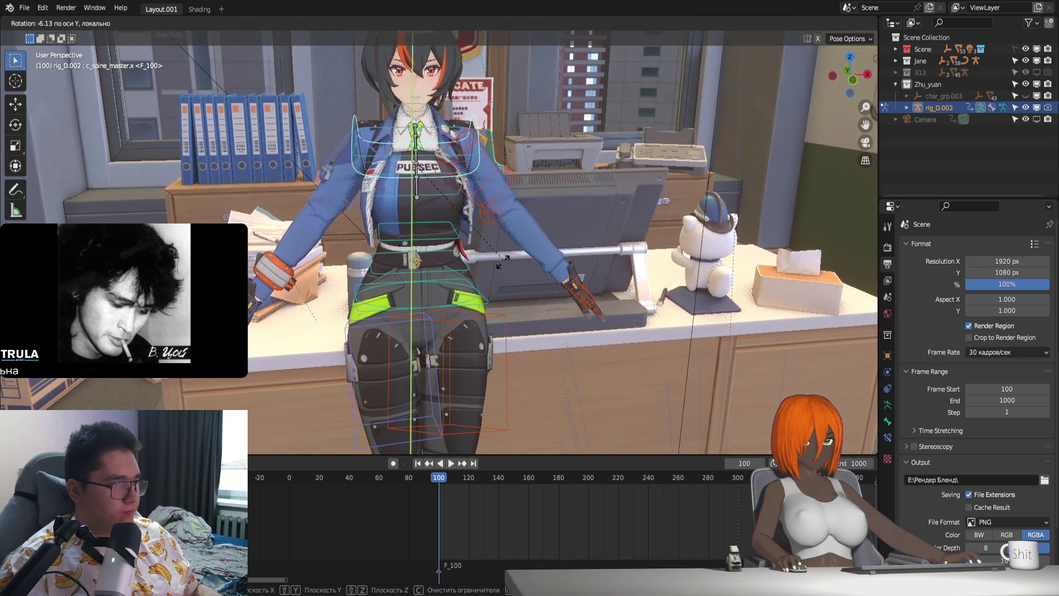
pyautogui.rightClick(504, 264)
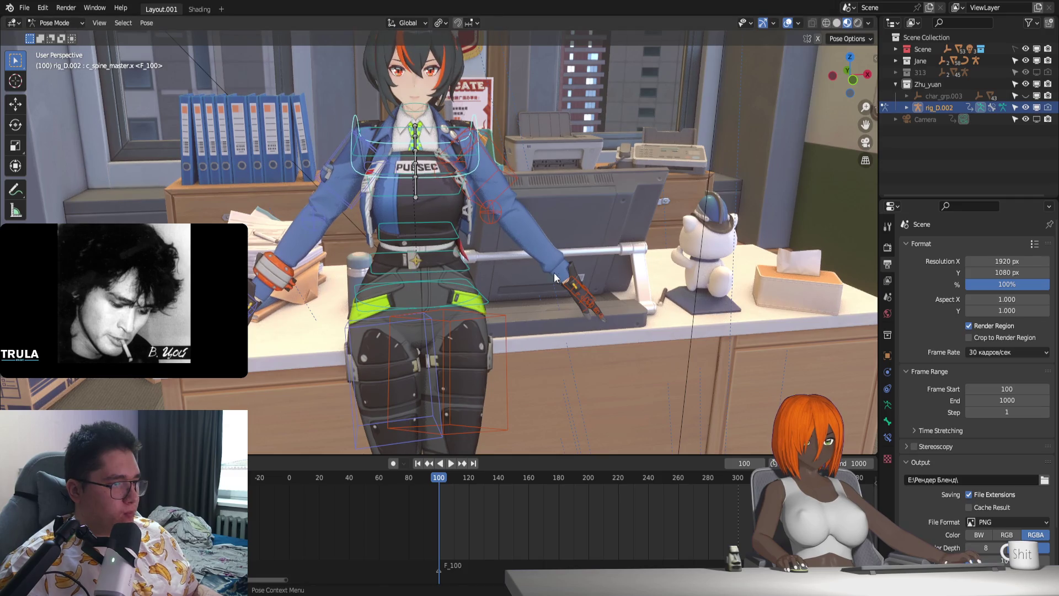
pyautogui.moveTo(602, 326); pyautogui.dragTo(563, 323, button='middle')
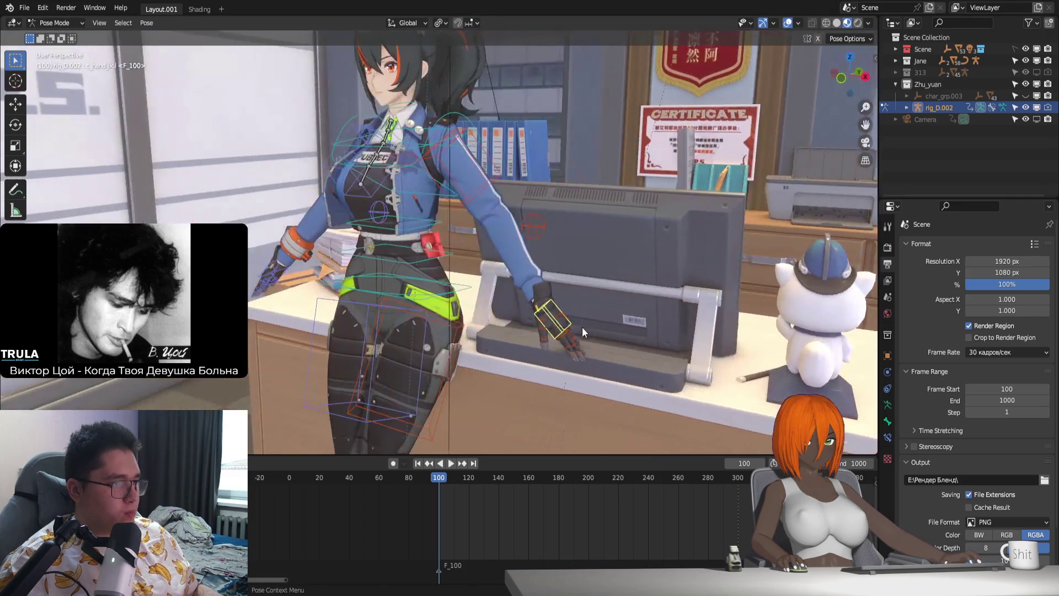
# Step: Move the left hand IK control (c_hand_ik.l) to the hip and rotate it to sit against the waist
pyautogui.press('g')
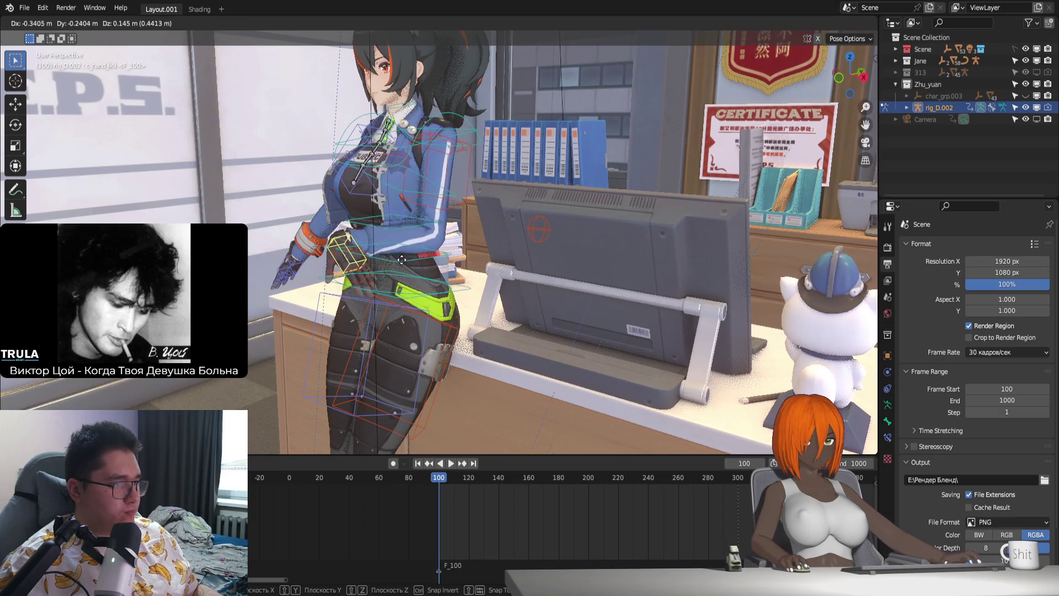
pyautogui.click(453, 248)
pyautogui.press('r')
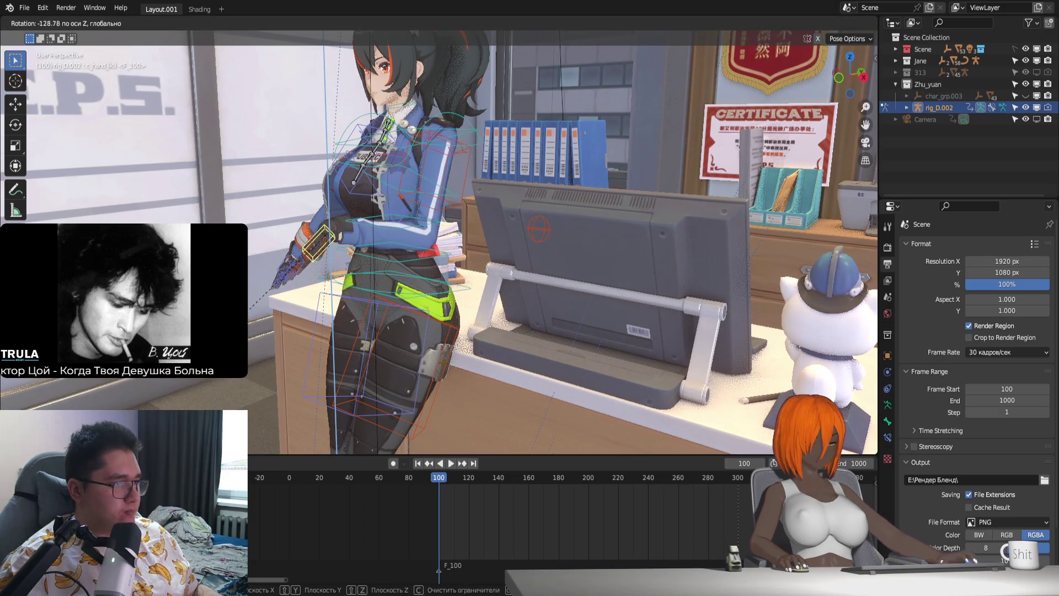
pyautogui.click(287, 305)
pyautogui.moveTo(288, 305); pyautogui.dragTo(453, 317, button='middle')
# Step: Reposition the left elbow pole (c_arms_pole.l) so the bent arm reads naturally from the side
pyautogui.click(488, 223)
pyautogui.press('g')
pyautogui.moveTo(575, 286)
pyautogui.mouseDown(button='middle')
pyautogui.moveTo(464, 300)
pyautogui.moveTo(355, 270)
pyautogui.mouseUp(button='middle')
pyautogui.click(415, 316)
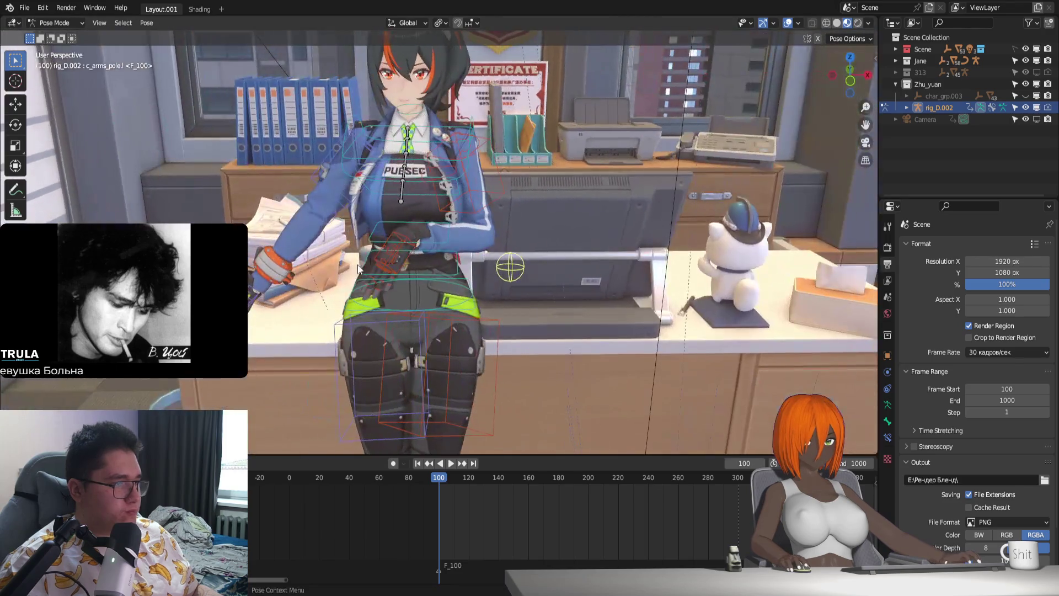
pyautogui.moveTo(435, 277); pyautogui.dragTo(447, 277, button='middle')
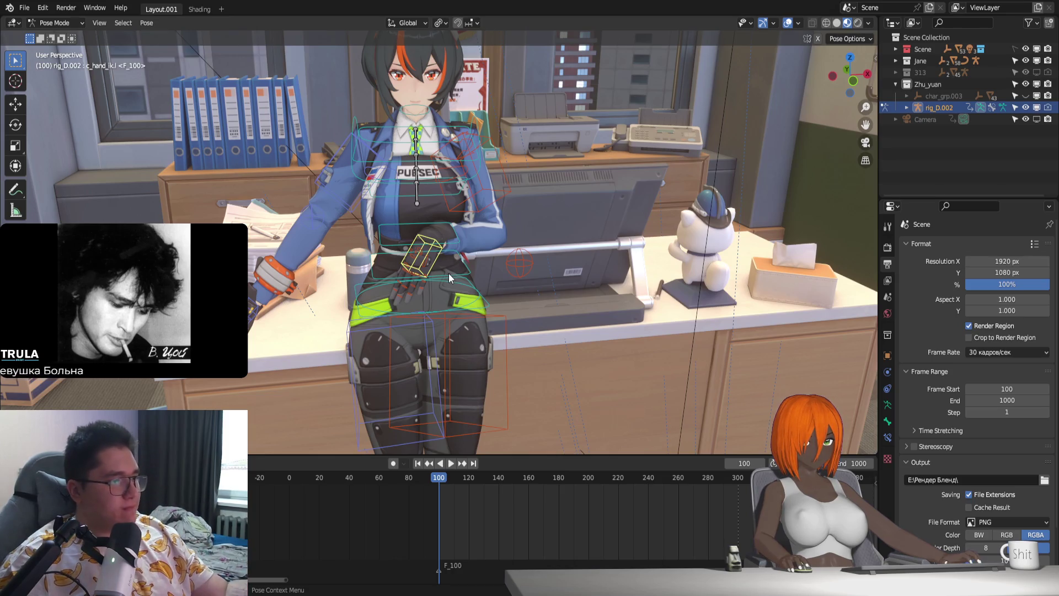
# Step: Shift the left hand control and rotate it around Z so the forearm lies across the body
pyautogui.moveTo(474, 380)
pyautogui.mouseDown(button='middle')
pyautogui.moveTo(515, 394)
pyautogui.moveTo(562, 380)
pyautogui.mouseUp(button='middle')
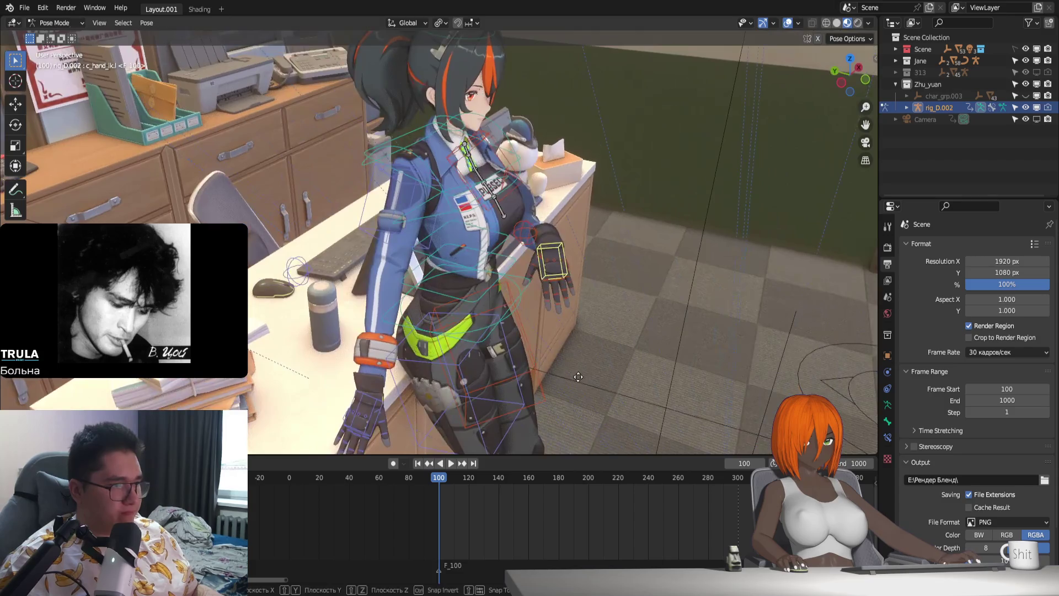
pyautogui.press('g')
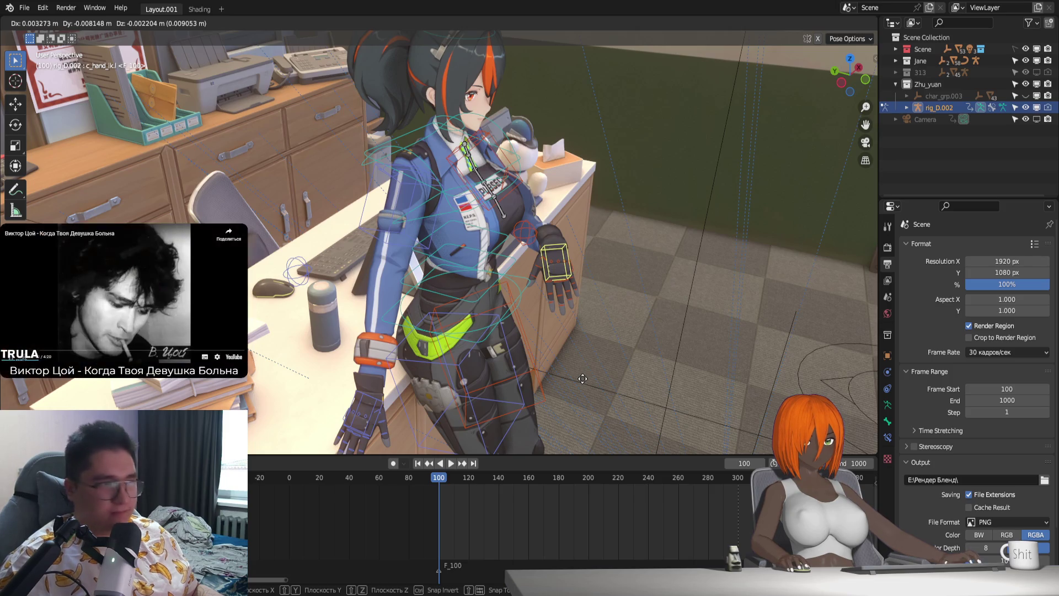
pyautogui.click(567, 379)
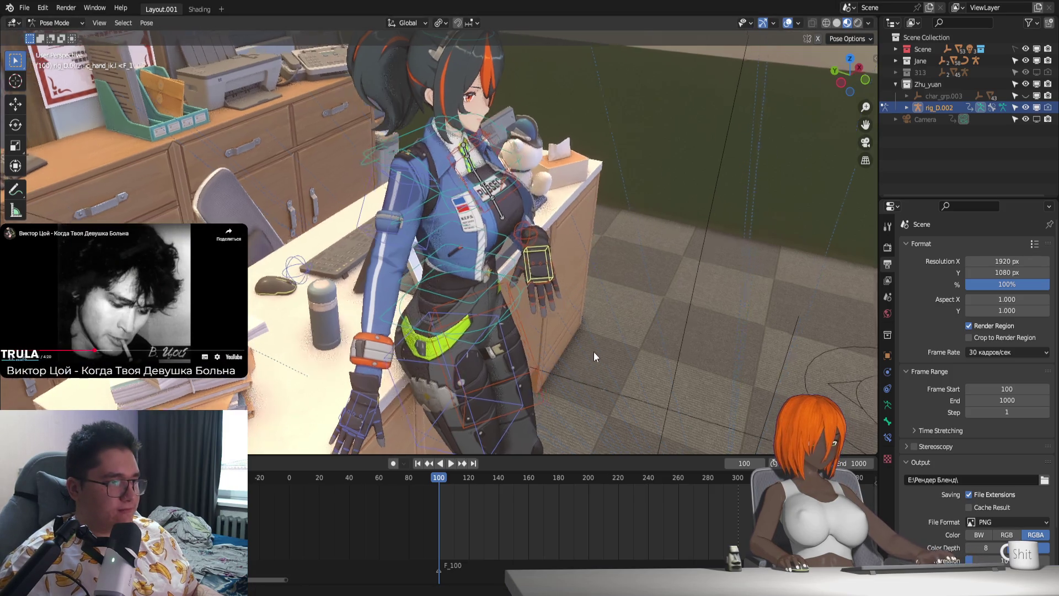
pyautogui.moveTo(567, 378); pyautogui.dragTo(518, 353, button='middle')
pyautogui.press('r')
pyautogui.press('z')
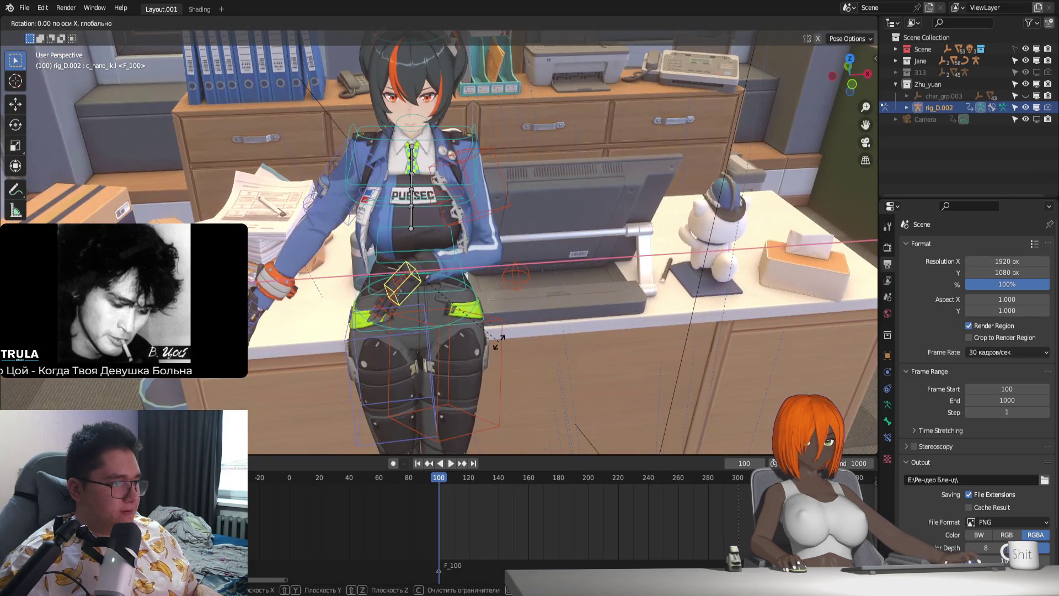
pyautogui.click(426, 379)
# Step: Move the left elbow pole in two passes to settle the bent left arm
pyautogui.moveTo(501, 281); pyautogui.dragTo(504, 285, button='middle')
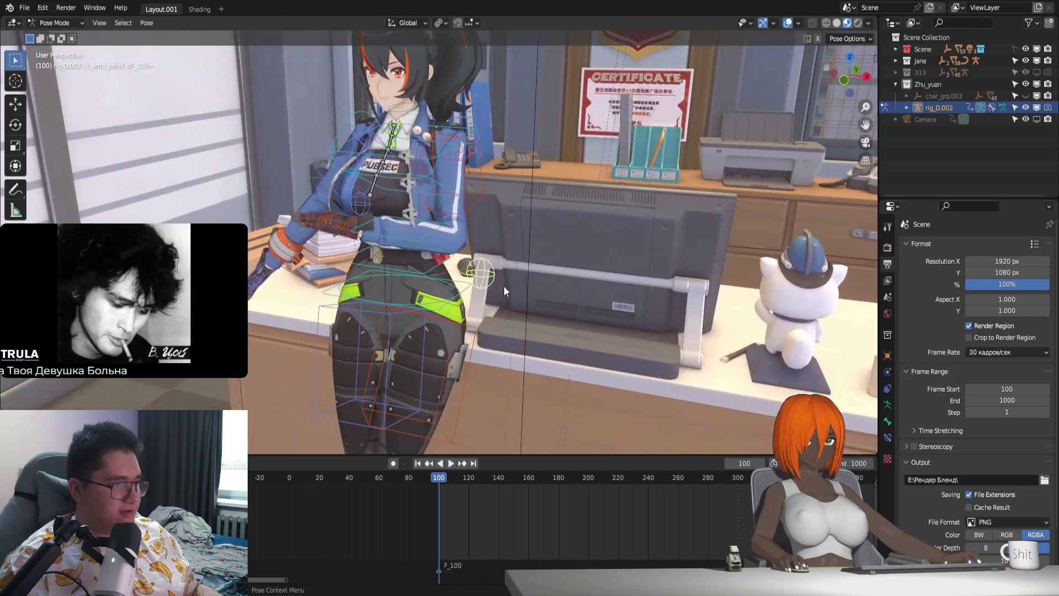
pyautogui.click(504, 286)
pyautogui.press('g')
pyautogui.click(534, 243)
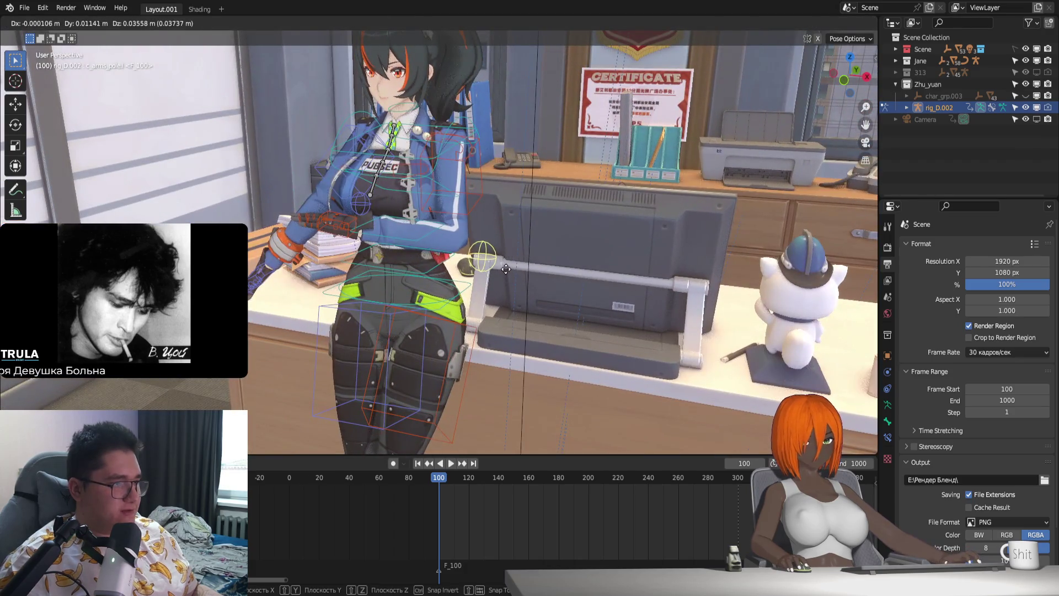
pyautogui.moveTo(533, 242)
pyautogui.mouseDown(button='middle')
pyautogui.moveTo(403, 307)
pyautogui.moveTo(253, 302)
pyautogui.moveTo(389, 383)
pyautogui.mouseUp(button='middle')
pyautogui.press('g')
pyautogui.click(404, 307)
# Step: Bring the right hand control (c_hand_ik.r) forward and then in to rest at the belly
pyautogui.click(480, 389)
pyautogui.press('g')
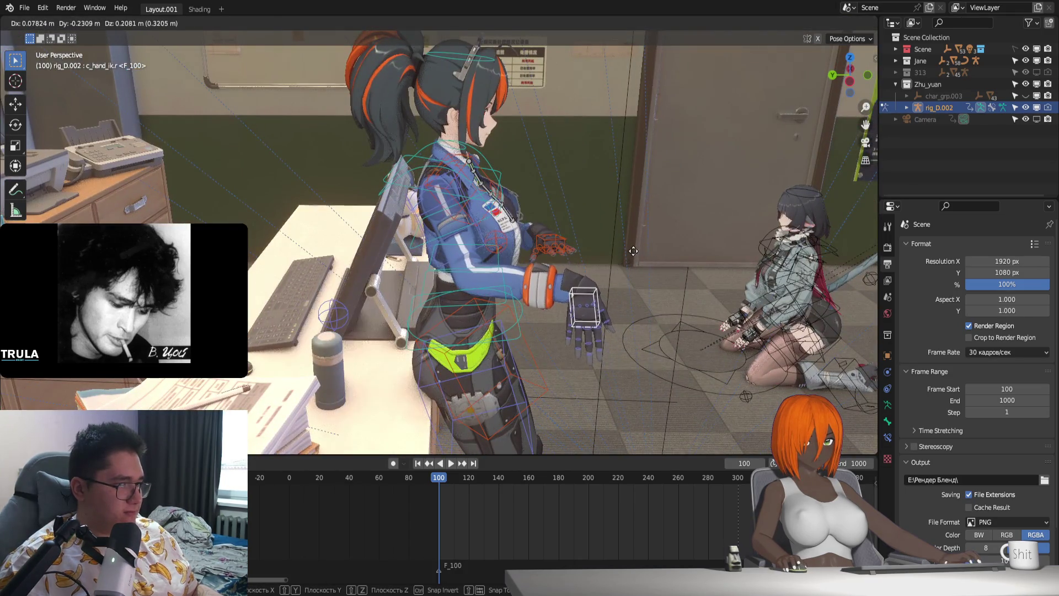
pyautogui.click(632, 251)
pyautogui.moveTo(582, 350); pyautogui.dragTo(500, 356, button='middle')
pyautogui.moveTo(428, 328); pyautogui.dragTo(432, 358, button='middle')
pyautogui.press('g')
pyautogui.click(531, 337)
# Step: Rotate the right hand around global Z so the forearms cross, then pick the right elbow pole
pyautogui.press('r')
pyautogui.press('z')
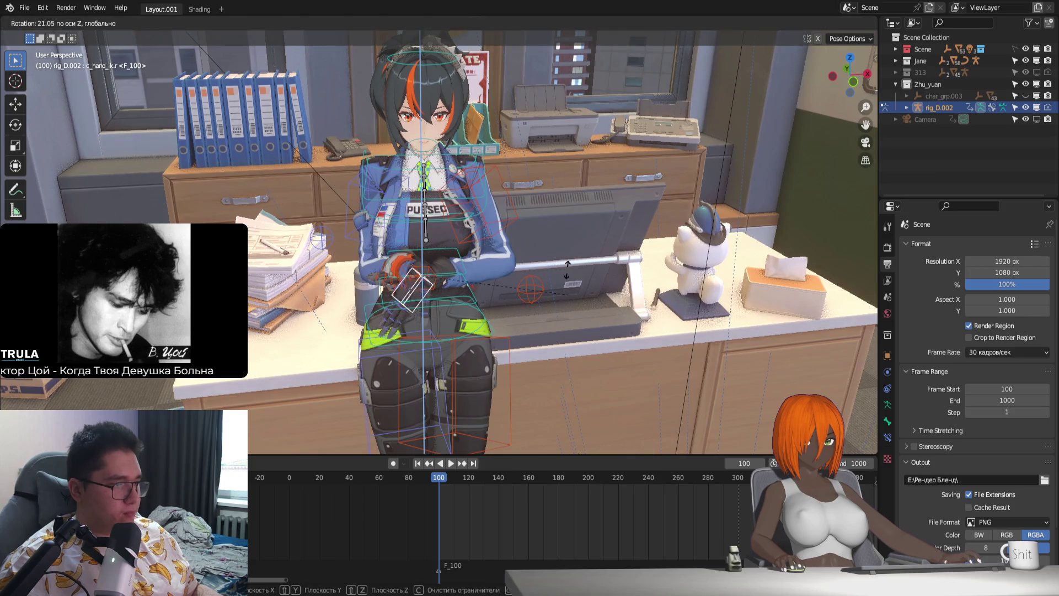
pyautogui.click(494, 290)
pyautogui.click(315, 243)
pyautogui.moveTo(316, 243)
pyautogui.mouseDown(button='middle')
pyautogui.moveTo(502, 335)
pyautogui.moveTo(578, 357)
pyautogui.moveTo(515, 359)
pyautogui.mouseUp(button='middle')
pyautogui.scroll(3, 444, 342)
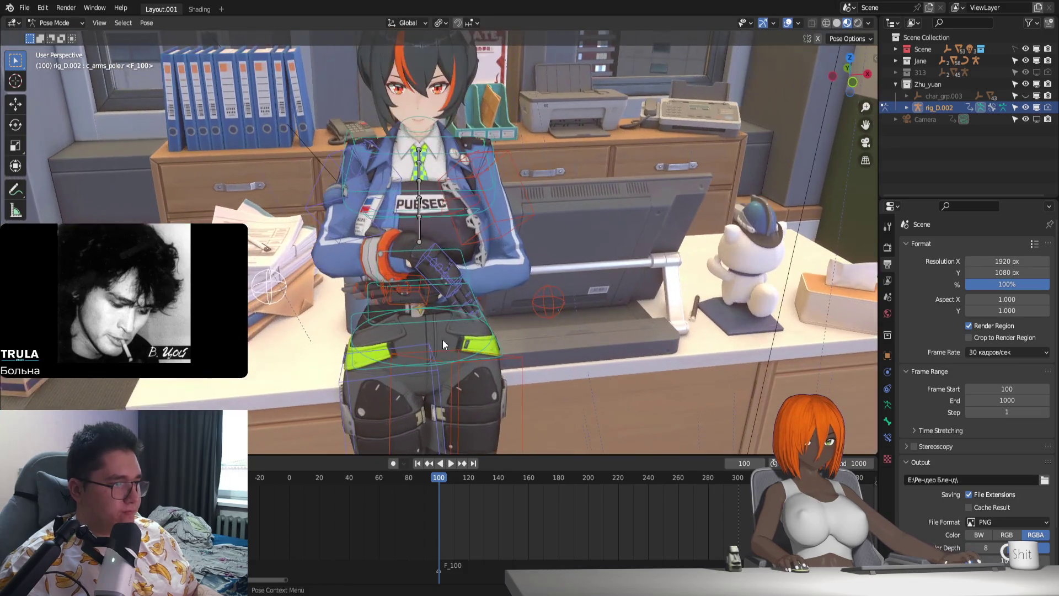
# Step: Select two right pinky finger bones and check the crossed arms from a three-quarter view
pyautogui.click(443, 267)
pyautogui.click(449, 303)
pyautogui.moveTo(447, 312)
pyautogui.mouseDown(button='middle')
pyautogui.moveTo(402, 311)
pyautogui.moveTo(379, 251)
pyautogui.mouseUp(button='middle')
pyautogui.moveTo(361, 320)
pyautogui.mouseDown(button='middle')
pyautogui.moveTo(477, 314)
pyautogui.moveTo(430, 313)
pyautogui.mouseUp(button='middle')
# Step: Slide the left hand control along Y and nudge it again so the lower hand tucks against her side
pyautogui.press('g')
pyautogui.press('y')
pyautogui.click(476, 315)
pyautogui.press('g')
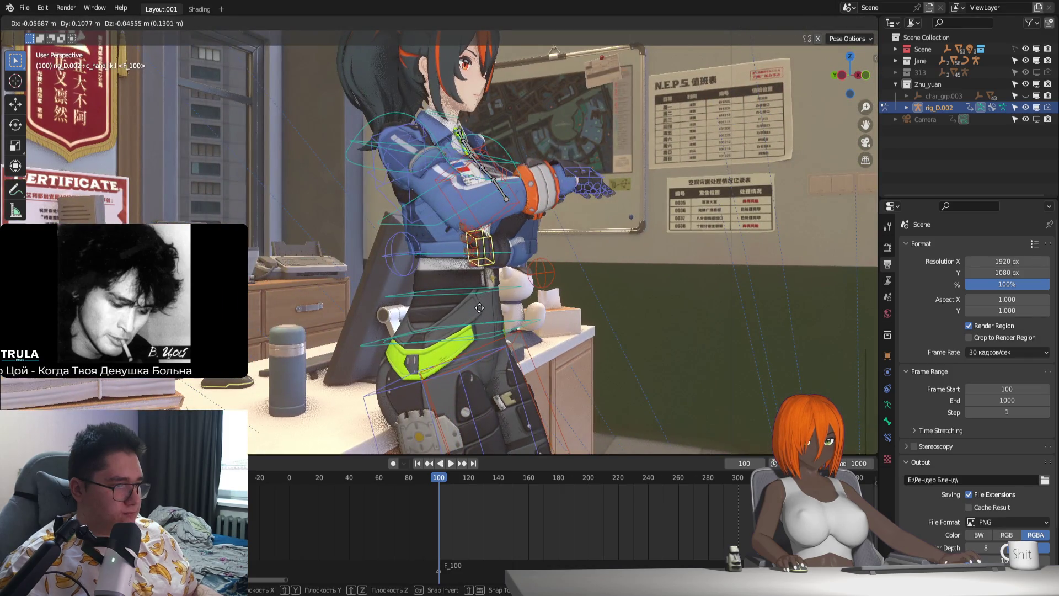
pyautogui.click(479, 307)
pyautogui.moveTo(551, 335); pyautogui.dragTo(438, 345, button='middle')
pyautogui.moveTo(364, 289)
pyautogui.mouseDown(button='middle')
pyautogui.moveTo(420, 272)
pyautogui.moveTo(405, 288)
pyautogui.mouseUp(button='middle')
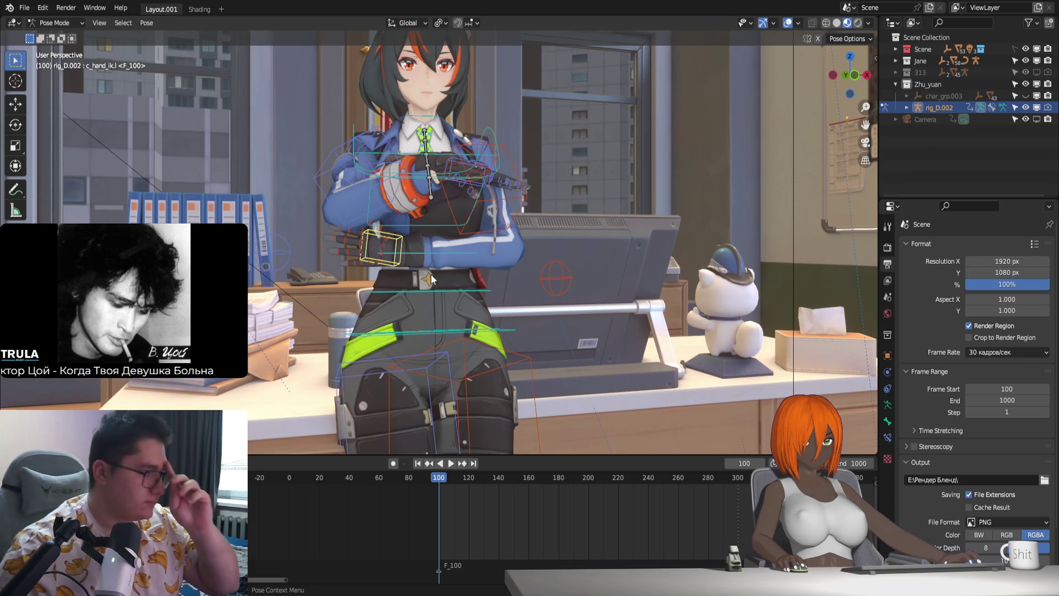
pyautogui.moveTo(457, 291)
pyautogui.mouseDown(button='middle')
pyautogui.moveTo(572, 309)
pyautogui.moveTo(542, 292)
pyautogui.moveTo(529, 260)
pyautogui.moveTo(489, 262)
pyautogui.mouseUp(button='middle')
pyautogui.scroll(2, 553, 297)
pyautogui.scroll(2, 548, 294)
# Step: Begin another Y-axis move of the left hand control
pyautogui.press('g')
pyautogui.press('y')
# Step: Confirm the Y-axis hand shift, rotate the hand around Y and nudge its position from above
pyautogui.click(546, 291)
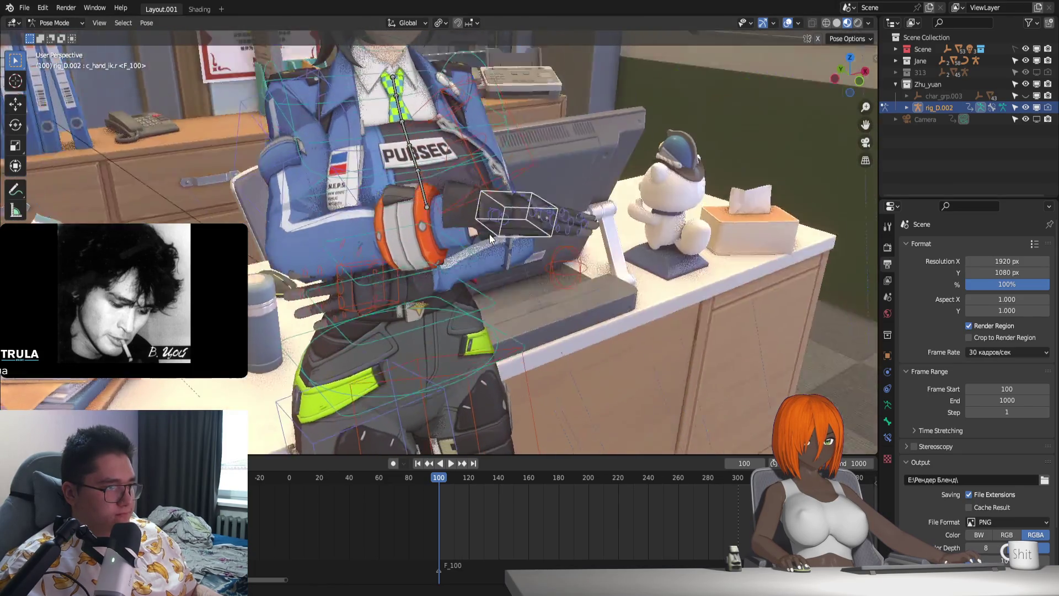
pyautogui.moveTo(496, 200)
pyautogui.mouseDown(button='middle')
pyautogui.moveTo(555, 262)
pyautogui.moveTo(588, 262)
pyautogui.mouseUp(button='middle')
pyautogui.press('r')
pyautogui.press('y')
pyautogui.press('y')
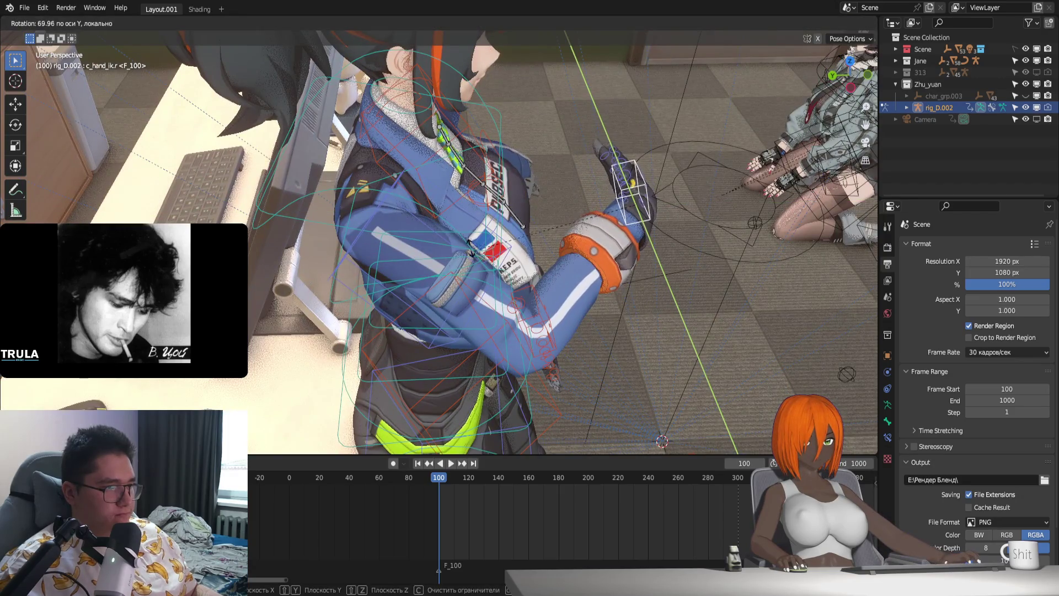
pyautogui.click(604, 249)
pyautogui.press('g')
pyautogui.click(545, 260)
# Step: Nudge the hand again and tilt it around local X, checking from the front
pyautogui.moveTo(544, 261); pyautogui.dragTo(533, 273, button='middle')
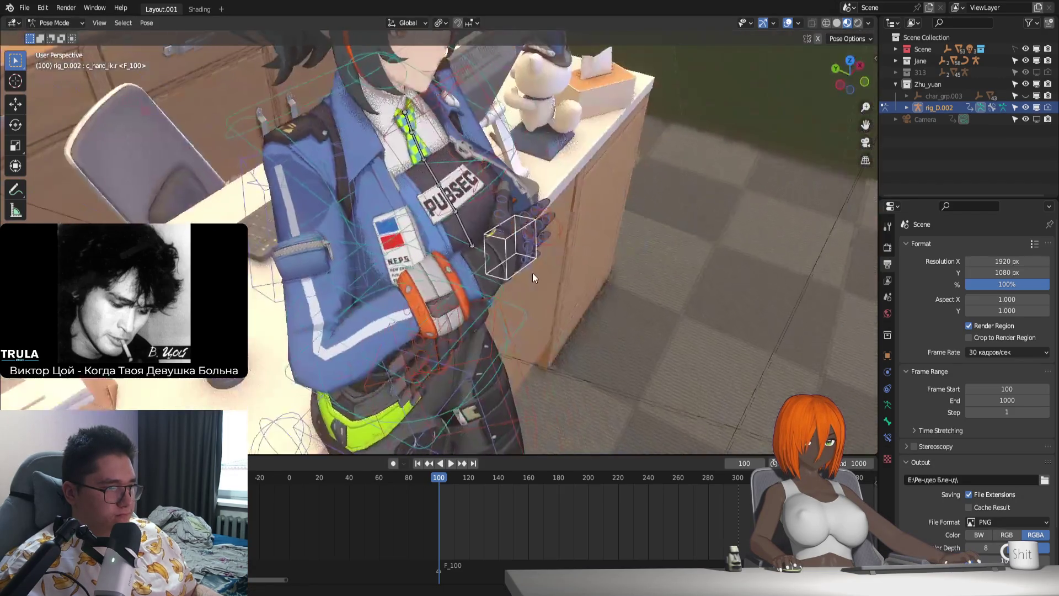
pyautogui.moveTo(327, 355)
pyautogui.mouseDown(button='middle')
pyautogui.moveTo(299, 409)
pyautogui.moveTo(646, 329)
pyautogui.moveTo(680, 302)
pyautogui.mouseUp(button='middle')
pyautogui.press('g')
pyautogui.click(649, 331)
pyautogui.moveTo(657, 339); pyautogui.dragTo(428, 230, button='middle')
pyautogui.moveTo(487, 186)
pyautogui.mouseDown(button='middle')
pyautogui.moveTo(370, 248)
pyautogui.moveTo(473, 246)
pyautogui.mouseUp(button='middle')
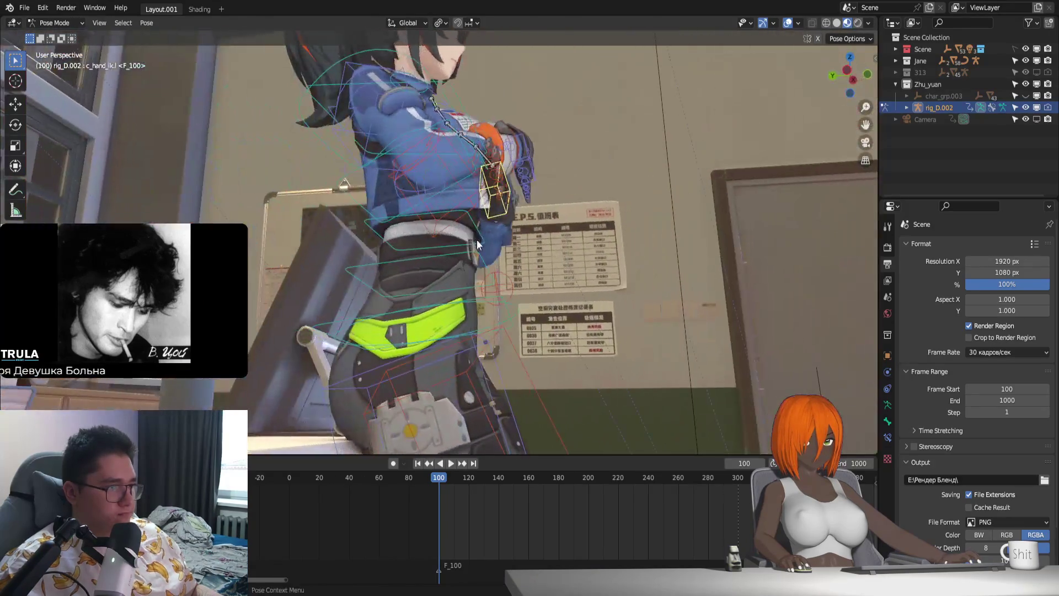
pyautogui.press('r')
pyautogui.press('x')
pyautogui.press('x')
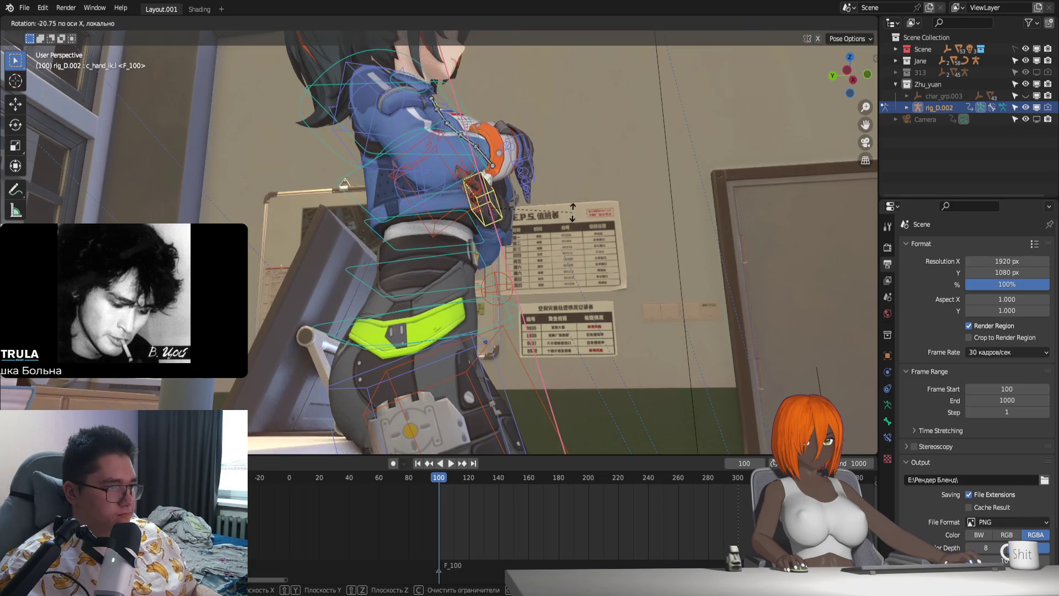
pyautogui.click(563, 261)
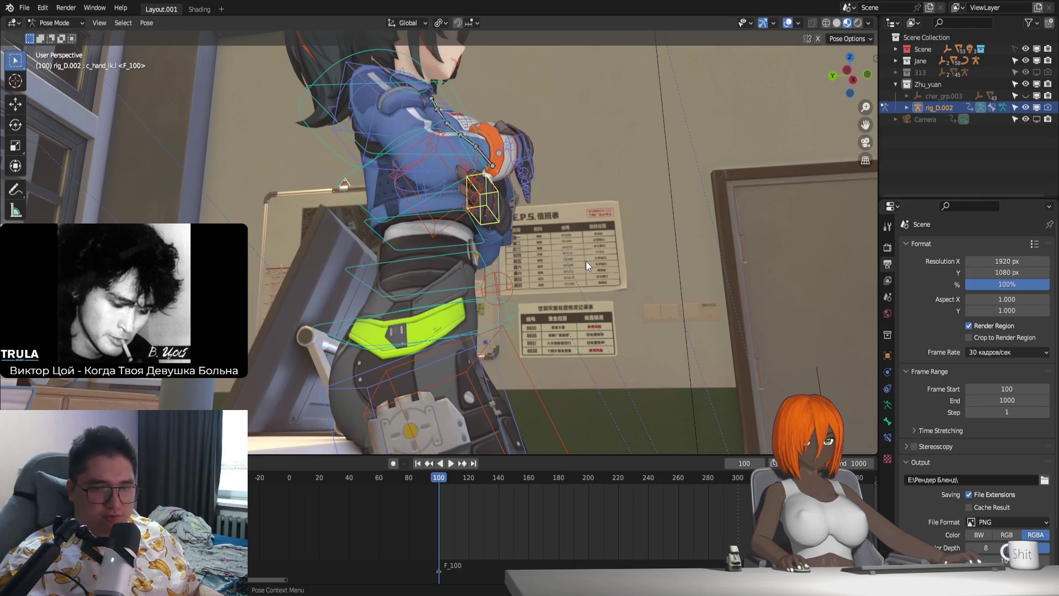
# Step: Reselect c_hand_ik.l and slide it slightly along global Y to tighten the folded arms
pyautogui.moveTo(541, 199); pyautogui.dragTo(496, 244, button='middle')
pyautogui.moveTo(502, 205)
pyautogui.mouseDown(button='middle')
pyautogui.moveTo(422, 245)
pyautogui.moveTo(383, 291)
pyautogui.moveTo(476, 274)
pyautogui.mouseUp(button='middle')
pyautogui.click(472, 240)
pyautogui.press('g')
pyautogui.press('y')
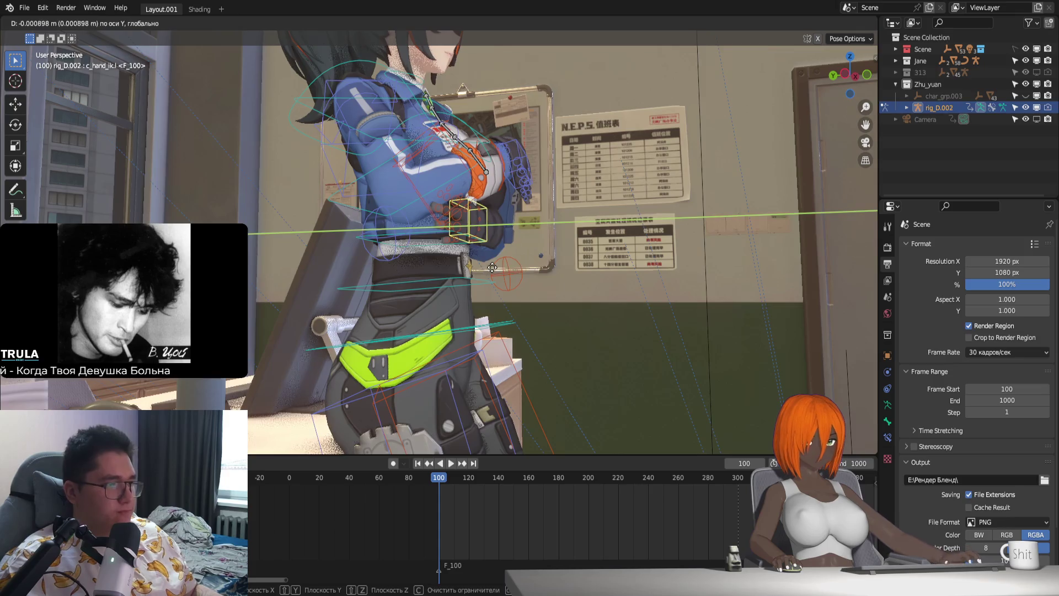
pyautogui.click(498, 264)
pyautogui.moveTo(537, 274); pyautogui.dragTo(474, 288, button='middle')
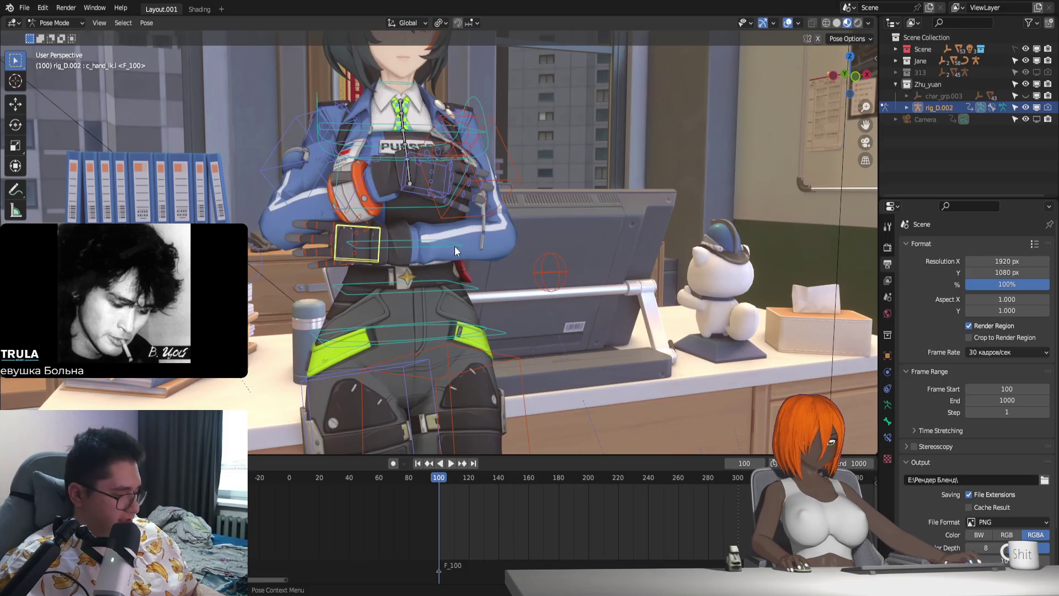
# Step: Slide the hand control along X, then start and cancel a rotation of it
pyautogui.press('g')
pyautogui.press('x')
pyautogui.press('y')
pyautogui.press('x')
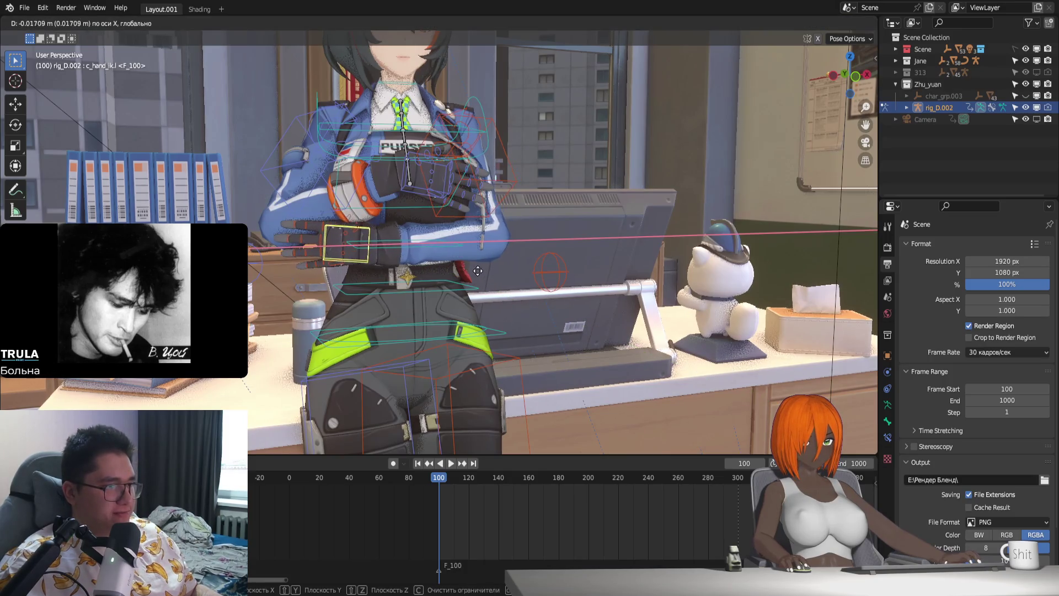
pyautogui.click(422, 280)
pyautogui.moveTo(422, 280); pyautogui.dragTo(472, 279, button='middle')
pyautogui.press('r')
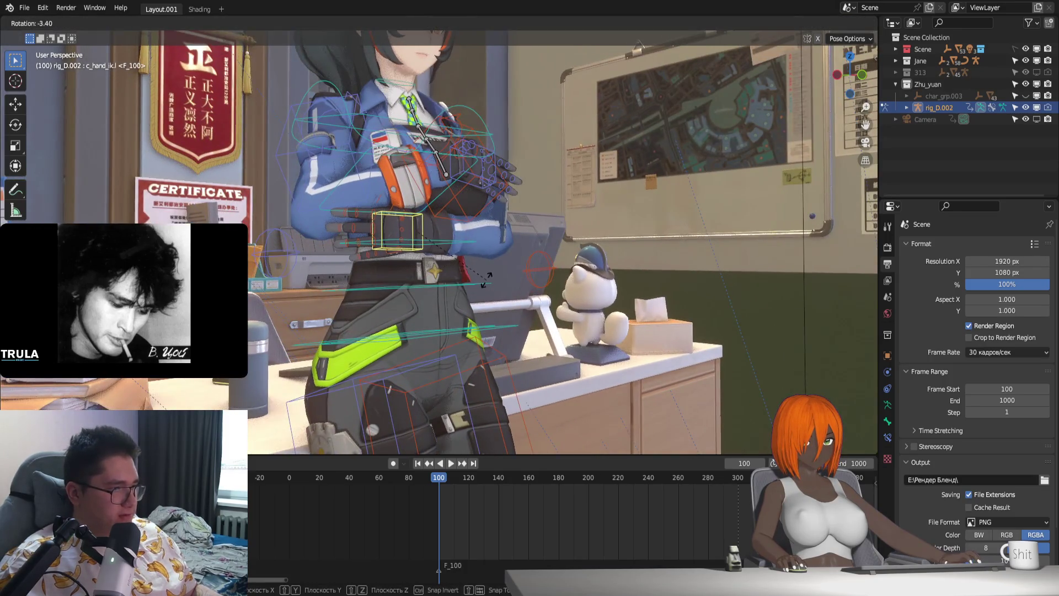
pyautogui.rightClick(486, 279)
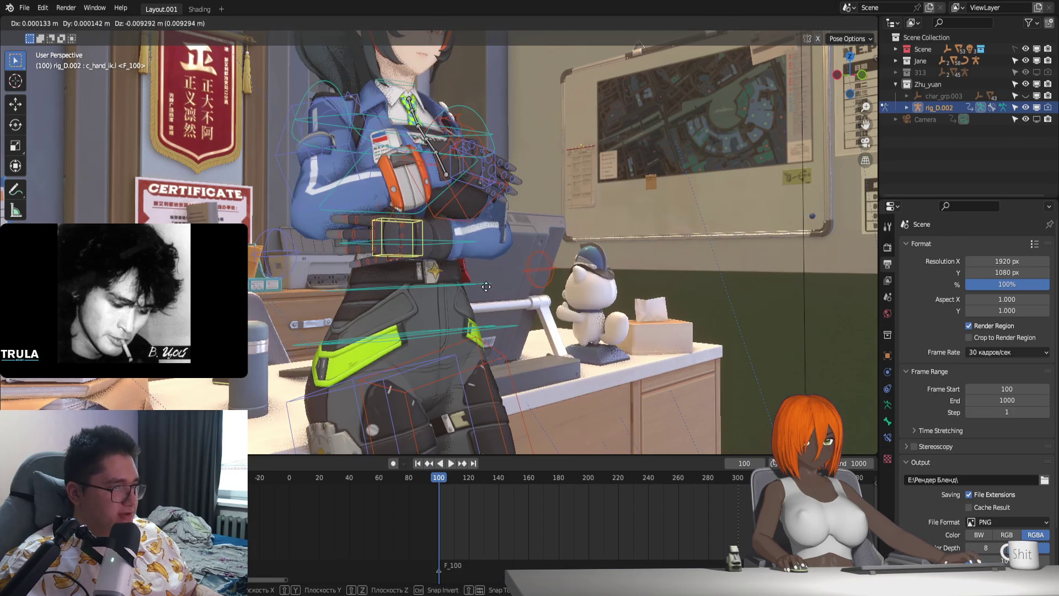
# Step: Reposition the right hand control and raise it along Z
pyautogui.click(483, 174)
pyautogui.moveTo(483, 178); pyautogui.dragTo(445, 231, button='middle')
pyautogui.press('g')
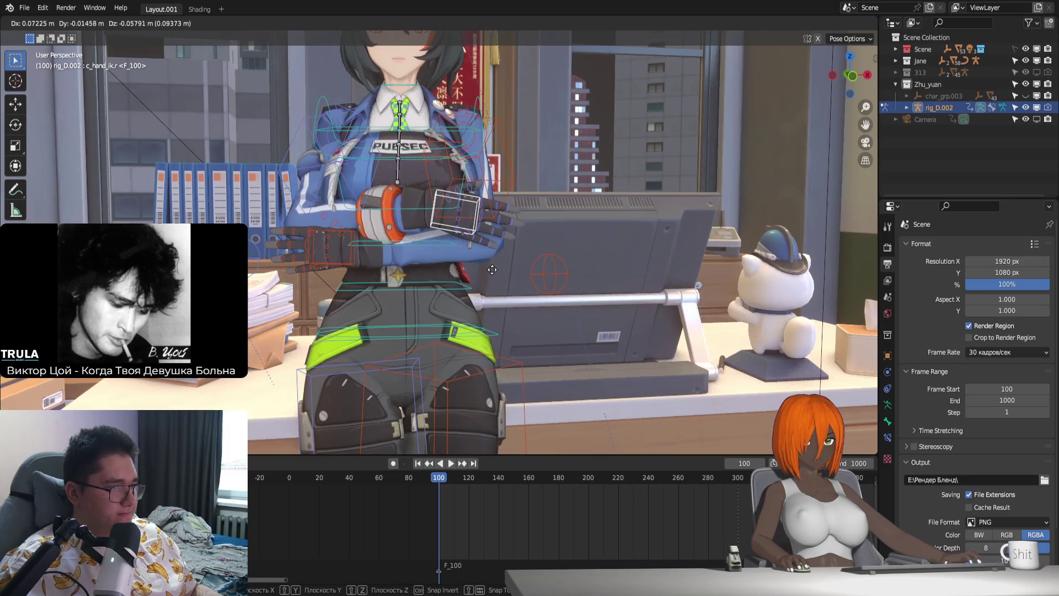
pyautogui.click(492, 270)
pyautogui.moveTo(488, 271)
pyautogui.mouseDown(button='middle')
pyautogui.moveTo(378, 302)
pyautogui.moveTo(549, 299)
pyautogui.mouseUp(button='middle')
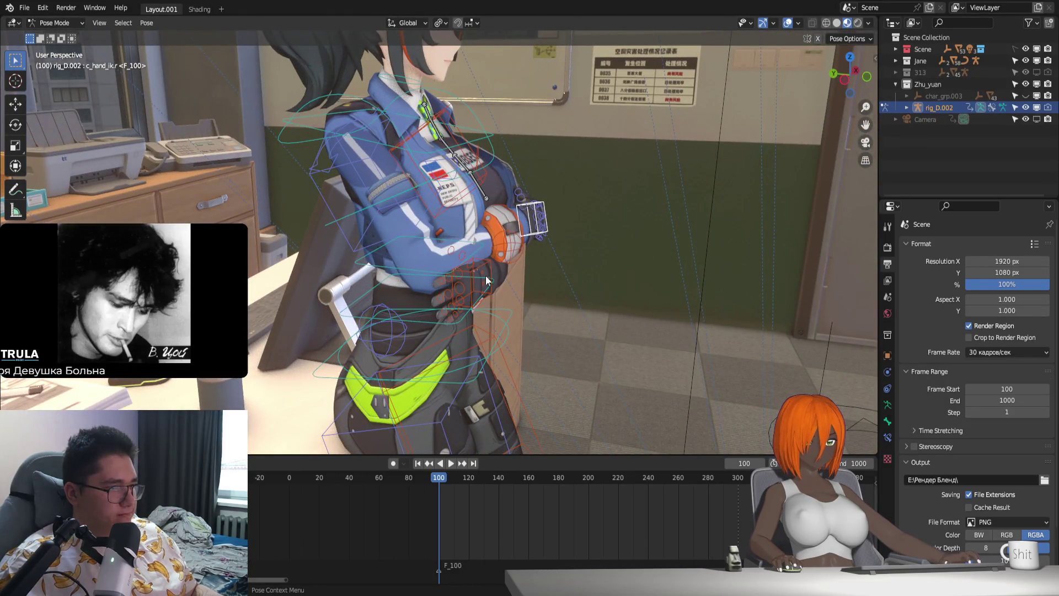
pyautogui.press('g')
pyautogui.press('z')
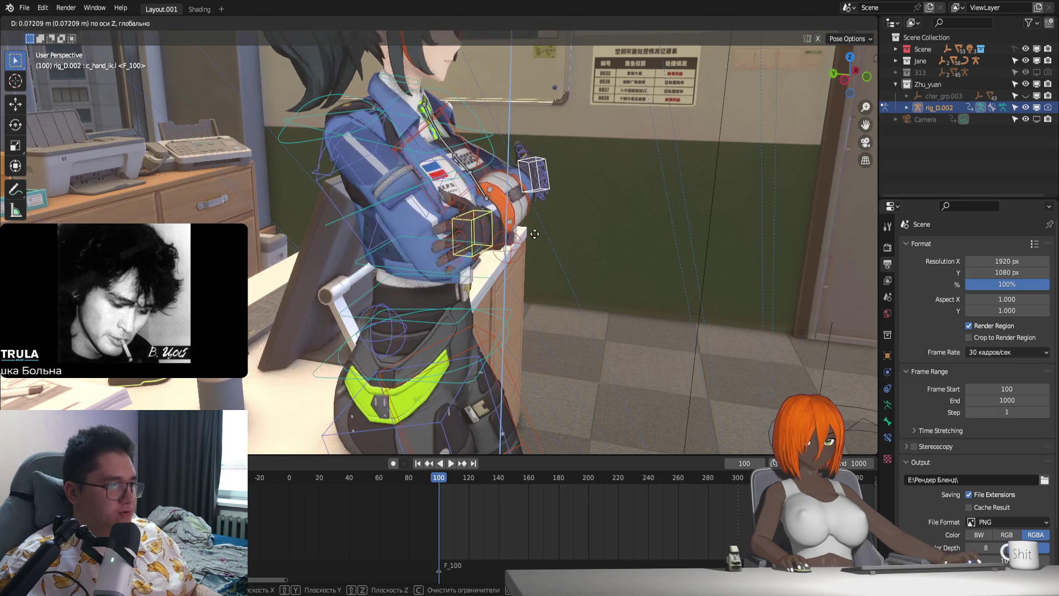
pyautogui.click(535, 262)
# Step: Drag the arm pole control up and to the right from a rear-side view
pyautogui.moveTo(533, 273); pyautogui.dragTo(564, 275, button='middle')
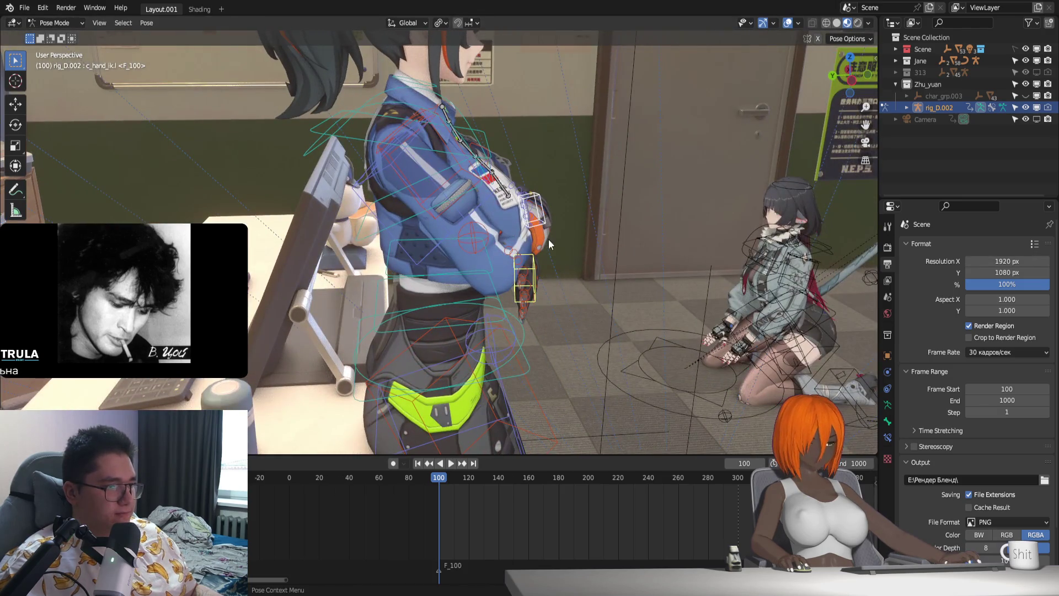
pyautogui.moveTo(488, 279)
pyautogui.mouseDown(button='middle')
pyautogui.moveTo(506, 290)
pyautogui.moveTo(557, 284)
pyautogui.mouseUp(button='middle')
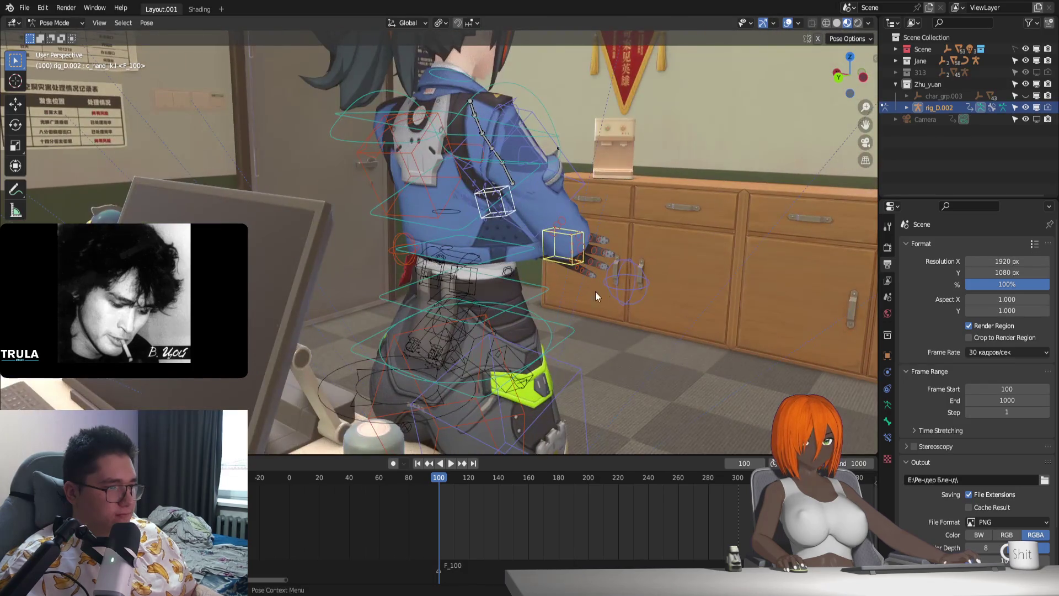
pyautogui.click(619, 291)
pyautogui.moveTo(619, 291); pyautogui.dragTo(653, 269)
pyautogui.moveTo(653, 268)
pyautogui.mouseDown(button='middle')
pyautogui.moveTo(543, 307)
pyautogui.moveTo(478, 302)
pyautogui.moveTo(405, 270)
pyautogui.mouseUp(button='middle')
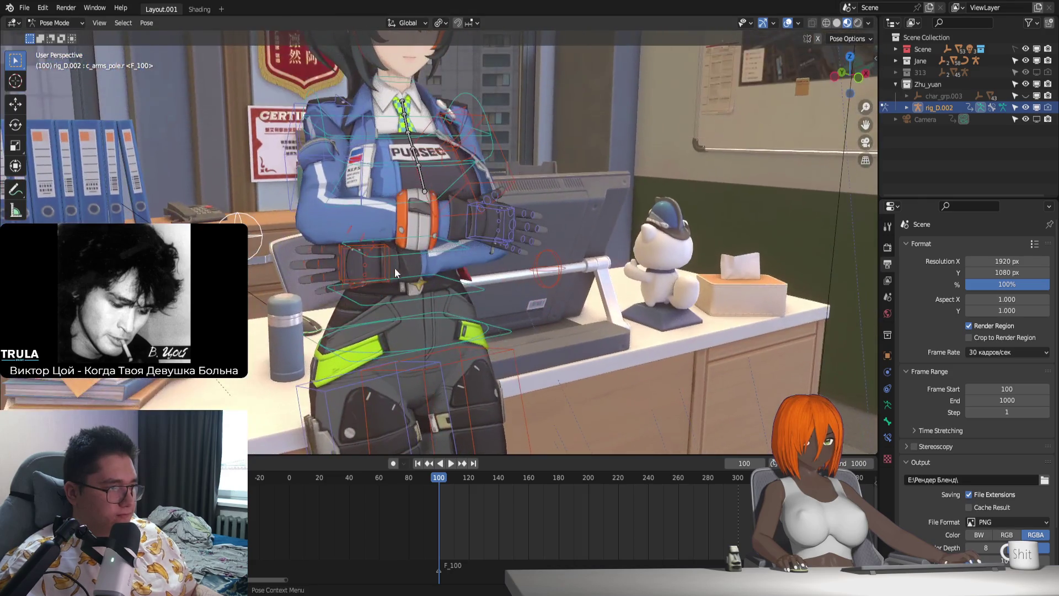
# Step: Rotate the hand control around local Y, then undo the tilt after checking from the front
pyautogui.click(478, 234)
pyautogui.moveTo(478, 233); pyautogui.dragTo(562, 214, button='middle')
pyautogui.press('r')
pyautogui.press('y')
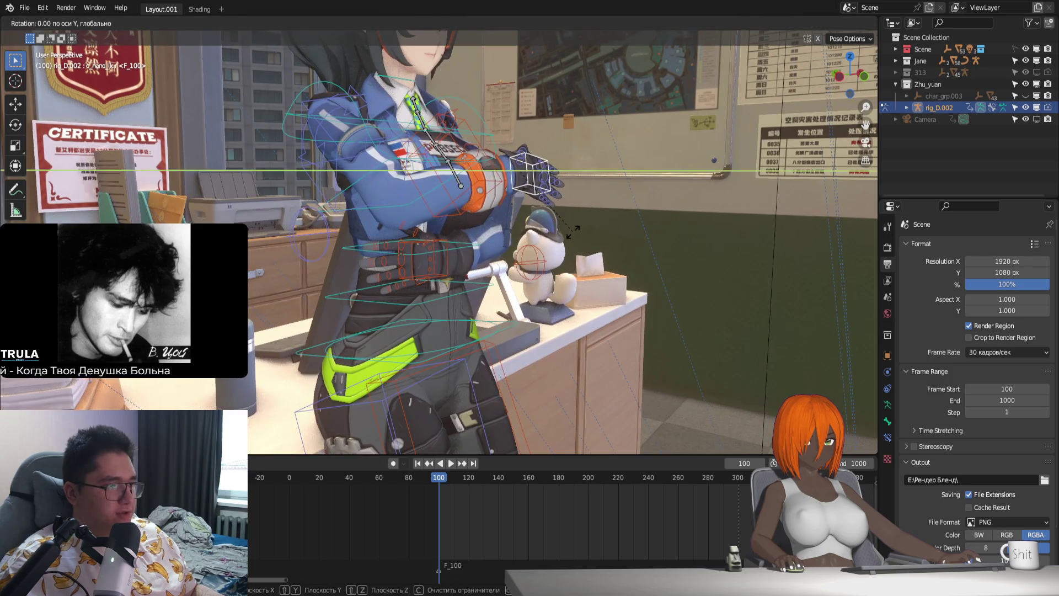
pyautogui.press('y')
pyautogui.click(537, 256)
pyautogui.moveTo(511, 276)
pyautogui.mouseDown(button='middle')
pyautogui.moveTo(497, 211)
pyautogui.moveTo(472, 295)
pyautogui.mouseUp(button='middle')
pyautogui.hotkey('ctrl', 'z')
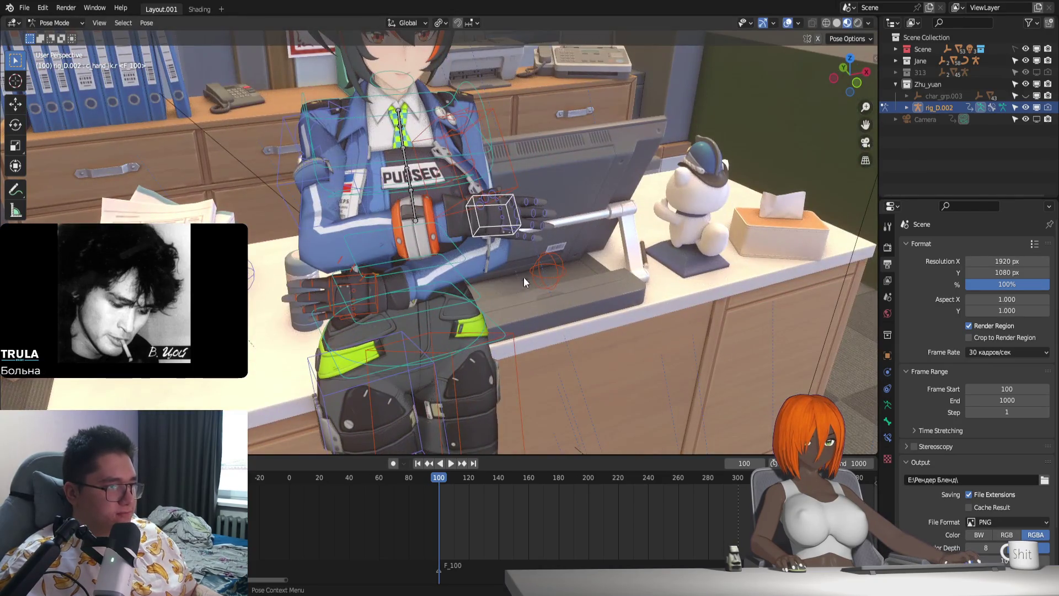
# Step: Cancel a hand move, then raise the arm pole beside the cat figure
pyautogui.moveTo(394, 322); pyautogui.dragTo(437, 287, button='middle')
pyautogui.press('g')
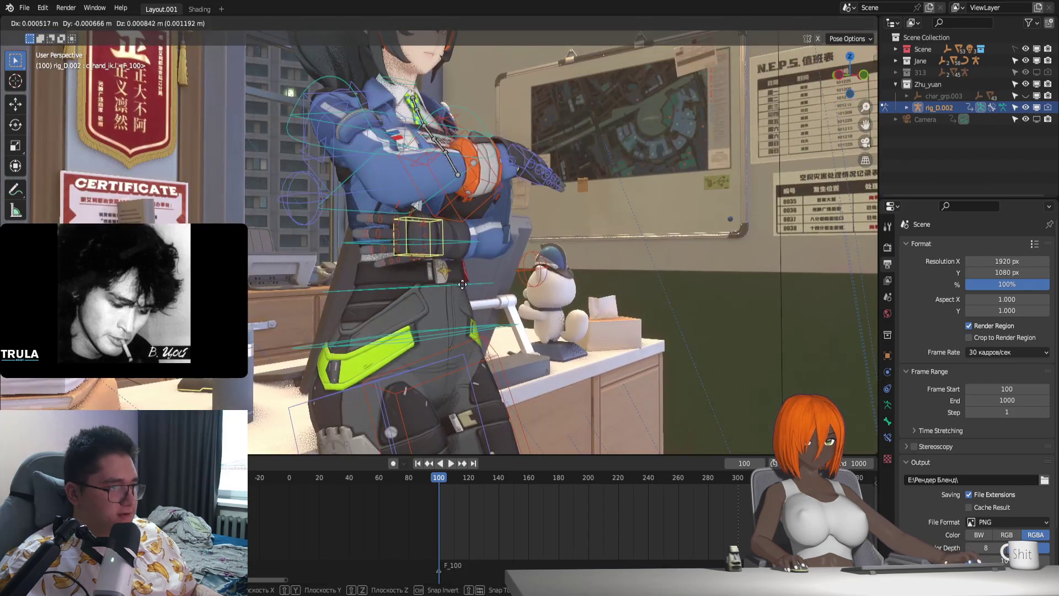
pyautogui.rightClick(488, 274)
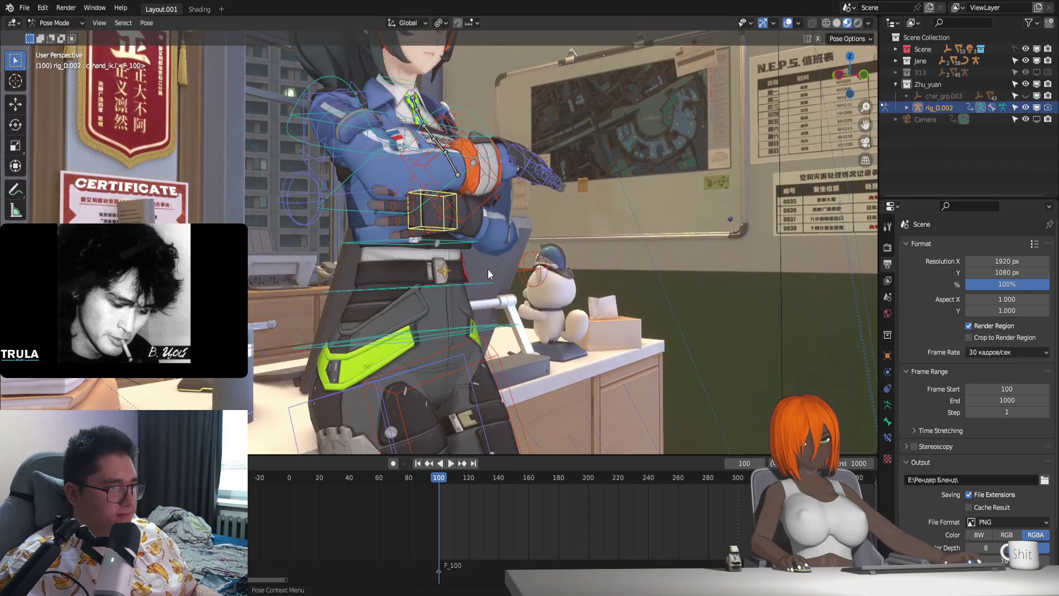
pyautogui.click(541, 275)
pyautogui.press('g')
pyautogui.click(433, 207)
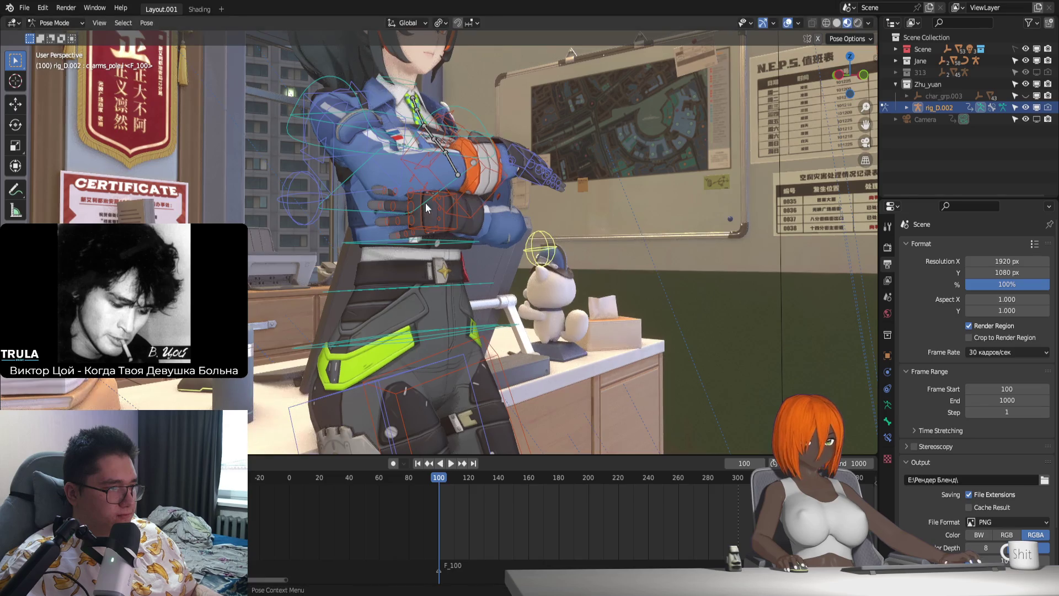
pyautogui.press('r')
# Step: Confirm the hand position, rotate it once more against the folded arm, then pick the right hand control
pyautogui.click(485, 240)
pyautogui.moveTo(484, 241)
pyautogui.mouseDown(button='middle')
pyautogui.moveTo(525, 241)
pyautogui.moveTo(511, 271)
pyautogui.moveTo(461, 236)
pyautogui.moveTo(424, 274)
pyautogui.moveTo(373, 272)
pyautogui.moveTo(398, 259)
pyautogui.mouseUp(button='middle')
pyautogui.press('r')
pyautogui.click(522, 257)
pyautogui.click(479, 214)
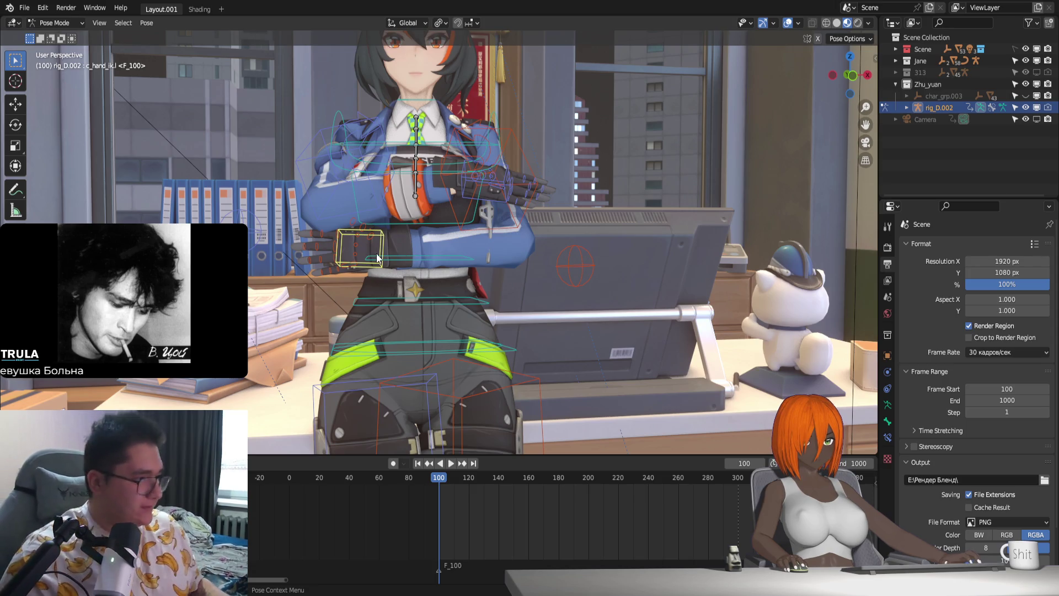
# Step: Rotate the left hand control twice so the forearm folds neatly beneath the chest
pyautogui.moveTo(378, 258); pyautogui.dragTo(351, 222, button='middle')
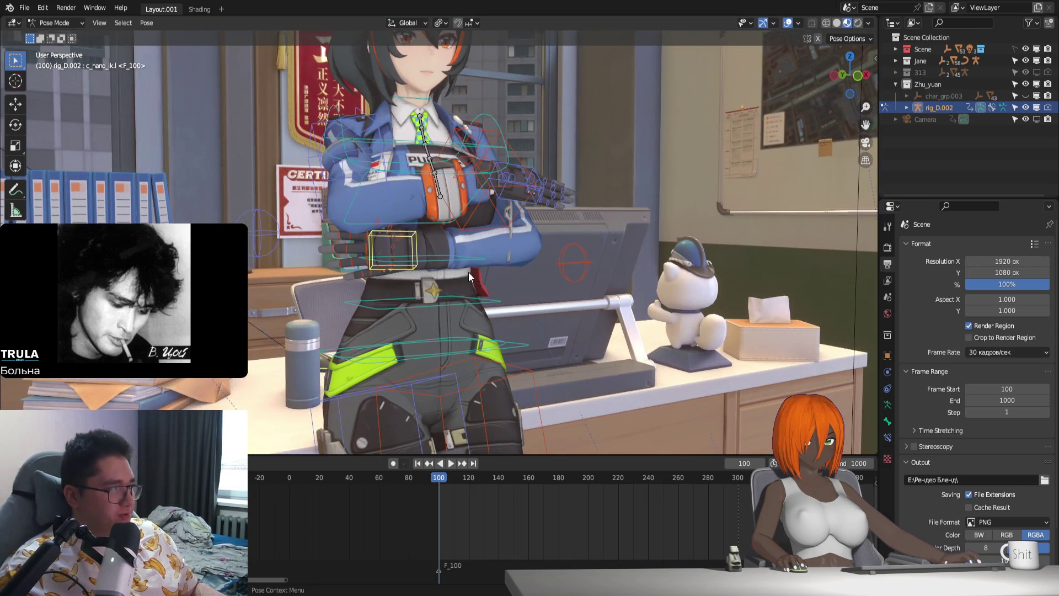
pyautogui.press('r')
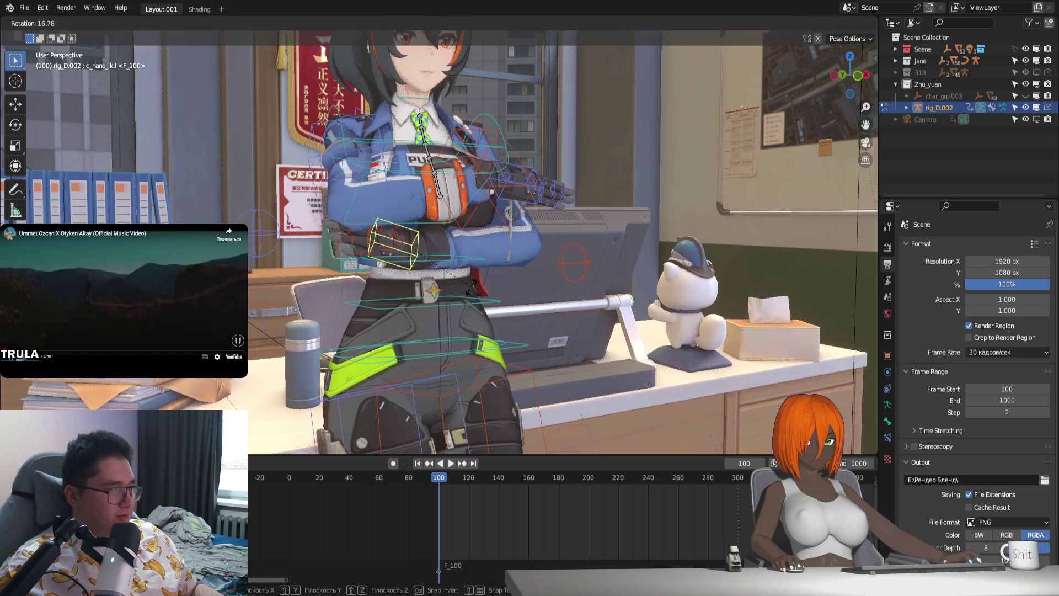
pyautogui.click(496, 331)
pyautogui.moveTo(496, 331)
pyautogui.mouseDown(button='middle')
pyautogui.moveTo(555, 334)
pyautogui.moveTo(422, 372)
pyautogui.moveTo(487, 383)
pyautogui.moveTo(451, 354)
pyautogui.moveTo(431, 372)
pyautogui.moveTo(430, 403)
pyautogui.moveTo(452, 396)
pyautogui.mouseUp(button='middle')
pyautogui.press('r')
pyautogui.click(525, 313)
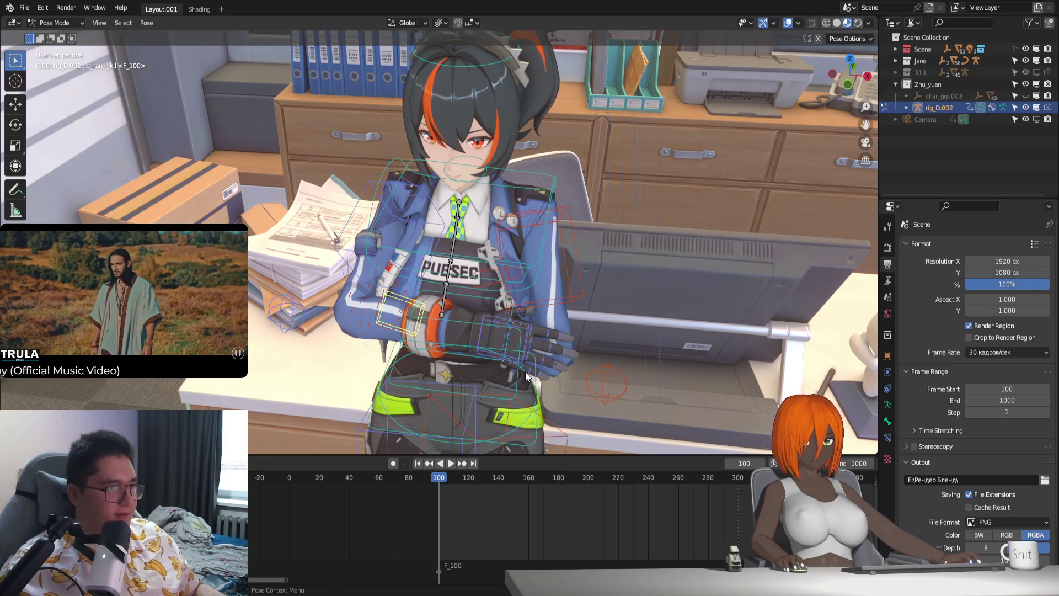
# Step: Shift the left arm pole (c_arms_pole.l) to settle the elbow in the crossed-arms pose
pyautogui.moveTo(526, 377)
pyautogui.mouseDown(button='middle')
pyautogui.moveTo(496, 349)
pyautogui.moveTo(519, 297)
pyautogui.moveTo(524, 314)
pyautogui.moveTo(492, 297)
pyautogui.moveTo(478, 244)
pyautogui.moveTo(440, 304)
pyautogui.moveTo(441, 356)
pyautogui.moveTo(470, 314)
pyautogui.moveTo(541, 319)
pyautogui.moveTo(502, 328)
pyautogui.moveTo(519, 318)
pyautogui.mouseUp(button='middle')
pyautogui.click(574, 333)
pyautogui.press('g')
pyautogui.click(579, 314)
pyautogui.scroll(2, 539, 317)
pyautogui.scroll(2, 538, 314)
pyautogui.scroll(2, 520, 317)
pyautogui.scroll(1, 519, 318)
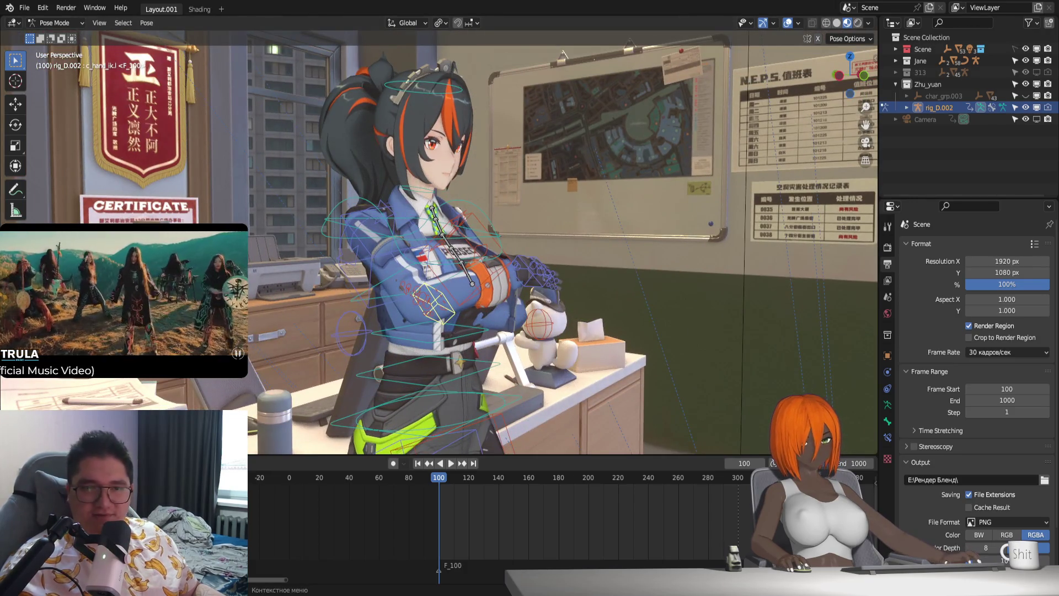
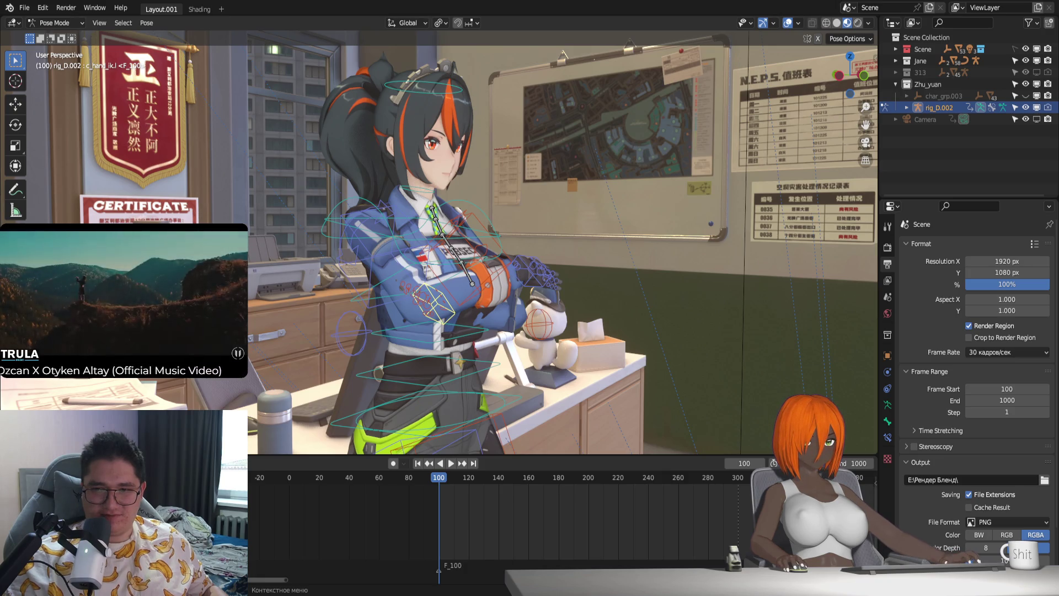
# Step: Reposition the right arm pole control (c_arms_pole.r) from a side view to bend the elbow correctly
pyautogui.moveTo(430, 314)
pyautogui.mouseDown(button='middle')
pyautogui.moveTo(461, 320)
pyautogui.moveTo(436, 322)
pyautogui.mouseUp(button='middle')
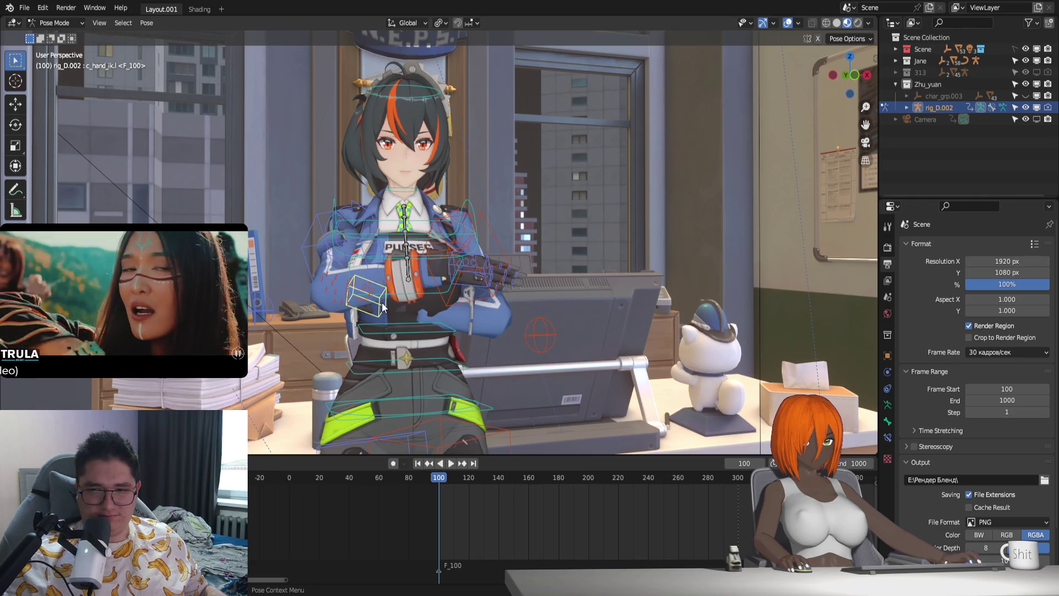
pyautogui.moveTo(392, 316)
pyautogui.mouseDown(button='middle')
pyautogui.moveTo(463, 270)
pyautogui.moveTo(483, 281)
pyautogui.mouseUp(button='middle')
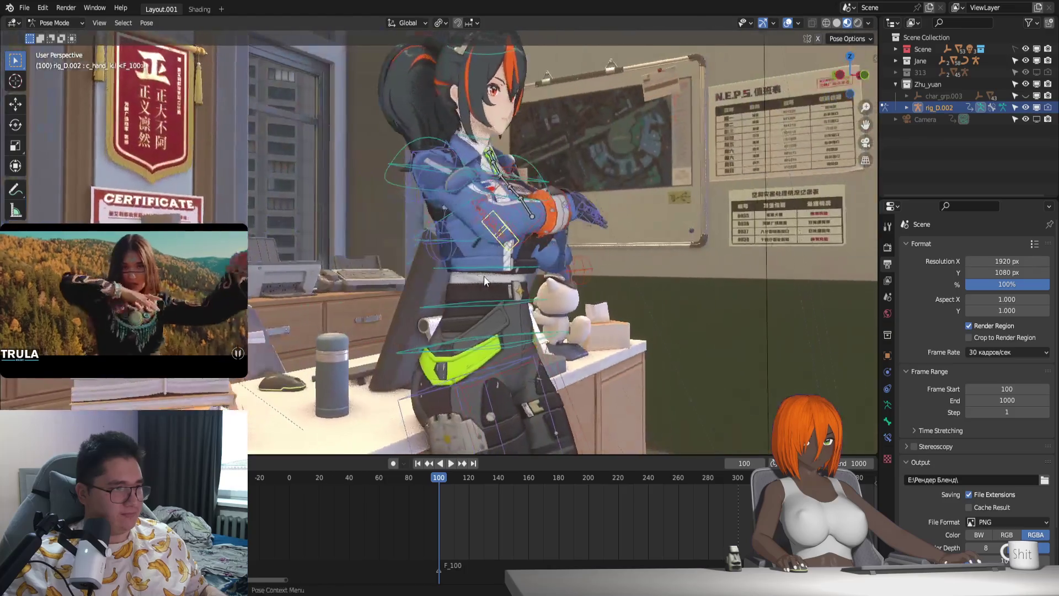
pyautogui.moveTo(432, 246); pyautogui.dragTo(503, 282, button='middle')
pyautogui.click(506, 280)
pyautogui.press('g')
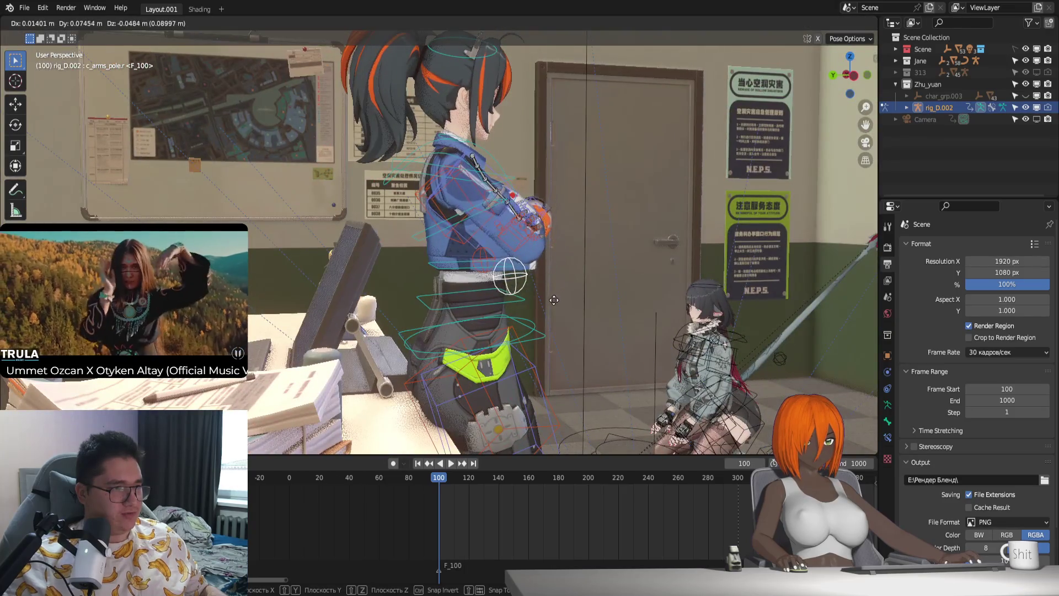
pyautogui.click(570, 292)
# Step: Move the hand IK control toward the other arm and rotate it on local Y to tuck it in
pyautogui.moveTo(577, 288)
pyautogui.mouseDown(button='middle')
pyautogui.moveTo(463, 317)
pyautogui.moveTo(453, 265)
pyautogui.moveTo(450, 306)
pyautogui.moveTo(567, 263)
pyautogui.moveTo(619, 273)
pyautogui.moveTo(512, 287)
pyautogui.mouseUp(button='middle')
pyautogui.click(450, 270)
pyautogui.press('g')
pyautogui.click(616, 269)
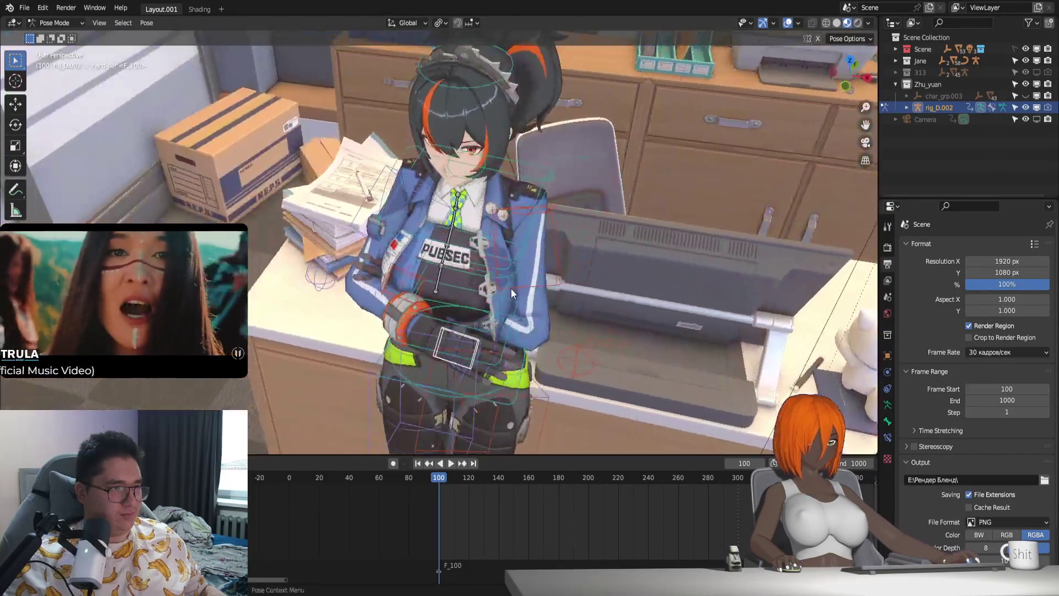
pyautogui.moveTo(417, 273)
pyautogui.mouseDown(button='middle')
pyautogui.moveTo(460, 290)
pyautogui.moveTo(468, 259)
pyautogui.moveTo(434, 258)
pyautogui.moveTo(464, 226)
pyautogui.moveTo(595, 261)
pyautogui.moveTo(639, 238)
pyautogui.moveTo(549, 276)
pyautogui.moveTo(538, 256)
pyautogui.moveTo(473, 282)
pyautogui.moveTo(503, 279)
pyautogui.moveTo(455, 245)
pyautogui.moveTo(495, 283)
pyautogui.moveTo(575, 271)
pyautogui.moveTo(555, 232)
pyautogui.moveTo(571, 234)
pyautogui.moveTo(495, 269)
pyautogui.moveTo(557, 236)
pyautogui.moveTo(405, 244)
pyautogui.moveTo(510, 260)
pyautogui.moveTo(529, 249)
pyautogui.mouseUp(button='middle')
pyautogui.press('r')
pyautogui.press('y')
pyautogui.press('y')
pyautogui.click(461, 229)
pyautogui.press('g')
pyautogui.click(660, 237)
pyautogui.press('g')
pyautogui.click(510, 282)
# Step: Re-pose the right index finger base bone so the finger follows the tucked hand
pyautogui.click(455, 245)
pyautogui.press('g')
pyautogui.click(594, 239)
# Step: Fine-tune the hand control with Y- and X-axis rotations and a small move
pyautogui.click(406, 244)
pyautogui.click(496, 201)
pyautogui.moveTo(516, 252)
pyautogui.mouseDown(button='middle')
pyautogui.moveTo(532, 269)
pyautogui.moveTo(373, 247)
pyautogui.moveTo(496, 260)
pyautogui.moveTo(558, 240)
pyautogui.mouseUp(button='middle')
pyautogui.press('r')
pyautogui.press('y')
pyautogui.click(507, 246)
pyautogui.press('g')
pyautogui.click(479, 242)
pyautogui.press('r')
pyautogui.press('x')
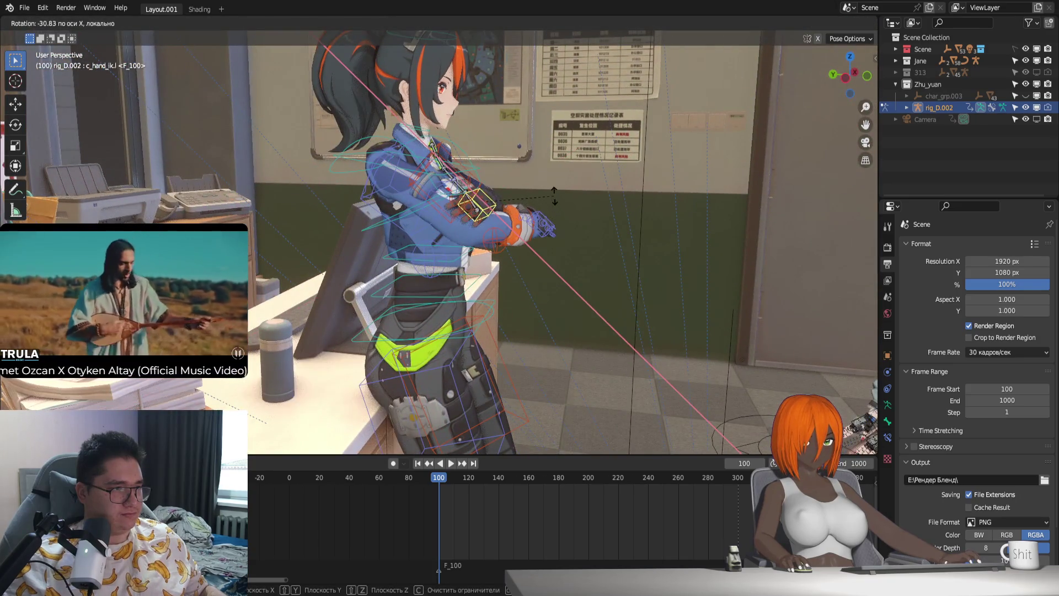
pyautogui.click(555, 196)
# Step: From a side view, nudge the hand control into its final position around the arm
pyautogui.moveTo(554, 196)
pyautogui.mouseDown(button='middle')
pyautogui.moveTo(593, 243)
pyautogui.moveTo(491, 294)
pyautogui.moveTo(617, 278)
pyautogui.moveTo(564, 317)
pyautogui.mouseUp(button='middle')
pyautogui.moveTo(563, 337)
pyautogui.mouseDown(button='middle')
pyautogui.moveTo(520, 347)
pyautogui.moveTo(633, 347)
pyautogui.mouseUp(button='middle')
pyautogui.press('g')
pyautogui.click(580, 340)
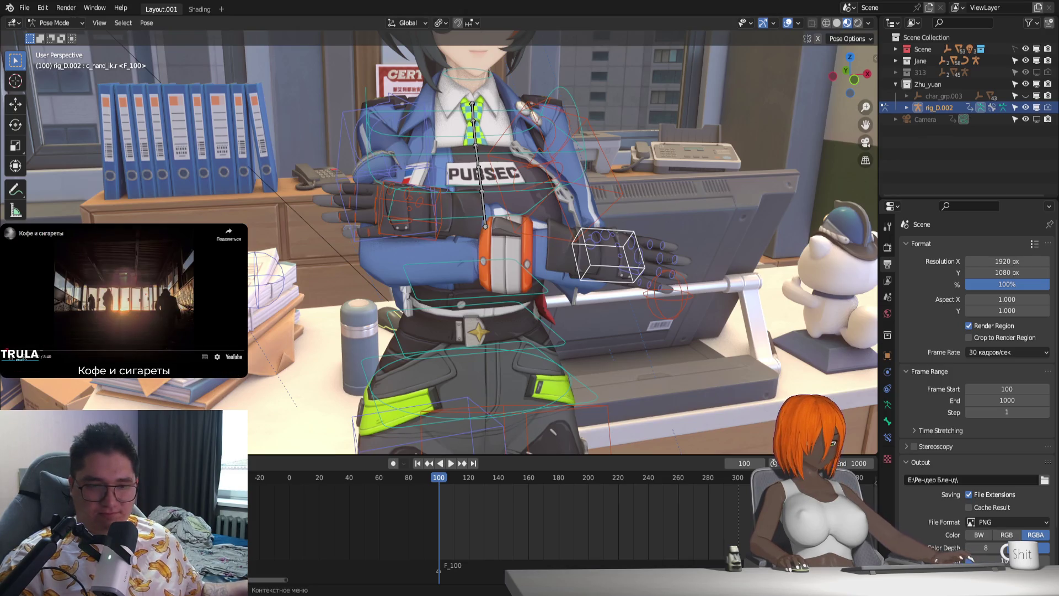
pyautogui.moveTo(530, 331)
pyautogui.mouseDown(button='middle')
pyautogui.moveTo(482, 370)
pyautogui.moveTo(519, 382)
pyautogui.mouseUp(button='middle')
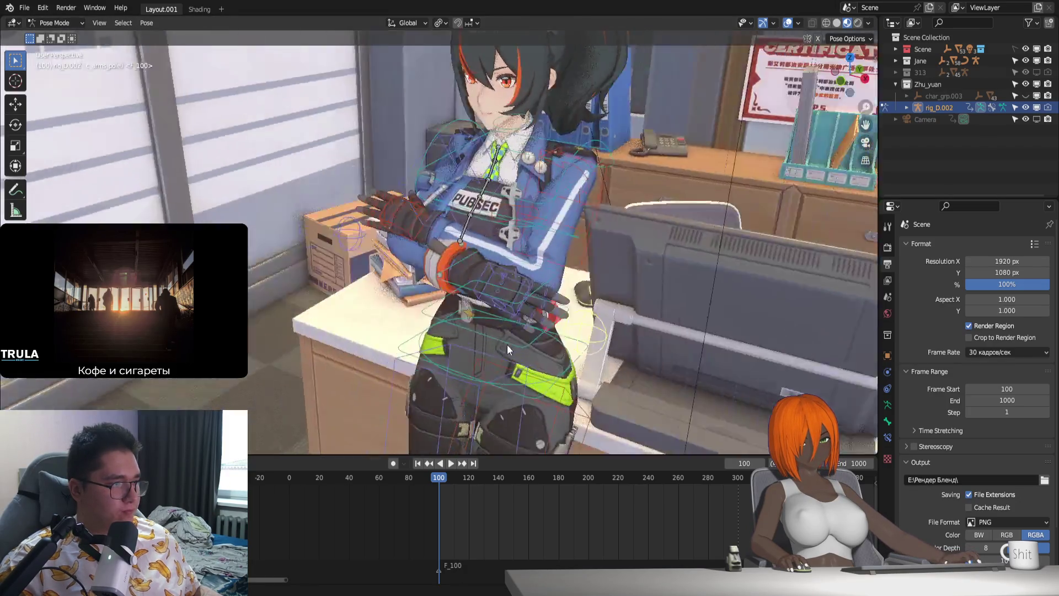
# Step: Move c_hand_ik.r and rotate it on local Y so the right hand wraps the crossed arm
pyautogui.moveTo(508, 350)
pyautogui.mouseDown(button='middle')
pyautogui.moveTo(584, 337)
pyautogui.moveTo(541, 295)
pyautogui.moveTo(432, 296)
pyautogui.moveTo(497, 290)
pyautogui.moveTo(535, 269)
pyautogui.moveTo(547, 289)
pyautogui.mouseUp(button='middle')
pyautogui.click(560, 243)
pyautogui.press('g')
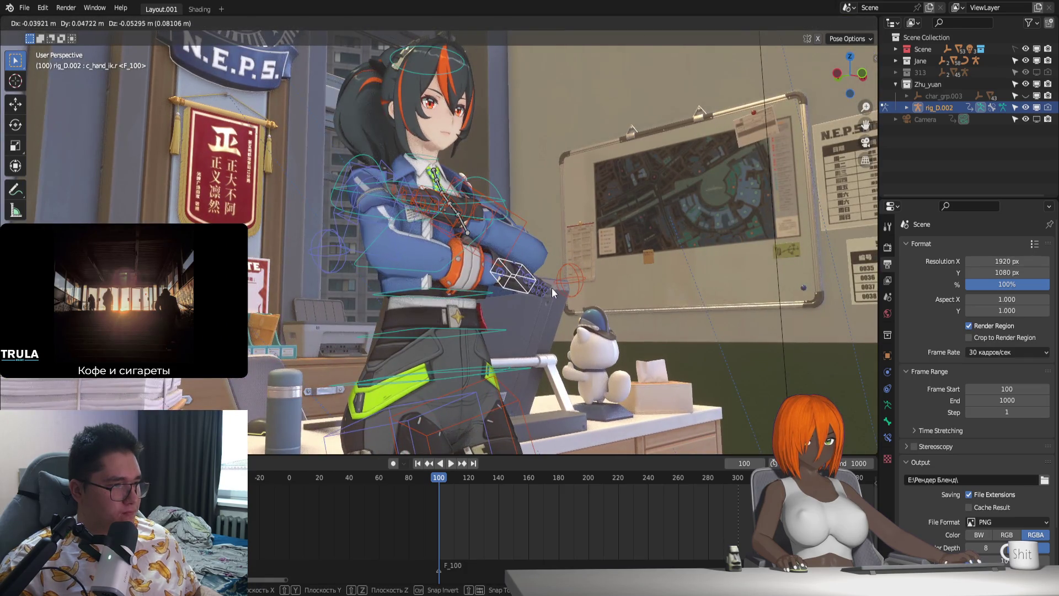
pyautogui.click(521, 285)
pyautogui.moveTo(521, 285); pyautogui.dragTo(501, 340, button='middle')
pyautogui.press('r')
pyautogui.press('y')
pyautogui.press('y')
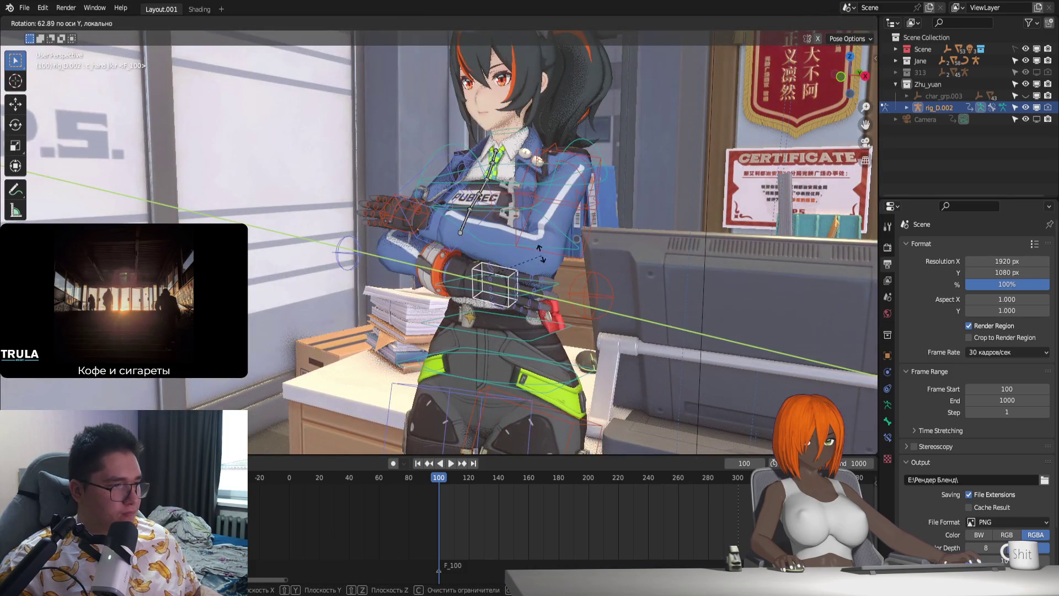
pyautogui.click(507, 167)
# Step: Shift c_arms_pole.r from a side view, then show the armature's skeleton layer settings
pyautogui.moveTo(507, 168)
pyautogui.mouseDown(button='middle')
pyautogui.moveTo(456, 309)
pyautogui.moveTo(433, 226)
pyautogui.moveTo(315, 286)
pyautogui.moveTo(392, 278)
pyautogui.moveTo(454, 316)
pyautogui.mouseUp(button='middle')
pyautogui.click(316, 286)
pyautogui.press('g')
pyautogui.click(389, 280)
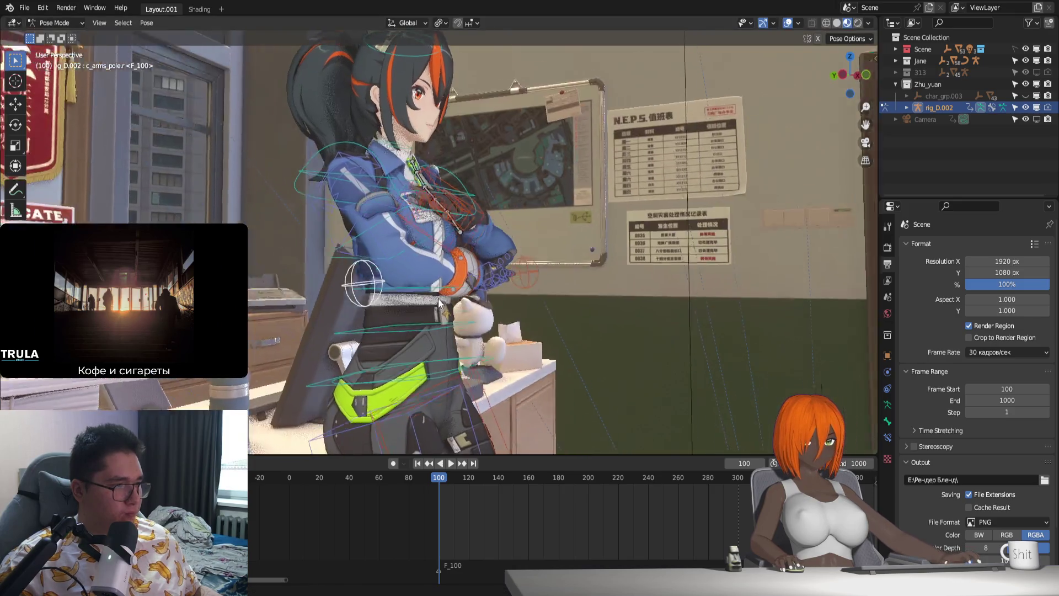
pyautogui.click(887, 405)
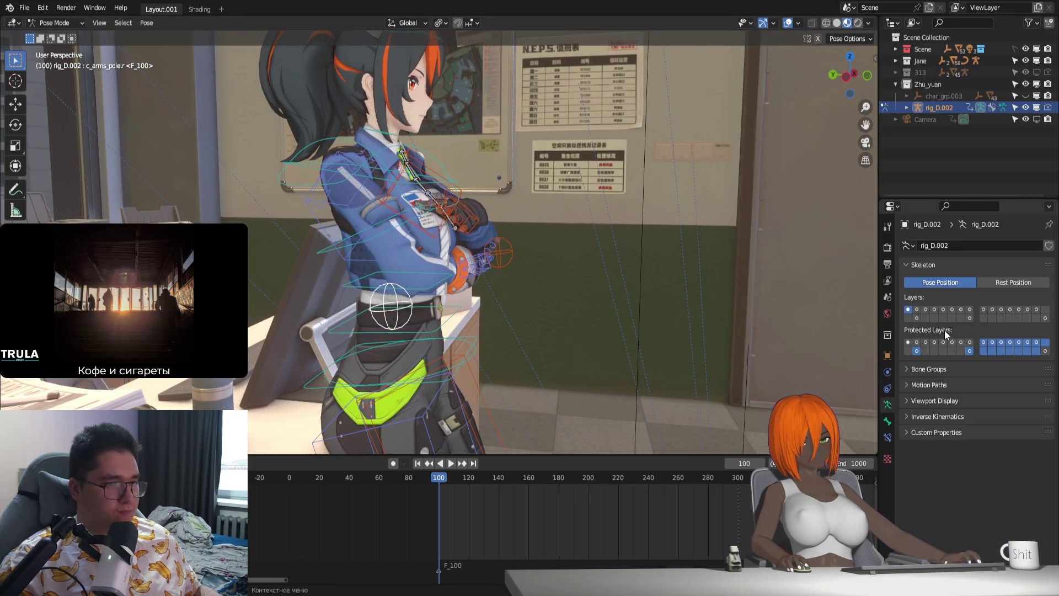
# Step: Move c_hand_ik.l and rotate it twice on local Y to angle the left hand into the fold
pyautogui.click(466, 224)
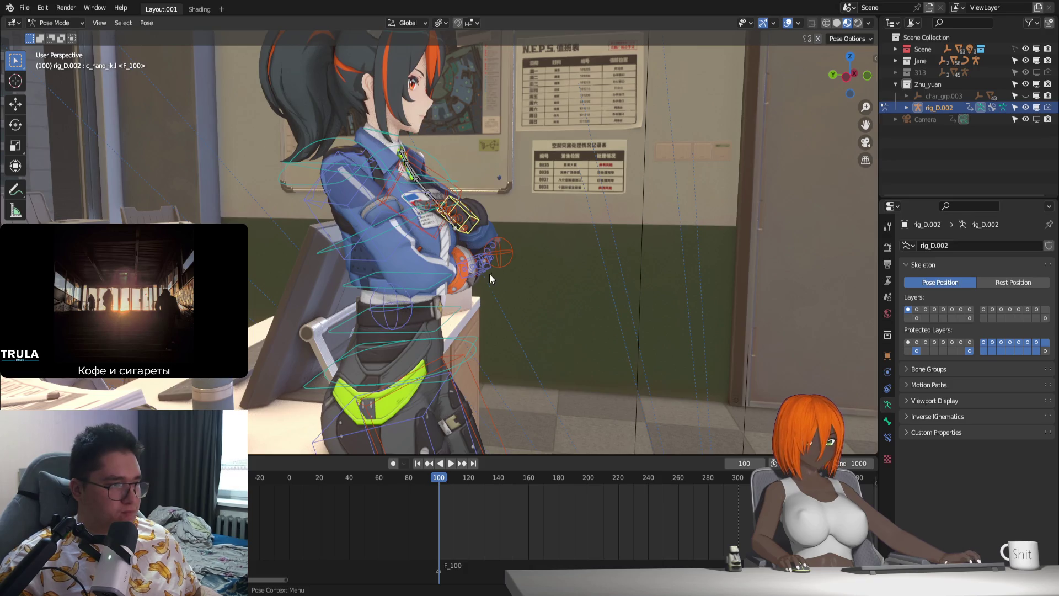
pyautogui.moveTo(491, 273); pyautogui.dragTo(484, 262, button='middle')
pyautogui.press('g')
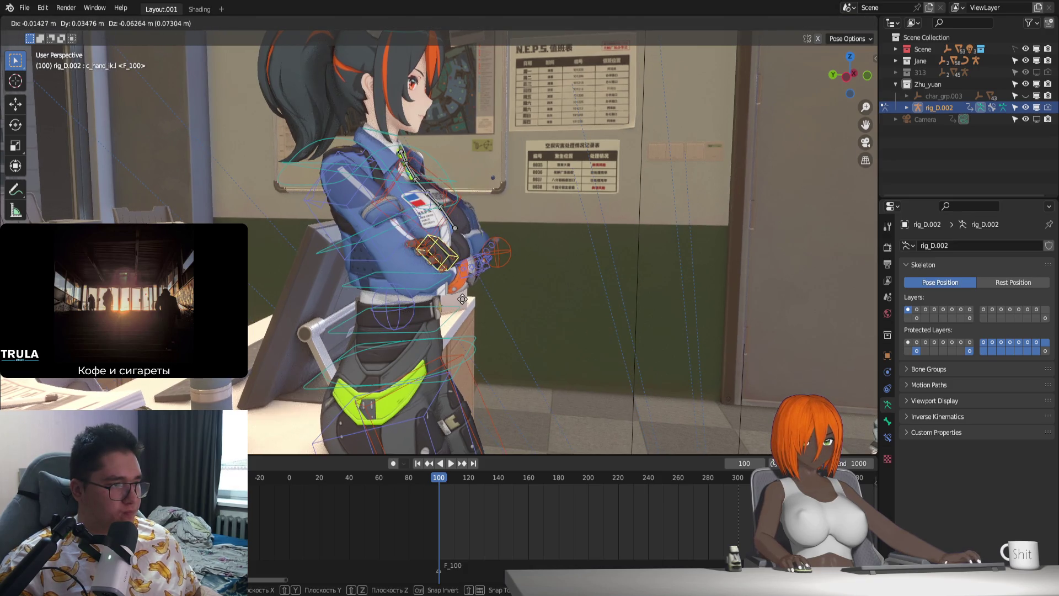
pyautogui.click(462, 299)
pyautogui.moveTo(462, 299); pyautogui.dragTo(496, 269, button='middle')
pyautogui.press('r')
pyautogui.press('y')
pyautogui.press('y')
pyautogui.click(468, 284)
pyautogui.moveTo(468, 283); pyautogui.dragTo(534, 289, button='middle')
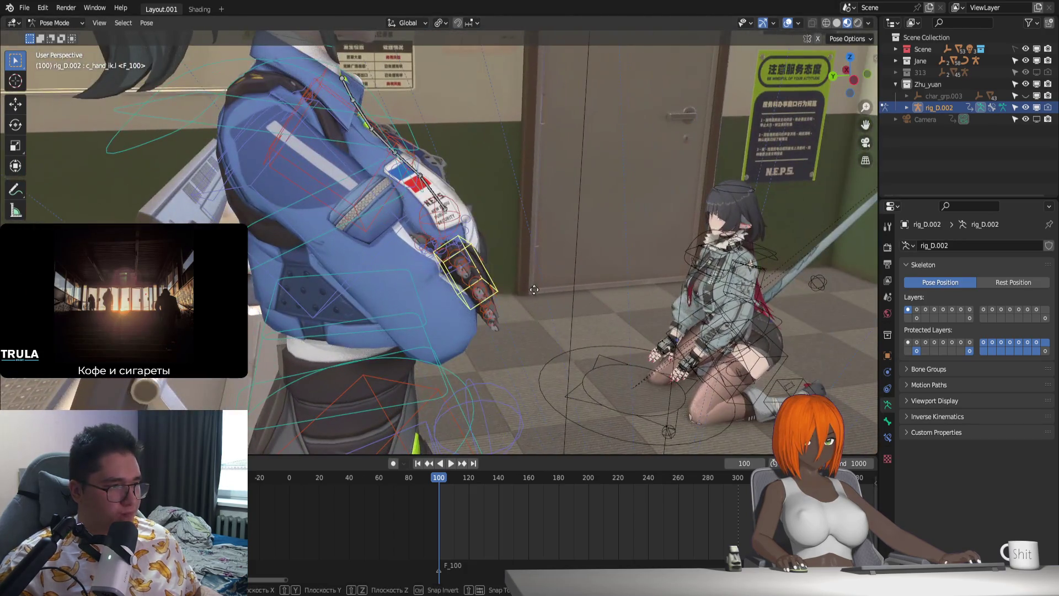
pyautogui.press('r')
pyautogui.press('y')
pyautogui.press('y')
pyautogui.click(563, 302)
# Step: On armature layer 8, move Breast.L along Y and rotate Breast.R on Z, then restore the main control layer
pyautogui.moveTo(563, 302); pyautogui.dragTo(510, 323, button='middle')
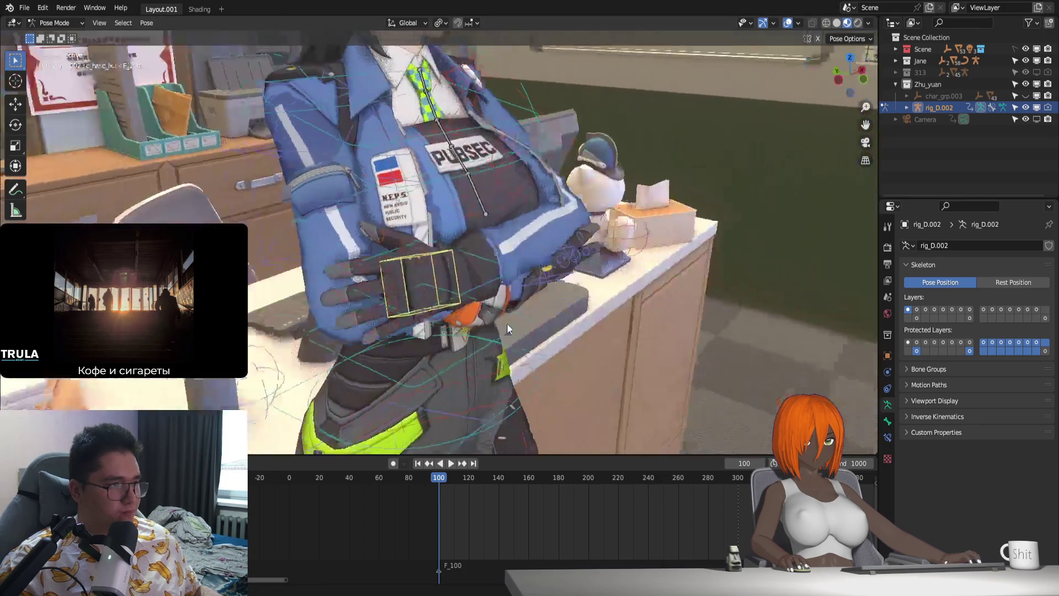
pyautogui.click(971, 309)
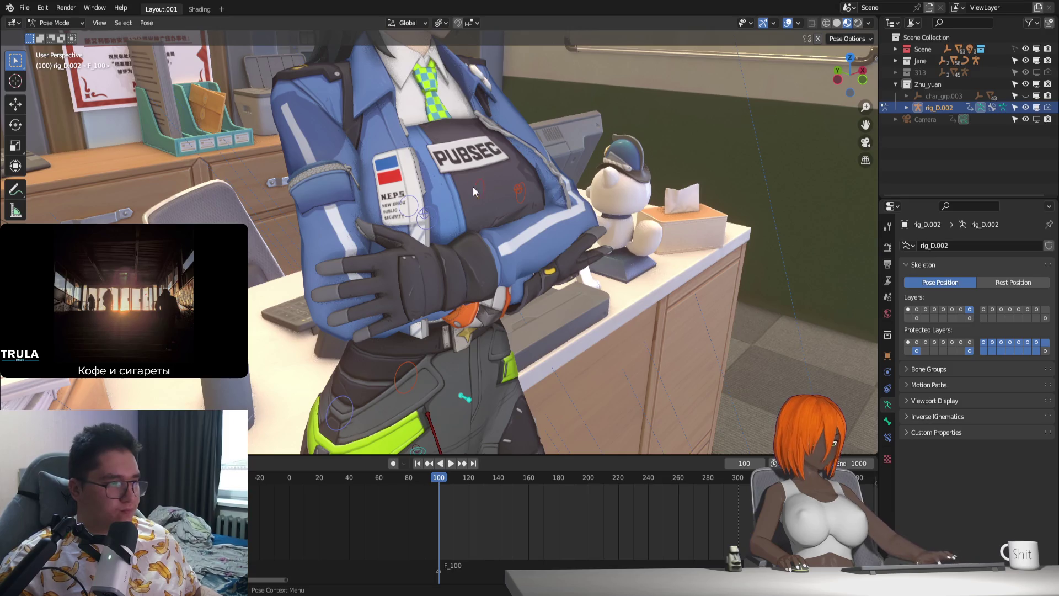
pyautogui.moveTo(413, 207); pyautogui.dragTo(483, 279, button='middle')
pyautogui.press('g')
pyautogui.press('y')
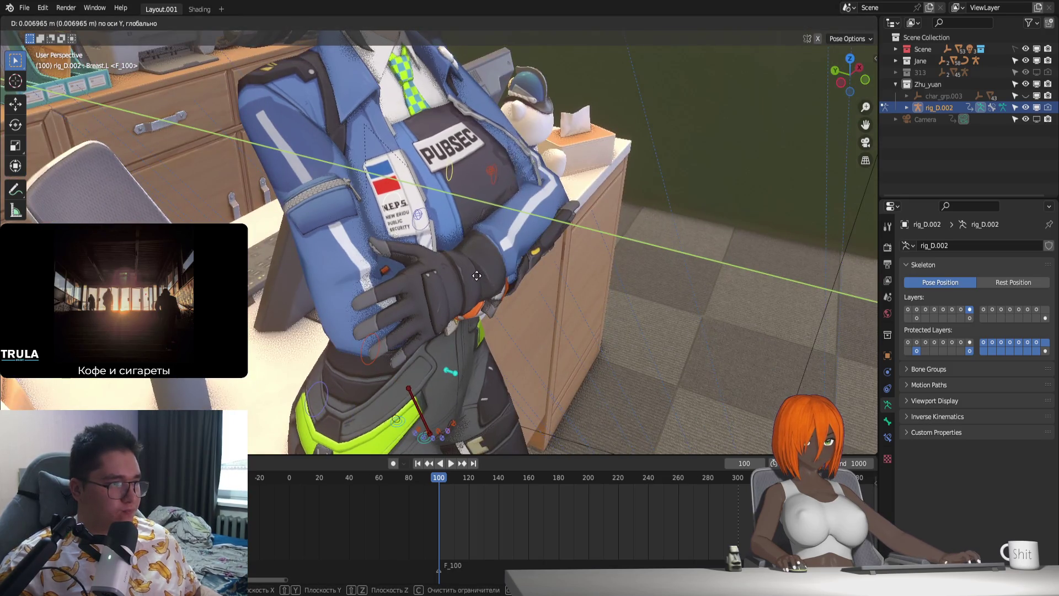
pyautogui.click(479, 276)
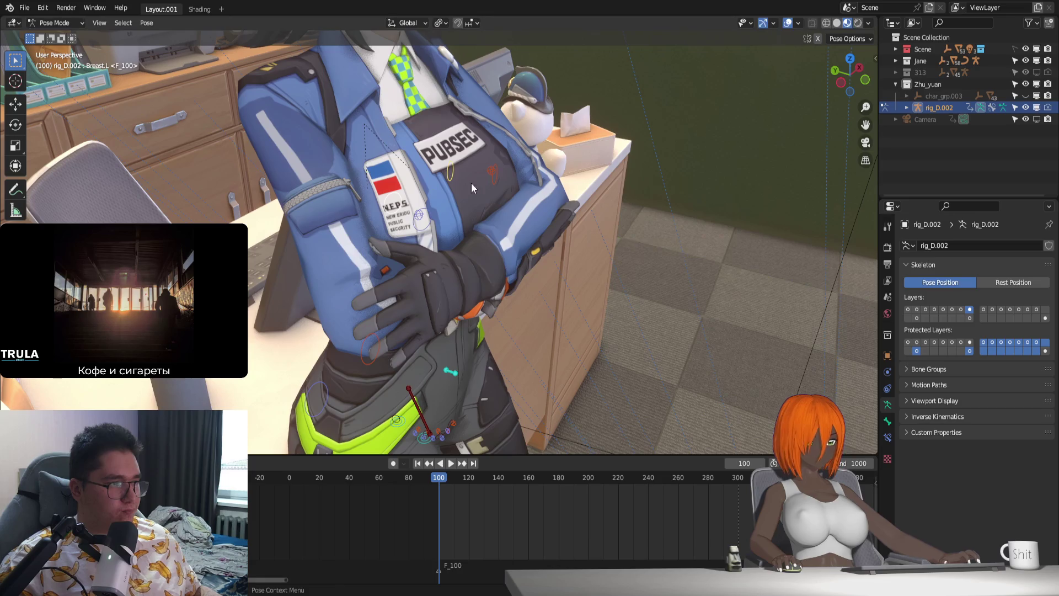
pyautogui.moveTo(503, 214); pyautogui.dragTo(541, 245, button='middle')
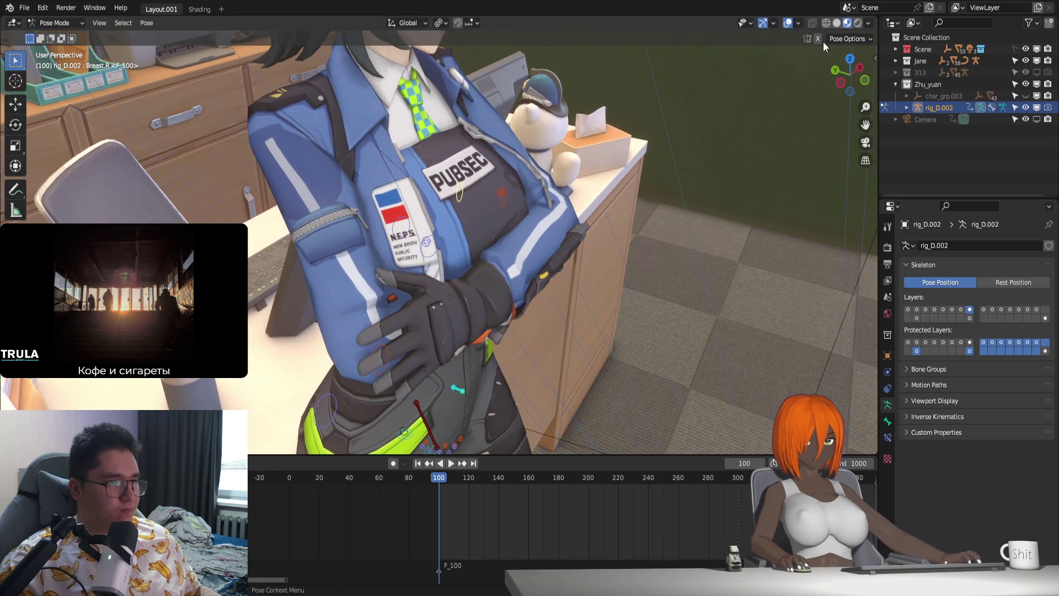
pyautogui.press('r')
pyautogui.press('z')
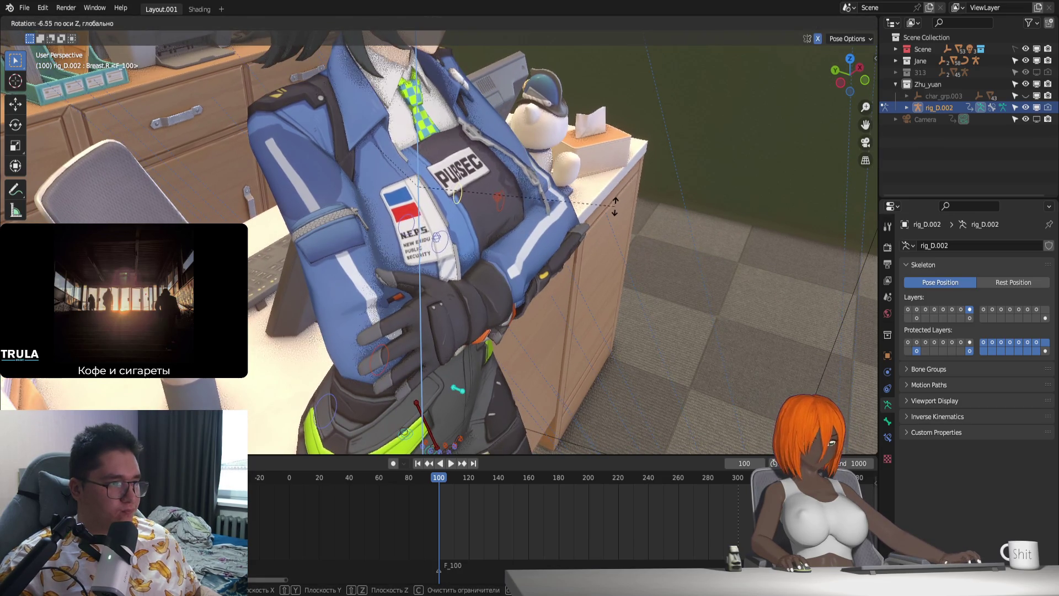
pyautogui.click(615, 203)
pyautogui.moveTo(556, 316)
pyautogui.mouseDown(button='middle')
pyautogui.moveTo(521, 305)
pyautogui.moveTo(564, 335)
pyautogui.moveTo(548, 297)
pyautogui.moveTo(518, 296)
pyautogui.moveTo(588, 307)
pyautogui.moveTo(616, 298)
pyautogui.mouseUp(button='middle')
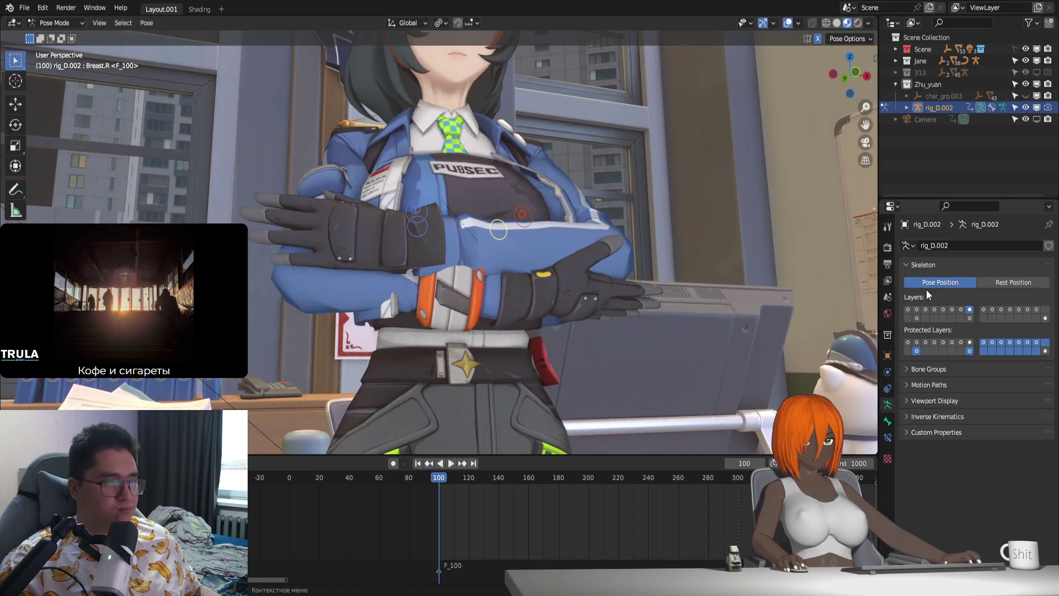
pyautogui.click(908, 308)
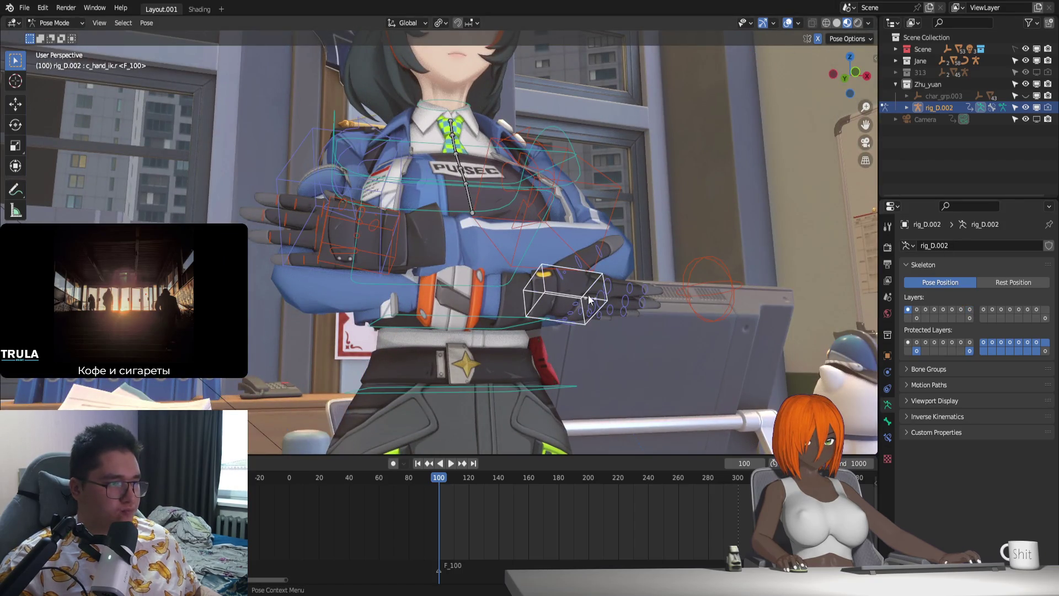
# Step: Cancel a stray rotation, then rotate the right hand on local X from a side angle
pyautogui.press('r')
pyautogui.press('Escape')
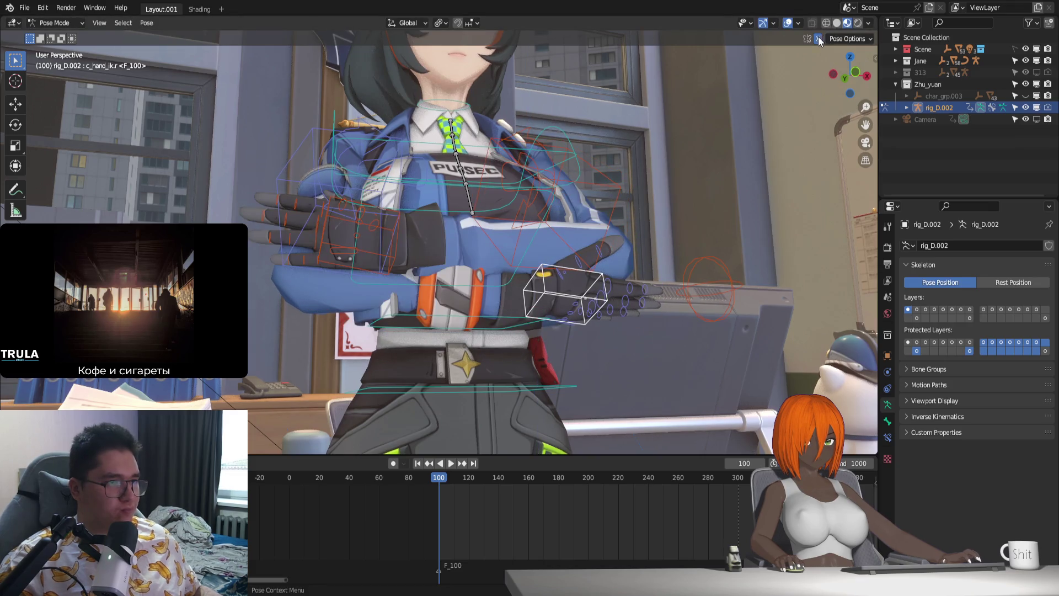
pyautogui.click(604, 225)
pyautogui.moveTo(604, 225)
pyautogui.mouseDown(button='middle')
pyautogui.moveTo(557, 303)
pyautogui.moveTo(507, 314)
pyautogui.moveTo(523, 293)
pyautogui.moveTo(524, 266)
pyautogui.moveTo(531, 281)
pyautogui.moveTo(500, 265)
pyautogui.moveTo(516, 303)
pyautogui.moveTo(487, 253)
pyautogui.moveTo(368, 325)
pyautogui.moveTo(587, 314)
pyautogui.mouseUp(button='middle')
pyautogui.press('g')
pyautogui.press('x')
pyautogui.press('r')
pyautogui.press('x')
pyautogui.press('x')
pyautogui.click(463, 265)
# Step: Rotate c_hand_ik.r upward, lift it on Z and nudge it beneath the arms, then view through the camera
pyautogui.click(556, 346)
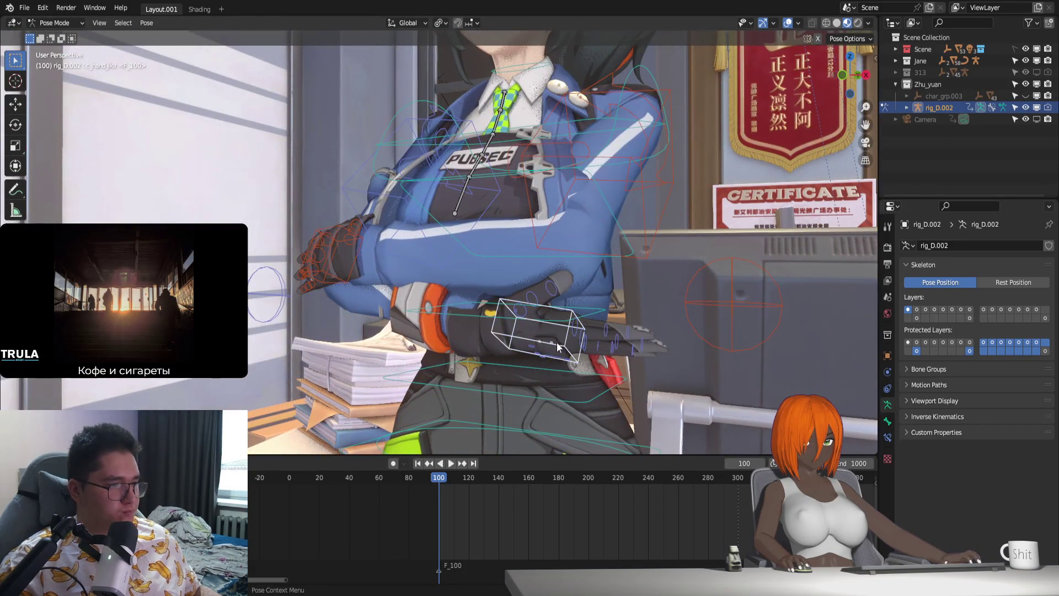
pyautogui.press('r')
pyautogui.click(568, 335)
pyautogui.press('r')
pyautogui.click(574, 323)
pyautogui.press('g')
pyautogui.press('z')
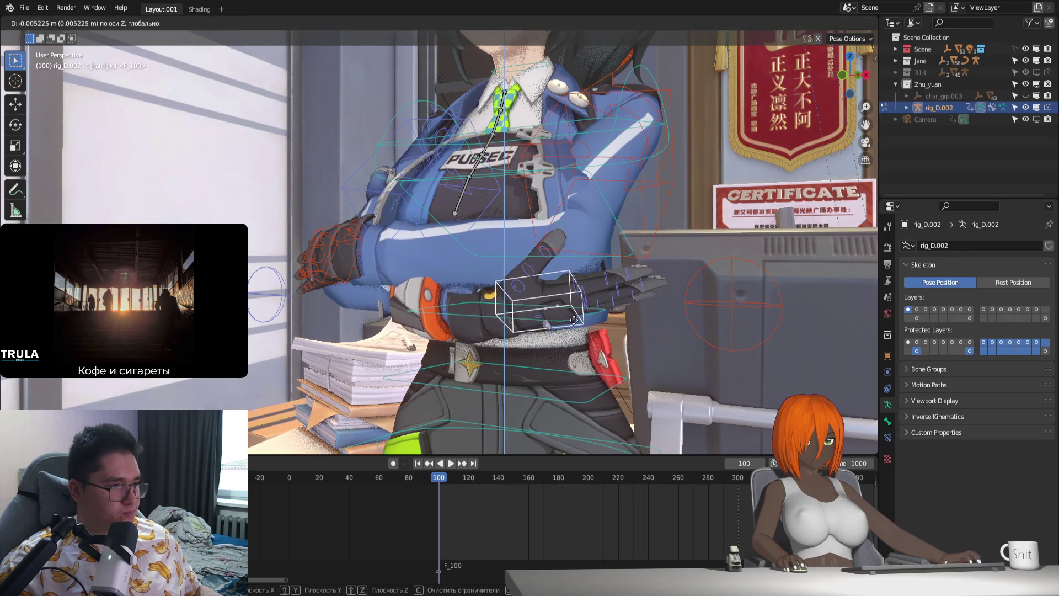
pyautogui.click(573, 321)
pyautogui.moveTo(573, 321)
pyautogui.mouseDown(button='middle')
pyautogui.moveTo(583, 301)
pyautogui.moveTo(536, 344)
pyautogui.mouseUp(button='middle')
pyautogui.press('g')
pyautogui.click(580, 298)
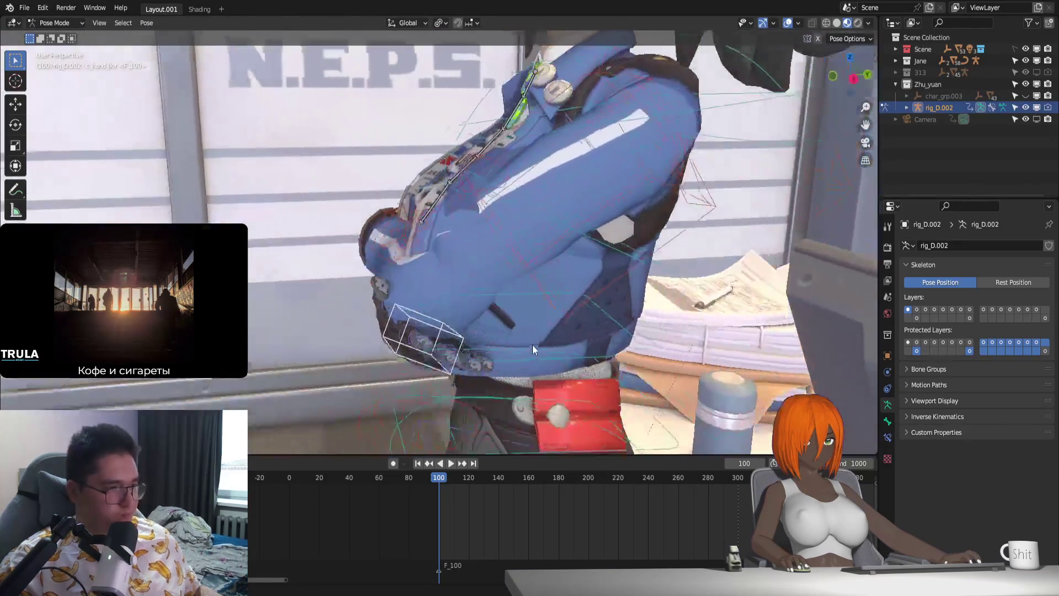
pyautogui.press('KP_0')
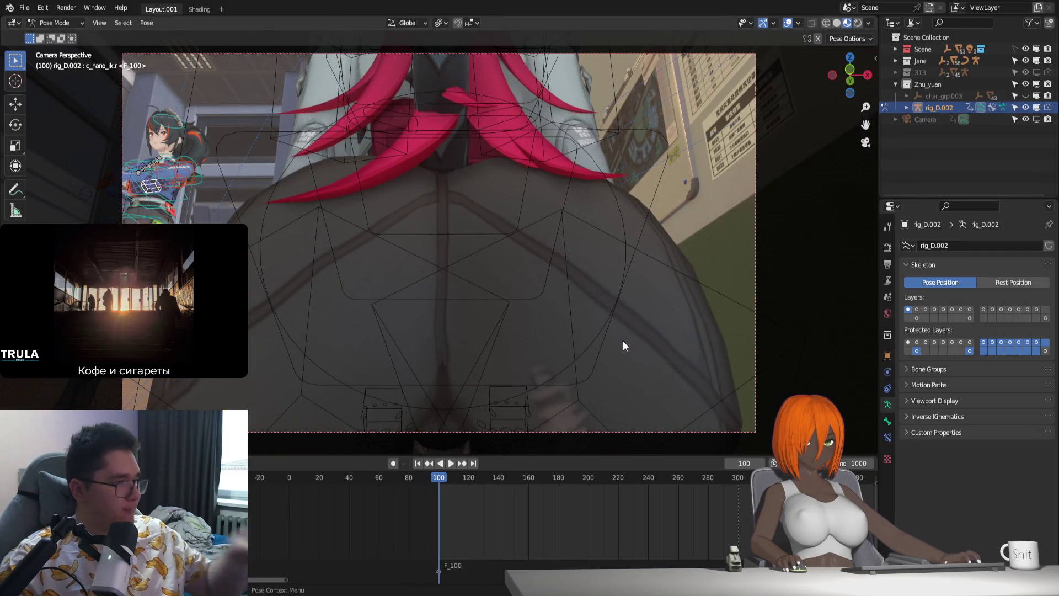
# Step: Scrub to around frame 468 in camera view, leave camera view and jump back to frame 100
pyautogui.moveTo(760, 503)
pyautogui.mouseDown(button='middle')
pyautogui.moveTo(677, 503)
pyautogui.moveTo(565, 477)
pyautogui.mouseUp(button='middle')
pyautogui.scroll(-1, 565, 477)
pyautogui.moveTo(547, 487); pyautogui.dragTo(628, 482)
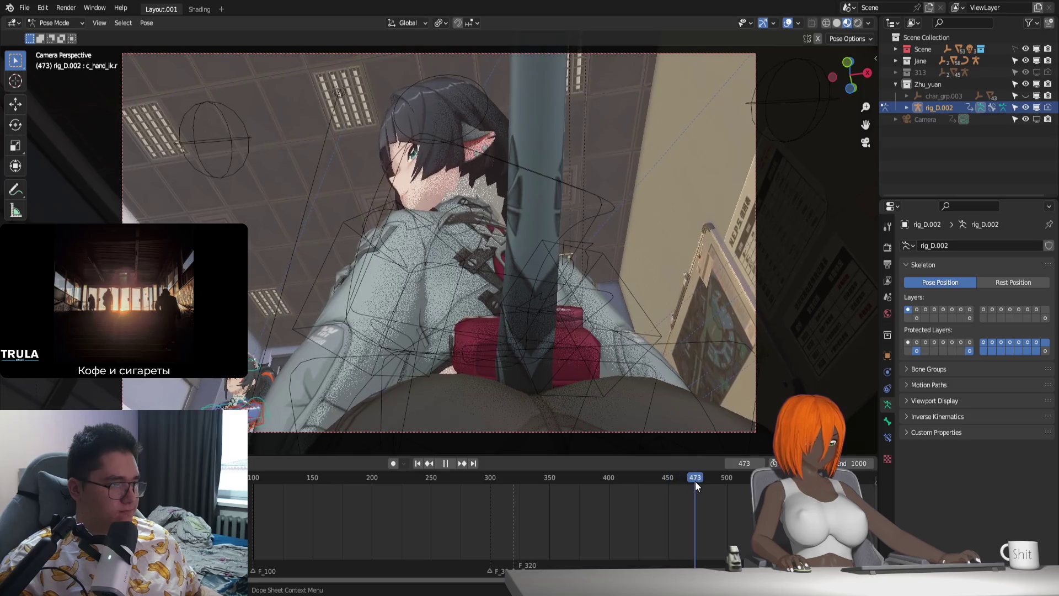
pyautogui.moveTo(627, 483); pyautogui.dragTo(689, 480)
pyautogui.scroll(2, 413, 360)
pyautogui.scroll(2, 417, 332)
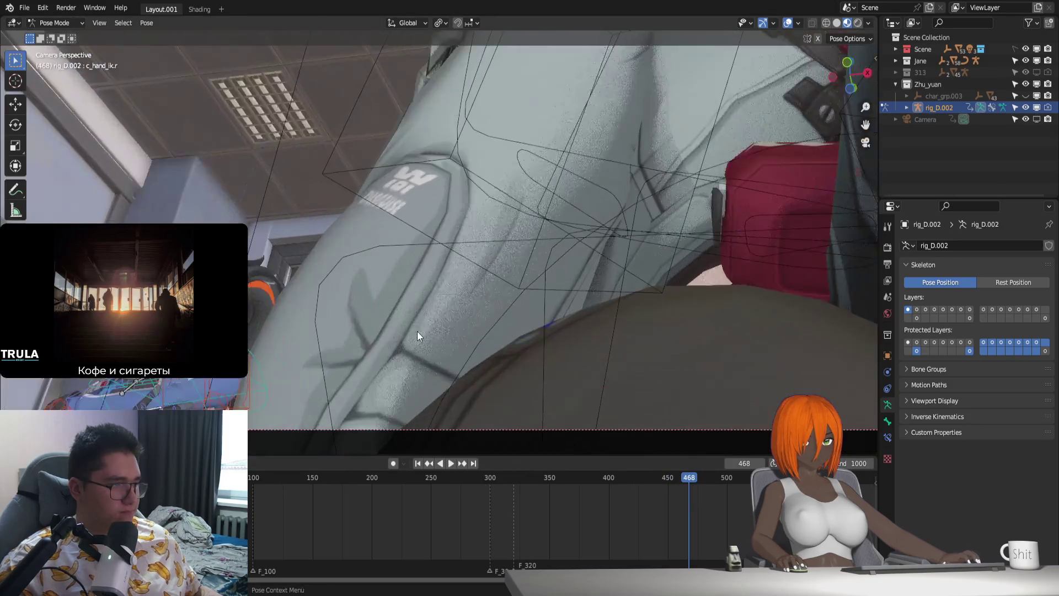
pyautogui.scroll(-2, 415, 327)
pyautogui.scroll(1, 464, 266)
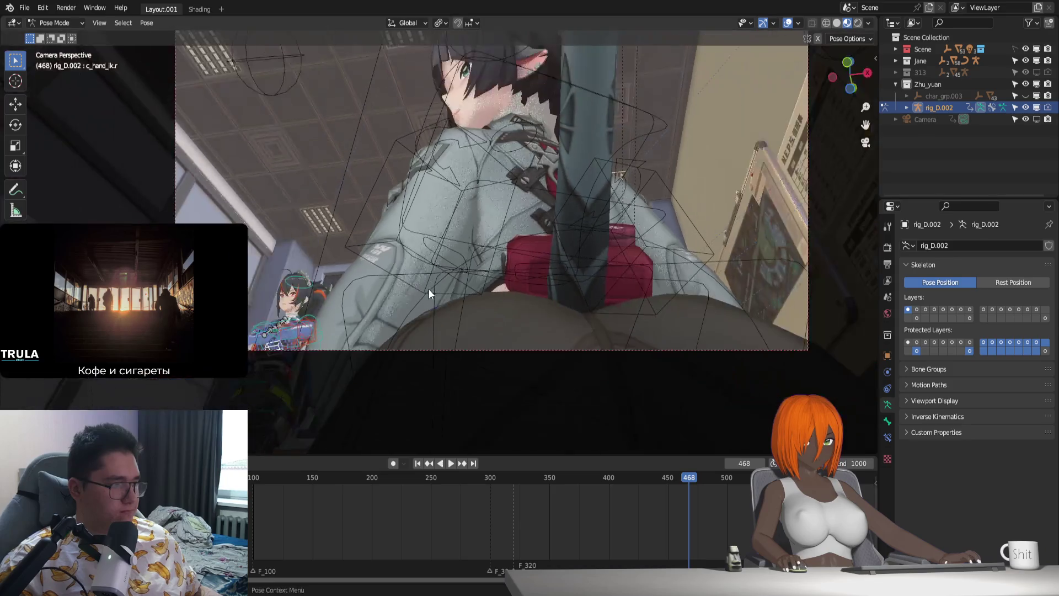
pyautogui.scroll(-3, 429, 288)
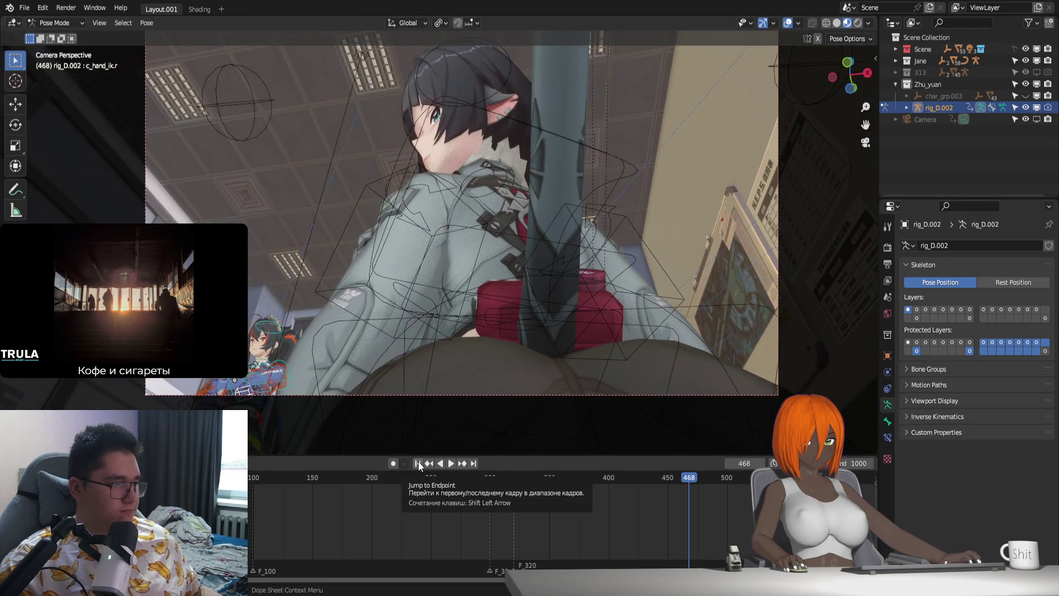
pyautogui.press('KP_0')
pyautogui.moveTo(475, 383)
pyautogui.mouseDown(button='middle')
pyautogui.moveTo(541, 329)
pyautogui.moveTo(510, 367)
pyautogui.moveTo(451, 357)
pyautogui.moveTo(494, 354)
pyautogui.moveTo(514, 331)
pyautogui.moveTo(539, 348)
pyautogui.moveTo(542, 313)
pyautogui.moveTo(615, 222)
pyautogui.moveTo(554, 293)
pyautogui.mouseUp(button='middle')
pyautogui.hotkey('shift', 'Left')
# Step: Try Y and X axis moves and an X rotation on the right hand IK control, cancelling each
pyautogui.click(640, 196)
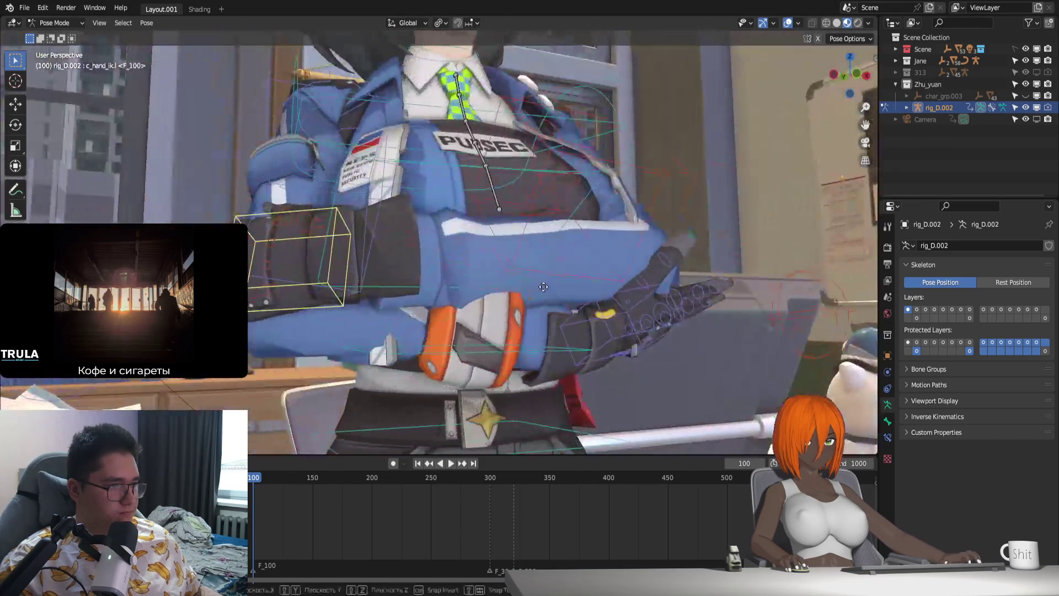
pyautogui.press('g')
pyautogui.press('y')
pyautogui.press('Escape')
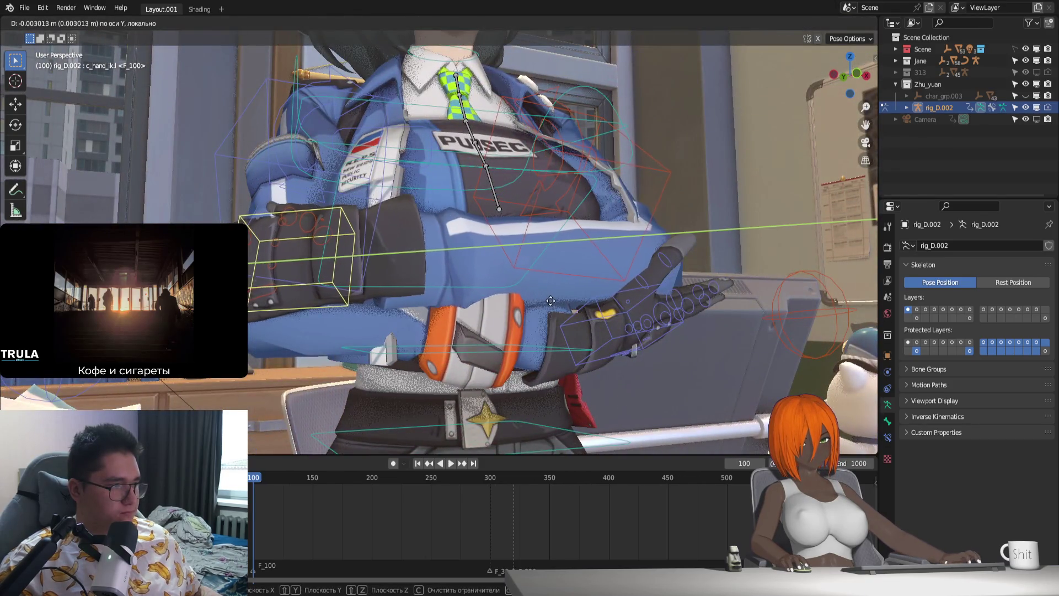
pyautogui.moveTo(497, 252); pyautogui.dragTo(477, 318, button='middle')
pyautogui.press('r')
pyautogui.press('x')
pyautogui.press('x')
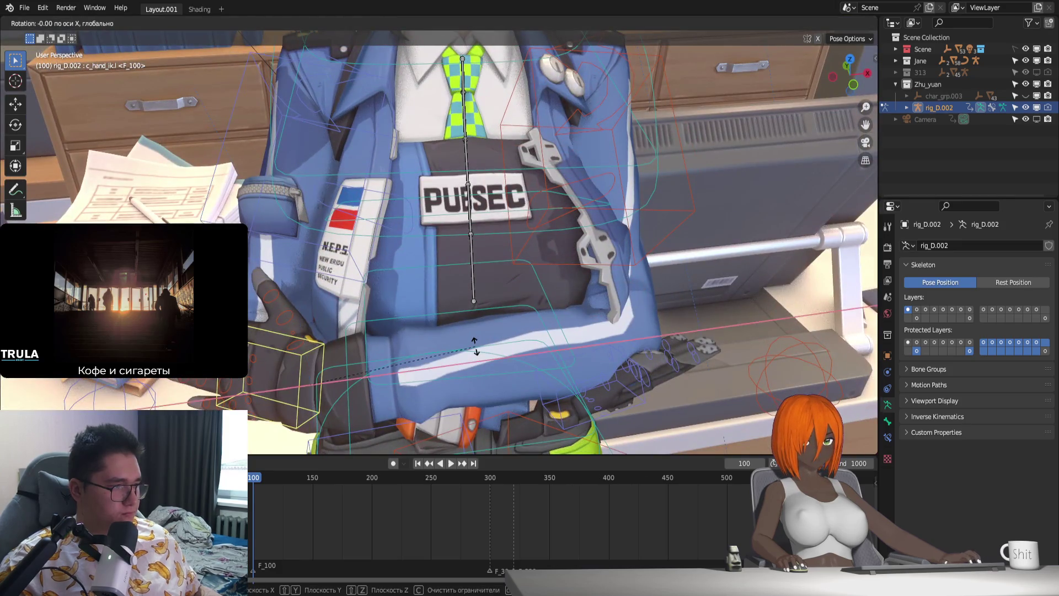
pyautogui.press('Escape')
pyautogui.press('g')
pyautogui.press('x')
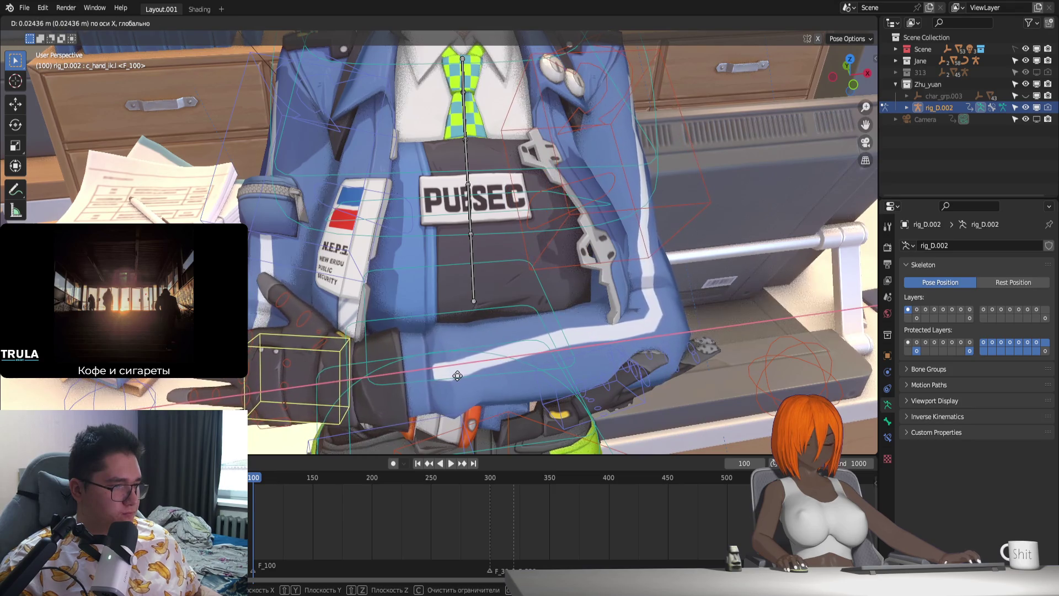
pyautogui.press('Escape')
# Step: Move and rotate c_hand_ik.r freely so the right hand sits closer against the chest
pyautogui.moveTo(516, 382); pyautogui.dragTo(511, 353, button='middle')
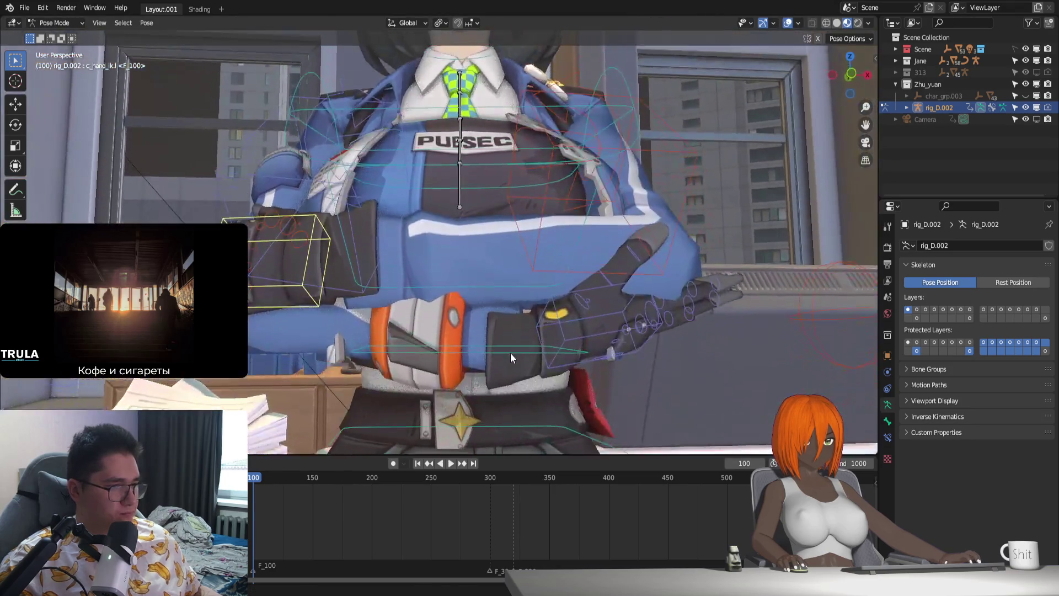
pyautogui.click(610, 337)
pyautogui.press('g')
pyautogui.click(631, 350)
pyautogui.press('r')
pyautogui.click(544, 384)
pyautogui.moveTo(543, 383)
pyautogui.mouseDown(button='middle')
pyautogui.moveTo(624, 385)
pyautogui.moveTo(551, 312)
pyautogui.moveTo(601, 374)
pyautogui.mouseUp(button='middle')
# Step: Select through the spine and left pinky to the left hand IK control and set its rotation
pyautogui.click(548, 330)
pyautogui.click(534, 324)
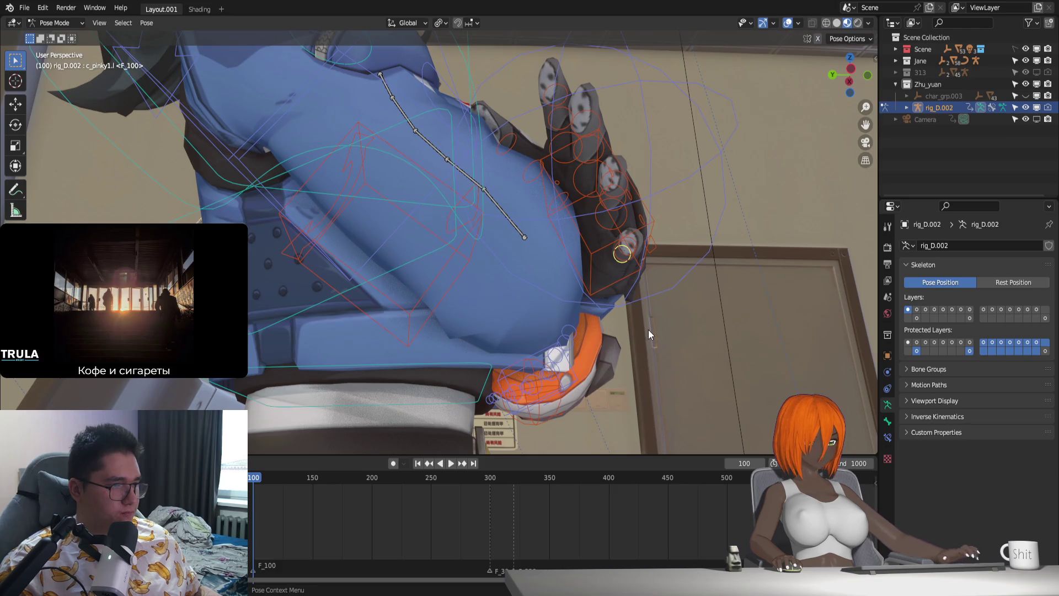
pyautogui.click(664, 221)
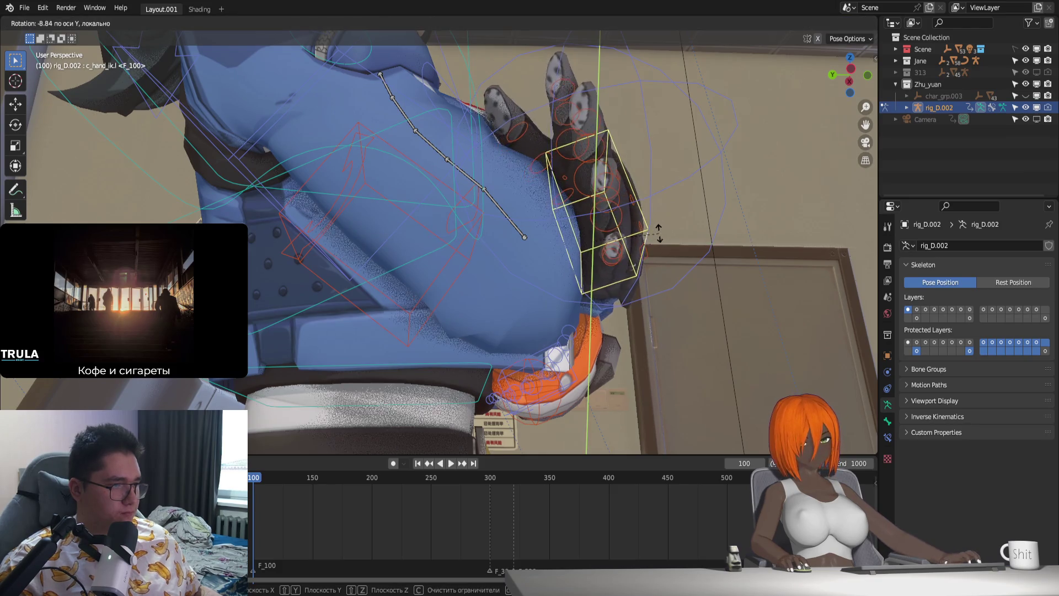
pyautogui.click(662, 228)
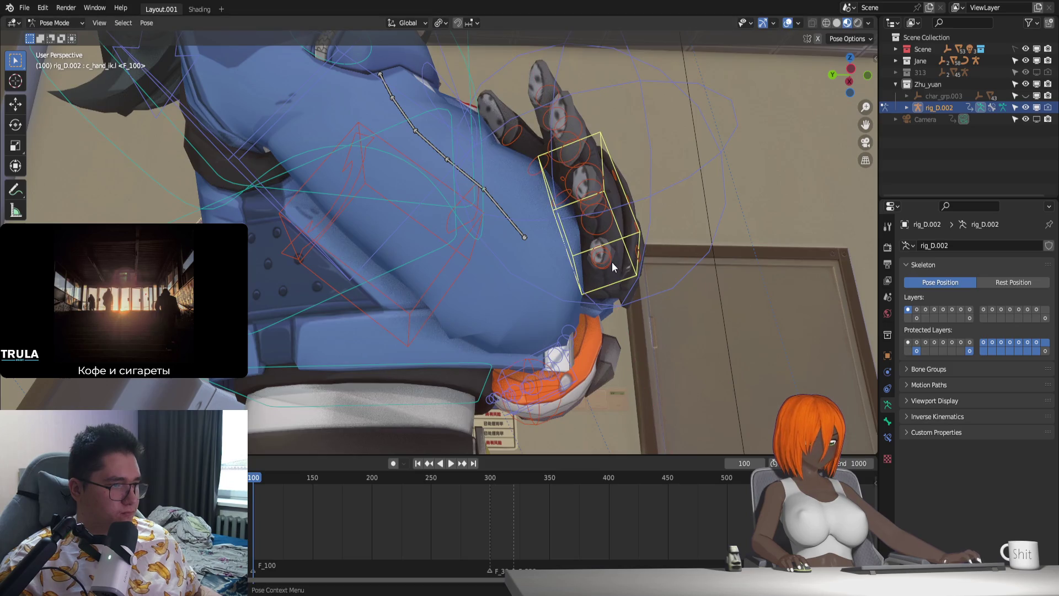
pyautogui.moveTo(611, 262); pyautogui.dragTo(433, 366, button='middle')
# Step: Curl the left pinky and ring finger bones about local X and shrink the pinky slightly
pyautogui.click(463, 264)
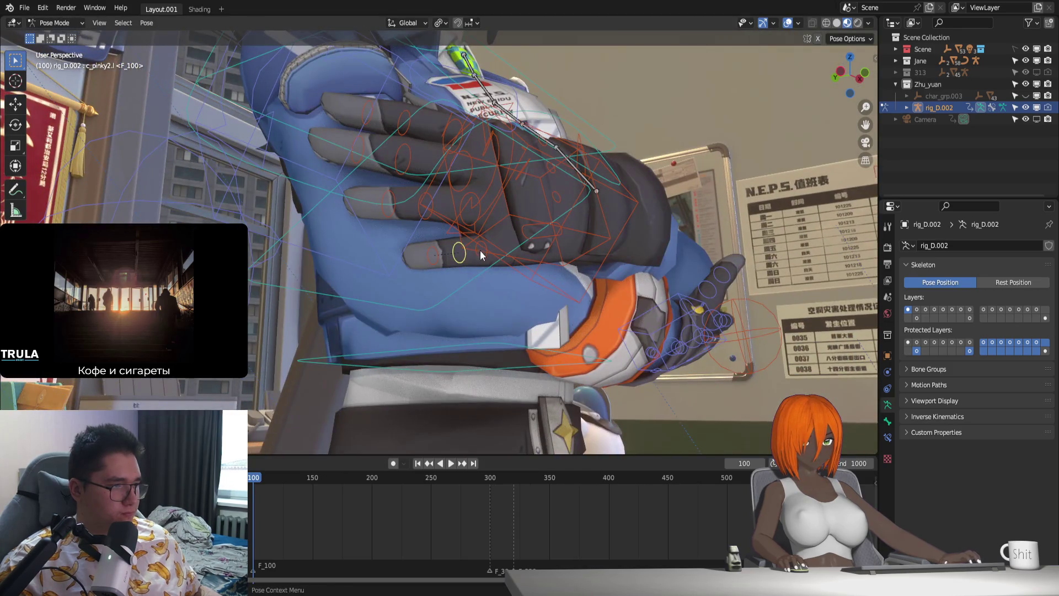
pyautogui.click(486, 257)
pyautogui.moveTo(486, 257)
pyautogui.mouseDown(button='middle')
pyautogui.moveTo(494, 305)
pyautogui.moveTo(534, 315)
pyautogui.mouseUp(button='middle')
pyautogui.press('r')
pyautogui.press('x')
pyautogui.press('x')
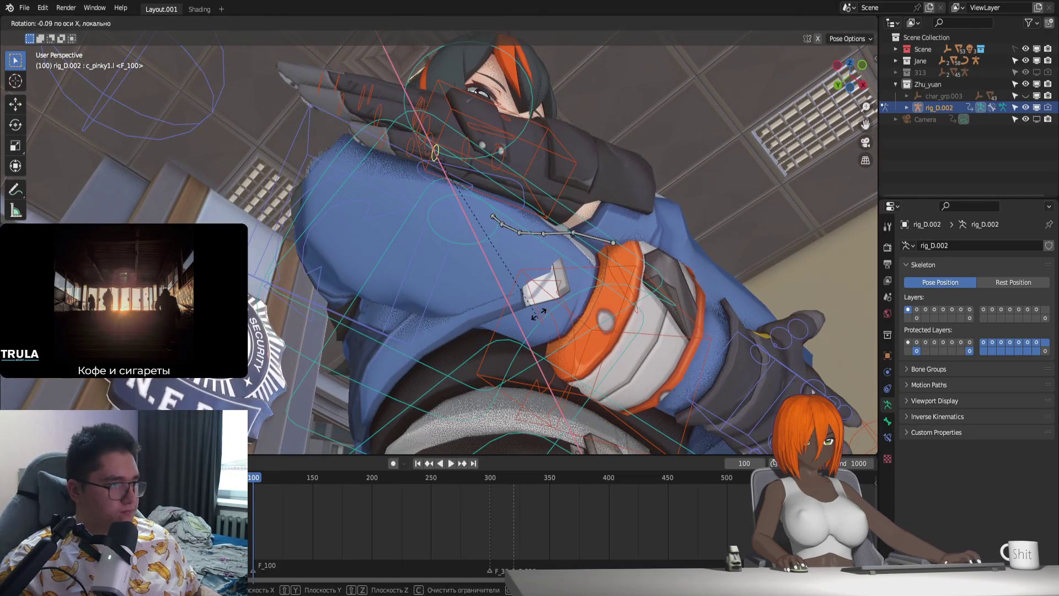
pyautogui.press('s')
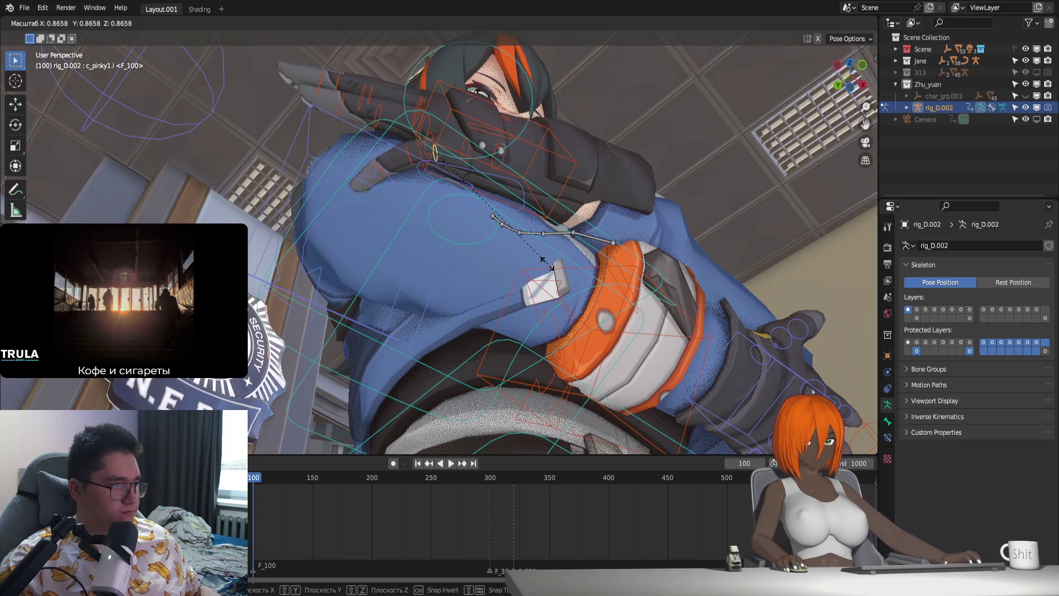
pyautogui.click(548, 263)
pyautogui.moveTo(474, 234); pyautogui.dragTo(553, 343, button='middle')
pyautogui.press('r')
pyautogui.press('x')
pyautogui.press('x')
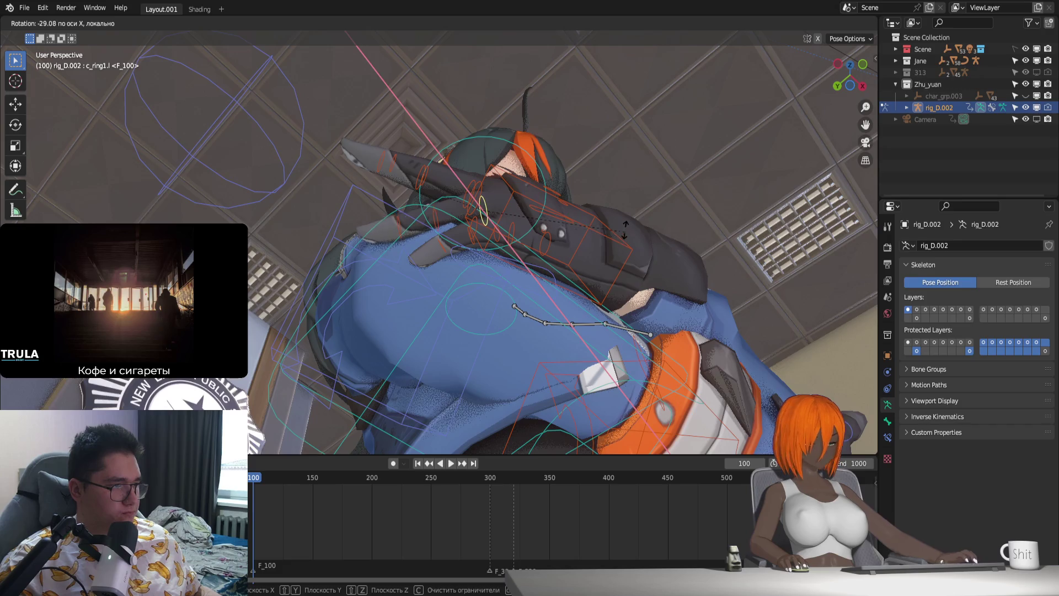
pyautogui.click(616, 249)
pyautogui.moveTo(610, 307)
pyautogui.mouseDown(button='middle')
pyautogui.moveTo(495, 352)
pyautogui.moveTo(497, 296)
pyautogui.moveTo(575, 408)
pyautogui.mouseUp(button='middle')
# Step: Curl the left middle finger about local X and resize it to grip the arm
pyautogui.click(500, 298)
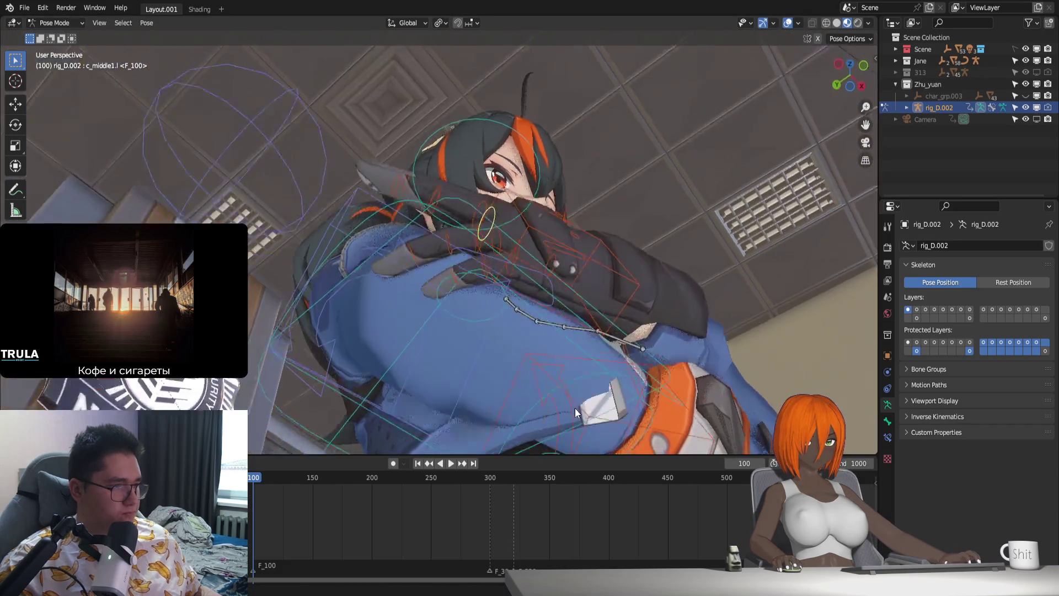
pyautogui.press('r')
pyautogui.press('x')
pyautogui.click(599, 361)
pyautogui.press('s')
pyautogui.moveTo(590, 347)
pyautogui.mouseDown(button='middle')
pyautogui.moveTo(634, 430)
pyautogui.moveTo(535, 351)
pyautogui.moveTo(575, 384)
pyautogui.moveTo(546, 375)
pyautogui.moveTo(556, 388)
pyautogui.mouseUp(button='middle')
# Step: Curl the left index finger about local X in several passes, adjusting its size
pyautogui.click(475, 266)
pyautogui.press('r')
pyautogui.press('x')
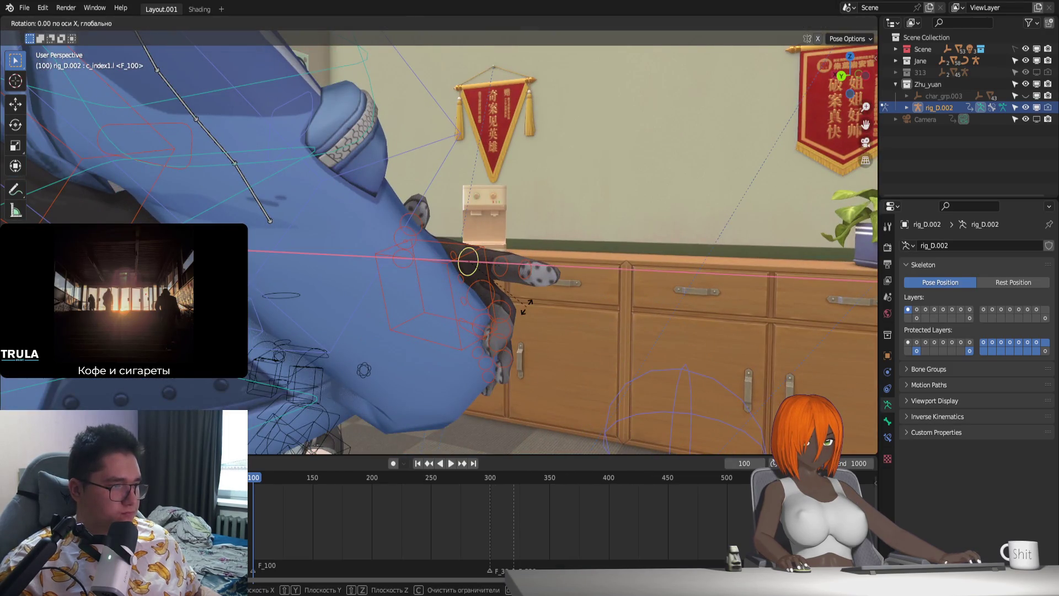
pyautogui.click(507, 325)
pyautogui.press('s')
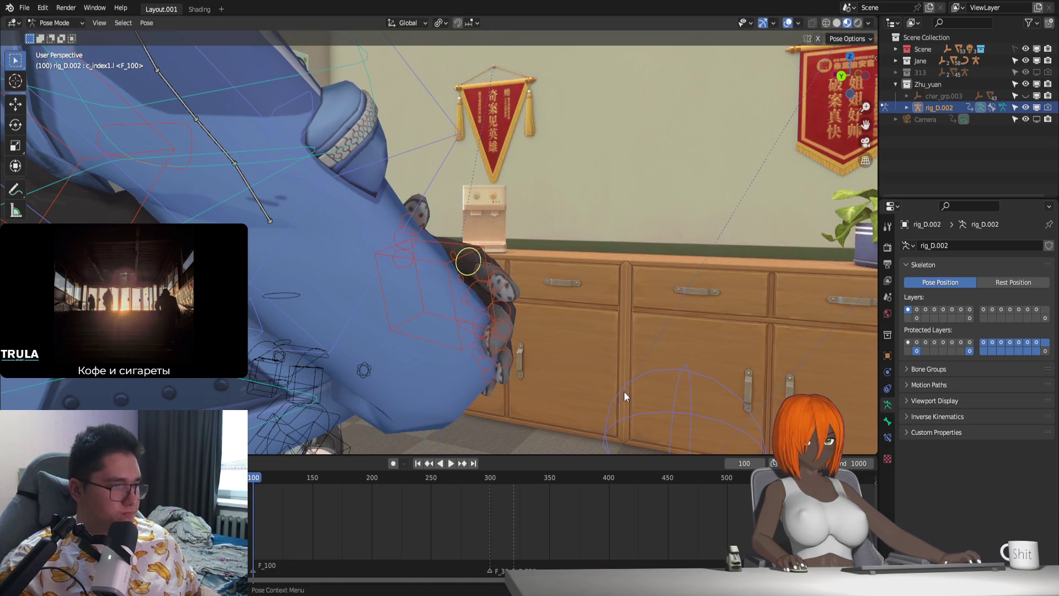
pyautogui.press('x')
pyautogui.press('x')
pyautogui.click(567, 399)
pyautogui.press('s')
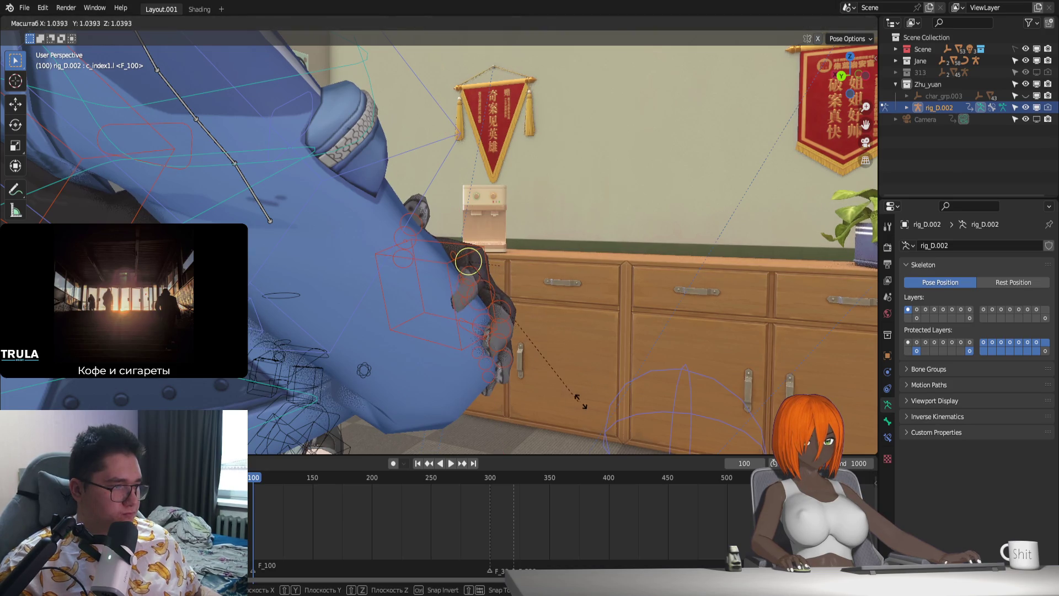
pyautogui.rightClick(576, 401)
pyautogui.press('r')
pyautogui.press('x')
pyautogui.press('x')
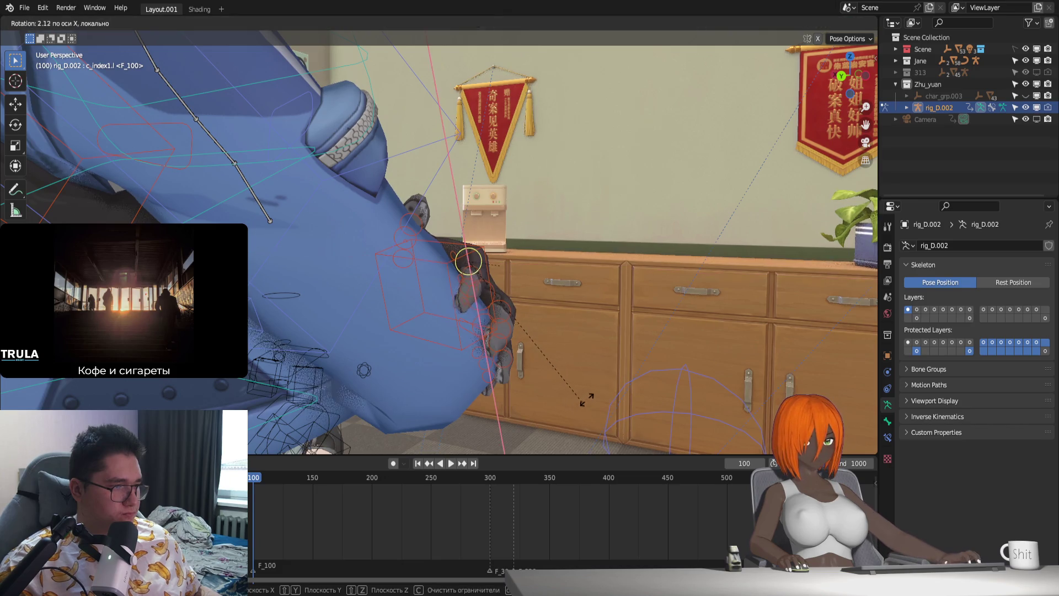
pyautogui.click(595, 400)
pyautogui.scroll(3, 604, 413)
# Step: Rotate the left thumb bone so it wraps around the opposite arm
pyautogui.moveTo(518, 424)
pyautogui.mouseDown(button='middle')
pyautogui.moveTo(460, 243)
pyautogui.moveTo(532, 368)
pyautogui.moveTo(465, 357)
pyautogui.moveTo(608, 355)
pyautogui.moveTo(471, 370)
pyautogui.mouseUp(button='middle')
pyautogui.click(456, 254)
pyautogui.press('r')
pyautogui.click(516, 367)
pyautogui.scroll(5, 706, 353)
# Step: Finish the thumb with a local X rotation and turn the view to the right hand
pyautogui.press('r')
pyautogui.press('x')
pyautogui.press('x')
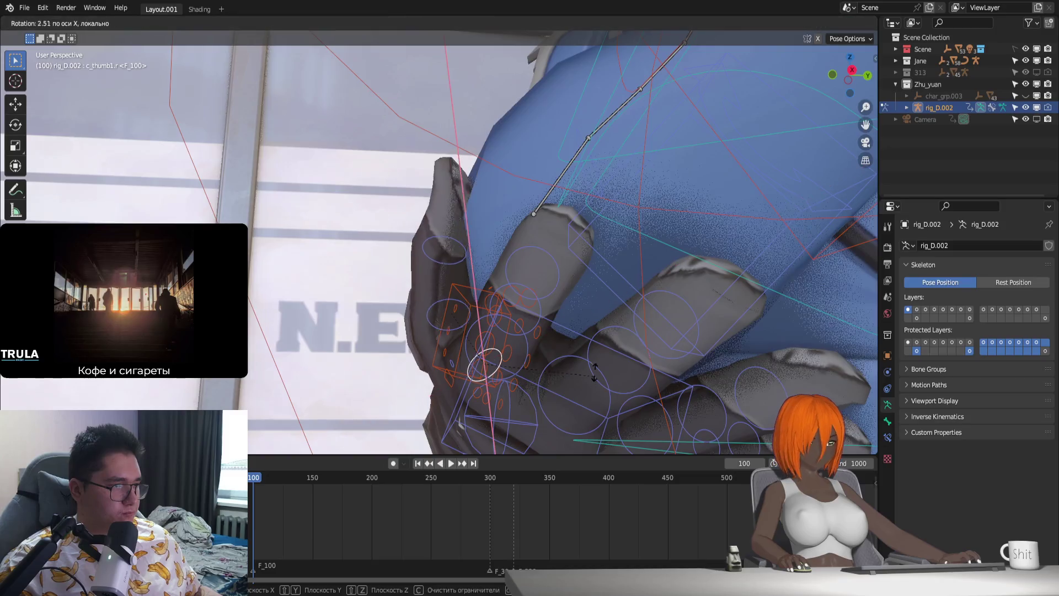
pyautogui.click(591, 364)
pyautogui.moveTo(591, 366)
pyautogui.mouseDown(button='middle')
pyautogui.moveTo(561, 369)
pyautogui.moveTo(583, 353)
pyautogui.moveTo(627, 417)
pyautogui.mouseUp(button='middle')
# Step: Lift the right index finger with a rotation and resize it against the arm
pyautogui.click(583, 353)
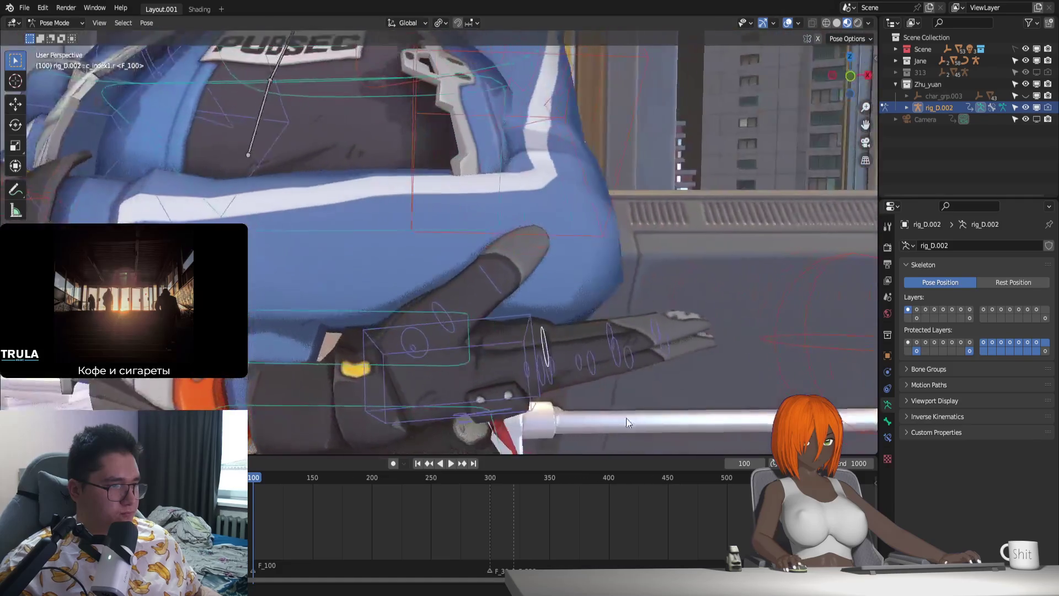
pyautogui.press('r')
pyautogui.click(634, 383)
pyautogui.press('s')
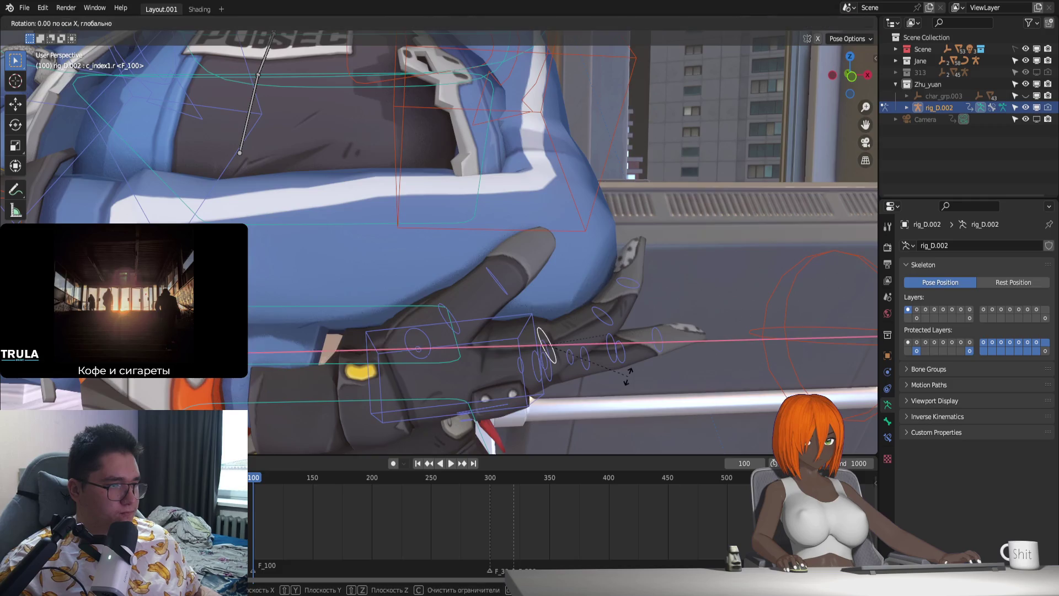
pyautogui.click(634, 373)
pyautogui.moveTo(634, 373)
pyautogui.mouseDown(button='middle')
pyautogui.moveTo(562, 367)
pyautogui.moveTo(641, 413)
pyautogui.mouseUp(button='middle')
# Step: Shrink the right middle finger bone slightly
pyautogui.click(499, 373)
pyautogui.click(507, 383)
pyautogui.press('s')
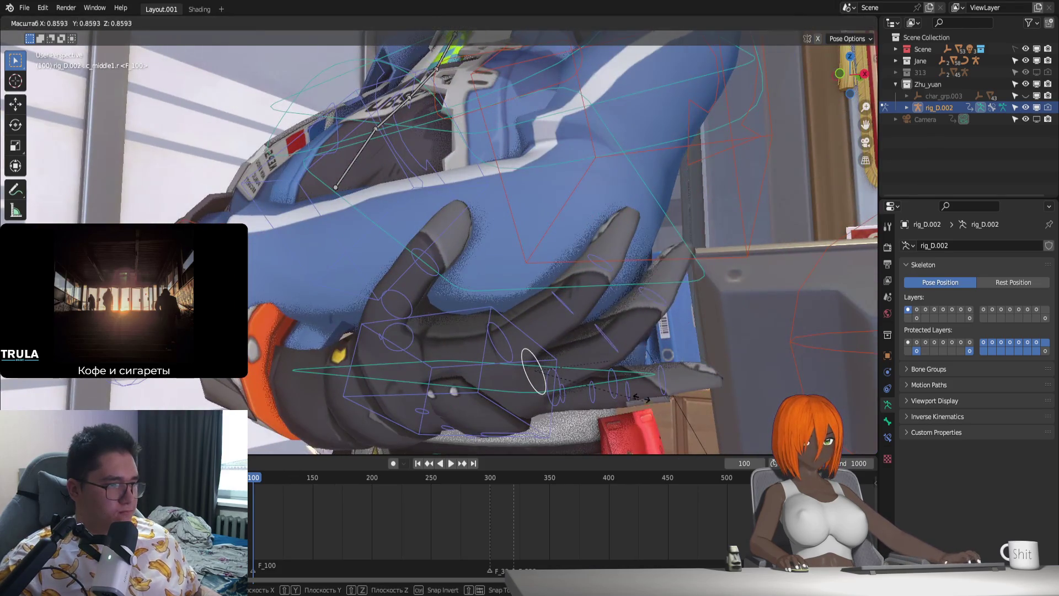
pyautogui.click(636, 386)
pyautogui.moveTo(636, 386); pyautogui.dragTo(512, 338, button='middle')
# Step: Rotate and resize the right ring finger so it rests on the crossed arm
pyautogui.click(512, 339)
pyautogui.press('r')
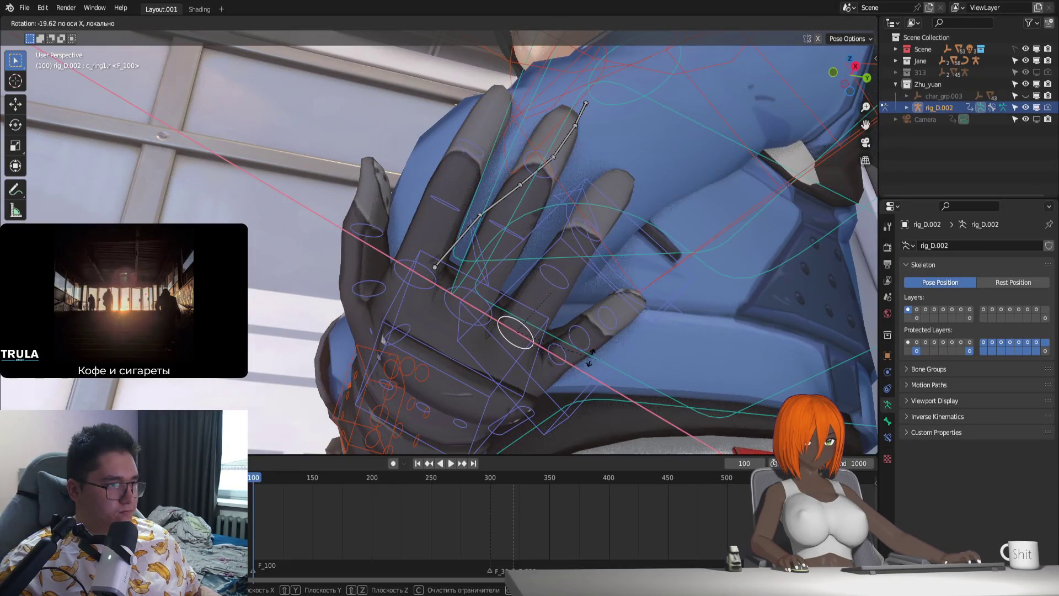
pyautogui.click(548, 388)
pyautogui.moveTo(548, 389); pyautogui.dragTo(507, 406, button='middle')
pyautogui.press('s')
pyautogui.click(489, 403)
pyautogui.moveTo(488, 403)
pyautogui.mouseDown(button='middle')
pyautogui.moveTo(454, 387)
pyautogui.moveTo(493, 412)
pyautogui.mouseUp(button='middle')
# Step: Shrink the right pinky and rotate its base bone about local Z to wrap the arm
pyautogui.click(521, 372)
pyautogui.press('r')
pyautogui.press('x')
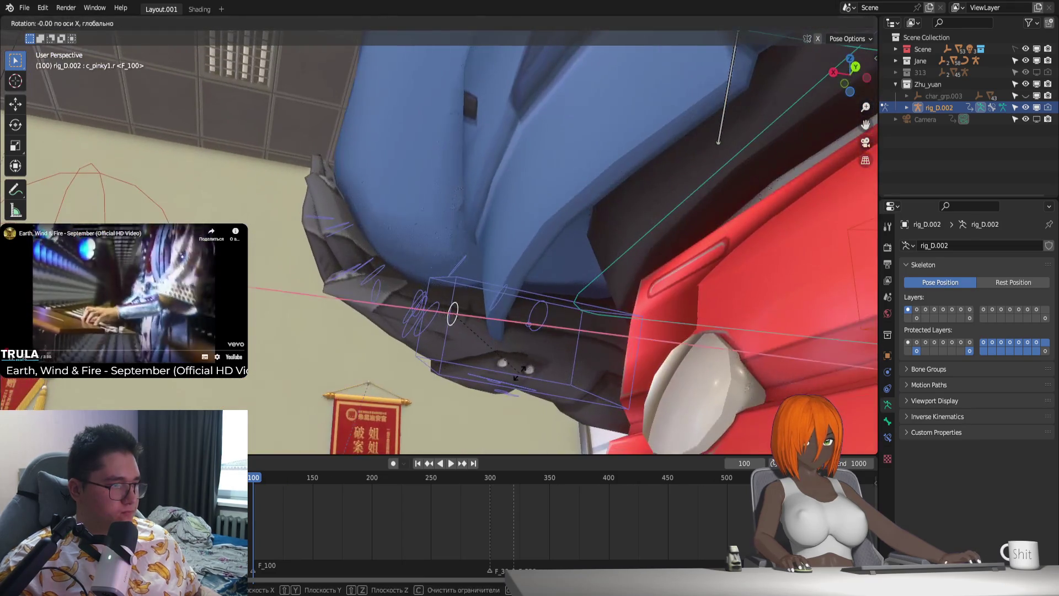
pyautogui.press('s')
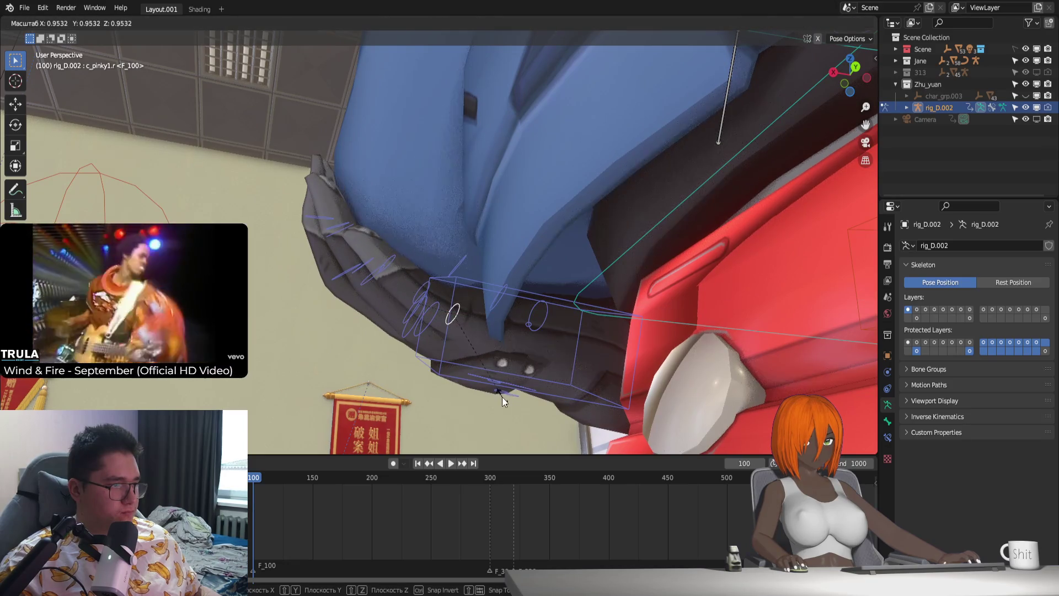
pyautogui.click(503, 396)
pyautogui.moveTo(503, 397); pyautogui.dragTo(569, 376, button='middle')
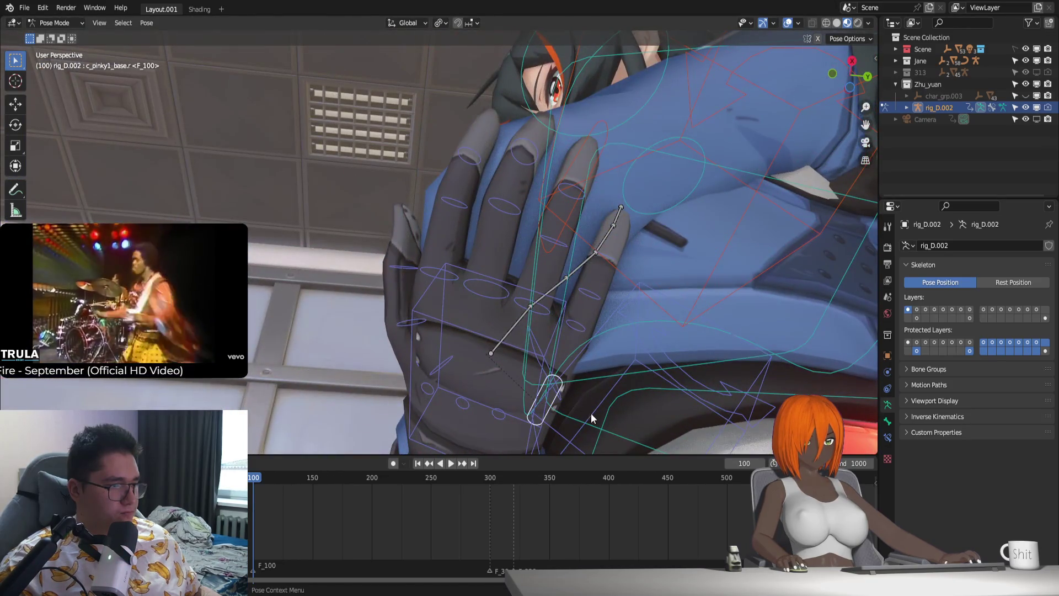
pyautogui.press('r')
pyautogui.press('z')
pyautogui.press('z')
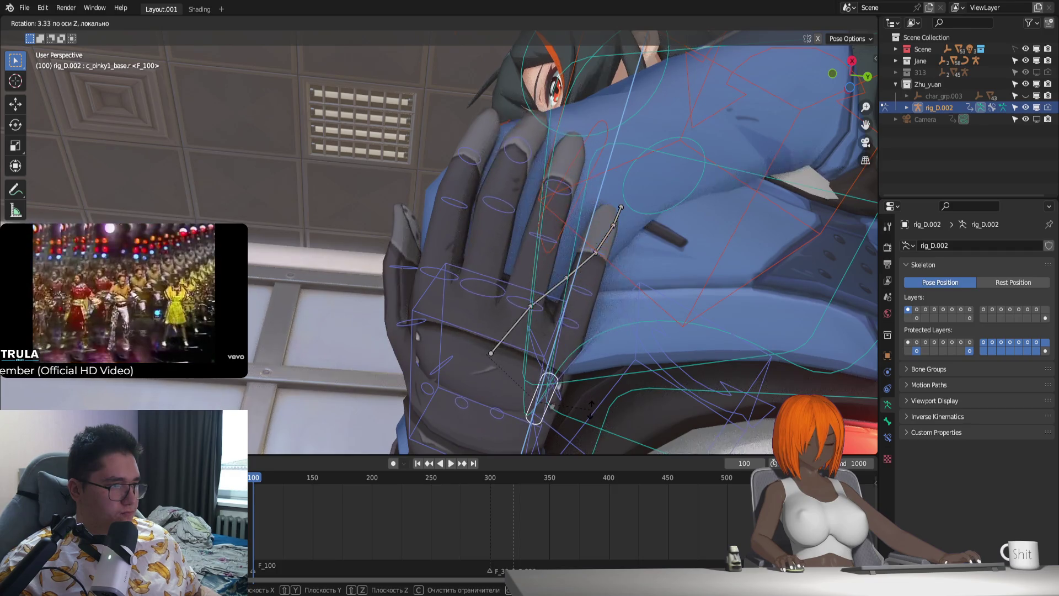
pyautogui.click(590, 403)
pyautogui.moveTo(587, 395); pyautogui.dragTo(538, 369, button='middle')
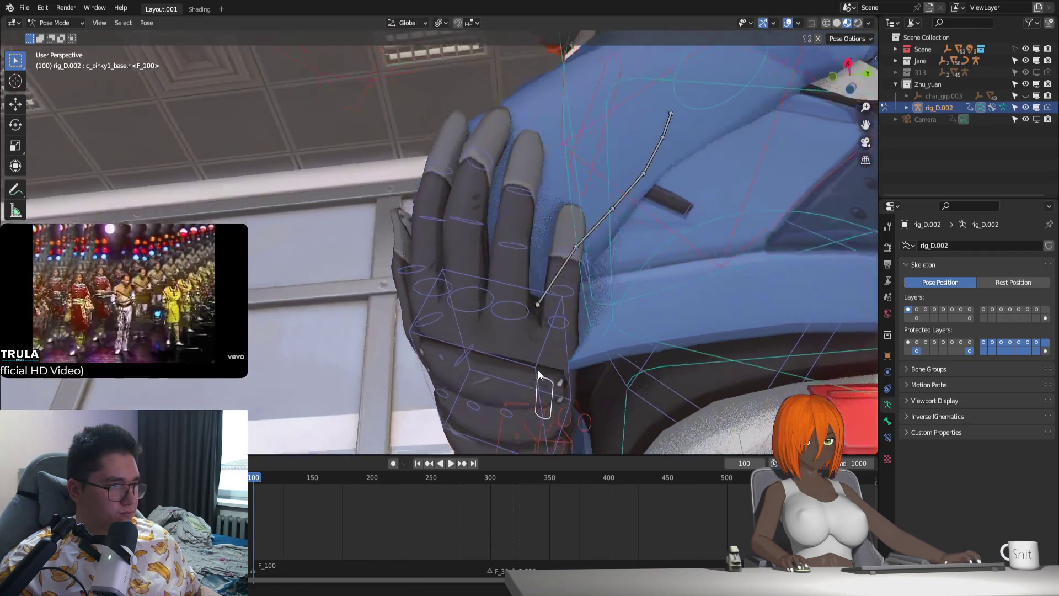
pyautogui.moveTo(431, 297)
pyautogui.mouseDown(button='middle')
pyautogui.moveTo(487, 359)
pyautogui.moveTo(431, 353)
pyautogui.moveTo(472, 330)
pyautogui.mouseUp(button='middle')
# Step: Twist the c_root.x bone about its vertical Z axis in three small rotations, checking from several angles
pyautogui.click(497, 336)
pyautogui.scroll(-3, 512, 386)
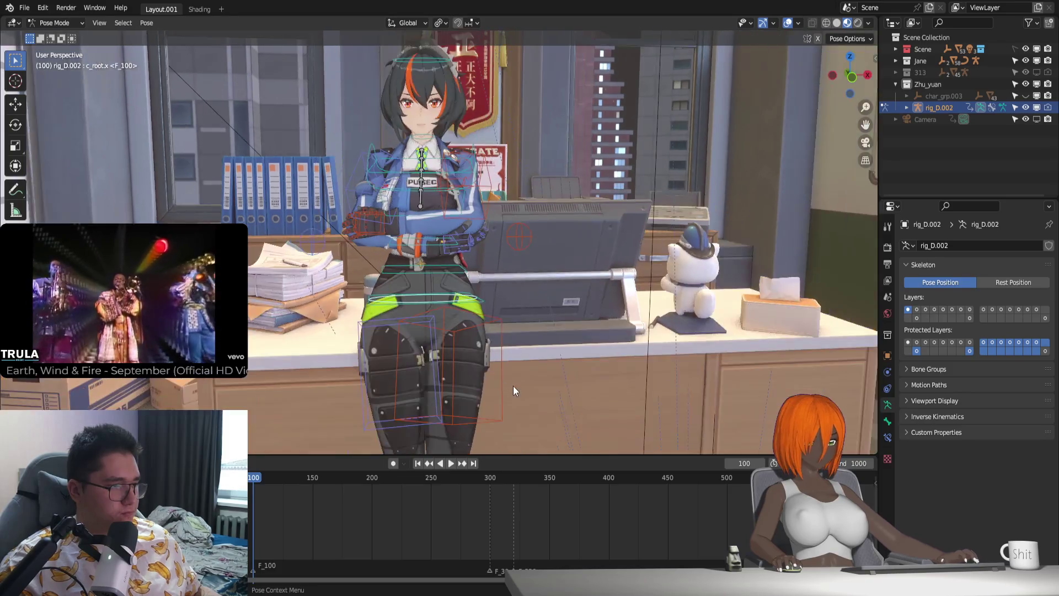
pyautogui.moveTo(513, 386)
pyautogui.mouseDown(button='middle')
pyautogui.moveTo(477, 333)
pyautogui.moveTo(489, 367)
pyautogui.mouseUp(button='middle')
pyautogui.press('r')
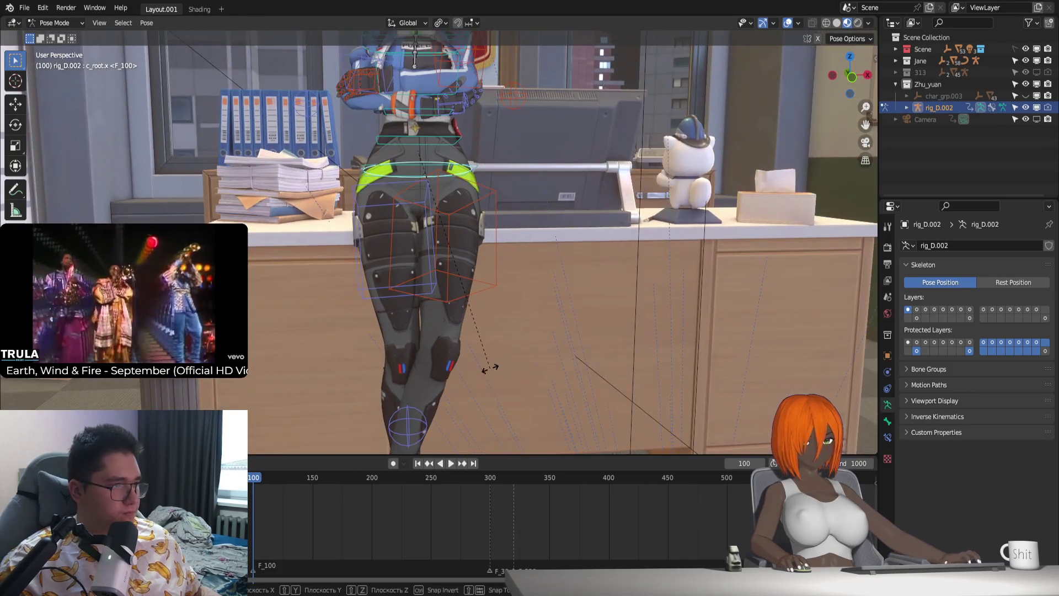
pyautogui.press('z')
pyautogui.press('z')
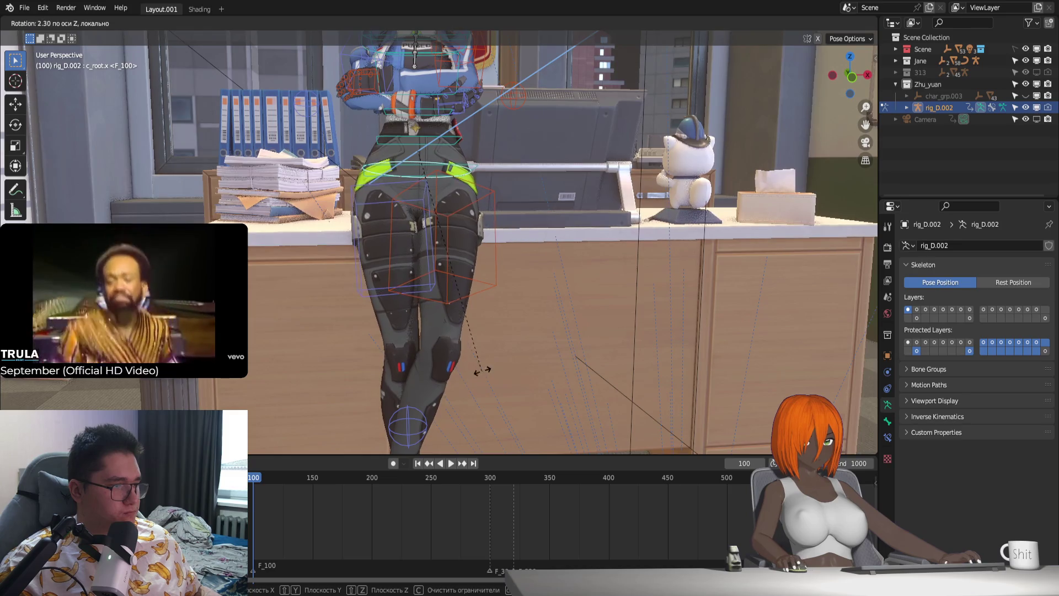
pyautogui.click(483, 366)
pyautogui.moveTo(424, 376)
pyautogui.mouseDown(button='middle')
pyautogui.moveTo(443, 326)
pyautogui.moveTo(539, 373)
pyautogui.mouseUp(button='middle')
pyautogui.press('r')
pyautogui.press('z')
pyautogui.press('z')
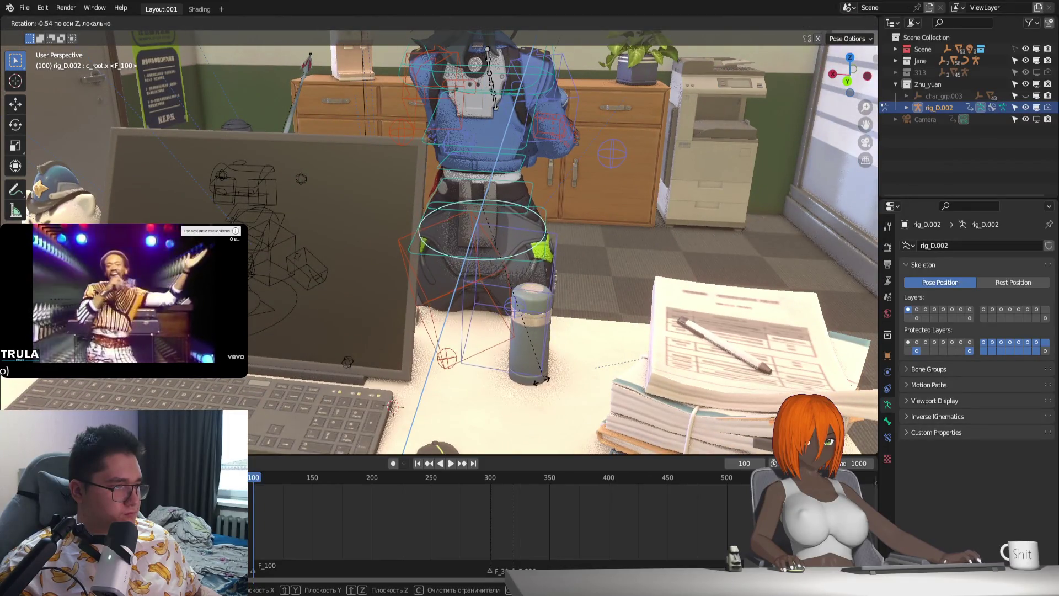
pyautogui.click(553, 365)
pyautogui.moveTo(553, 365)
pyautogui.mouseDown(button='middle')
pyautogui.moveTo(495, 365)
pyautogui.moveTo(480, 376)
pyautogui.moveTo(537, 376)
pyautogui.mouseUp(button='middle')
pyautogui.press('r')
pyautogui.press('z')
pyautogui.press('z')
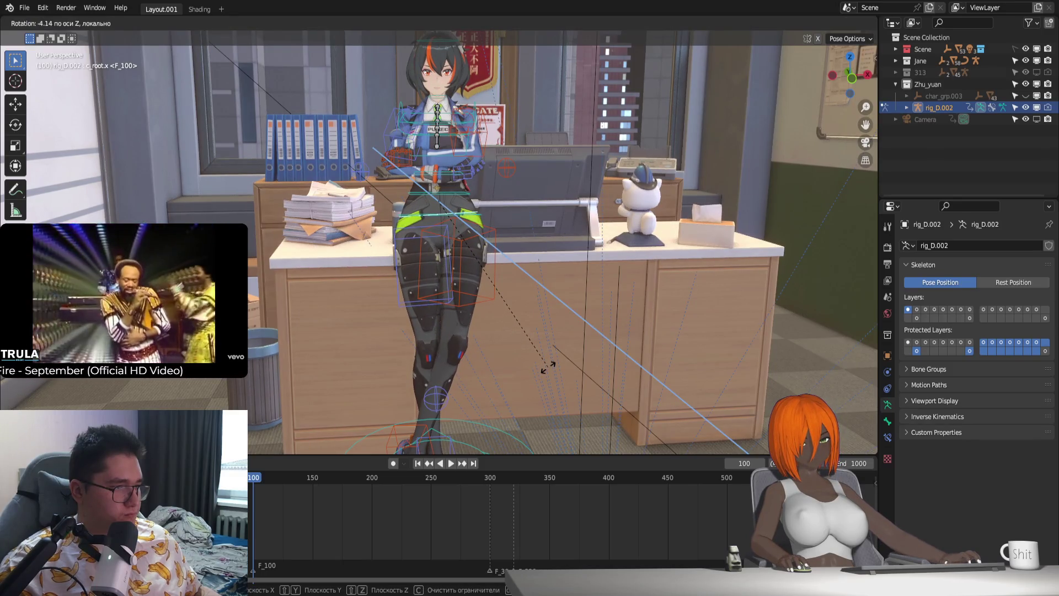
pyautogui.click(551, 352)
pyautogui.moveTo(552, 353)
pyautogui.mouseDown(button='middle')
pyautogui.moveTo(484, 281)
pyautogui.moveTo(526, 346)
pyautogui.moveTo(458, 364)
pyautogui.moveTo(489, 330)
pyautogui.mouseUp(button='middle')
pyautogui.scroll(3, 491, 331)
# Step: Slide the left foot IK control along Y and rotate it about Z
pyautogui.click(430, 306)
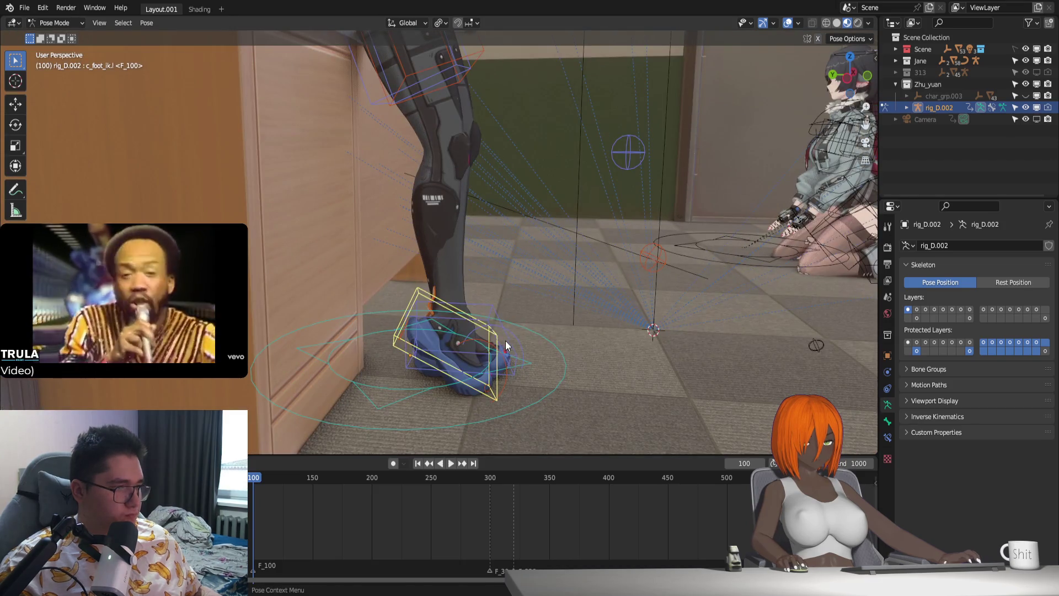
pyautogui.press('g')
pyautogui.press('y')
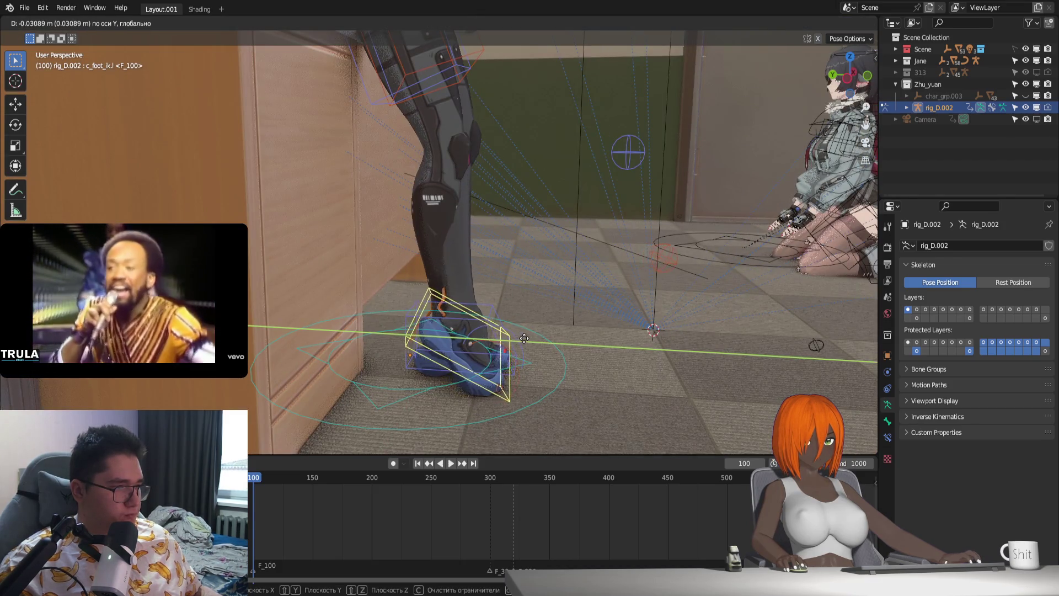
pyautogui.click(518, 340)
pyautogui.moveTo(519, 340)
pyautogui.mouseDown(button='middle')
pyautogui.moveTo(470, 378)
pyautogui.moveTo(429, 377)
pyautogui.mouseUp(button='middle')
pyautogui.press('r')
pyautogui.press('z')
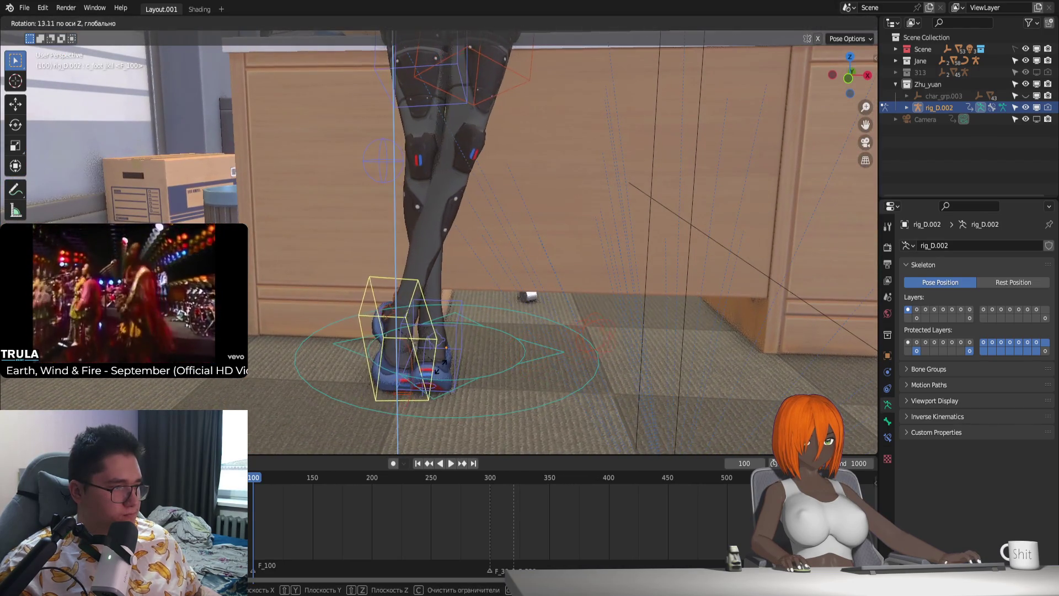
pyautogui.click(438, 371)
pyautogui.moveTo(437, 370); pyautogui.dragTo(529, 368, button='middle')
# Step: Tilt the left foot about X, then move it freely into place on the floor
pyautogui.press('r')
pyautogui.press('x')
pyautogui.press('x')
pyautogui.press('g')
pyautogui.press('z')
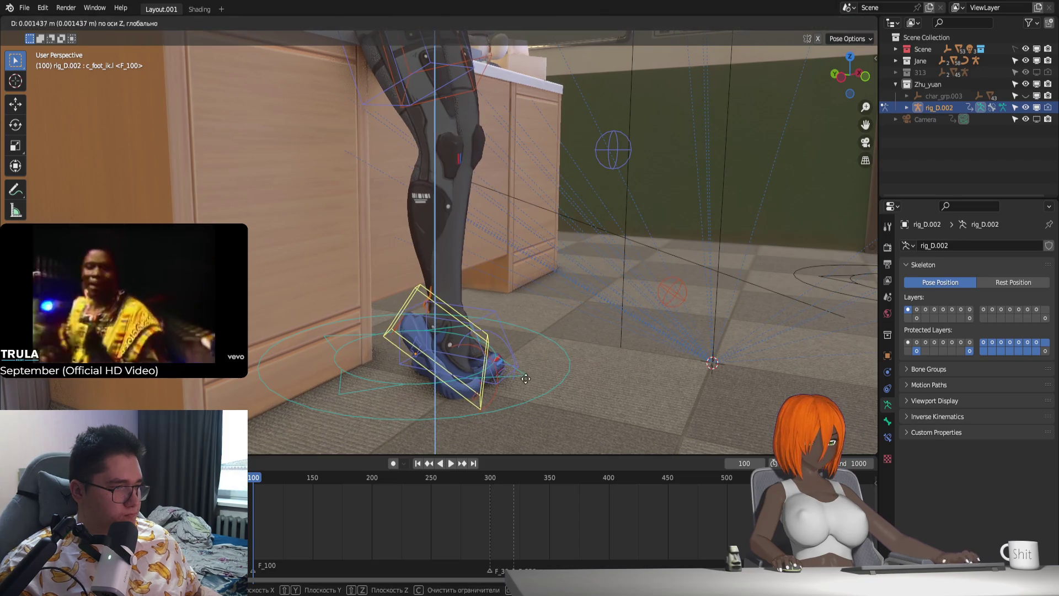
pyautogui.press('z')
pyautogui.press('z')
pyautogui.moveTo(543, 385)
pyautogui.mouseDown(button='middle')
pyautogui.moveTo(485, 395)
pyautogui.moveTo(575, 395)
pyautogui.mouseUp(button='middle')
pyautogui.click(571, 399)
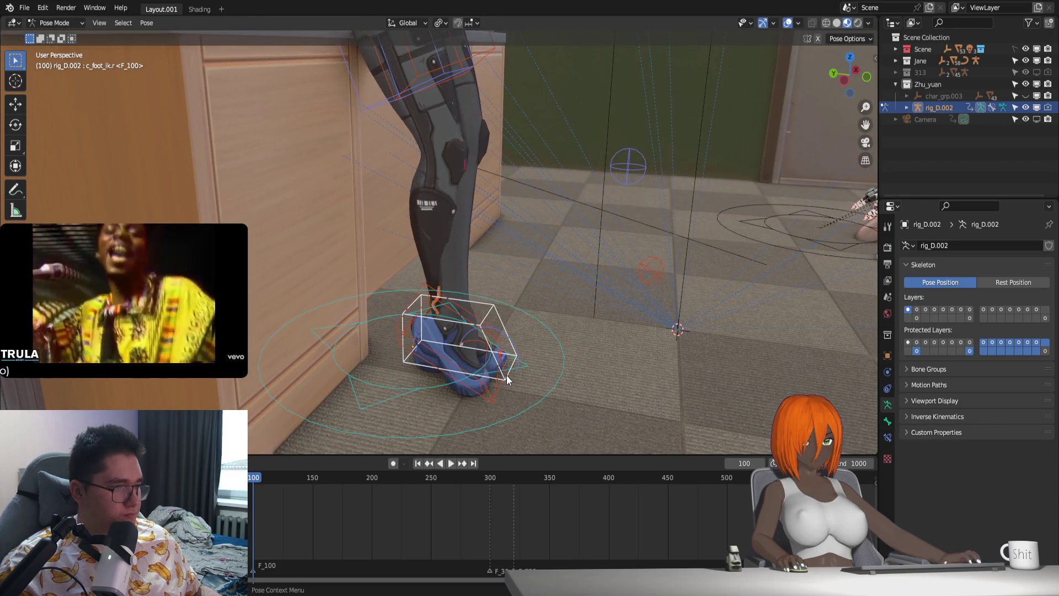
# Step: Rotate and move the other foot control so the legs cross, then view through the scene camera
pyautogui.press('r')
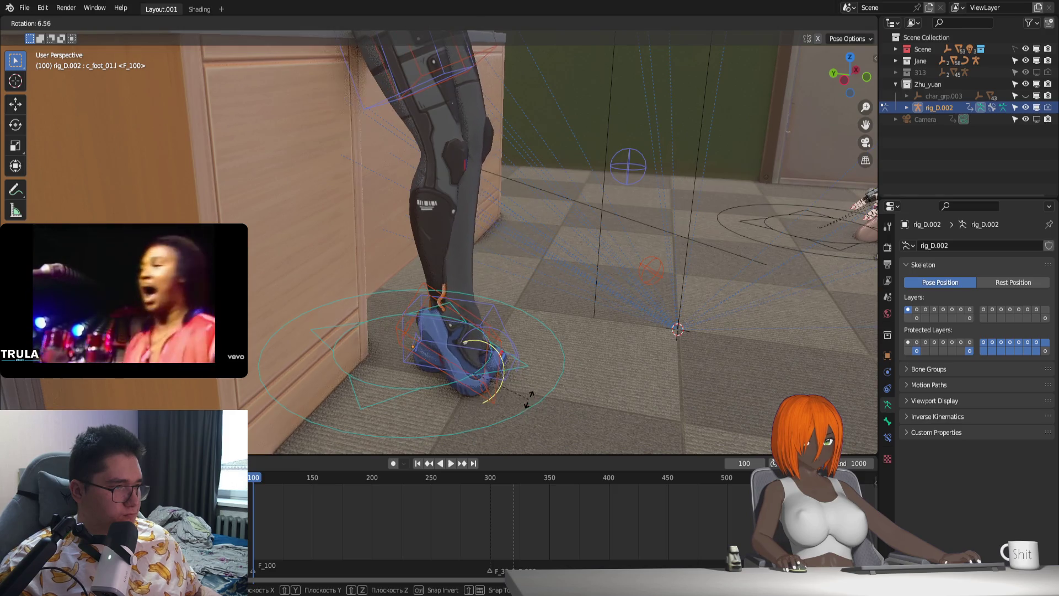
pyautogui.click(530, 399)
pyautogui.moveTo(529, 399)
pyautogui.mouseDown(button='middle')
pyautogui.moveTo(463, 417)
pyautogui.moveTo(531, 355)
pyautogui.mouseUp(button='middle')
pyautogui.press('g')
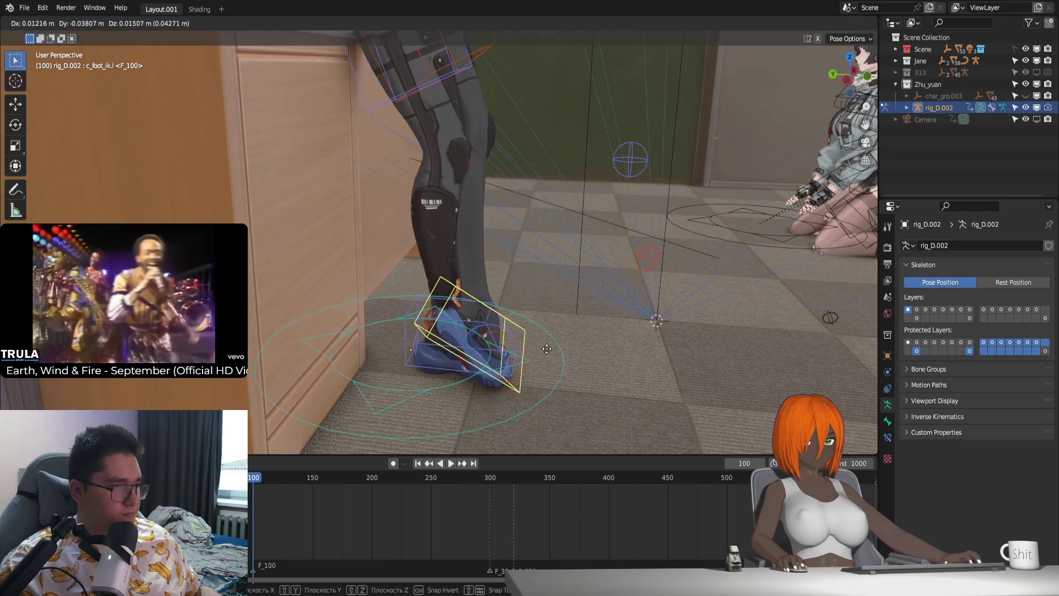
pyautogui.click(547, 352)
pyautogui.moveTo(535, 389)
pyautogui.mouseDown(button='middle')
pyautogui.moveTo(438, 392)
pyautogui.moveTo(468, 381)
pyautogui.mouseUp(button='middle')
pyautogui.press('r')
pyautogui.press('z')
pyautogui.click(468, 394)
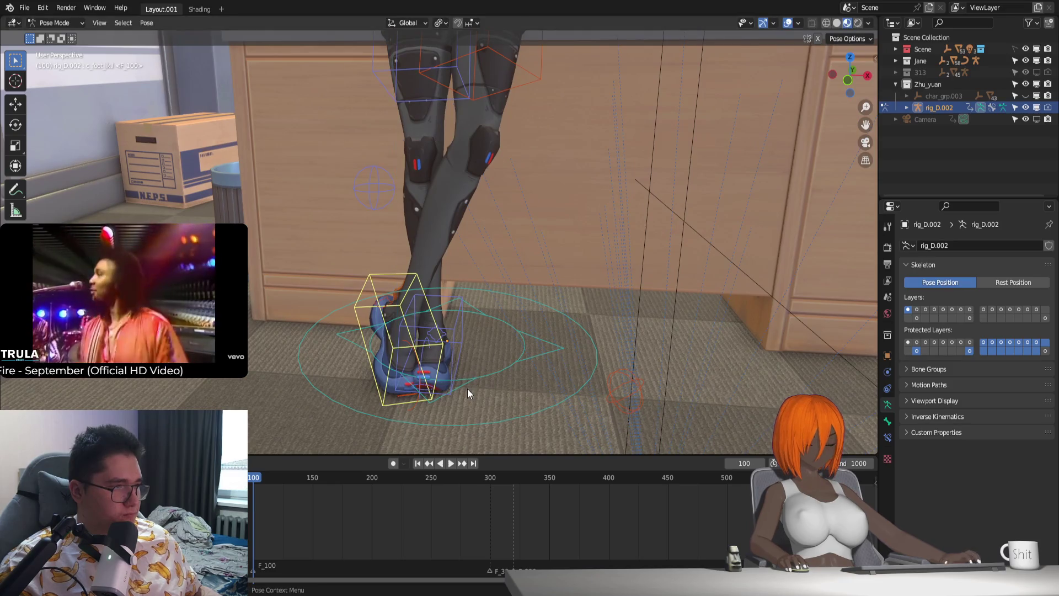
pyautogui.press('g')
pyautogui.click(466, 376)
pyautogui.moveTo(466, 376)
pyautogui.mouseDown(button='middle')
pyautogui.moveTo(476, 274)
pyautogui.moveTo(507, 348)
pyautogui.mouseUp(button='middle')
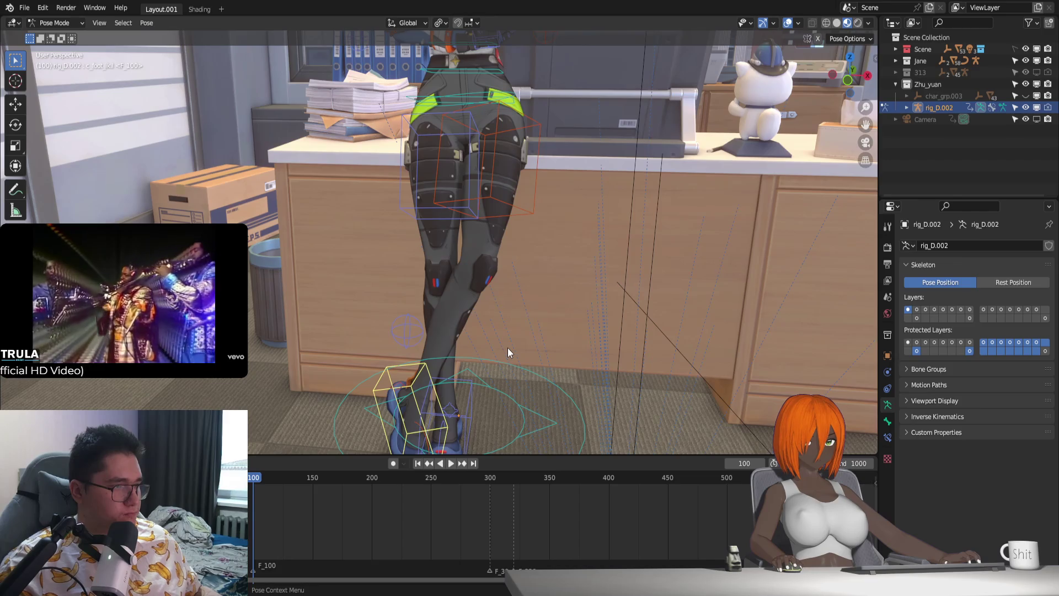
pyautogui.press('KP_0')
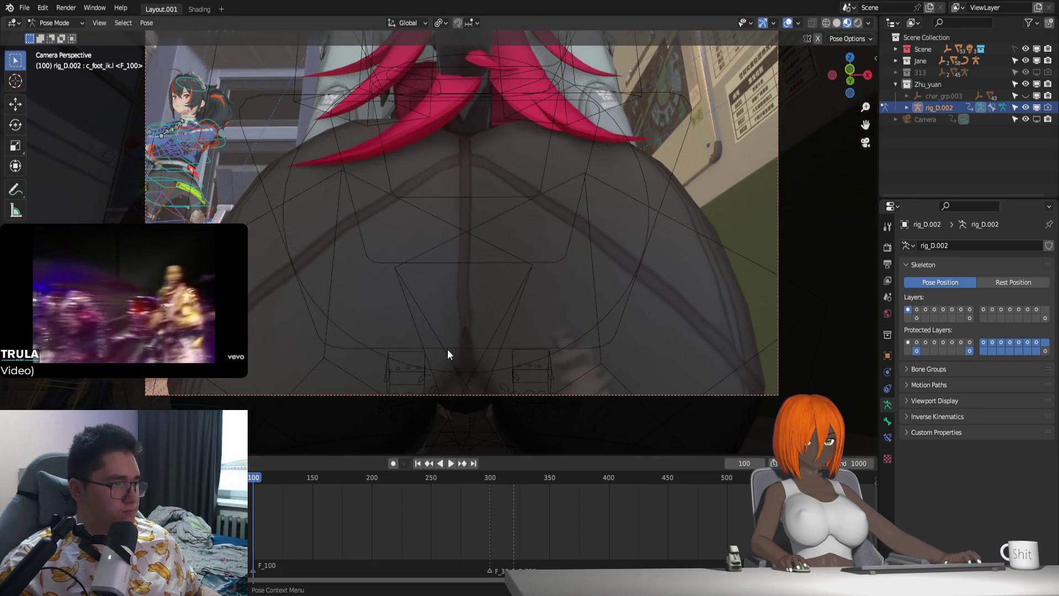
pyautogui.scroll(-1, 447, 354)
pyautogui.scroll(2, 452, 290)
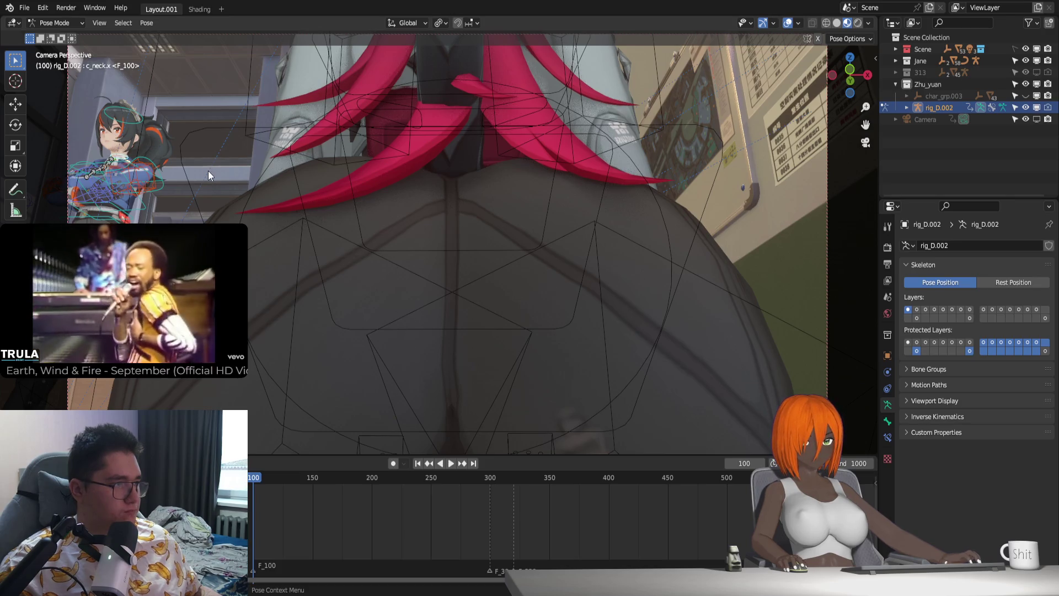
pyautogui.press('KP_0')
pyautogui.moveTo(528, 69)
pyautogui.mouseDown(button='middle')
pyautogui.moveTo(484, 291)
pyautogui.moveTo(503, 276)
pyautogui.mouseUp(button='middle')
pyautogui.scroll(2, 536, 286)
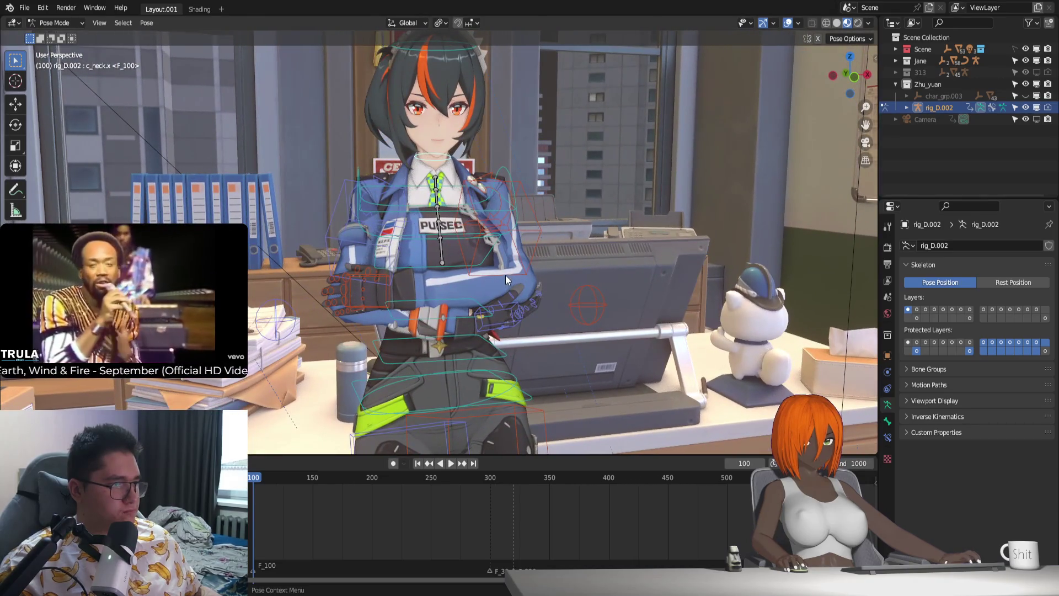
pyautogui.press('z')
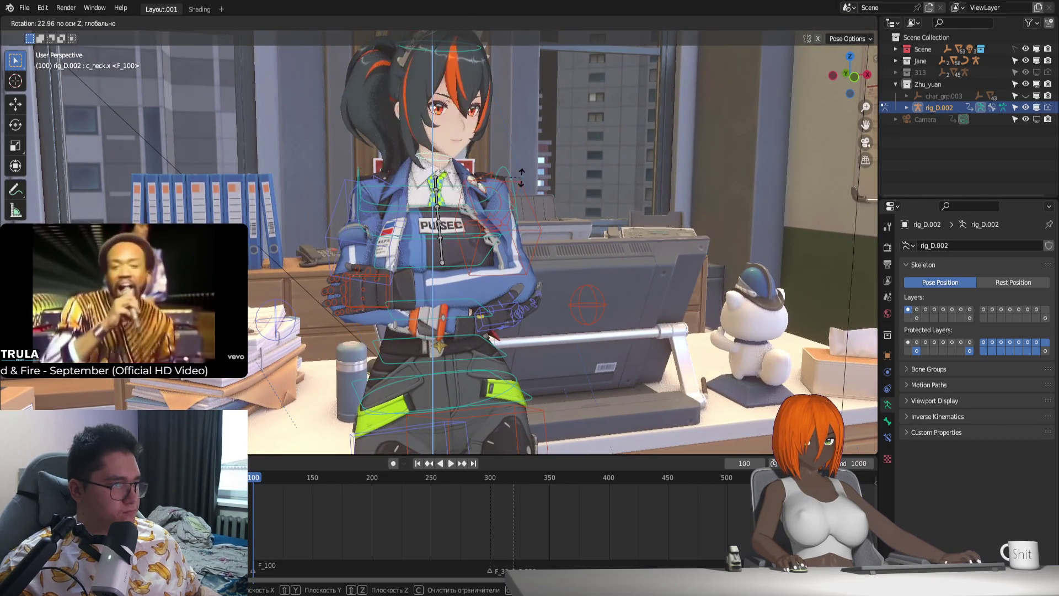
pyautogui.rightClick(521, 177)
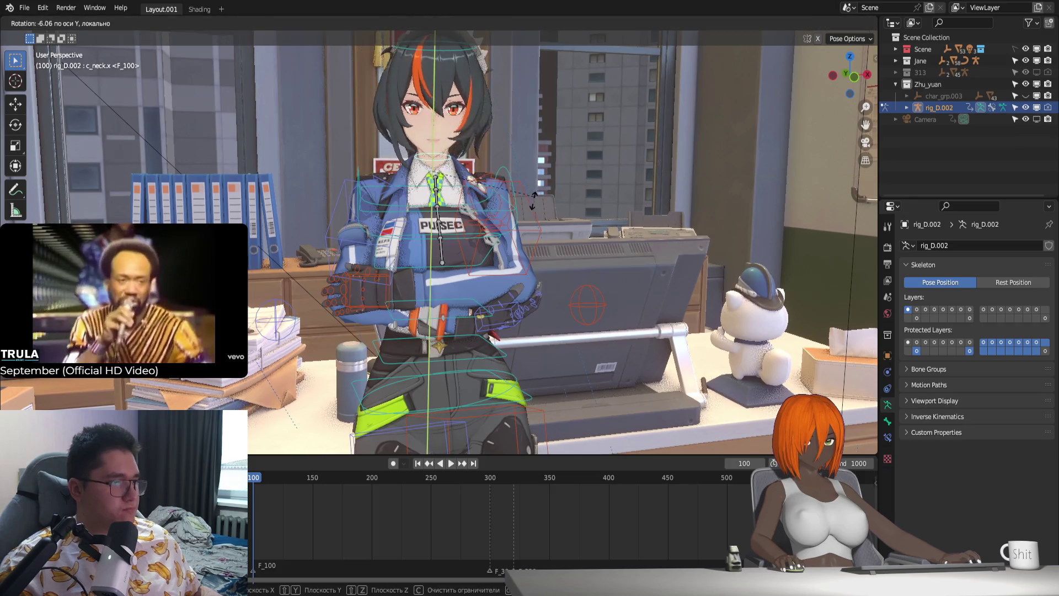
pyautogui.press('z')
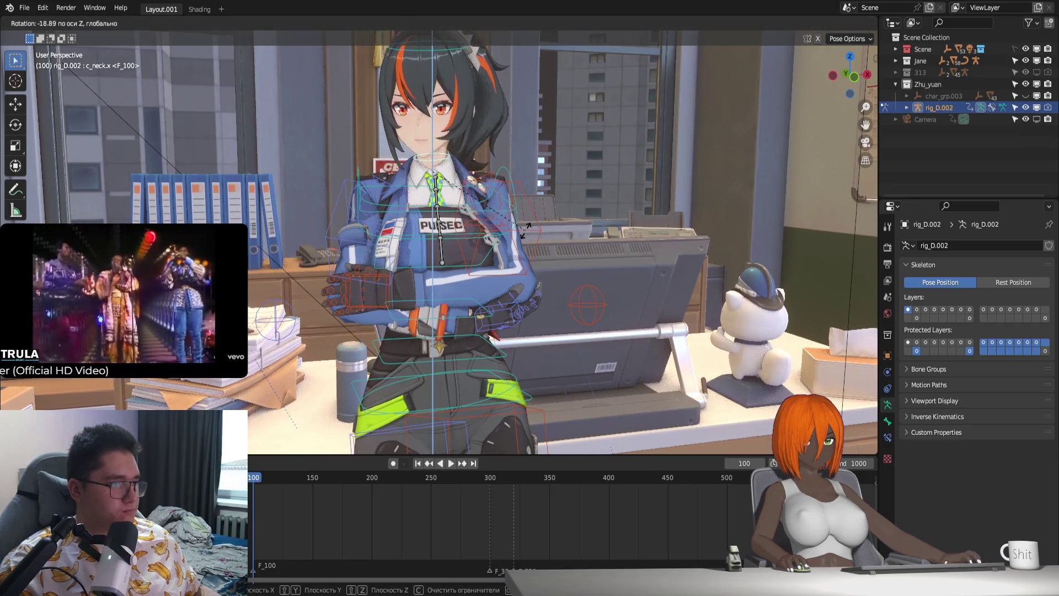
pyautogui.rightClick(528, 223)
pyautogui.press('KP_0')
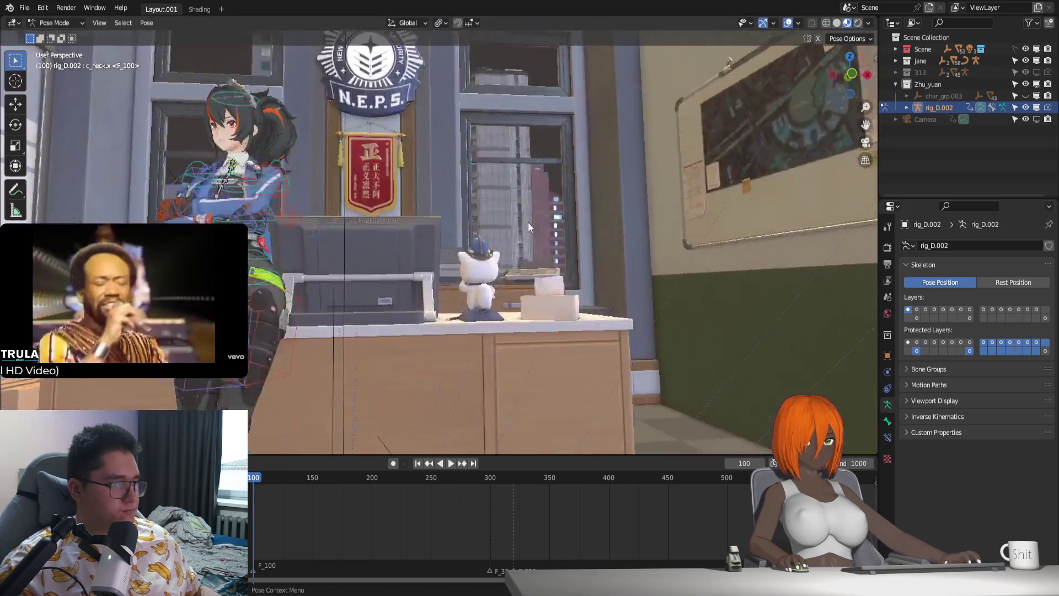
pyautogui.scroll(-2, 528, 222)
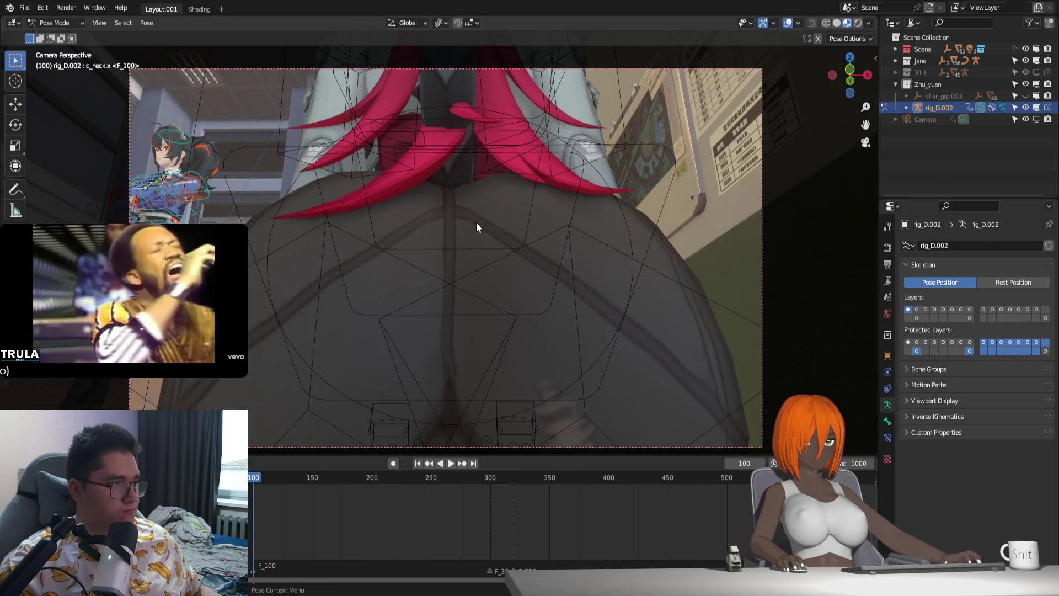
# Step: Play the animation in camera view with overlays hidden, trying Rendered and Material Preview shading, stopping at frame 255
pyautogui.press('space')
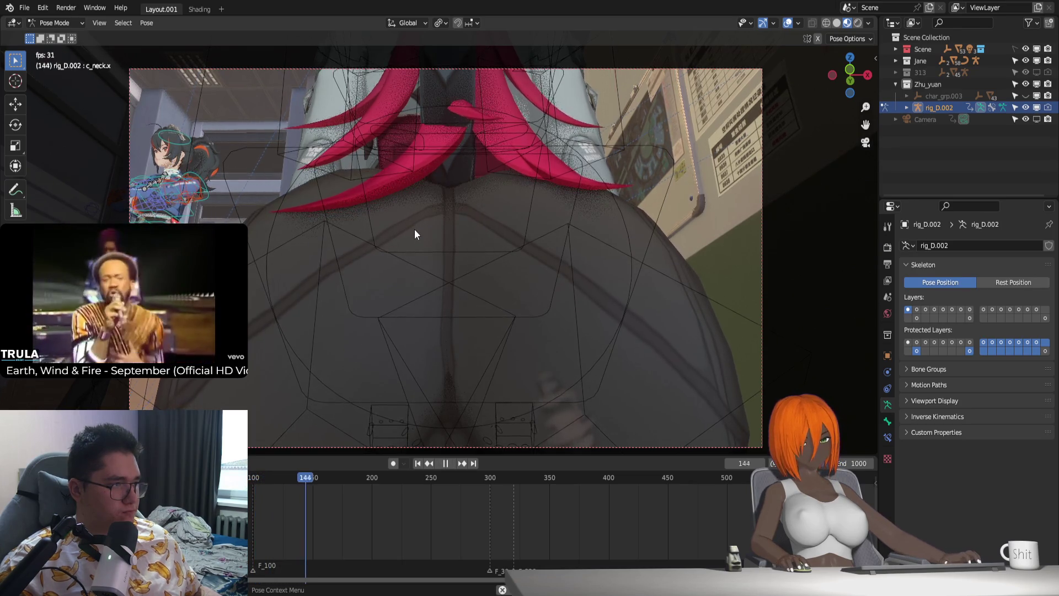
pyautogui.press('space')
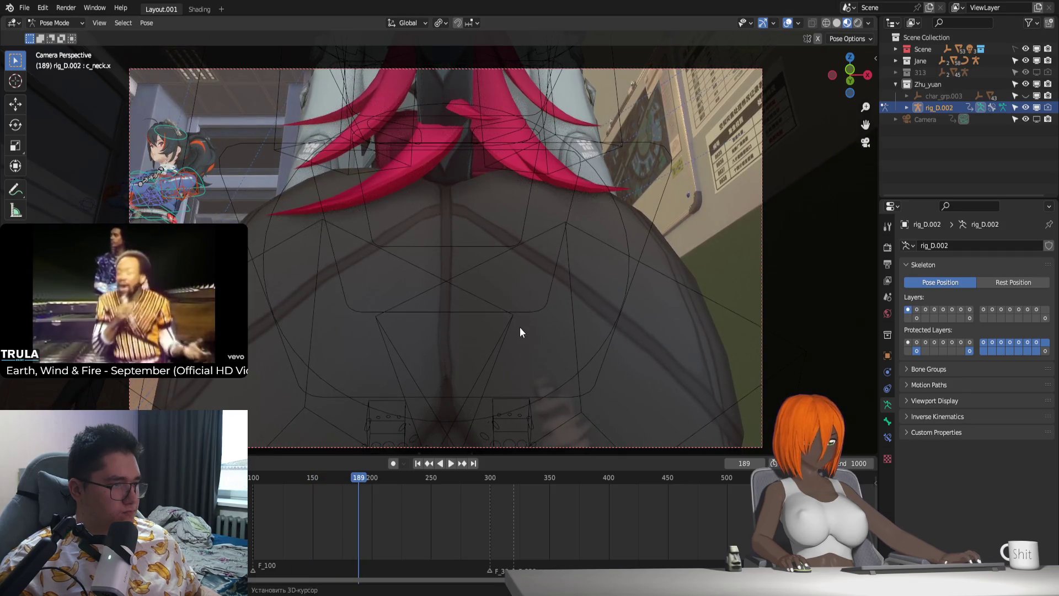
pyautogui.keyDown('shift'); pyautogui.moveTo(520, 326); pyautogui.dragTo(493, 299, button='middle'); pyautogui.keyUp('shift')
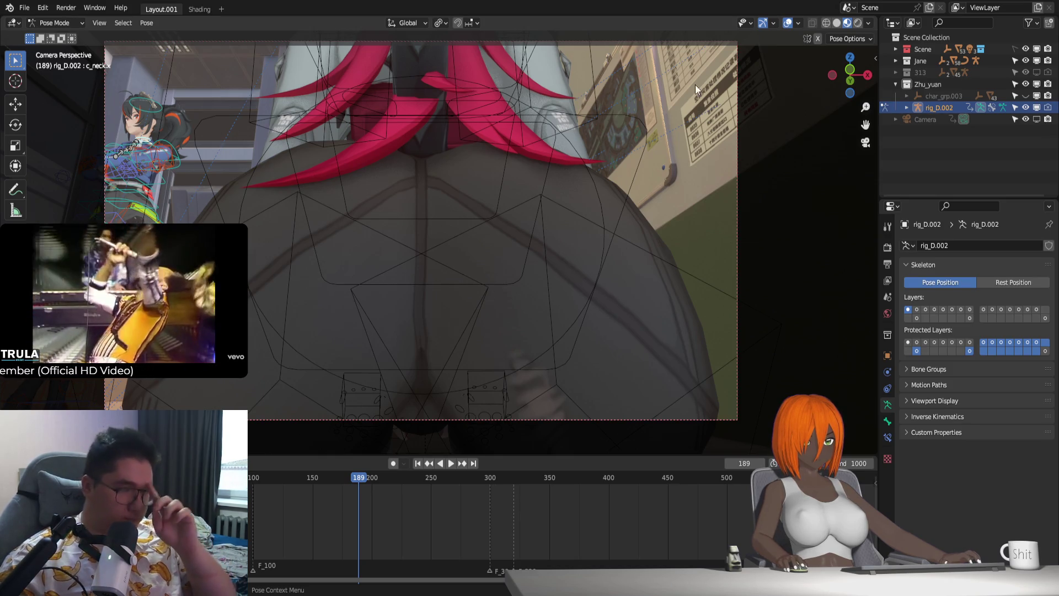
pyautogui.click(788, 23)
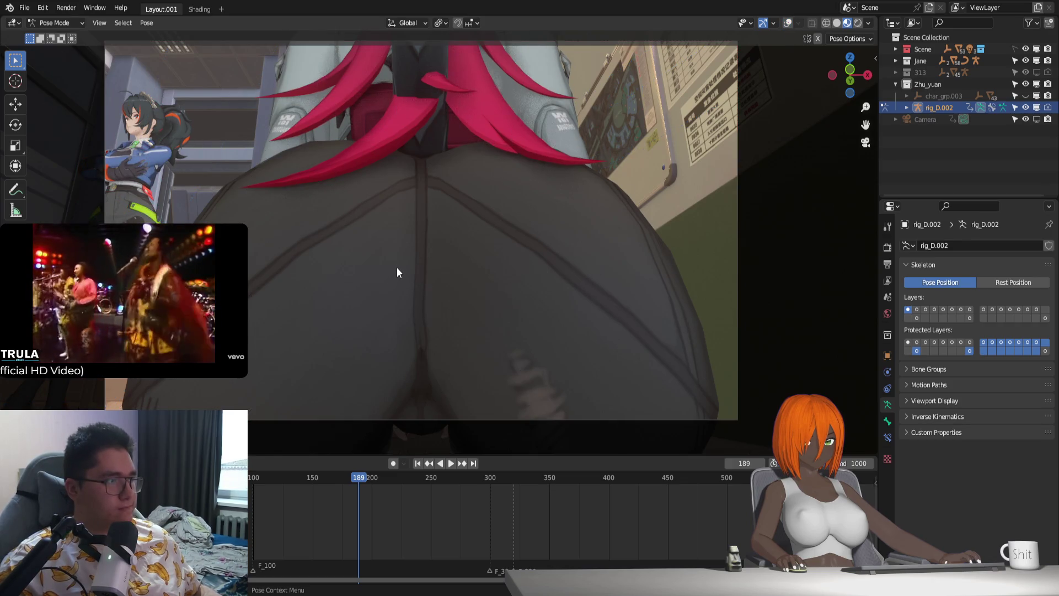
pyautogui.click(858, 23)
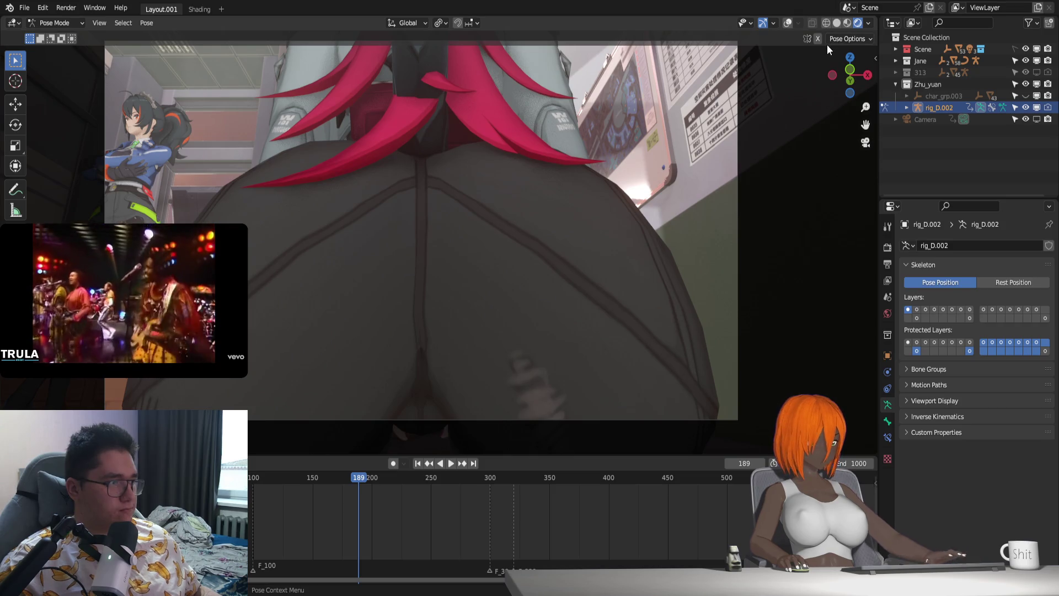
pyautogui.click(847, 22)
pyautogui.press('space')
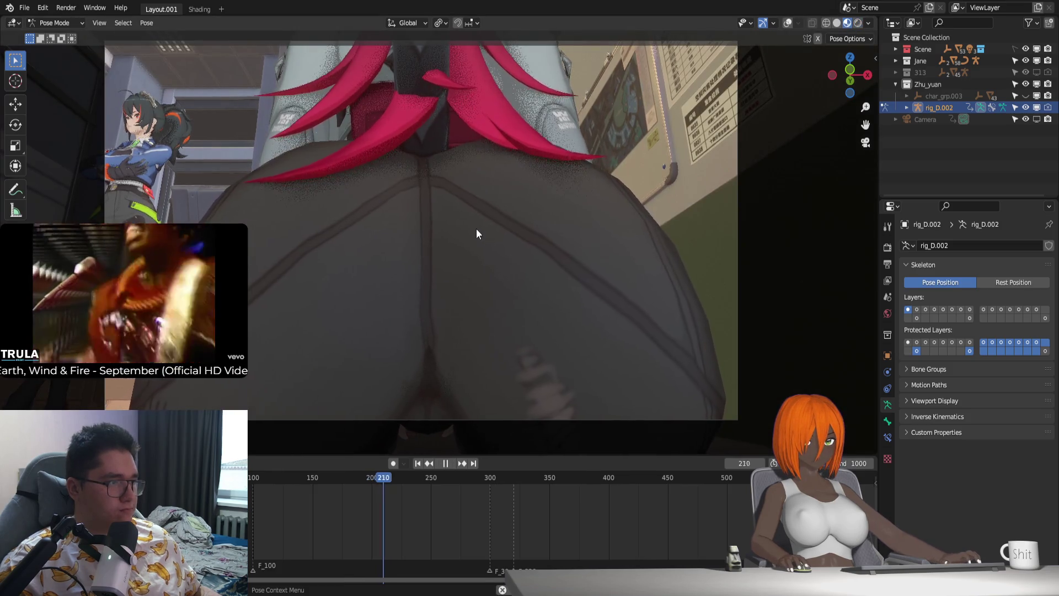
pyautogui.press('space')
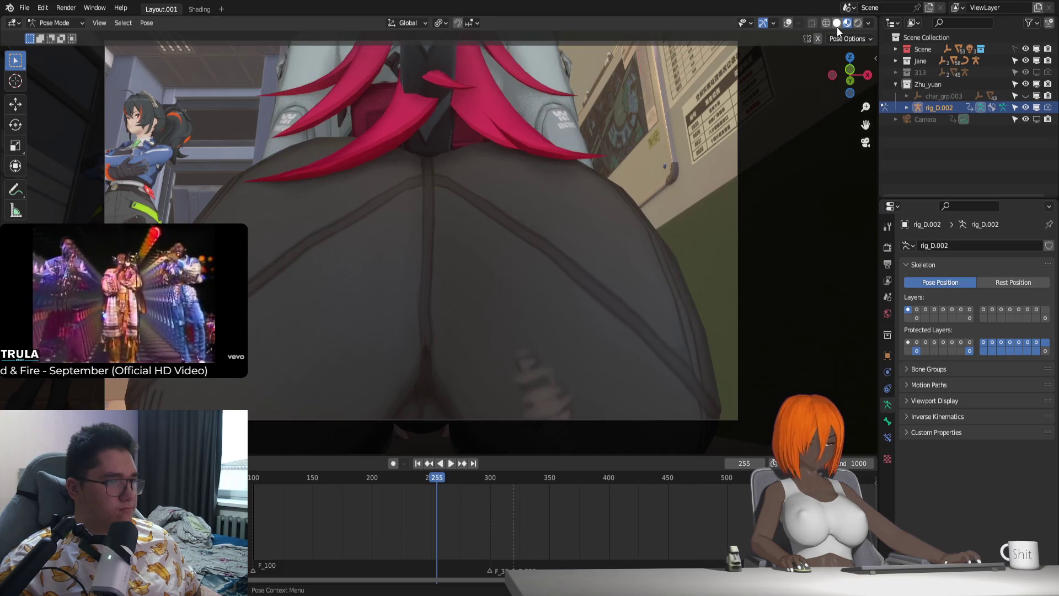
# Step: Leave camera view, re-enable overlays and select the left shoulder control
pyautogui.press('KP_0')
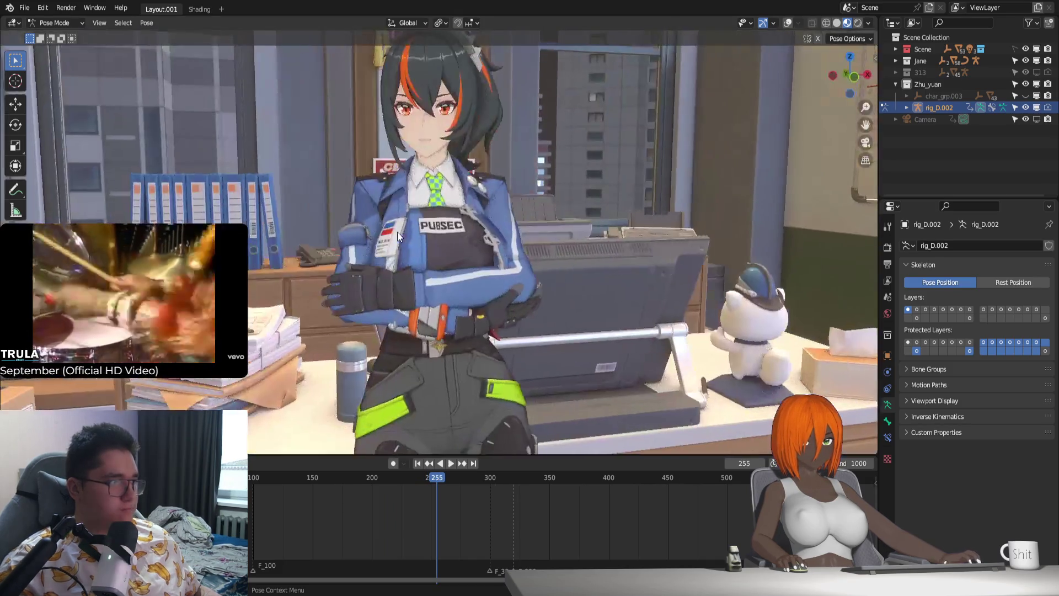
pyautogui.scroll(1, 458, 280)
pyautogui.moveTo(458, 280)
pyautogui.mouseDown(button='middle')
pyautogui.moveTo(387, 280)
pyautogui.moveTo(494, 302)
pyautogui.mouseUp(button='middle')
pyautogui.click(787, 23)
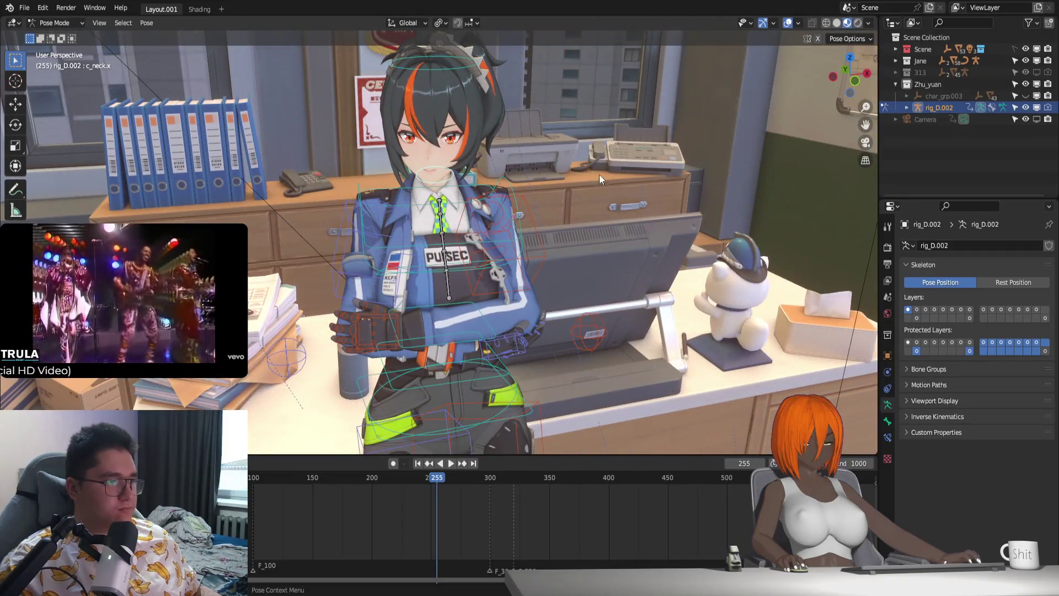
pyautogui.click(493, 246)
pyautogui.moveTo(558, 267); pyautogui.dragTo(562, 255, button='middle')
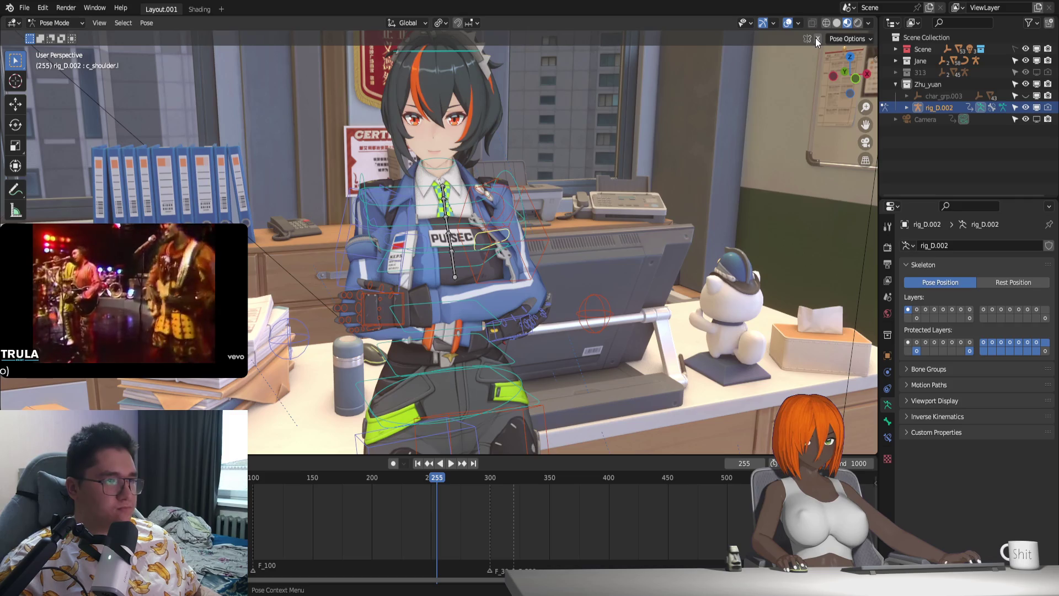
# Step: Turn the left shoulder bone slightly about the Z axis at frame 255
pyautogui.press('r')
pyautogui.press('x')
pyautogui.press('x')
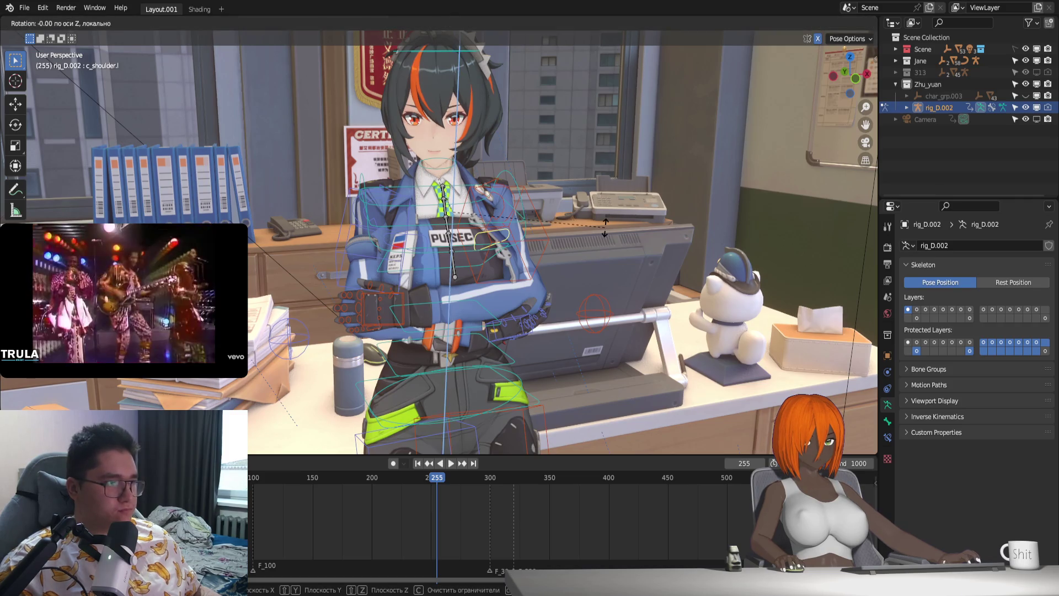
pyautogui.press('y')
pyautogui.press('y')
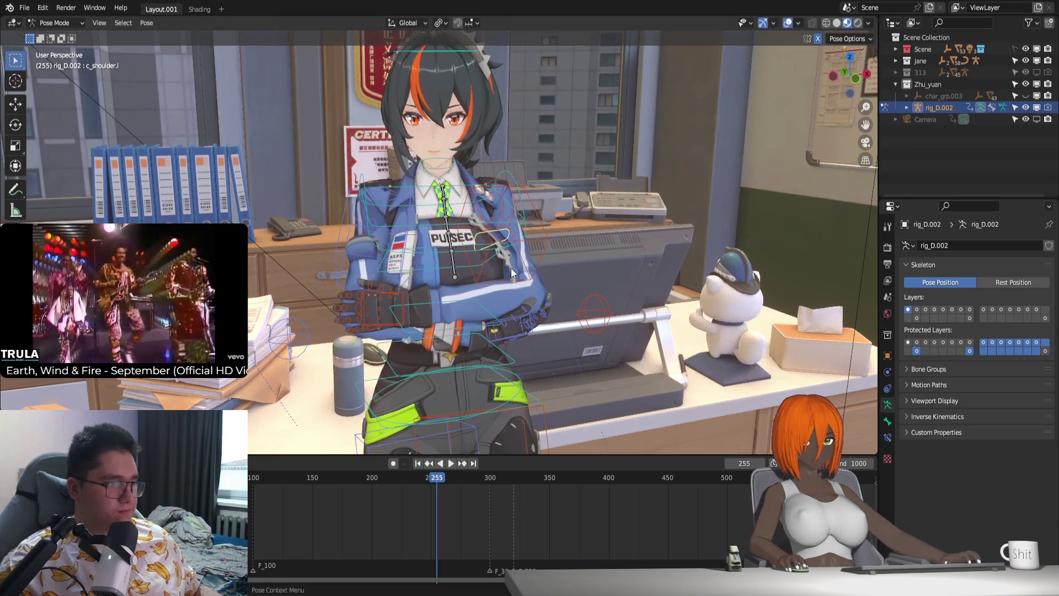
pyautogui.moveTo(574, 240); pyautogui.dragTo(602, 273, button='middle')
pyautogui.press('z')
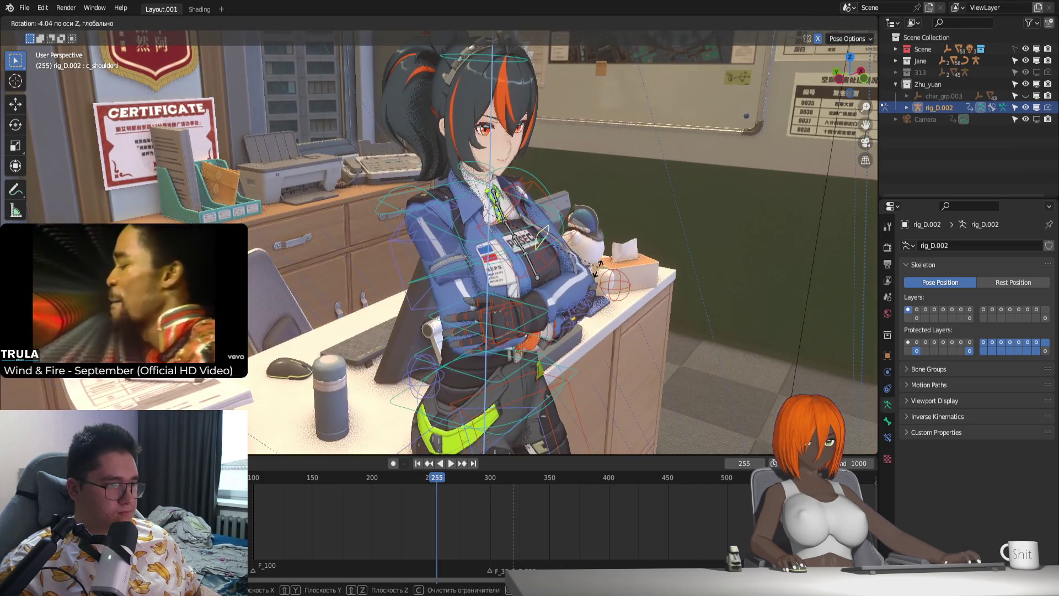
pyautogui.click(616, 302)
pyautogui.moveTo(616, 303); pyautogui.dragTo(557, 272, button='middle')
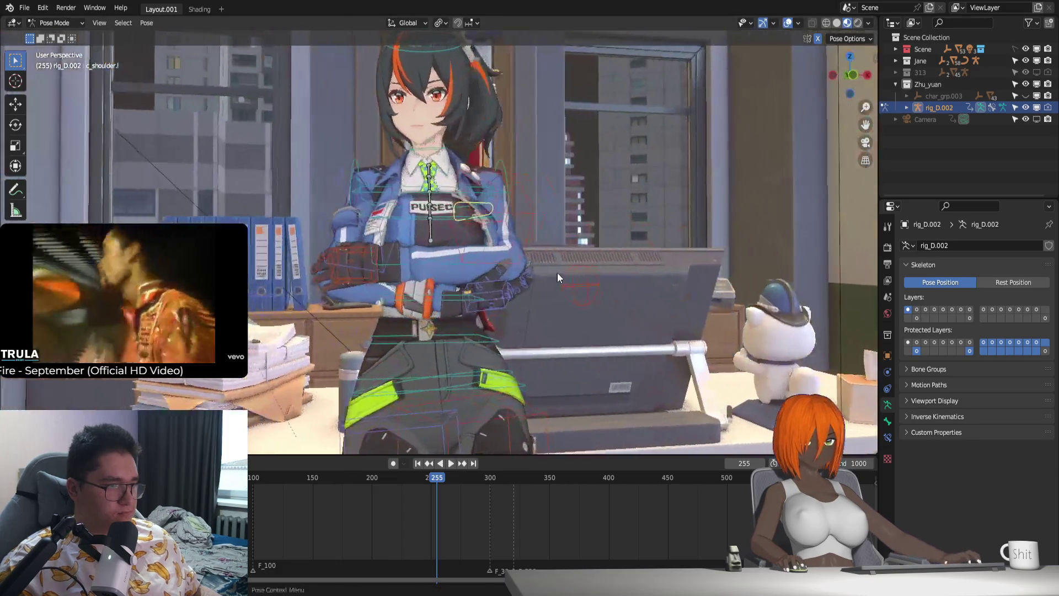
# Step: Refine the shoulder with a free rotation, then jump the timeline back to frame 100
pyautogui.press('r')
pyautogui.press('z')
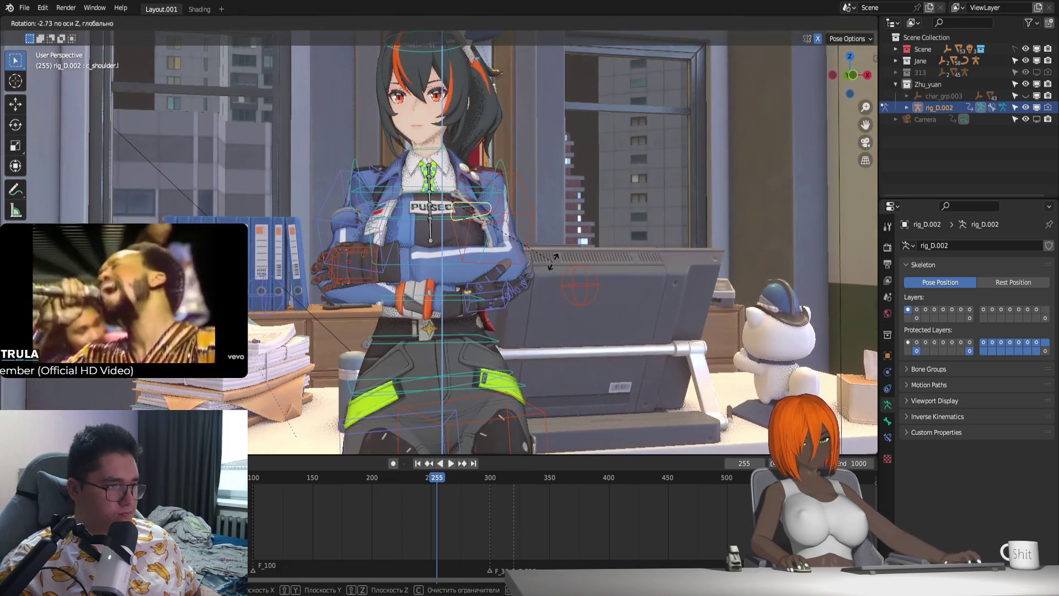
pyautogui.press('z')
pyautogui.press('z')
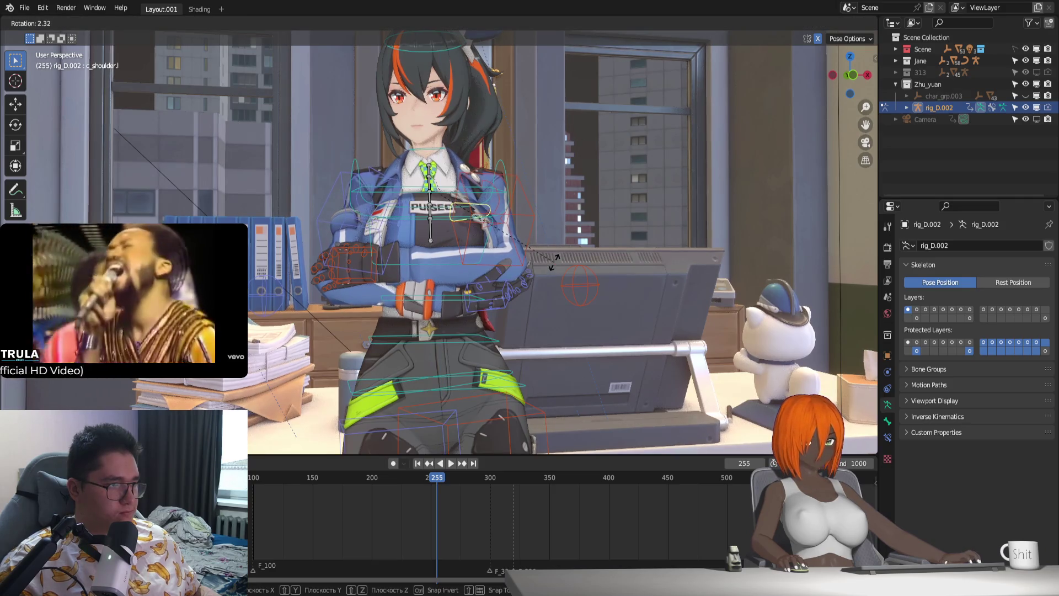
pyautogui.click(553, 259)
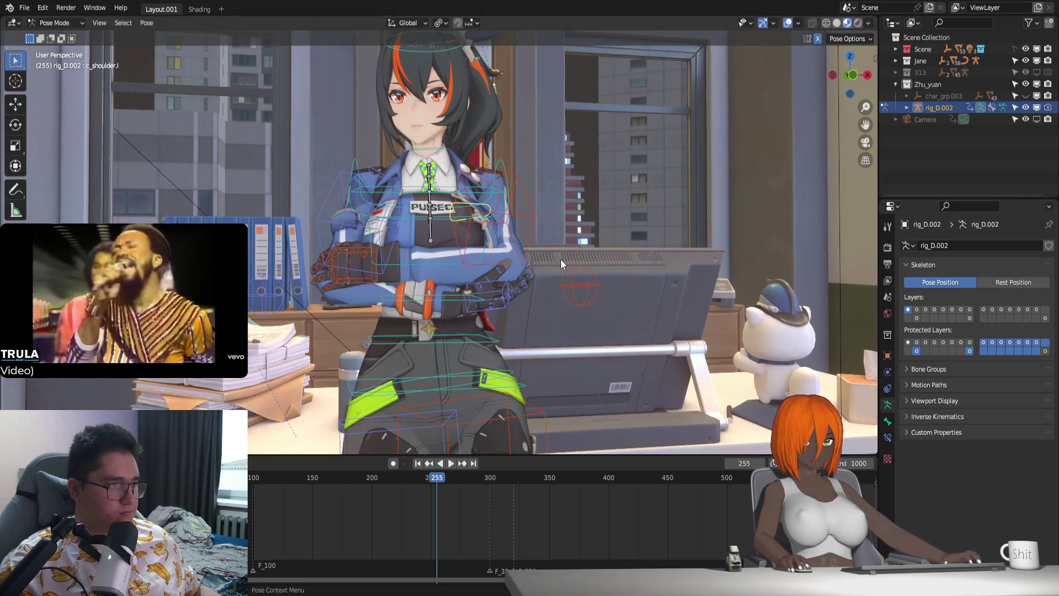
pyautogui.click(418, 463)
pyautogui.moveTo(462, 386)
pyautogui.mouseDown(button='middle')
pyautogui.moveTo(533, 391)
pyautogui.moveTo(509, 382)
pyautogui.moveTo(557, 382)
pyautogui.moveTo(454, 378)
pyautogui.moveTo(455, 401)
pyautogui.moveTo(519, 295)
pyautogui.moveTo(510, 344)
pyautogui.moveTo(517, 280)
pyautogui.moveTo(497, 331)
pyautogui.moveTo(503, 373)
pyautogui.moveTo(484, 397)
pyautogui.mouseUp(button='middle')
# Step: Rotate the character's foot control bone slightly at frame 100
pyautogui.click(471, 418)
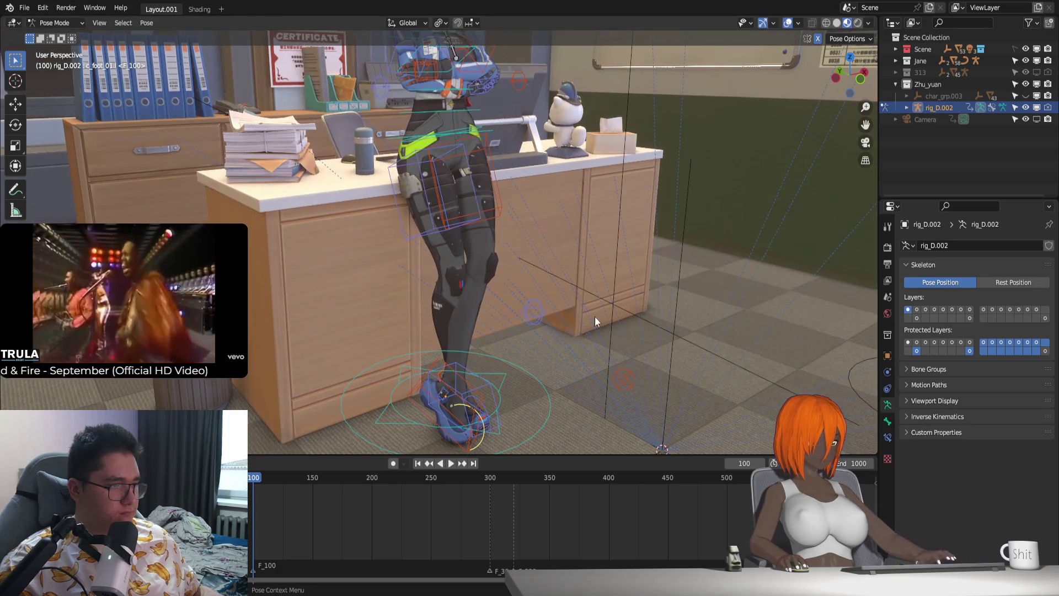
pyautogui.press('r')
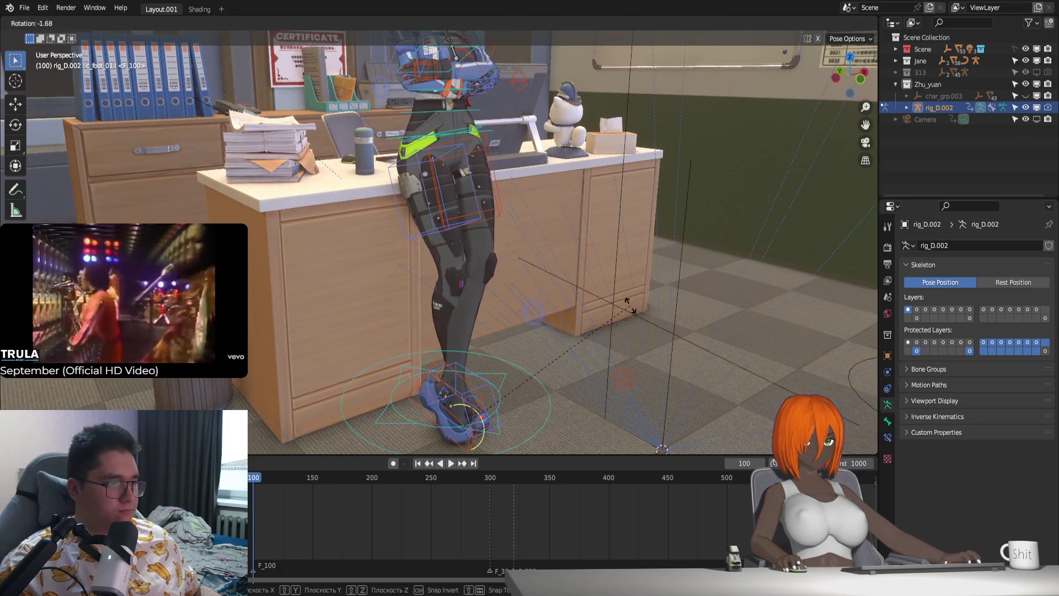
pyautogui.click(621, 323)
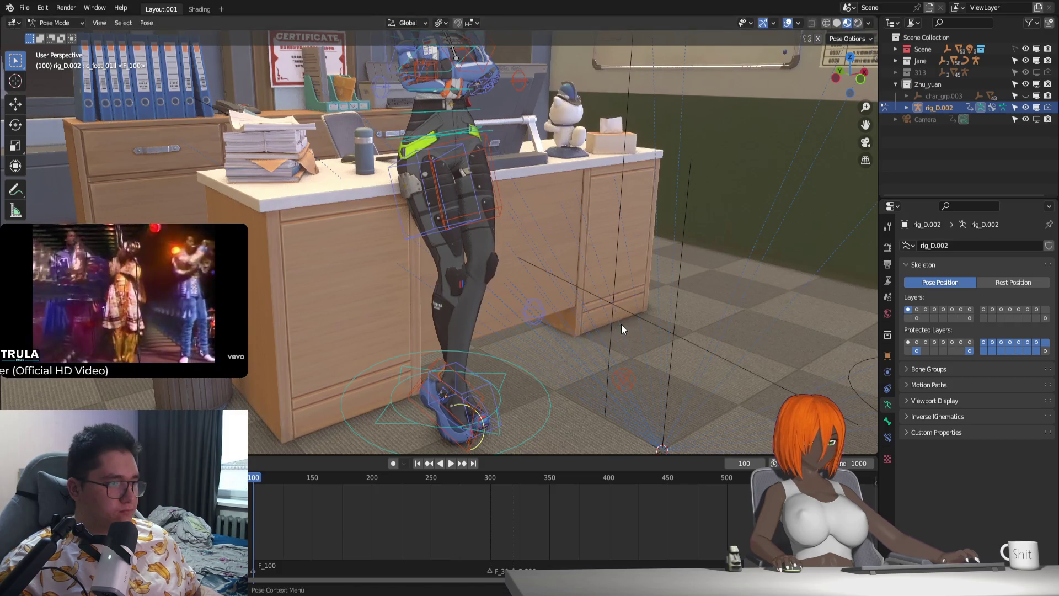
# Step: Refine the foot rotation while viewing through the scene camera, then return to a free view of the character
pyautogui.press('KP_0')
pyautogui.press('r')
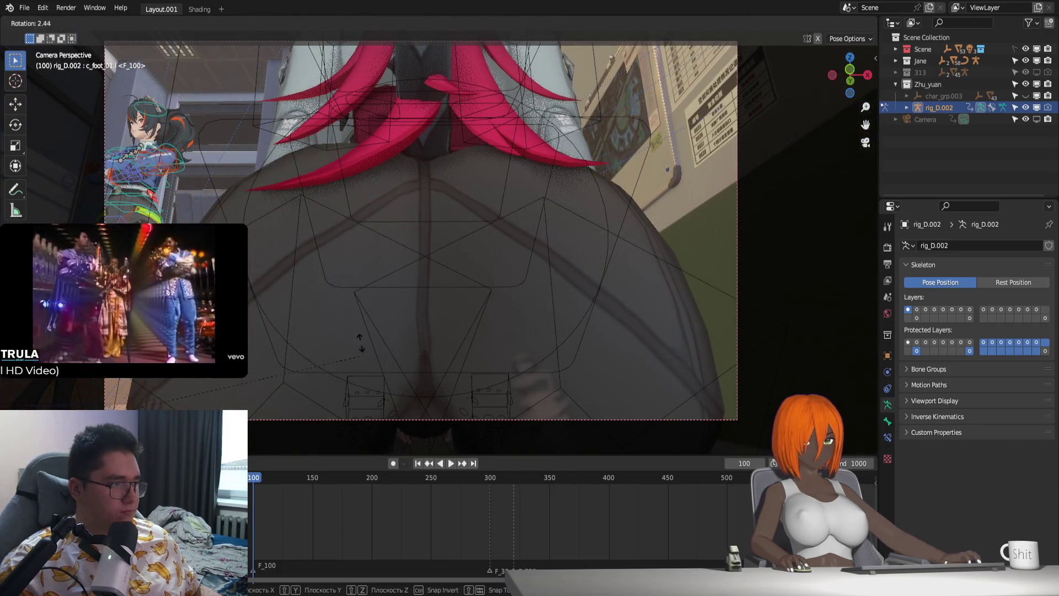
pyautogui.click(349, 341)
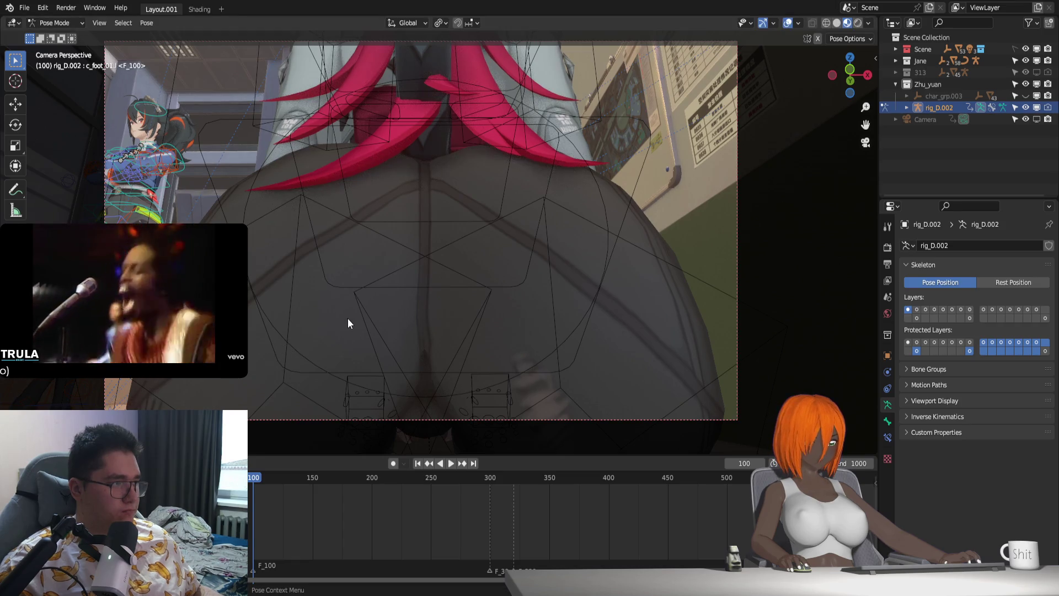
pyautogui.press('KP_0')
pyautogui.moveTo(347, 319)
pyautogui.mouseDown(button='middle')
pyautogui.moveTo(494, 291)
pyautogui.moveTo(500, 265)
pyautogui.mouseUp(button='middle')
pyautogui.scroll(5, 494, 291)
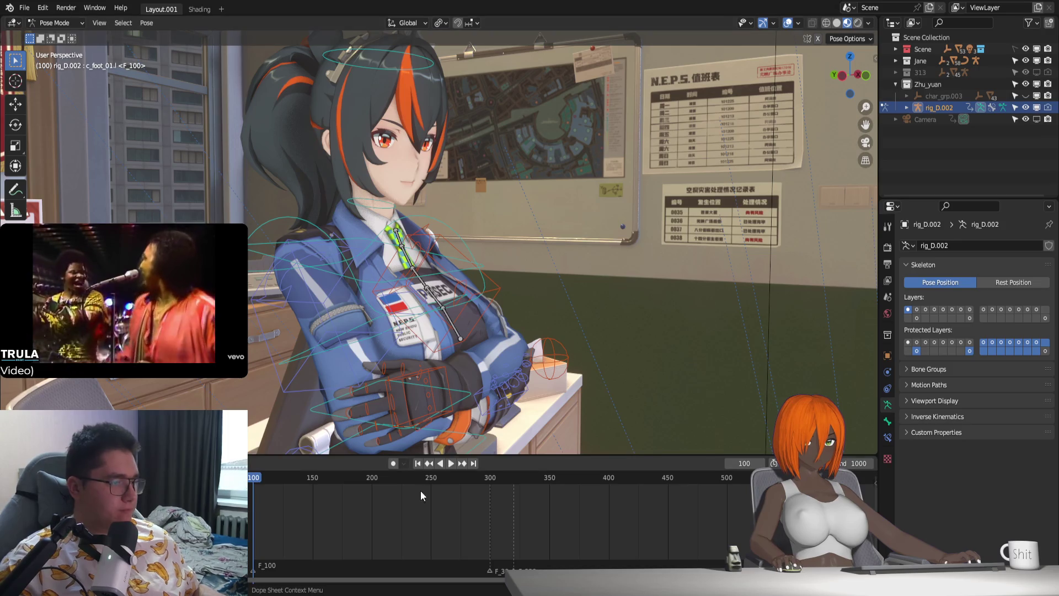
# Step: Play the animation through the scene camera from frame 100, stopping at frame 199
pyautogui.moveTo(447, 439); pyautogui.dragTo(476, 410, button='middle')
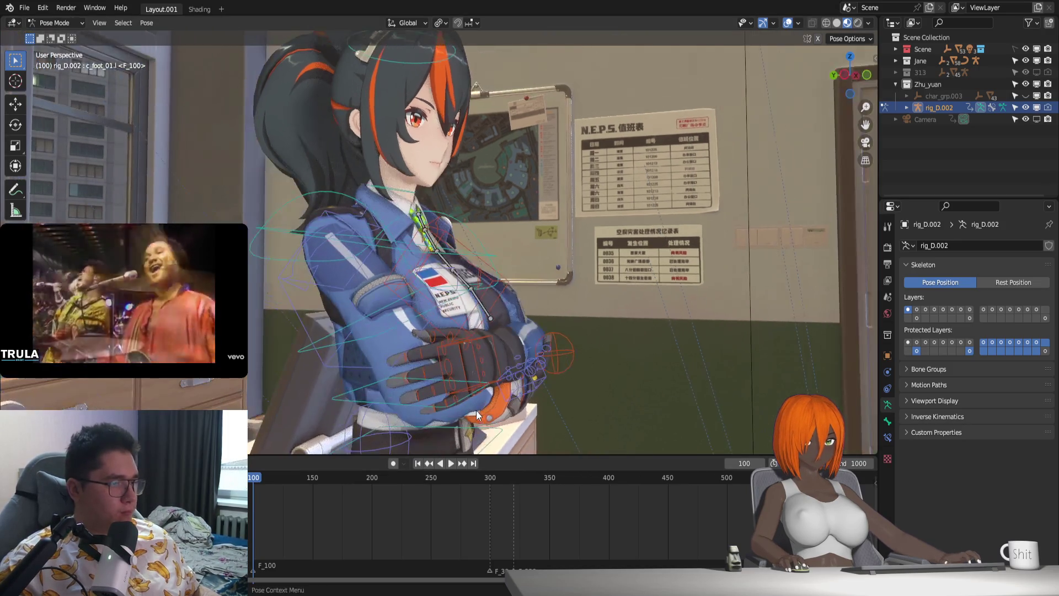
pyautogui.press('KP_0')
pyautogui.scroll(-2, 417, 333)
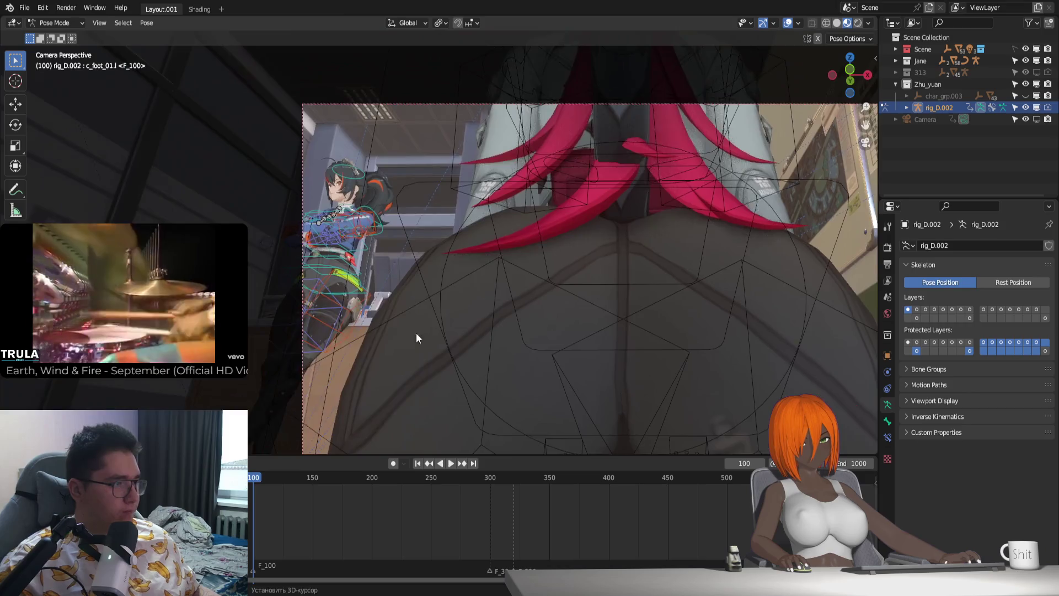
pyautogui.scroll(2, 415, 333)
pyautogui.moveTo(292, 312); pyautogui.dragTo(475, 322, button='middle')
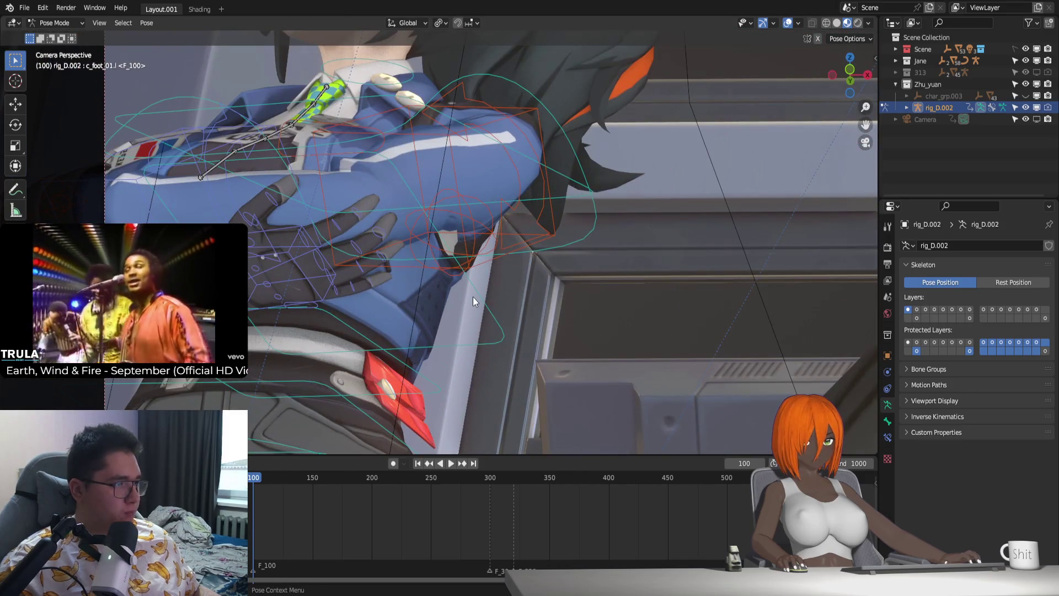
pyautogui.scroll(-3, 477, 283)
pyautogui.scroll(-2, 475, 284)
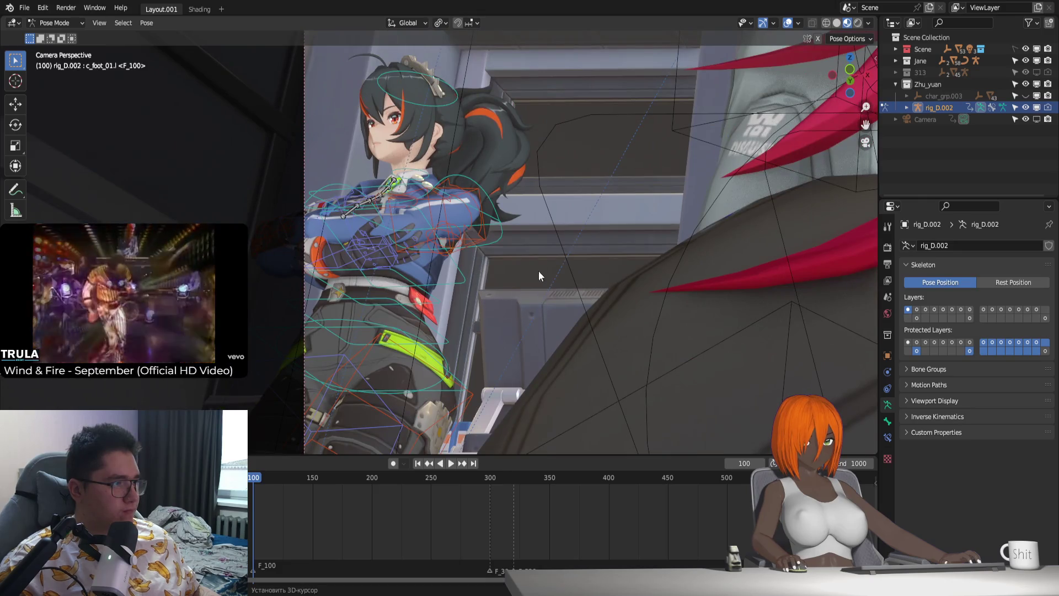
pyautogui.scroll(-2, 428, 162)
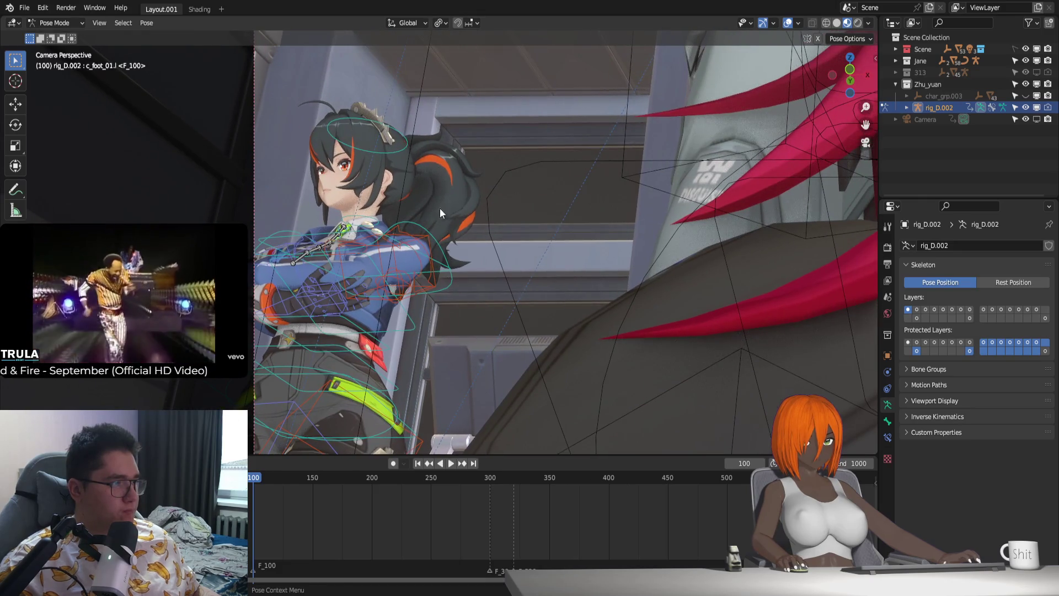
pyautogui.press('space')
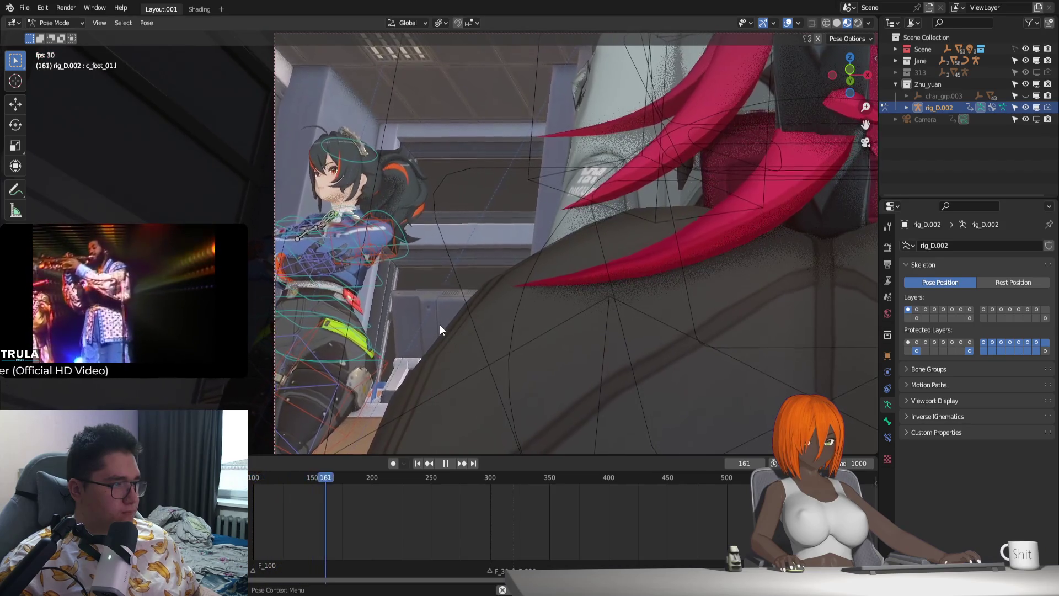
pyautogui.press('space')
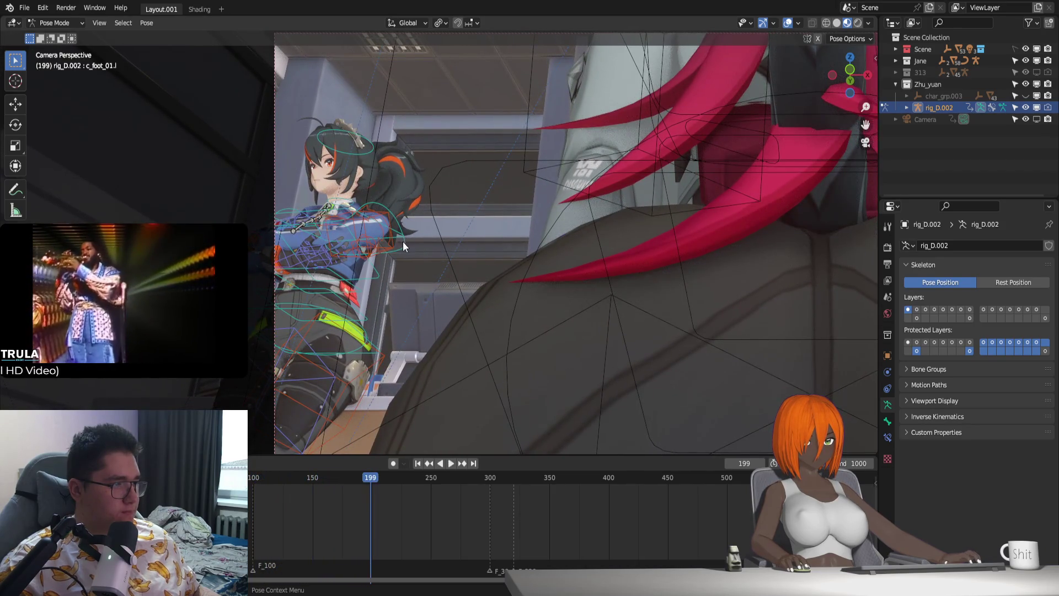
# Step: Select the spine master control and switch to a frontal free-perspective view of the character
pyautogui.click(426, 258)
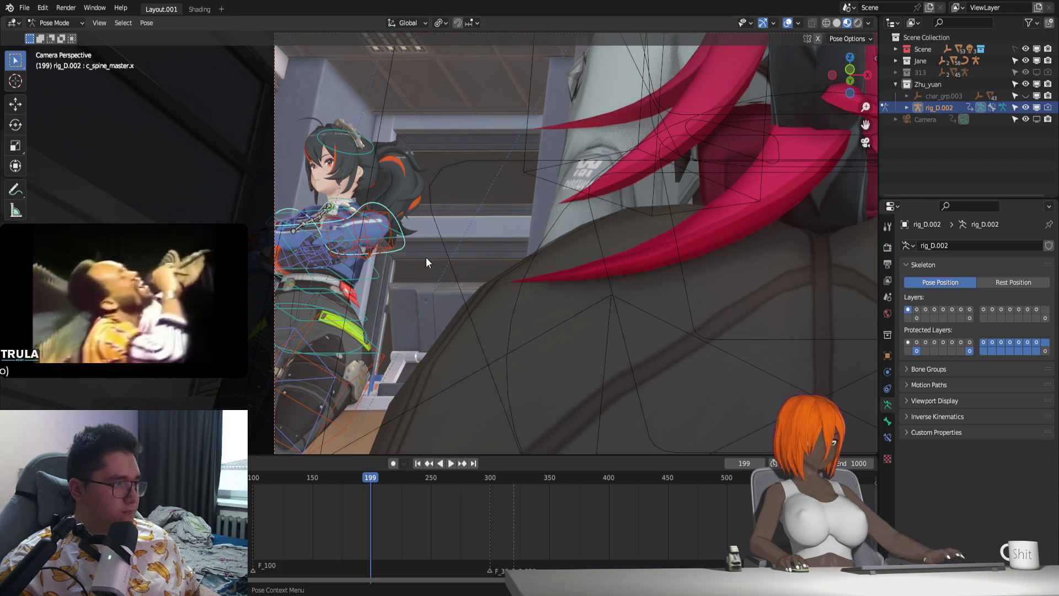
pyautogui.press('KP_Decimal')
pyautogui.moveTo(443, 253); pyautogui.dragTo(475, 265, button='middle')
pyautogui.scroll(2, 460, 285)
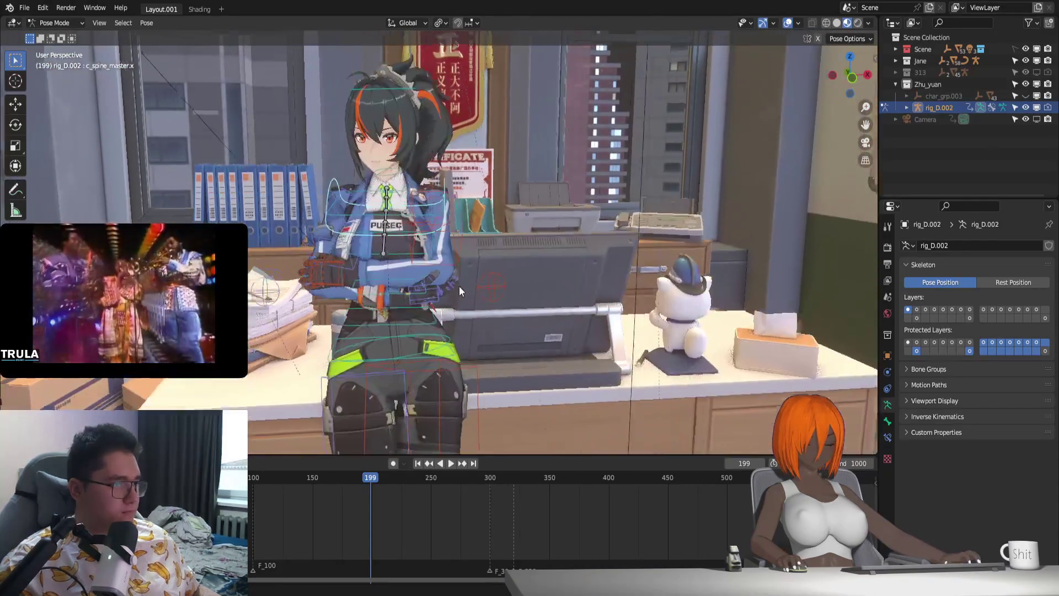
pyautogui.scroll(2, 447, 288)
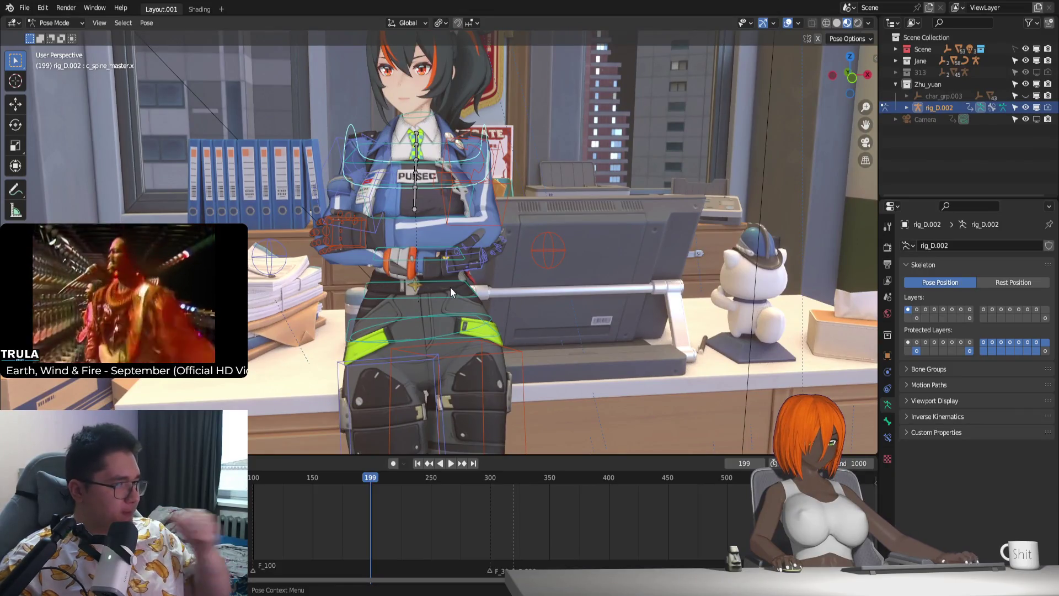
# Step: Rotate and nudge both hand IK controls slightly at frame 199, then jump back to frame 100
pyautogui.click(477, 249)
pyautogui.keyDown('shift'); pyautogui.click(359, 232); pyautogui.keyUp('shift')
pyautogui.press('r')
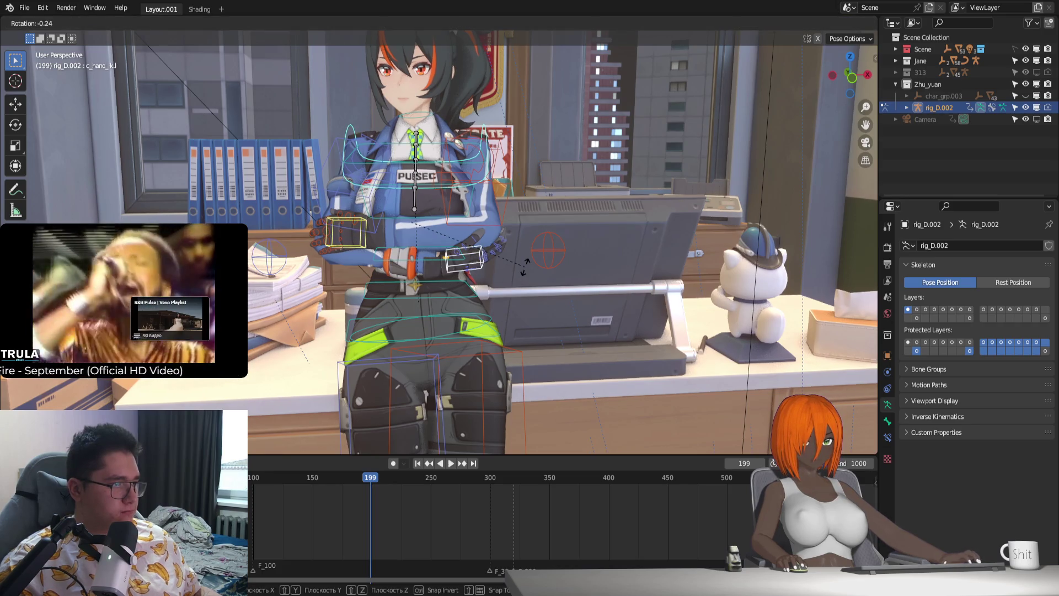
pyautogui.press('g')
pyautogui.press('Escape')
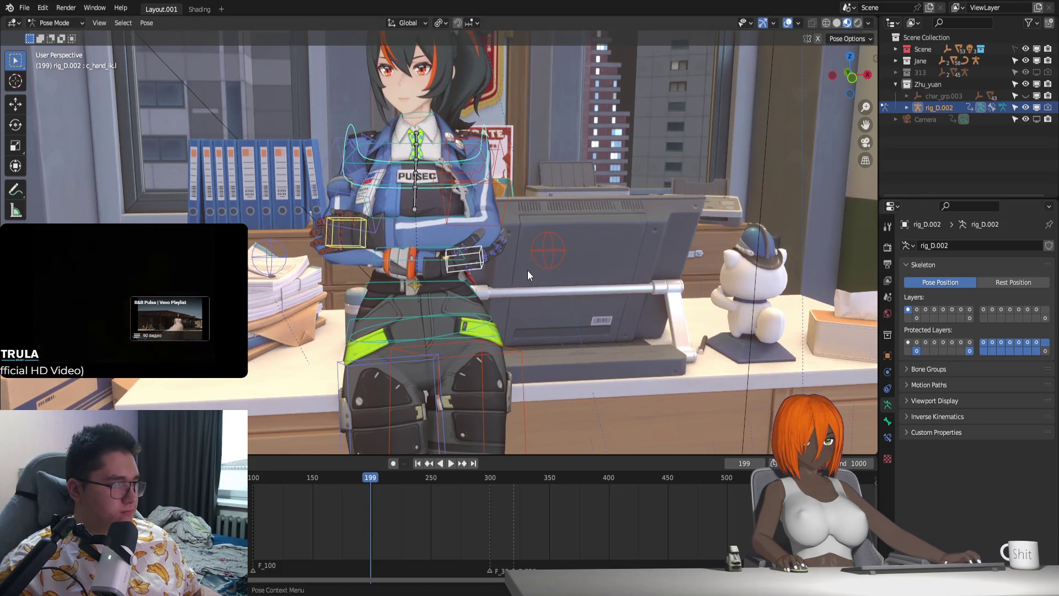
pyautogui.press('r')
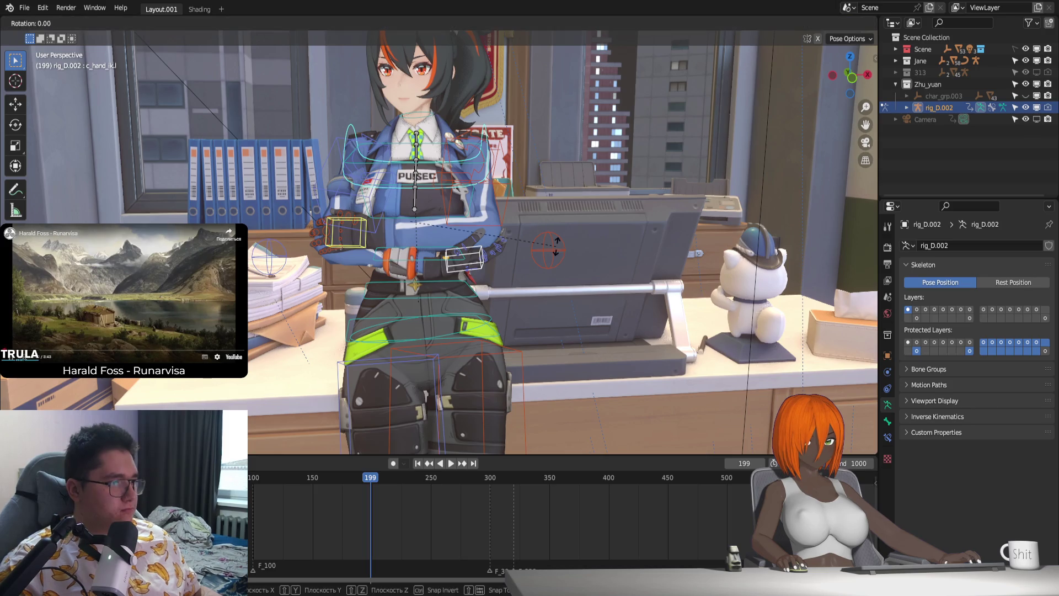
pyautogui.press('r')
pyautogui.press('g')
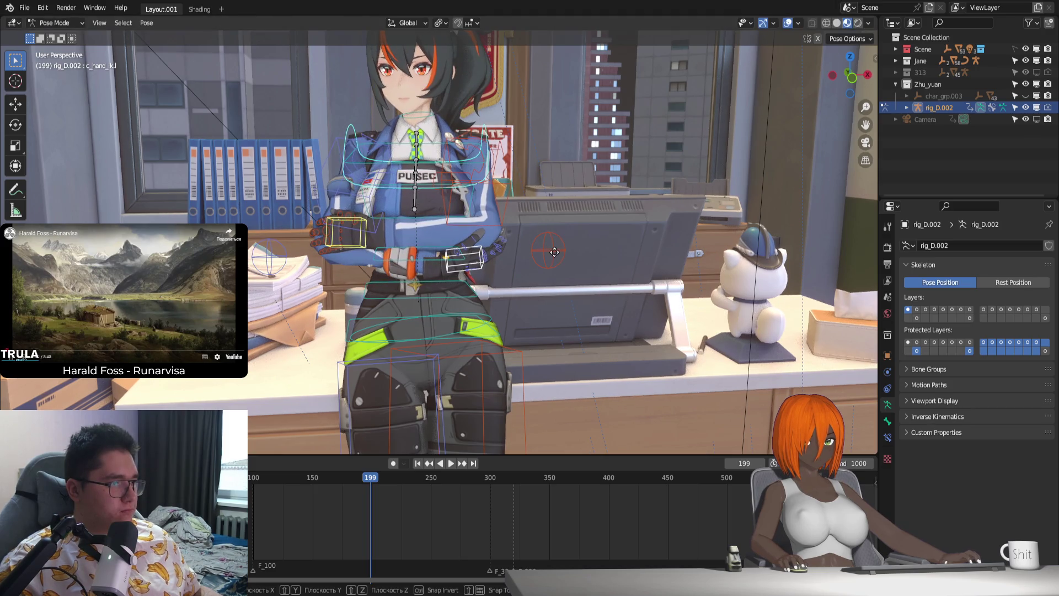
pyautogui.press('Escape')
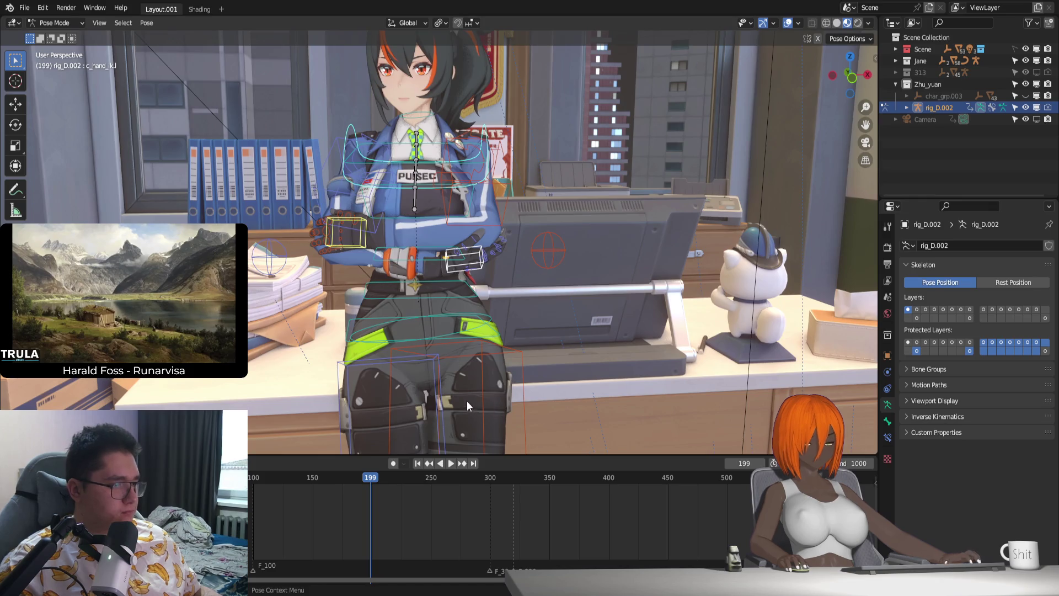
pyautogui.scroll(3, 491, 381)
pyautogui.hotkey('shift', 'Left')
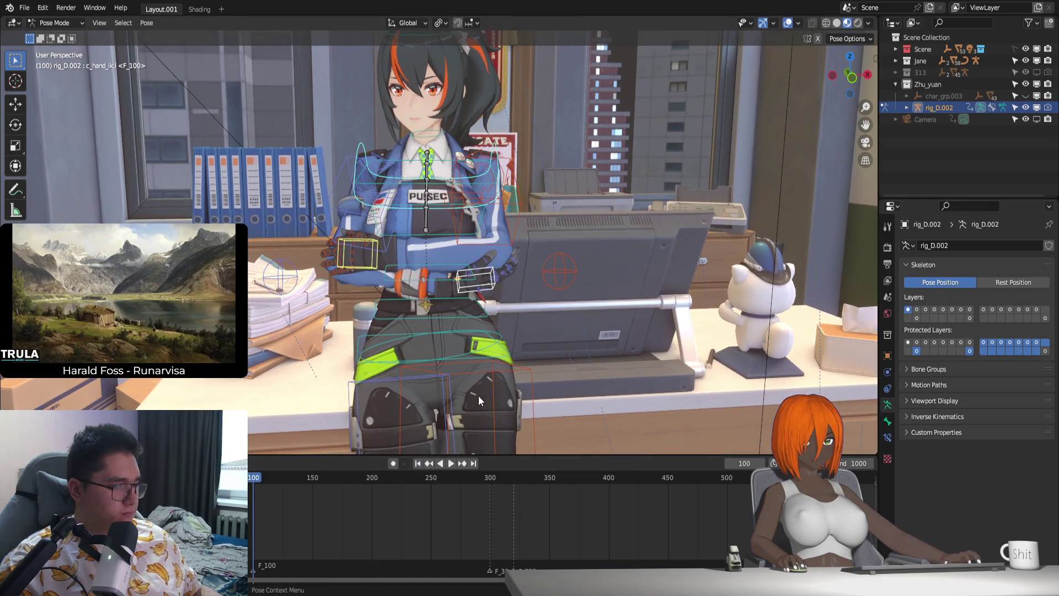
# Step: Key the current pose at frame 100, enable auto keying and move the playhead to frame 250
pyautogui.press('i')
pyautogui.click(393, 462)
pyautogui.press('space')
pyautogui.moveTo(265, 482); pyautogui.dragTo(431, 495)
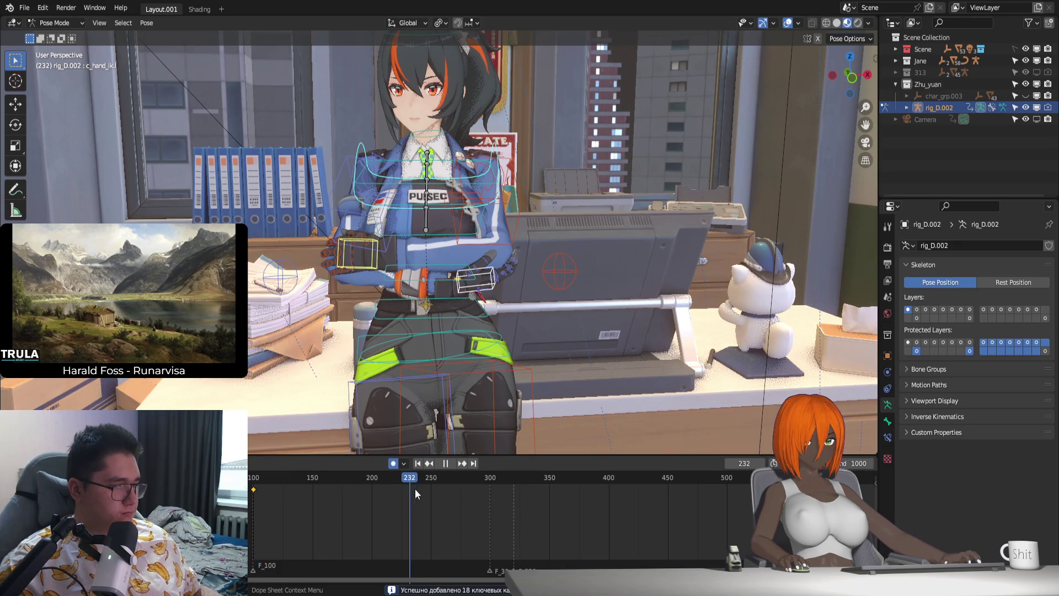
# Step: Rotate the hand IK control on the Z axis at frame 250, cancelling a further tweak
pyautogui.press('r')
pyautogui.press('z')
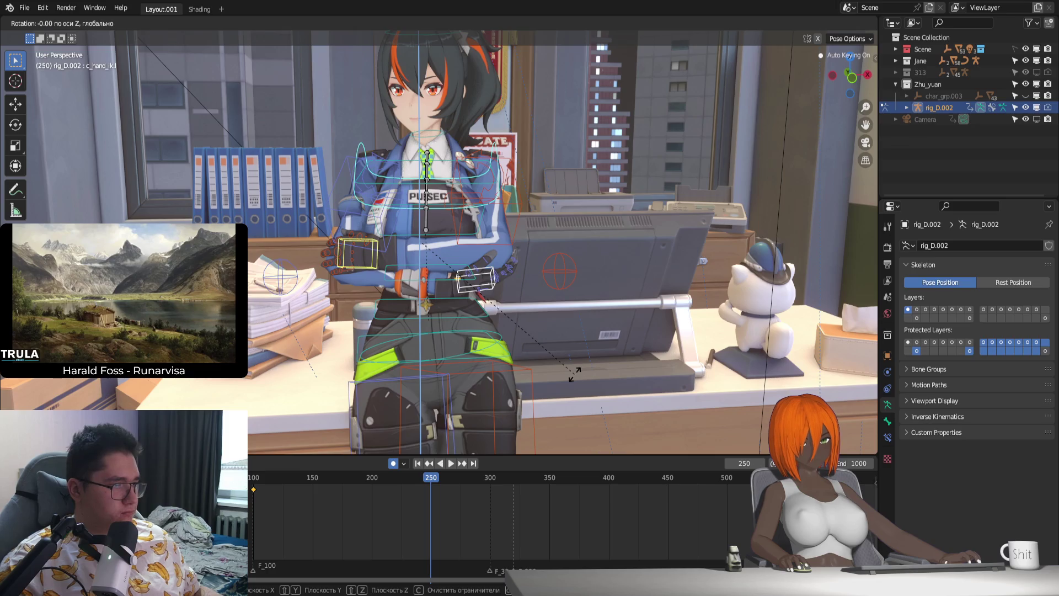
pyautogui.click(574, 374)
pyautogui.press('g')
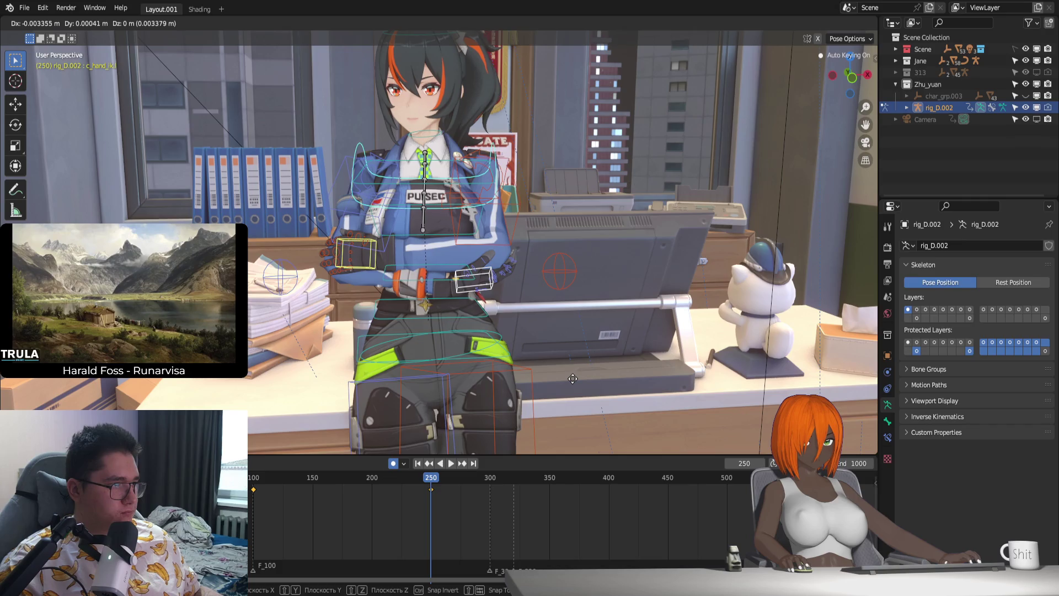
pyautogui.moveTo(508, 319); pyautogui.dragTo(514, 345, button='middle')
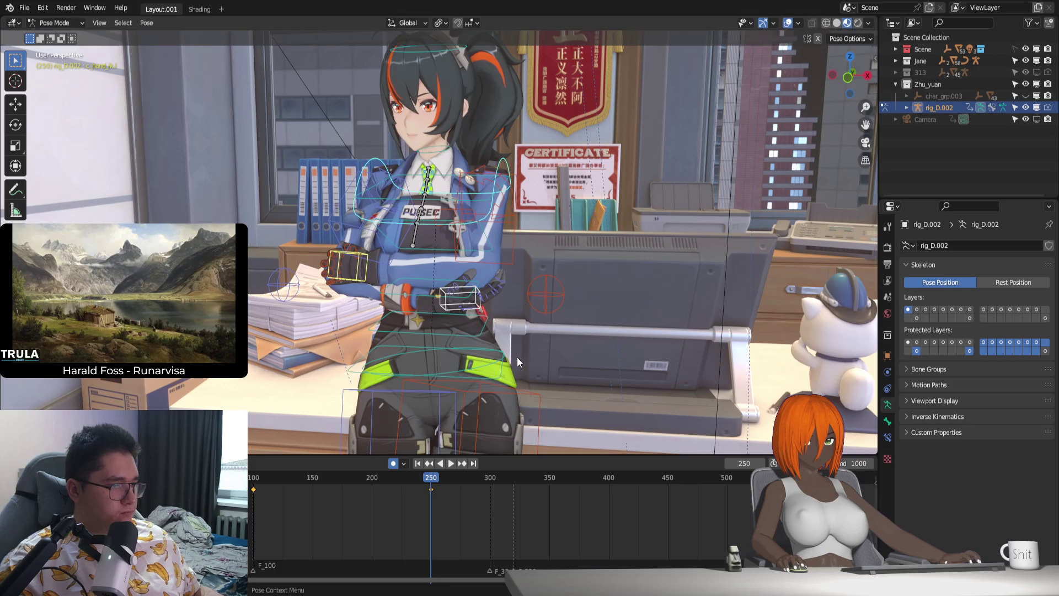
pyautogui.press('r')
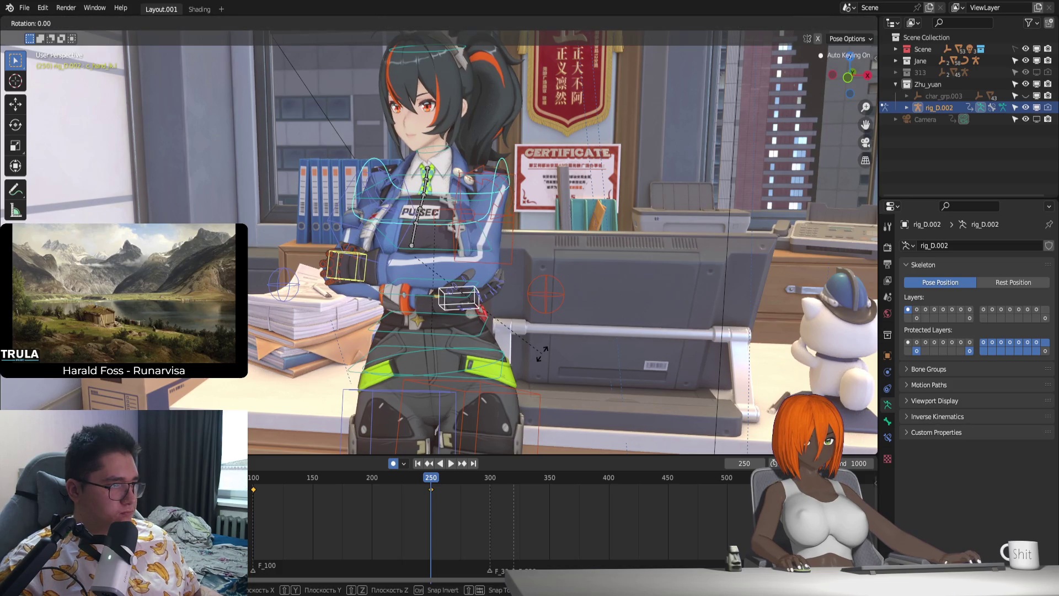
pyautogui.rightClick(542, 354)
# Step: Play the arm animation back from frame 100 twice, then leave pose mode for object mode
pyautogui.hotkey('shift', 'Left')
pyautogui.press('space')
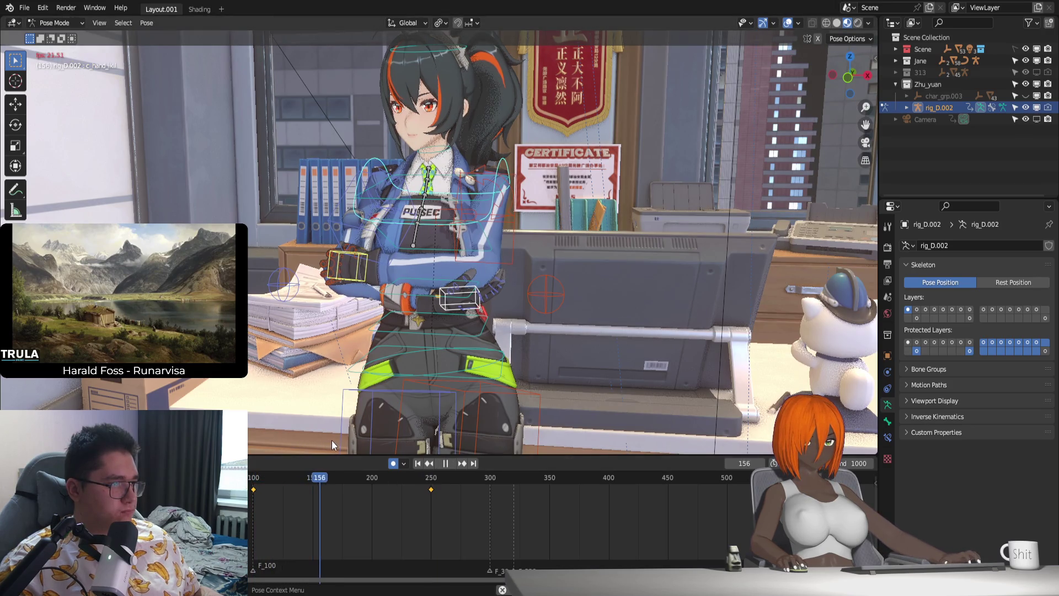
pyautogui.press('Escape')
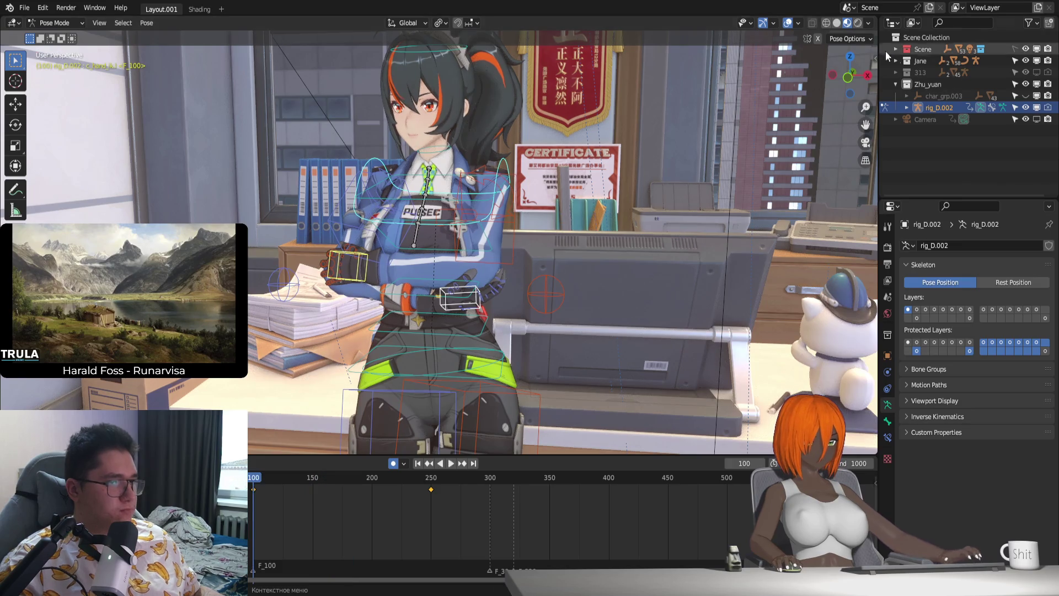
pyautogui.press('space')
pyautogui.press('Escape')
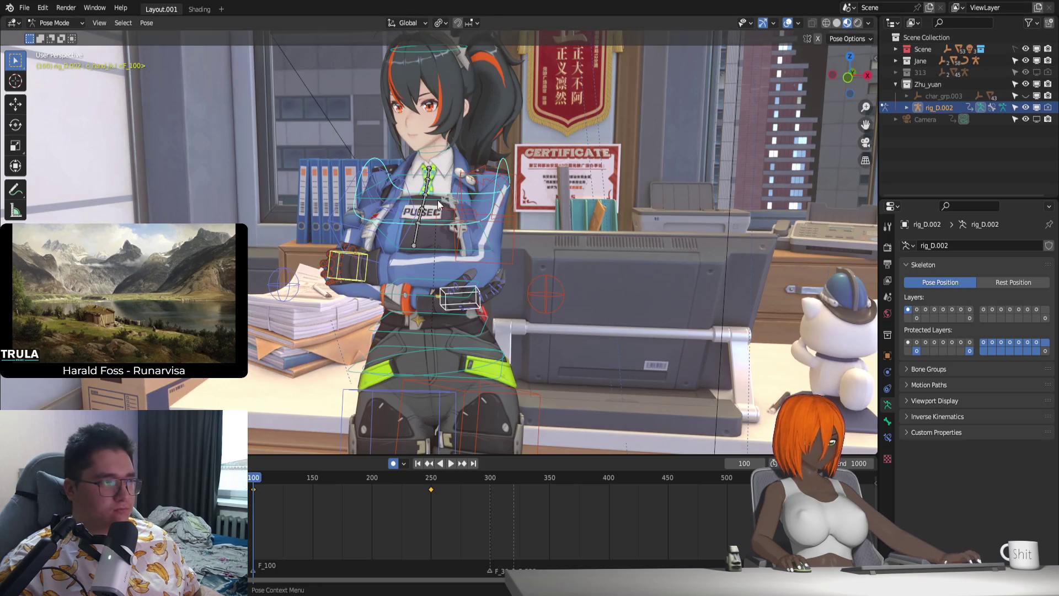
pyautogui.hotkey('ctrl', 'Tab')
# Step: Select the uniform mesh and show its modifier stack
pyautogui.click(439, 141)
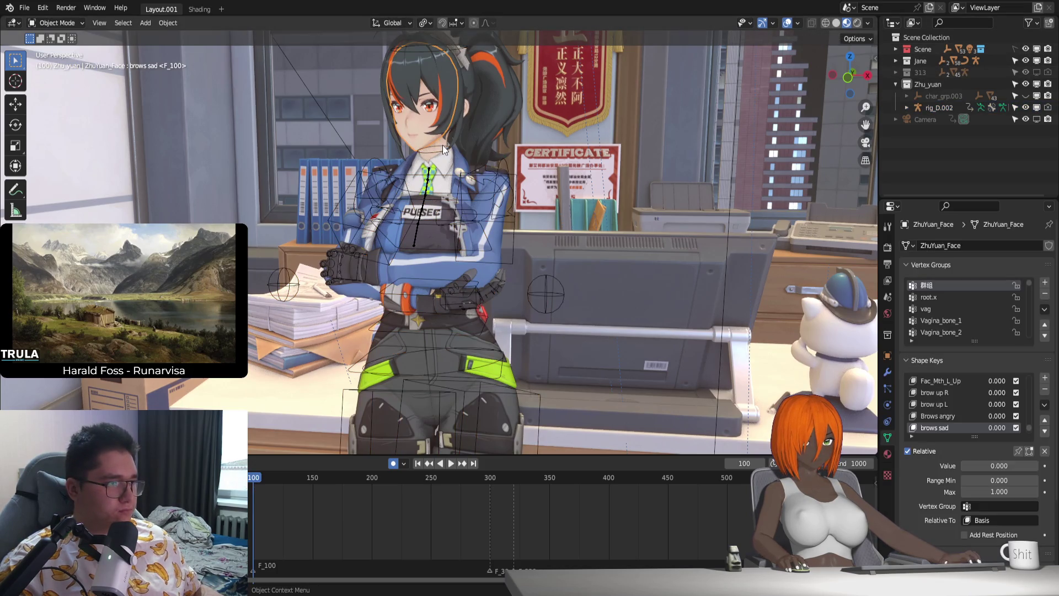
pyautogui.click(442, 145)
pyautogui.click(443, 143)
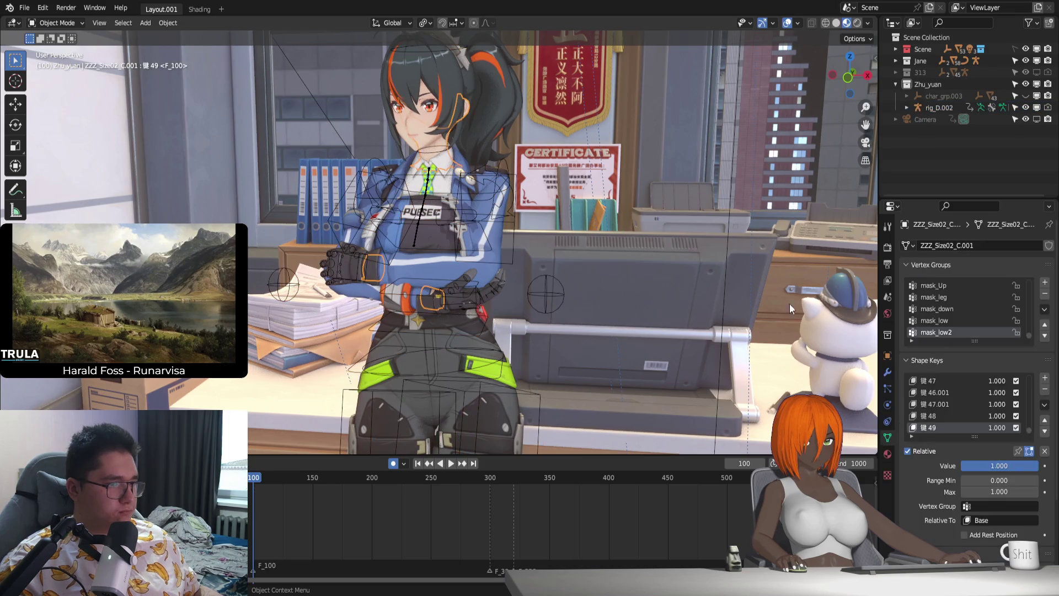
pyautogui.click(888, 372)
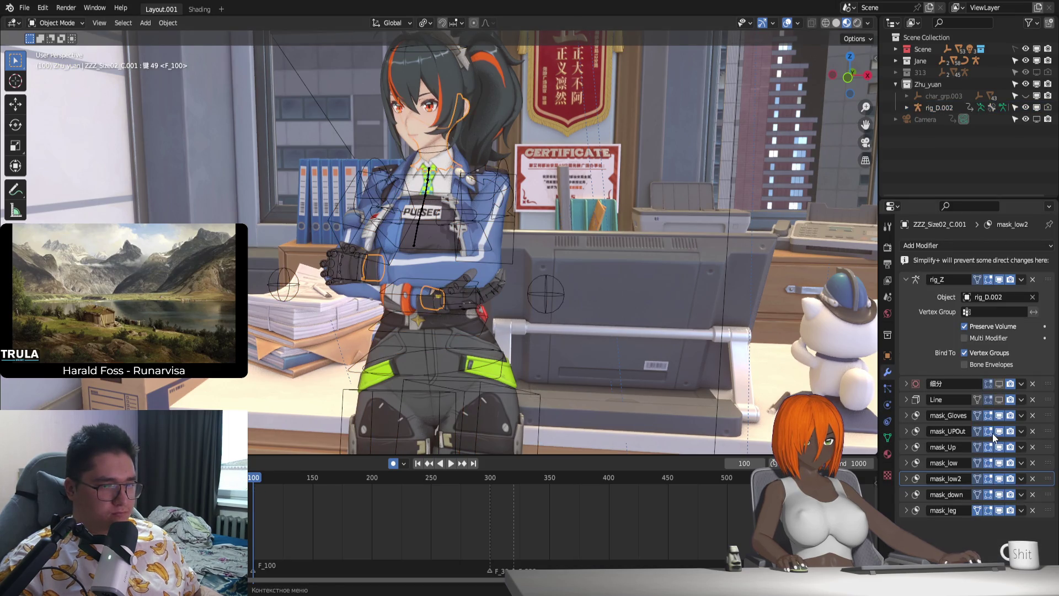
# Step: Hide the mask_Gloves, mask_UPOut, mask_low and mask_down modifiers in the viewport so the legs appear, and play
pyautogui.click(999, 413)
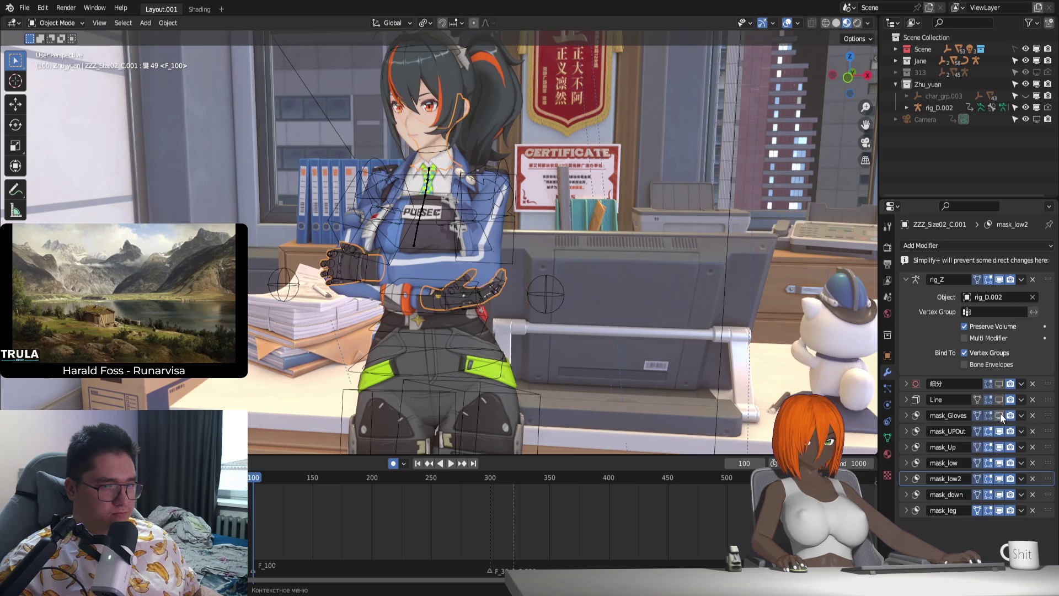
pyautogui.click(1000, 429)
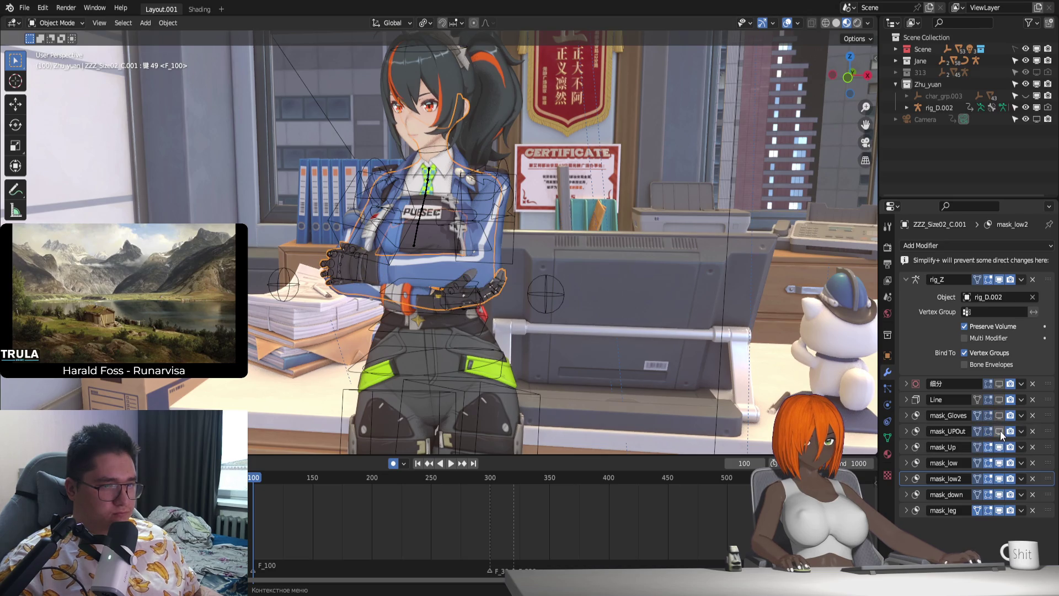
pyautogui.click(1000, 462)
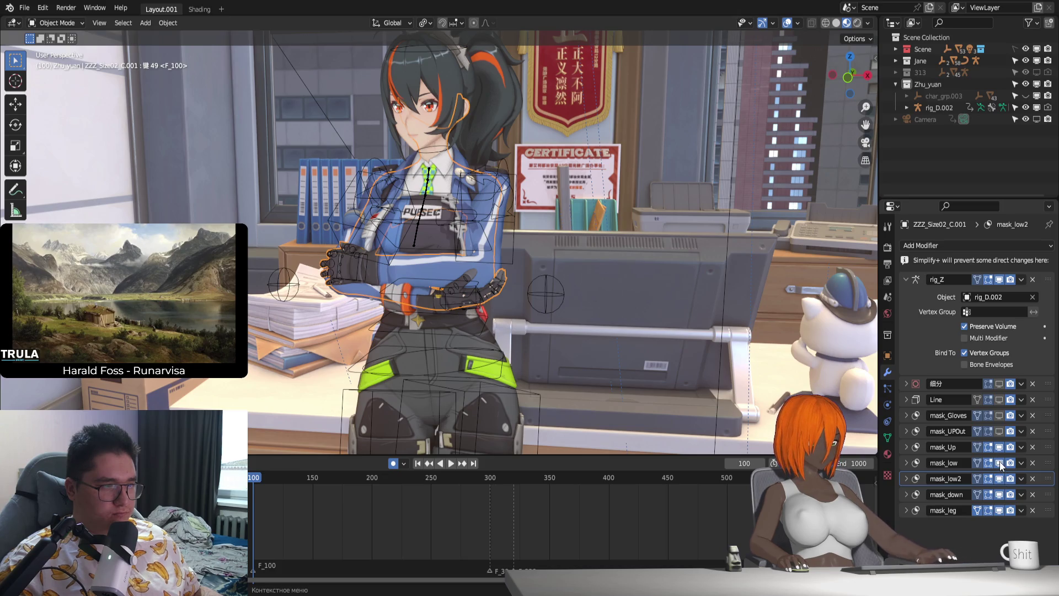
pyautogui.click(998, 495)
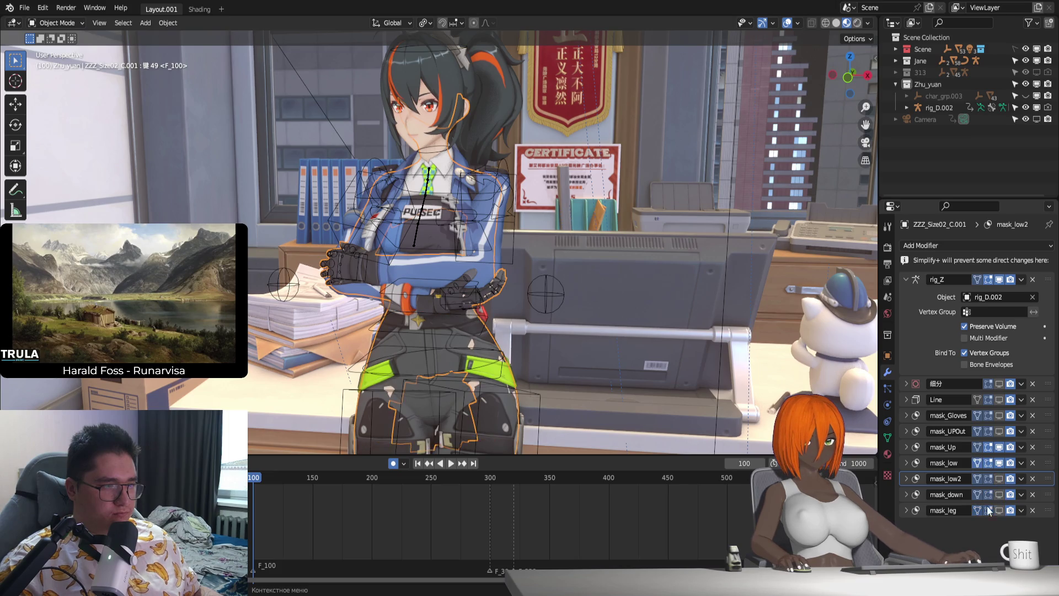
pyautogui.press('space')
pyautogui.press('space')
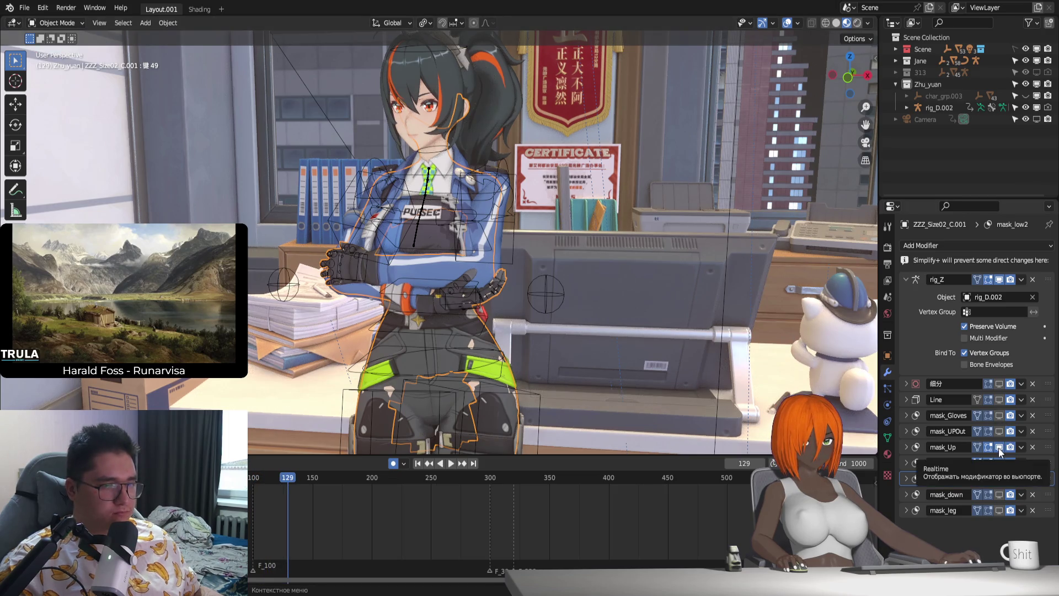
# Step: Re-enable the mask_Up and mask_Gloves modifiers, preview again, return to frame 100 and resume posing the rig
pyautogui.click(998, 447)
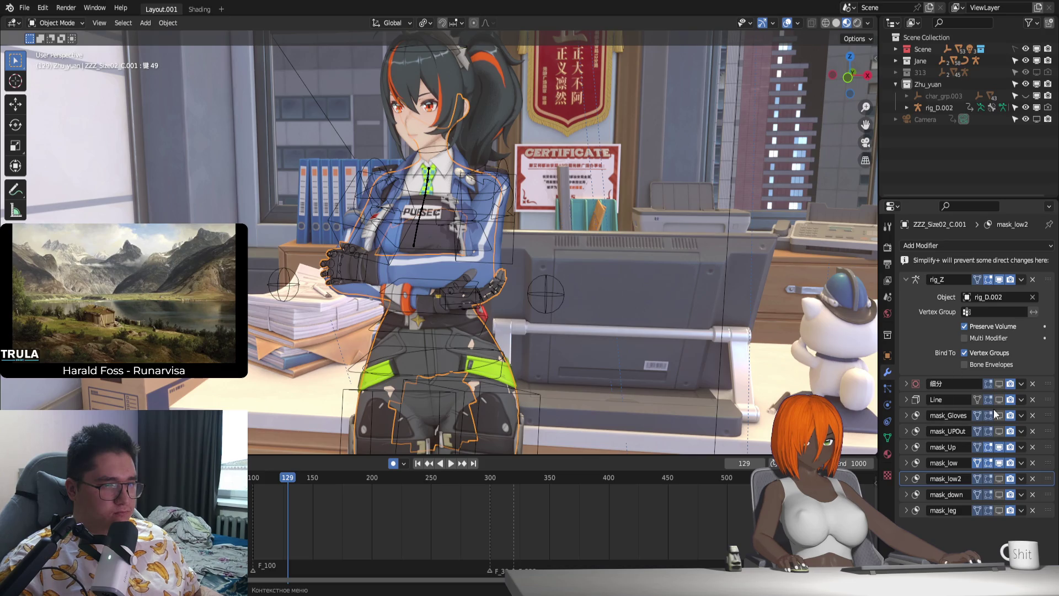
pyautogui.click(998, 415)
pyautogui.click(1037, 61)
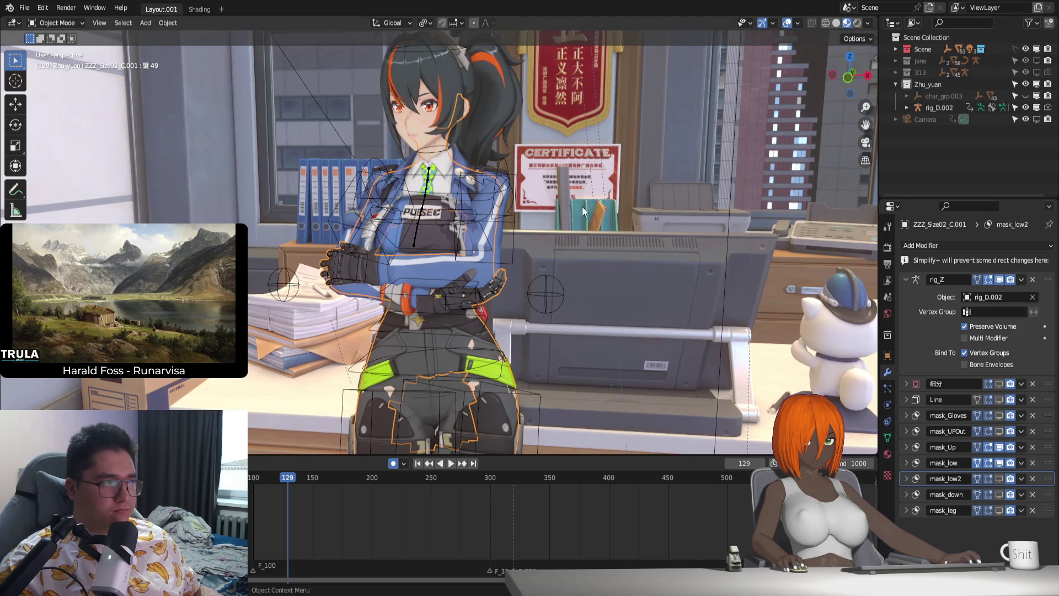
pyautogui.press('space')
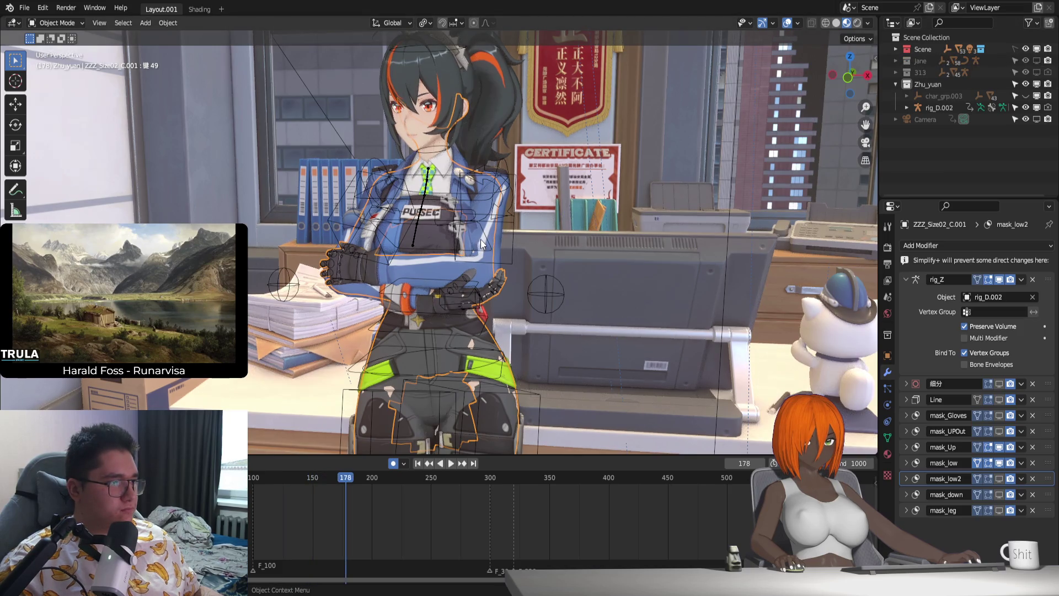
pyautogui.click(417, 463)
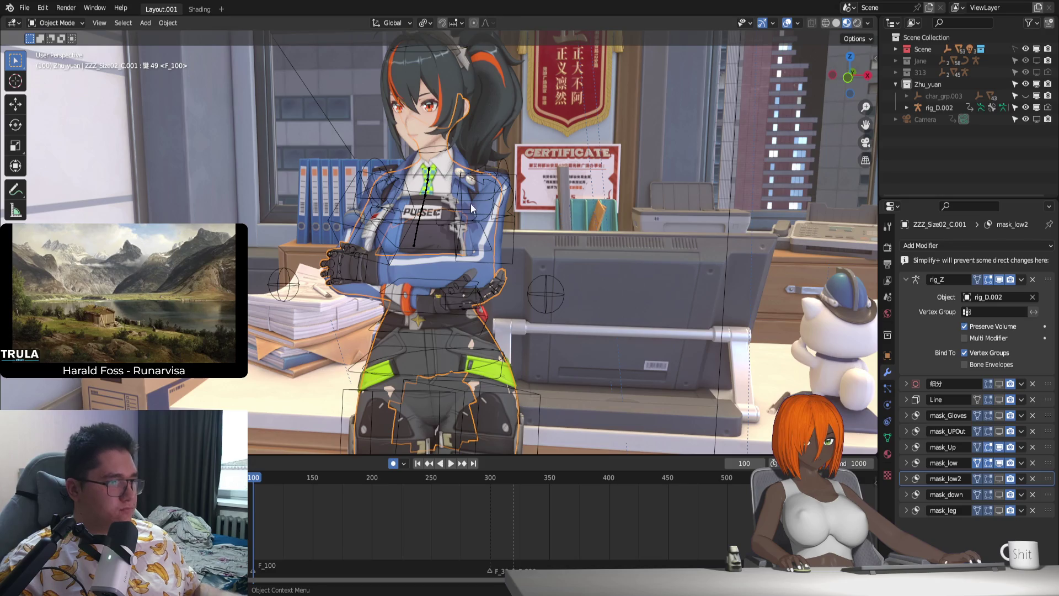
pyautogui.hotkey('ctrl', 'Tab')
pyautogui.hotkey('ctrl', 'Tab')
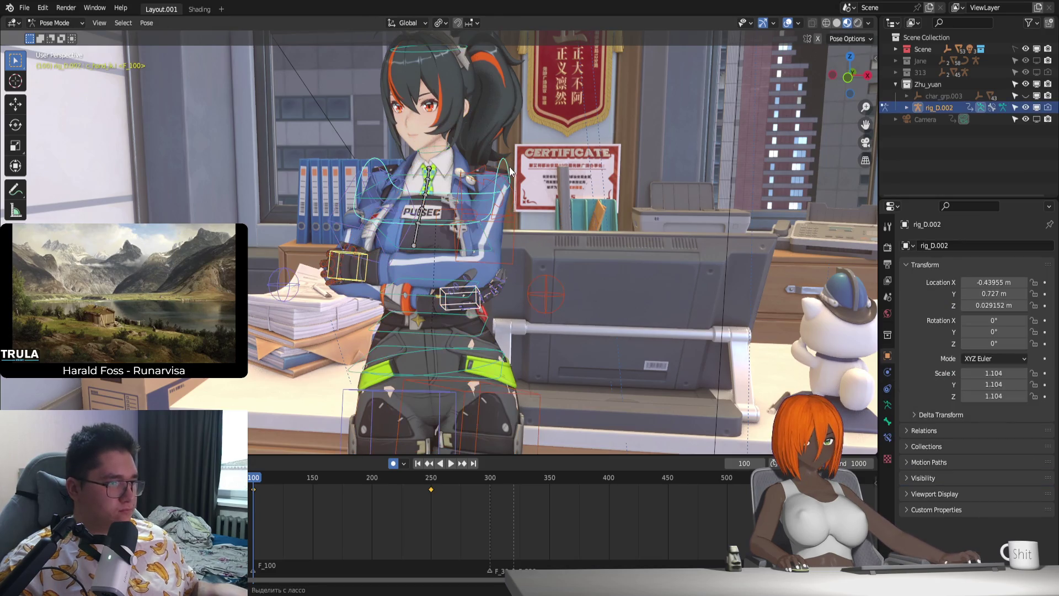
# Step: Play the animation, move to frame 375 and insert then undo a keyframe there
pyautogui.press('space')
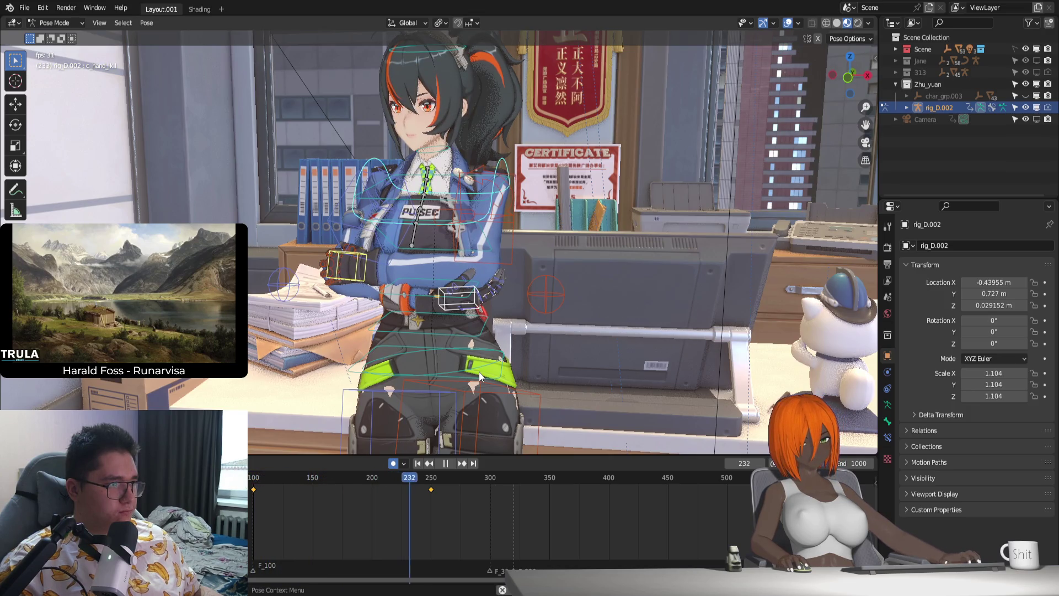
pyautogui.press('space')
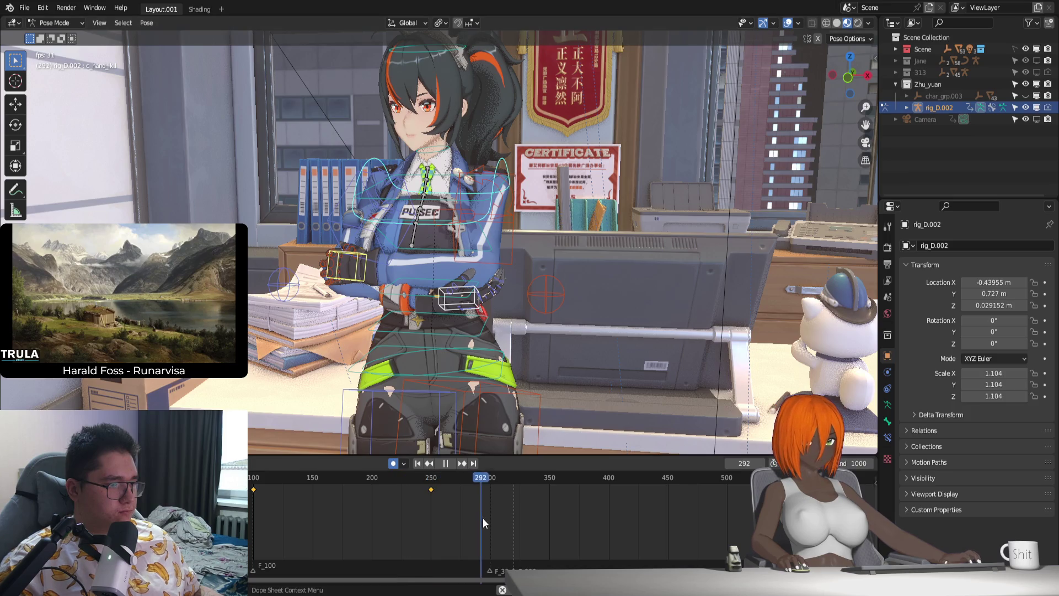
pyautogui.moveTo(575, 494); pyautogui.dragTo(579, 495)
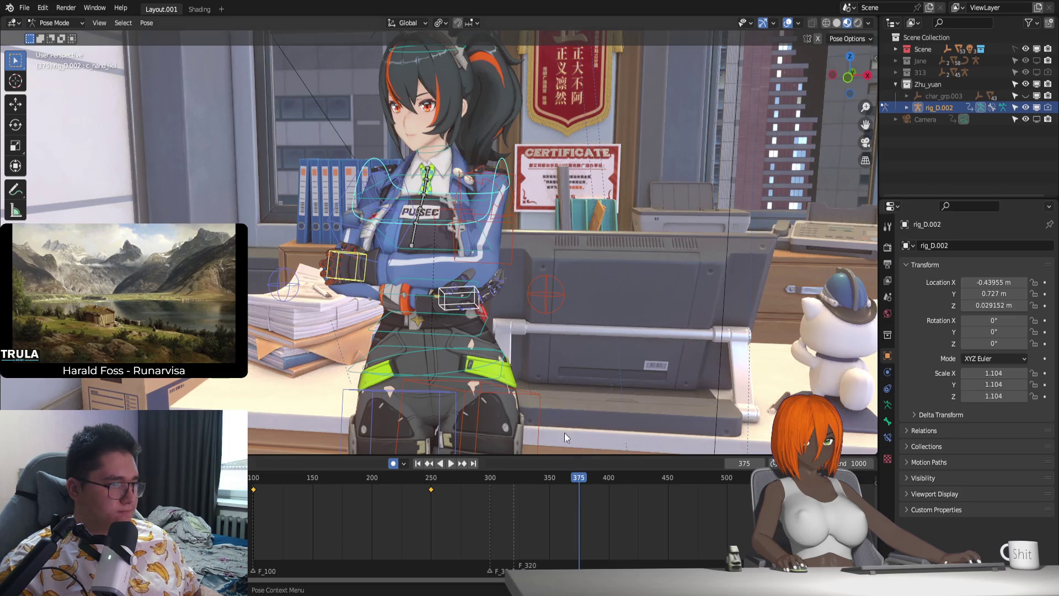
pyautogui.press('i')
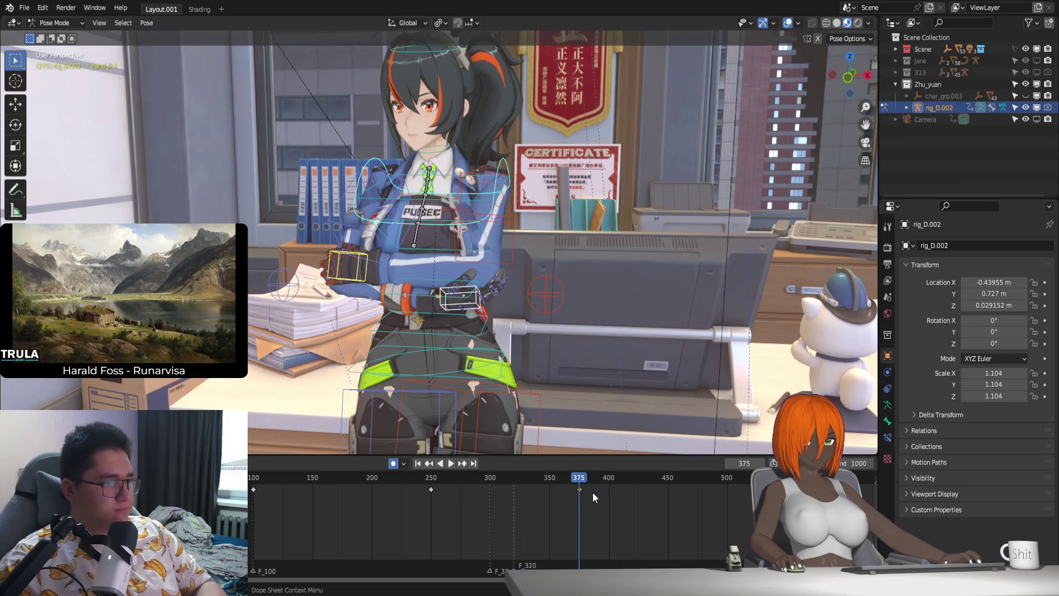
pyautogui.hotkey('ctrl', 'z')
# Step: Shift the hand control along X and rotate it on Z at frame 375
pyautogui.press('g')
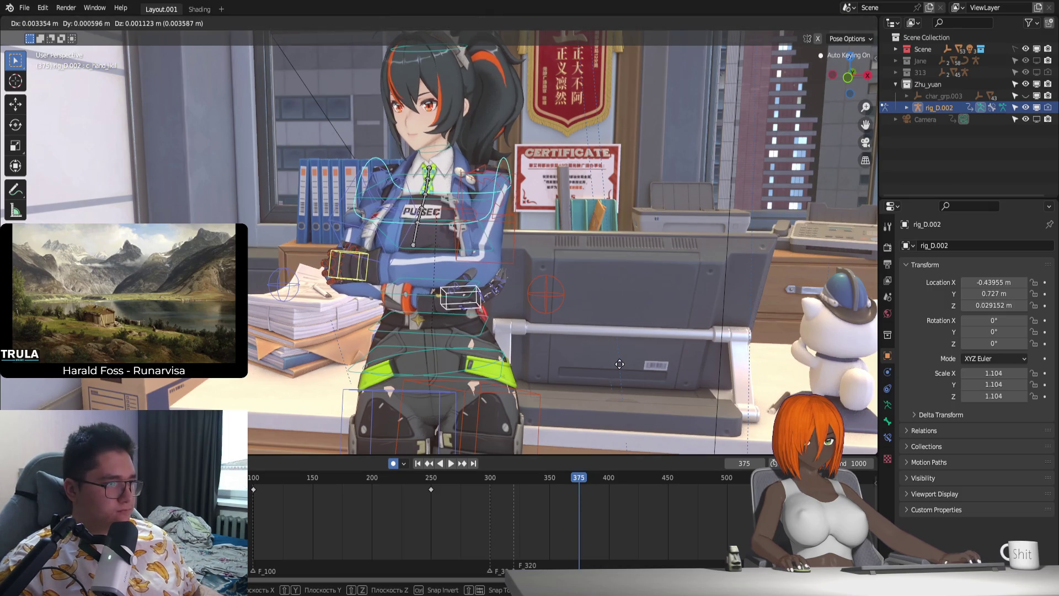
pyautogui.press('x')
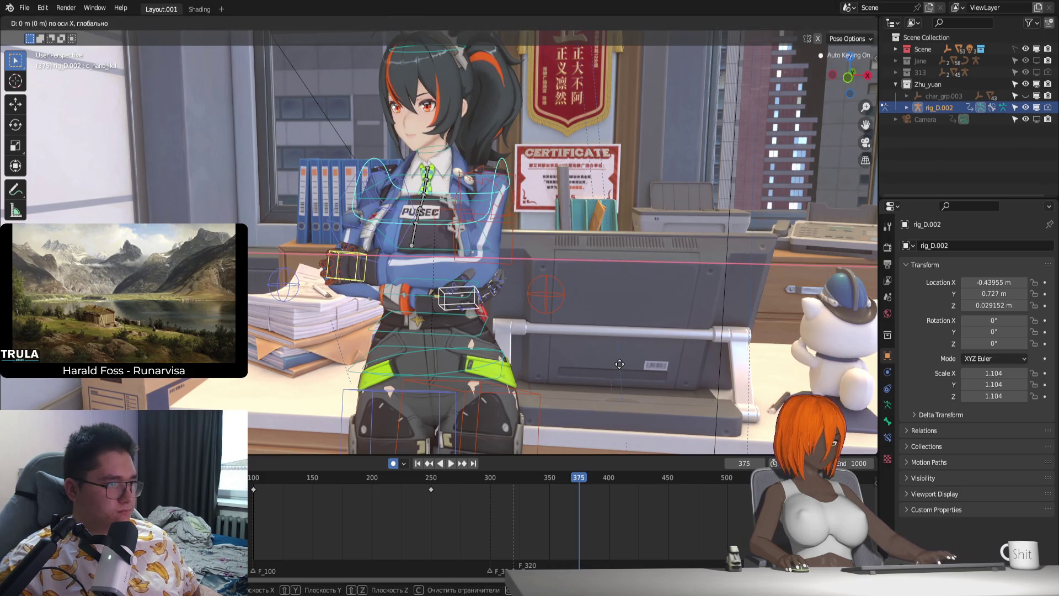
pyautogui.press('r')
pyautogui.press('z')
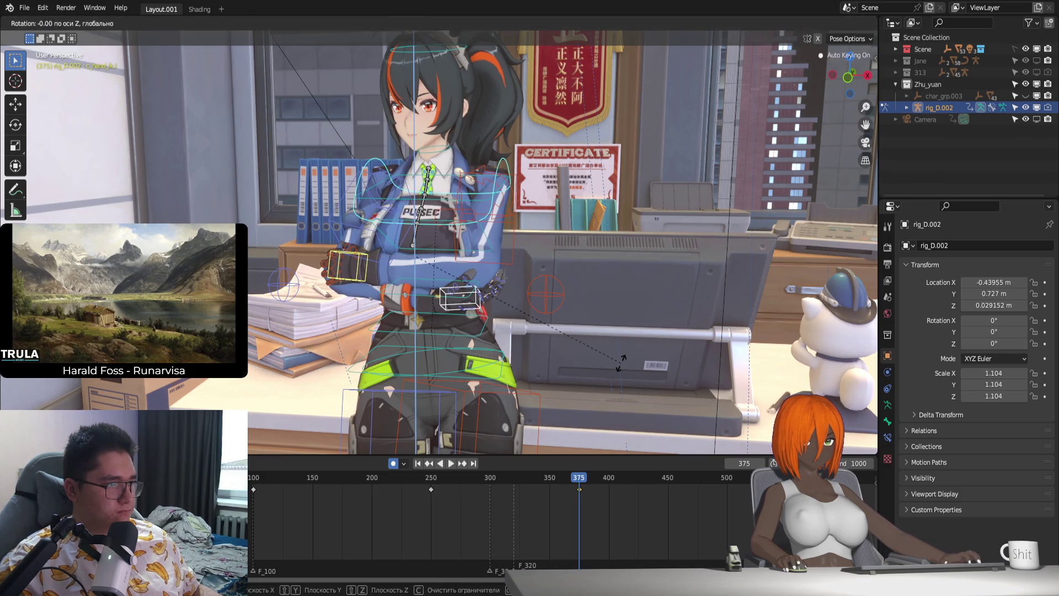
pyautogui.click(621, 362)
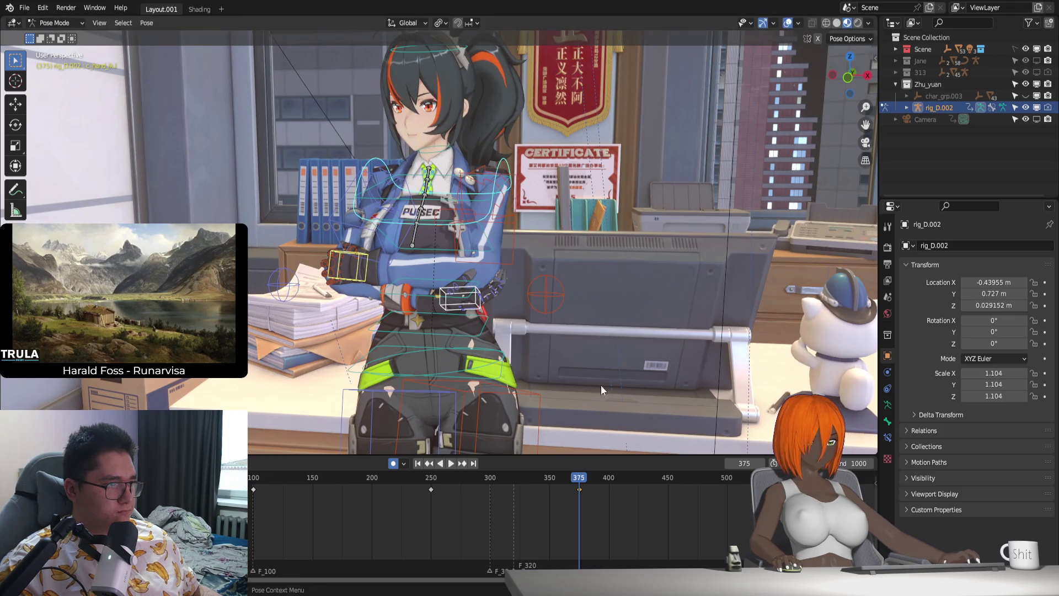
# Step: Replay the crossed-arms animation twice up to frame 375, then select the neck control
pyautogui.hotkey('shift', 'Left')
pyautogui.press('space')
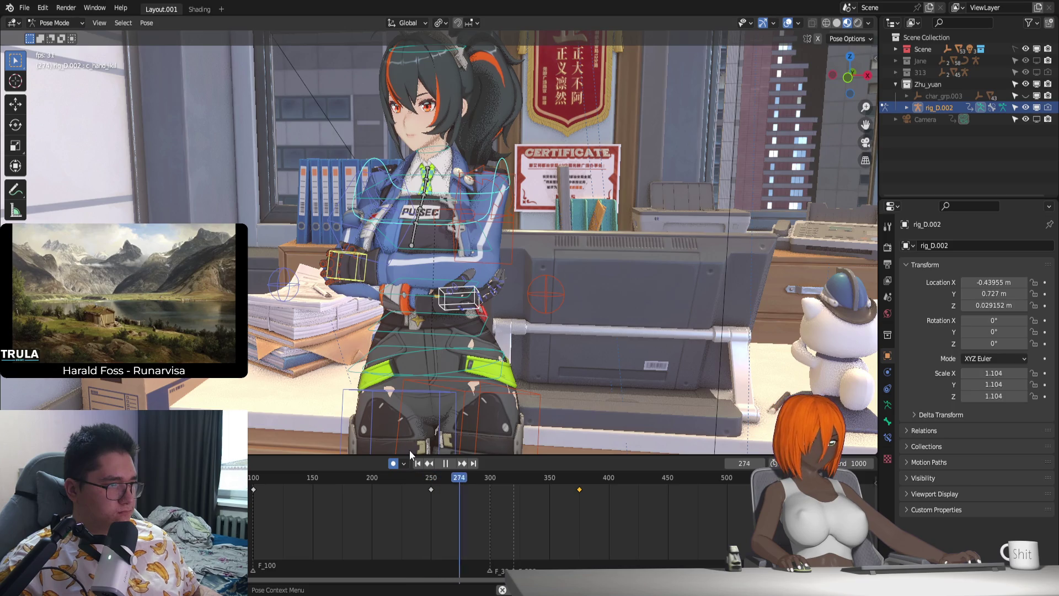
pyautogui.press('space')
pyautogui.moveTo(479, 358); pyautogui.dragTo(523, 334, button='middle')
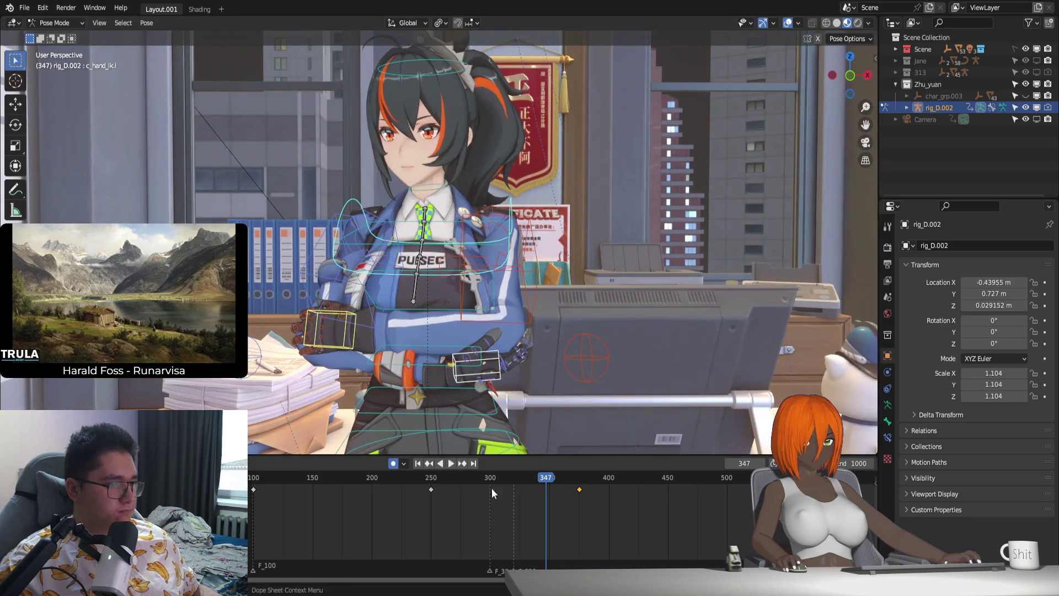
pyautogui.hotkey('shift', 'Left')
pyautogui.press('space')
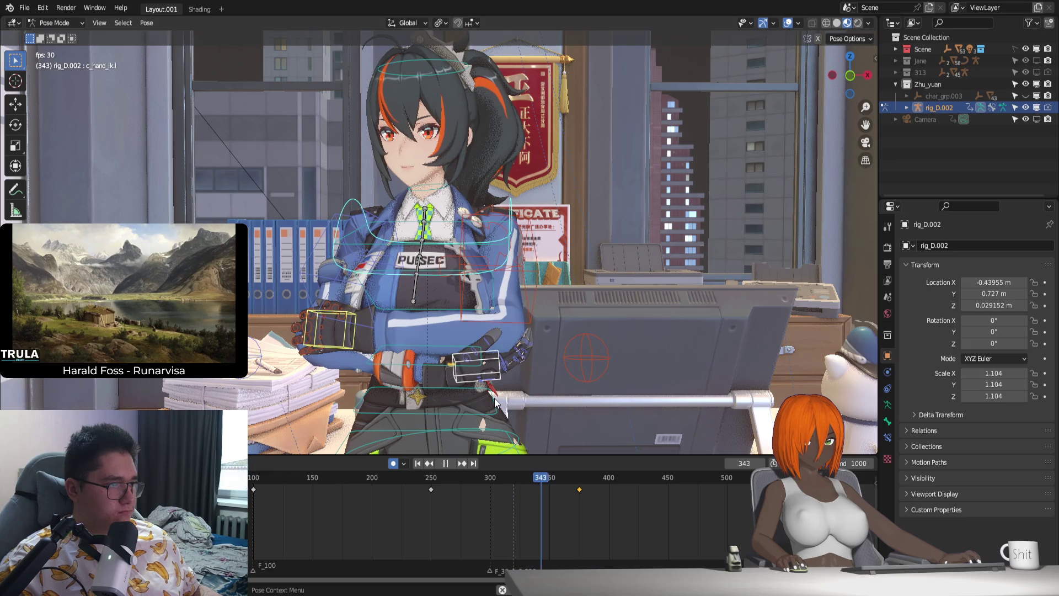
pyautogui.press('space')
pyautogui.moveTo(694, 521); pyautogui.dragTo(450, 484, button='middle')
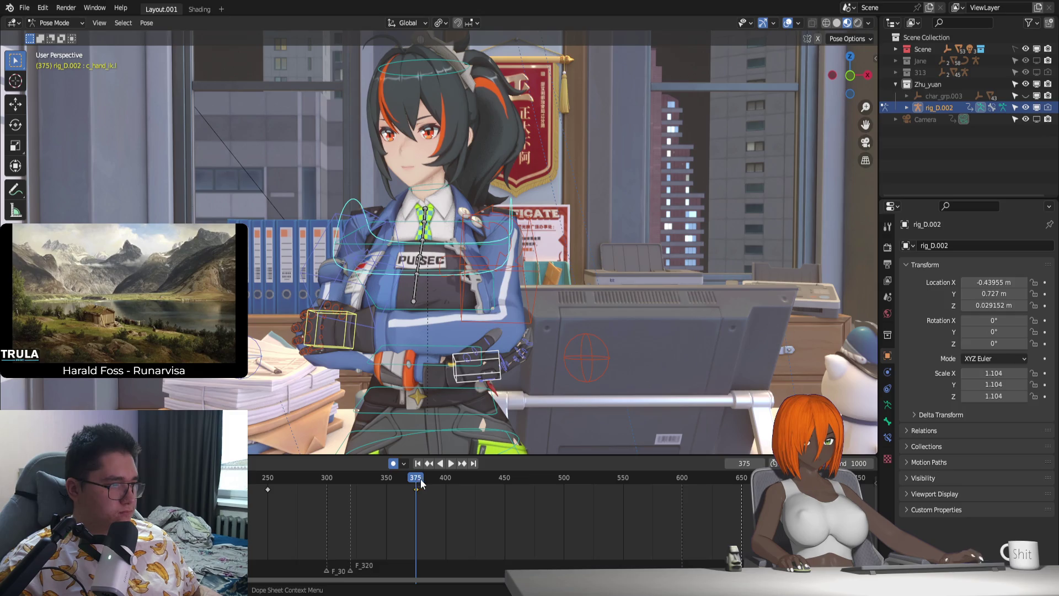
pyautogui.click(434, 184)
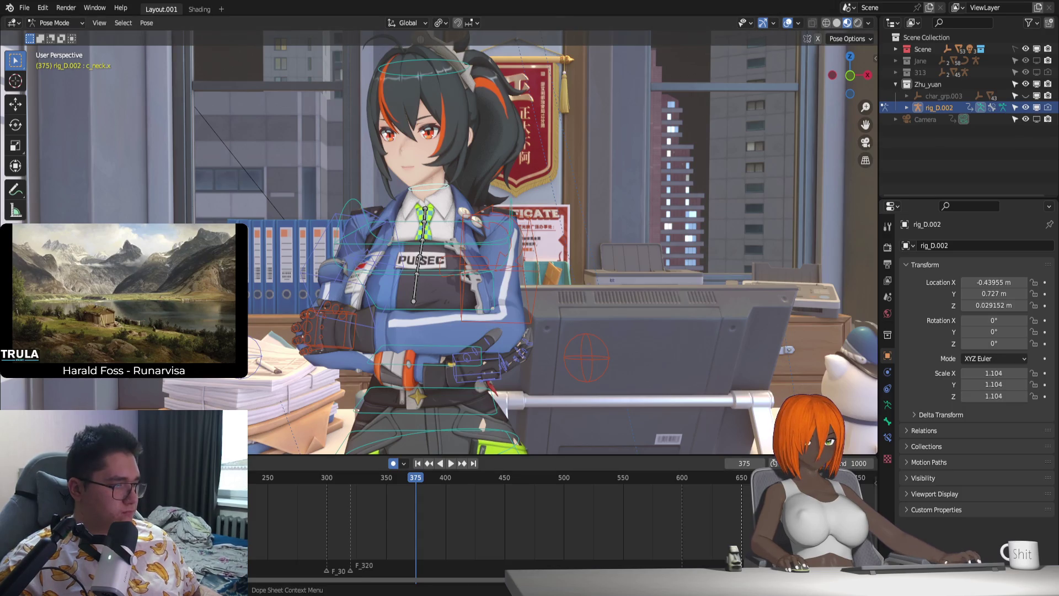
# Step: Return to frame 100 and keyframe the neck's current pose there
pyautogui.hotkey('shift', 'Left')
pyautogui.press('space')
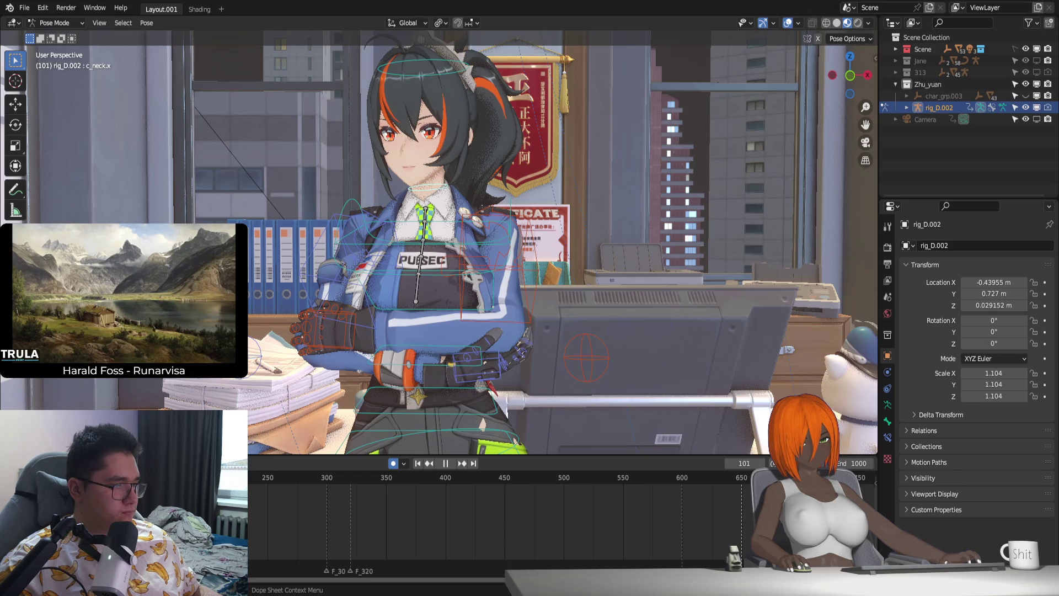
pyautogui.press('Escape')
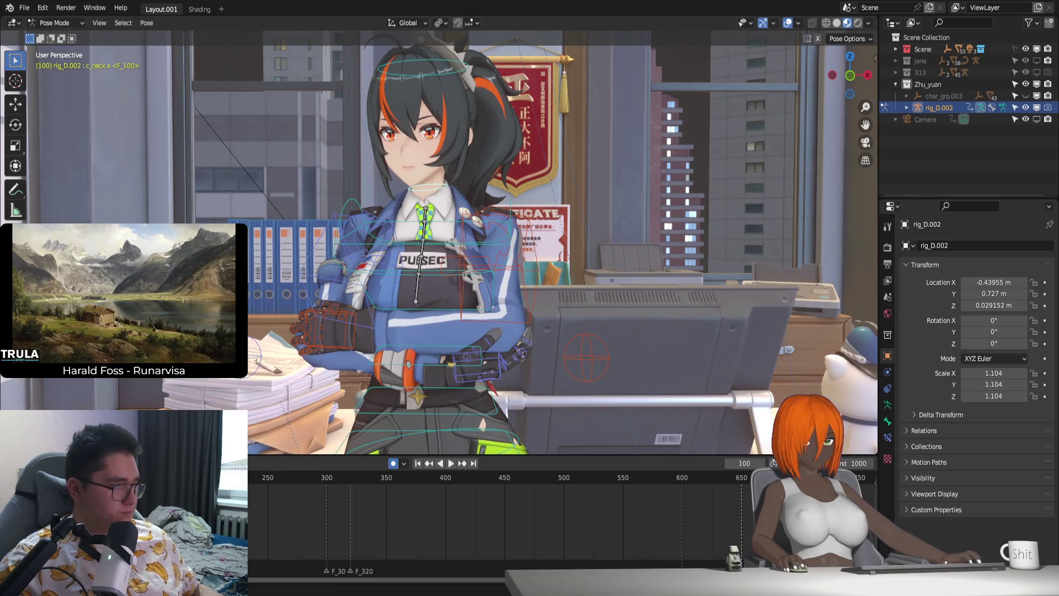
pyautogui.press('i')
# Step: Tilt the head at frame 175 with a Z then free neck rotation, and replay it twice
pyautogui.press('space')
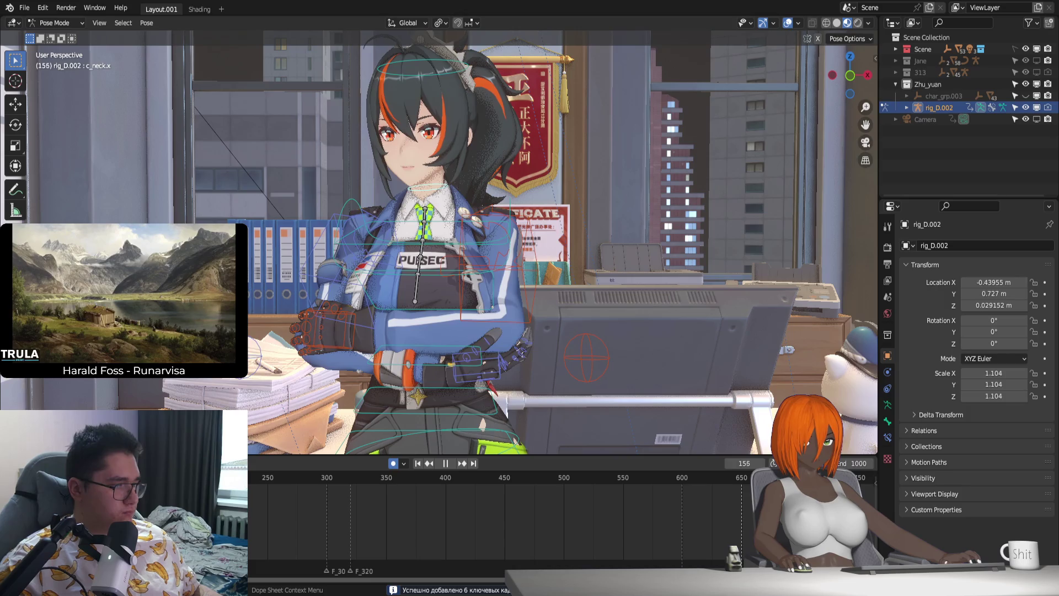
pyautogui.press('space')
pyautogui.press('r')
pyautogui.press('z')
pyautogui.click(616, 351)
pyautogui.press('r')
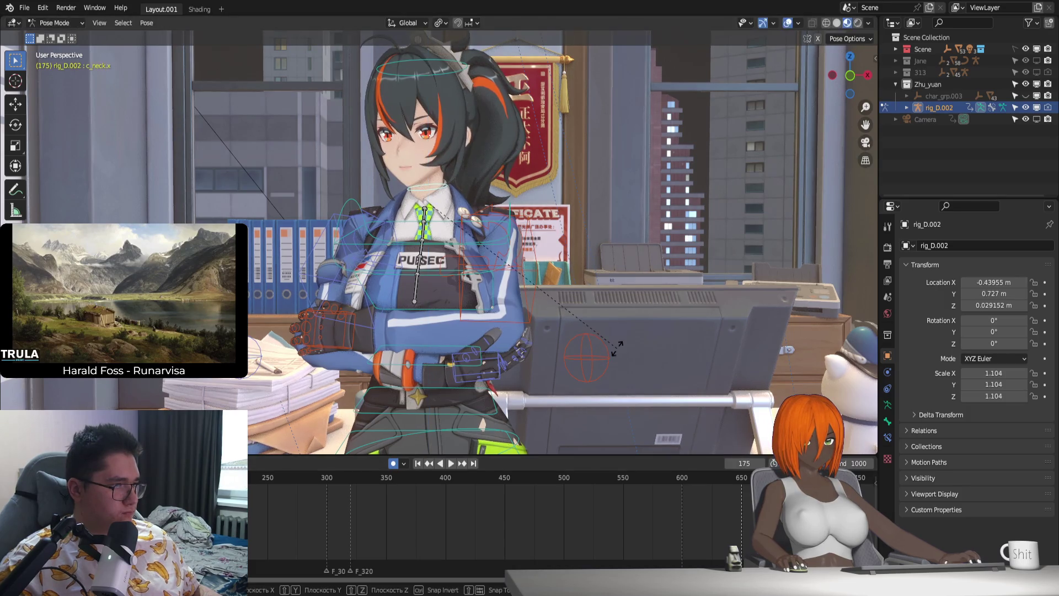
pyautogui.click(618, 344)
pyautogui.hotkey('shift', 'Left')
pyautogui.press('space')
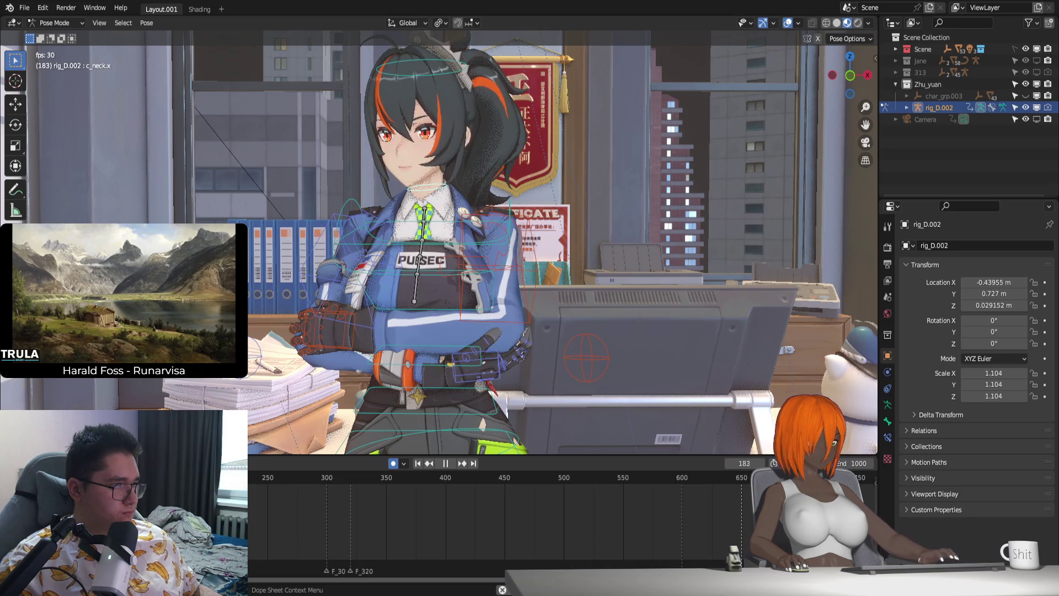
pyautogui.hotkey('shift', 'Left')
pyautogui.press('space')
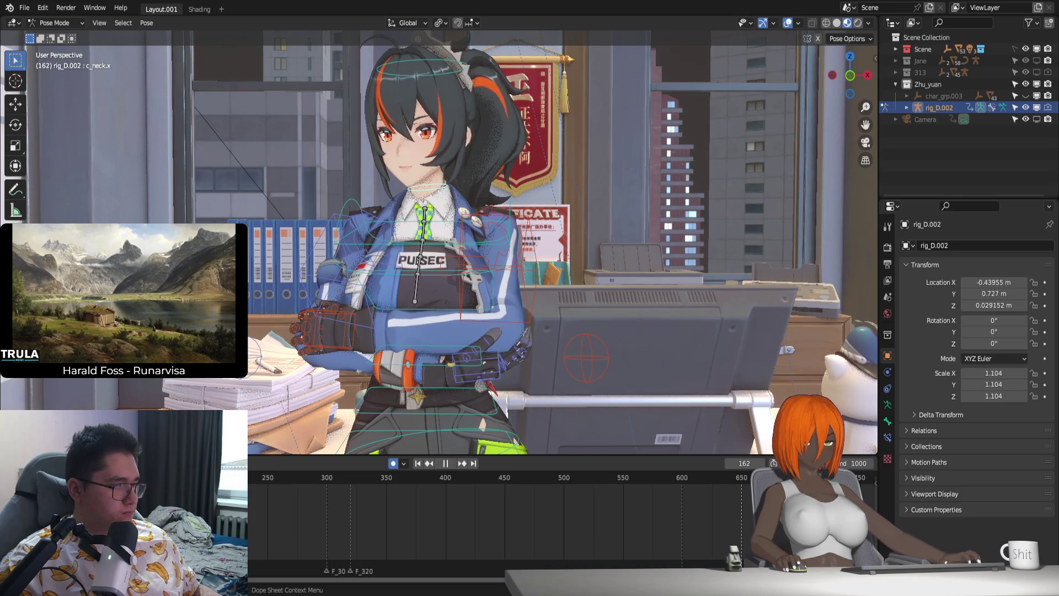
# Step: Turn the neck on the Z axis at frame 250 and play the head motion back
pyautogui.press('space')
pyautogui.click(268, 491)
pyautogui.press('r')
pyautogui.press('z')
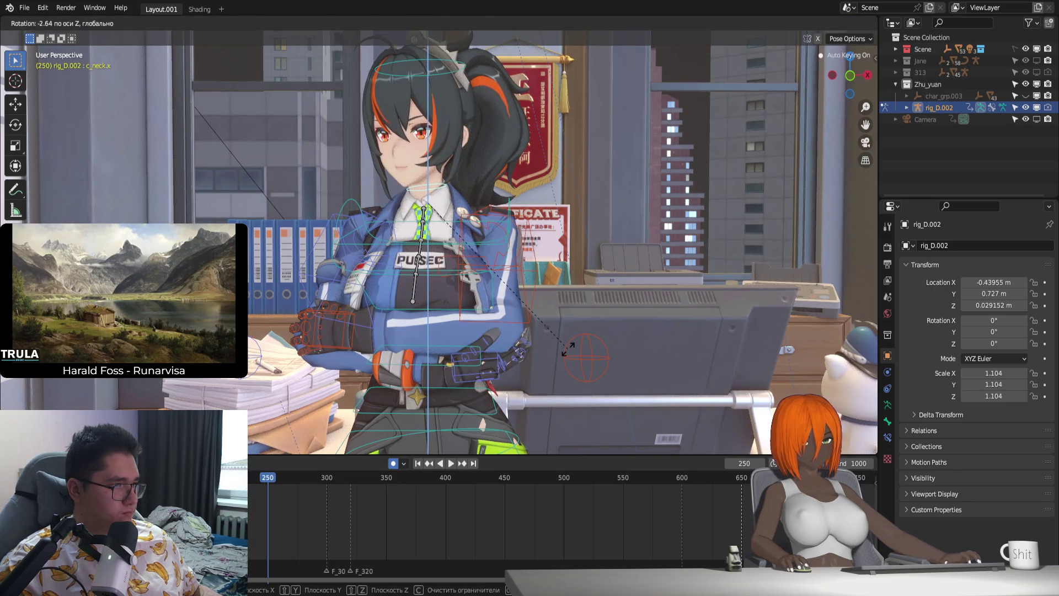
pyautogui.click(568, 349)
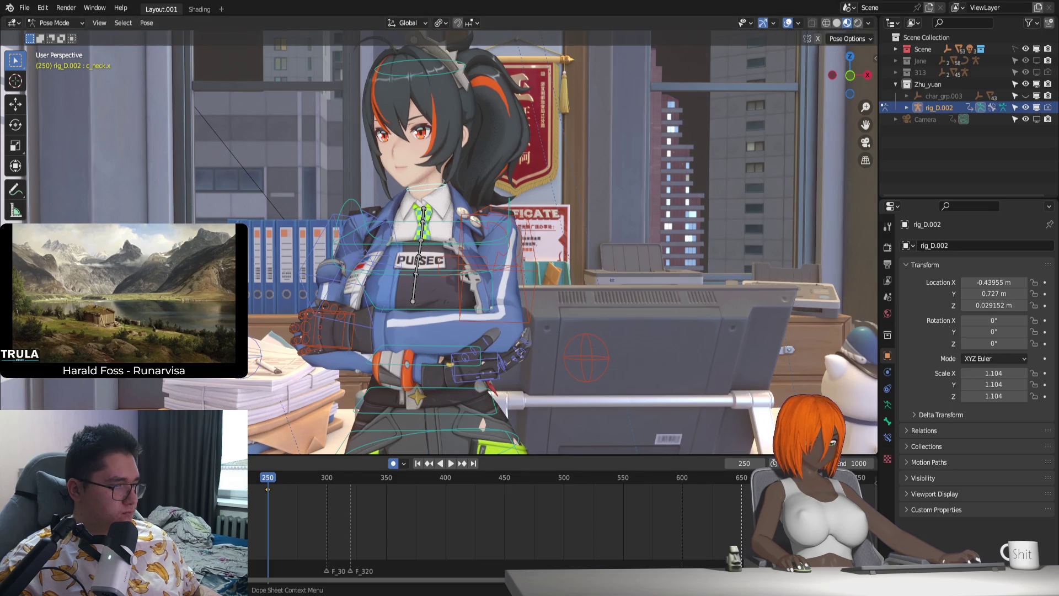
pyautogui.hotkey('shift', 'Left')
pyautogui.press('space')
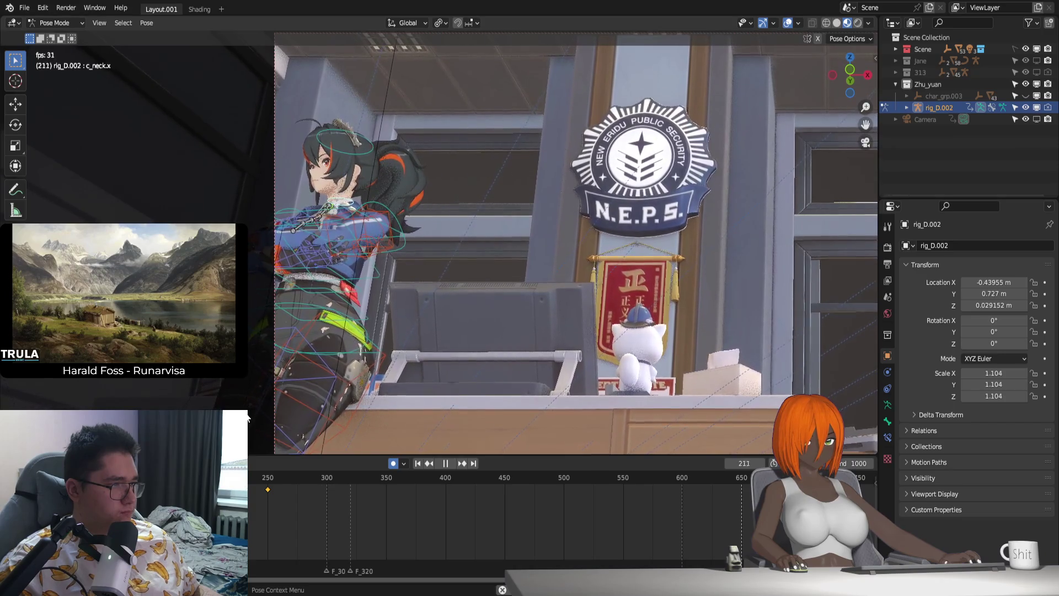
# Step: Play the neck animation from frame 250 through the scene camera, then scrub to frame 298 in free view
pyautogui.press('space')
pyautogui.press('space')
pyautogui.click(267, 489)
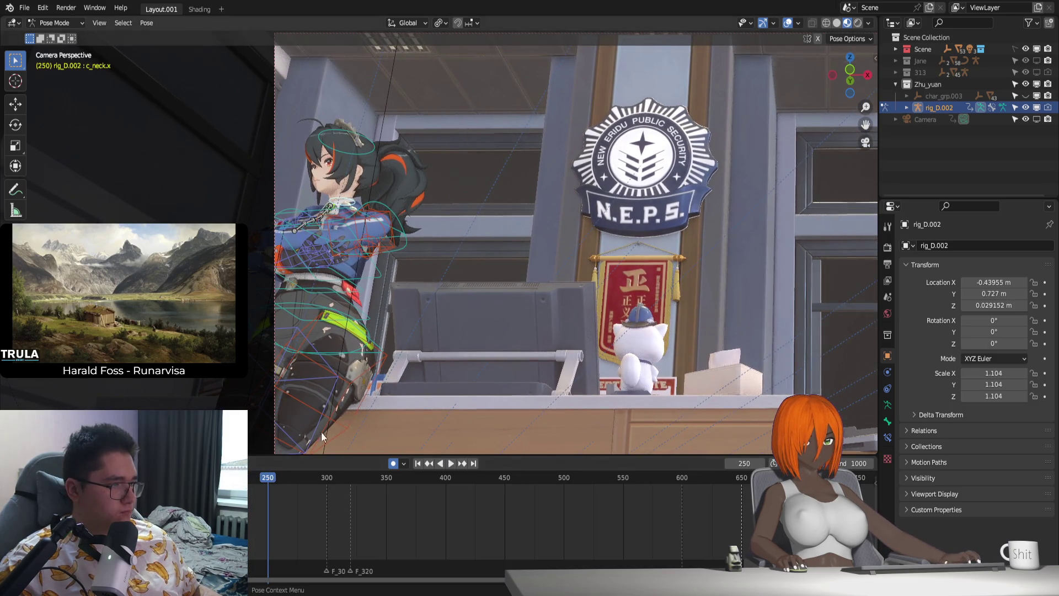
pyautogui.scroll(2, 547, 346)
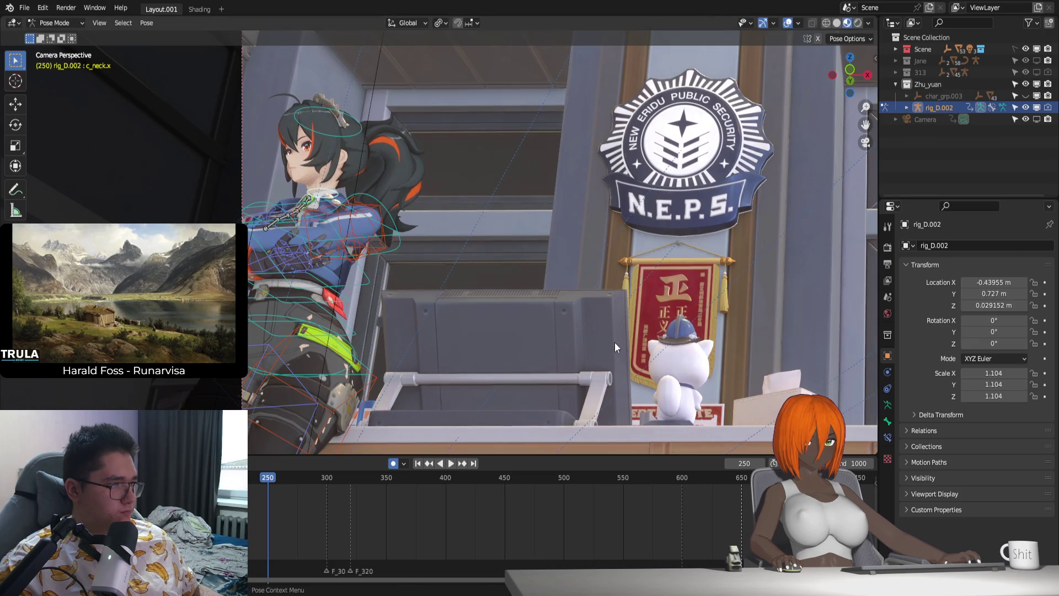
pyautogui.press('r')
pyautogui.press('Escape')
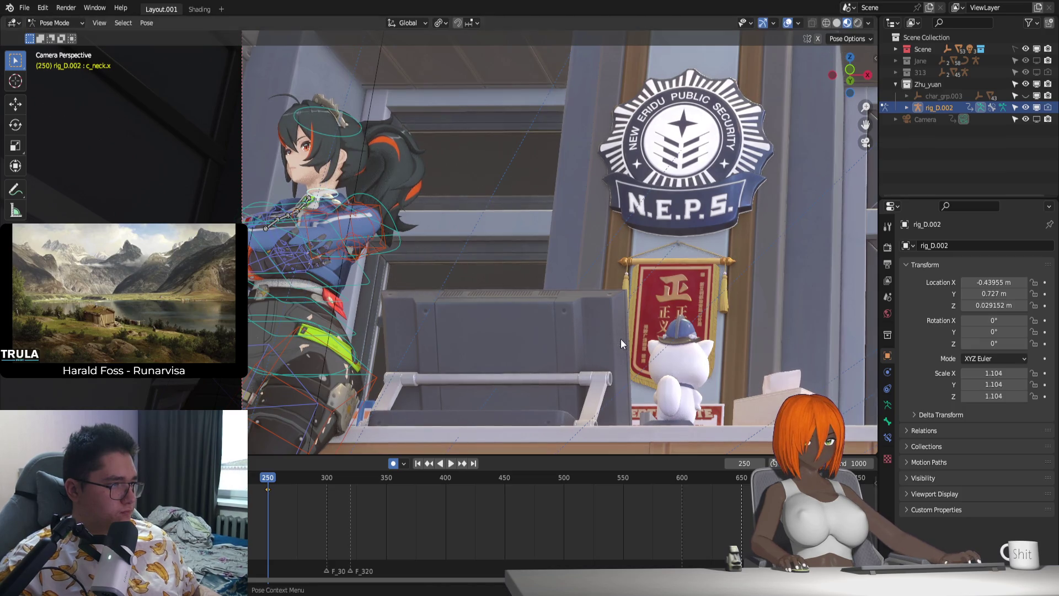
pyautogui.press('space')
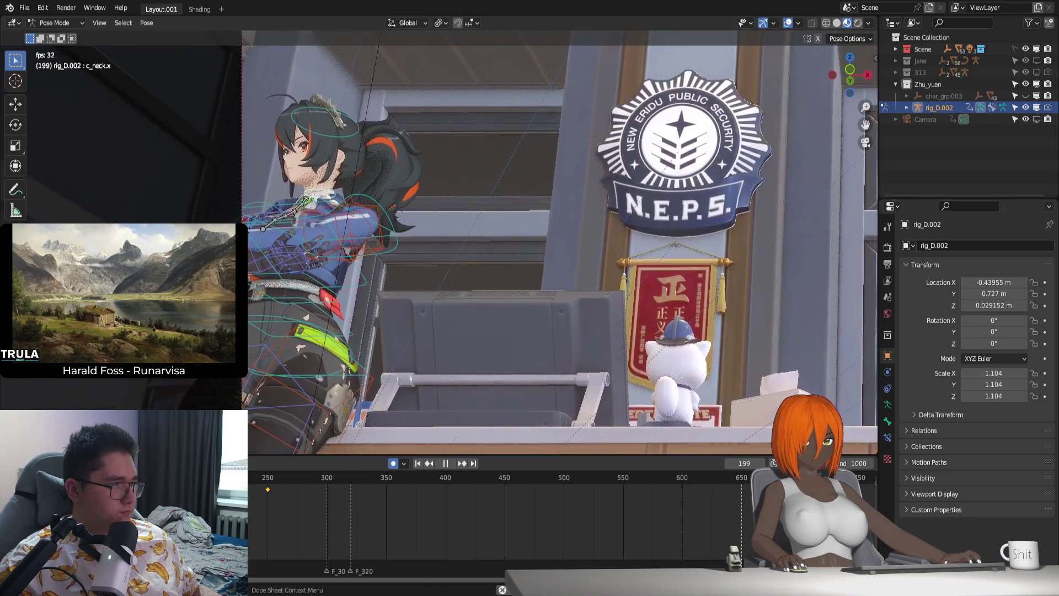
pyautogui.press('space')
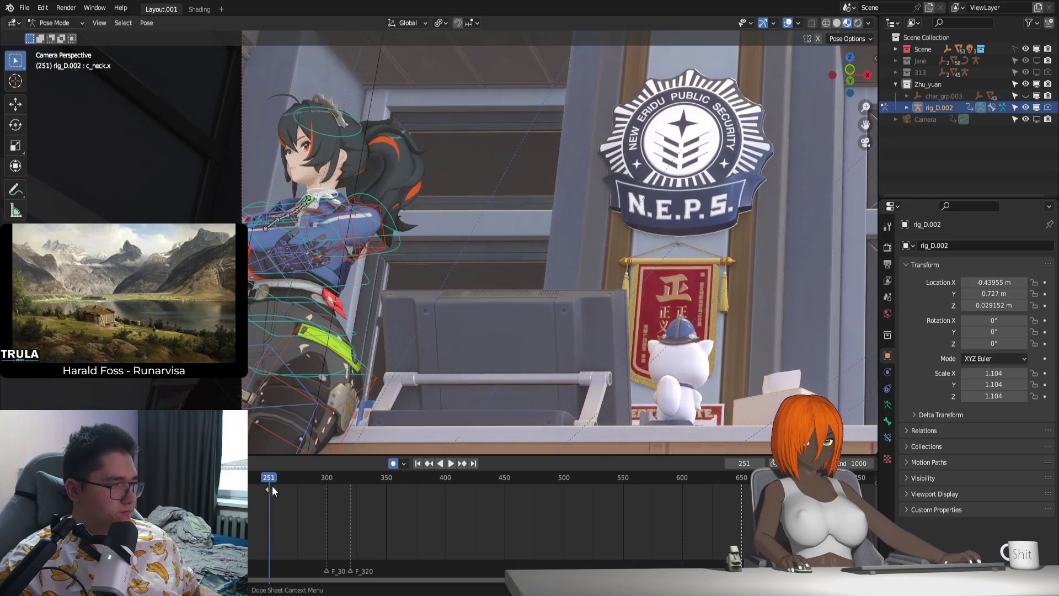
pyautogui.moveTo(281, 480); pyautogui.dragTo(324, 490)
pyautogui.press('KP_Decimal')
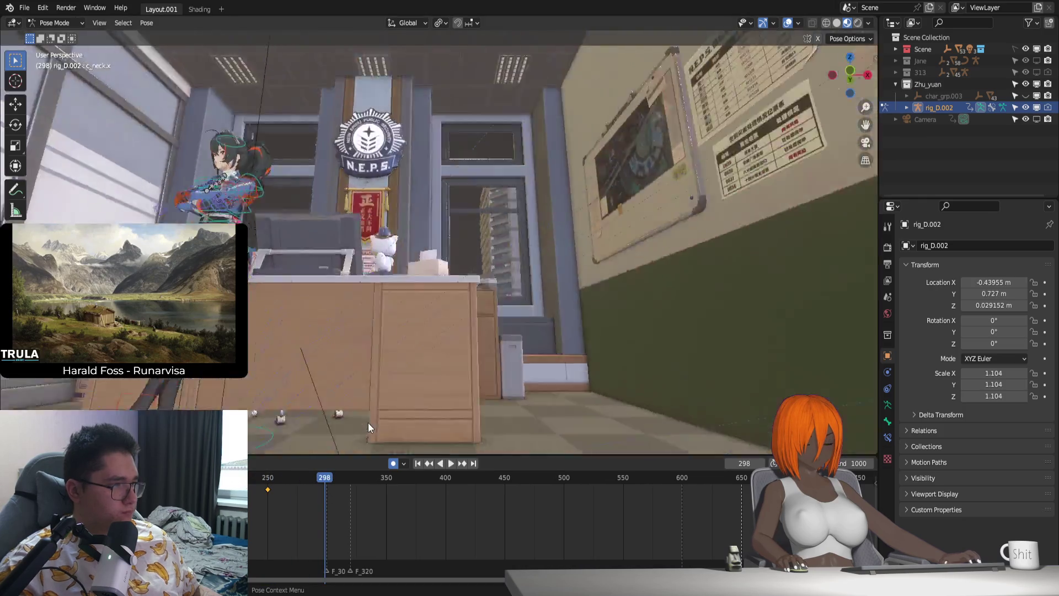
pyautogui.scroll(-1, 390, 413)
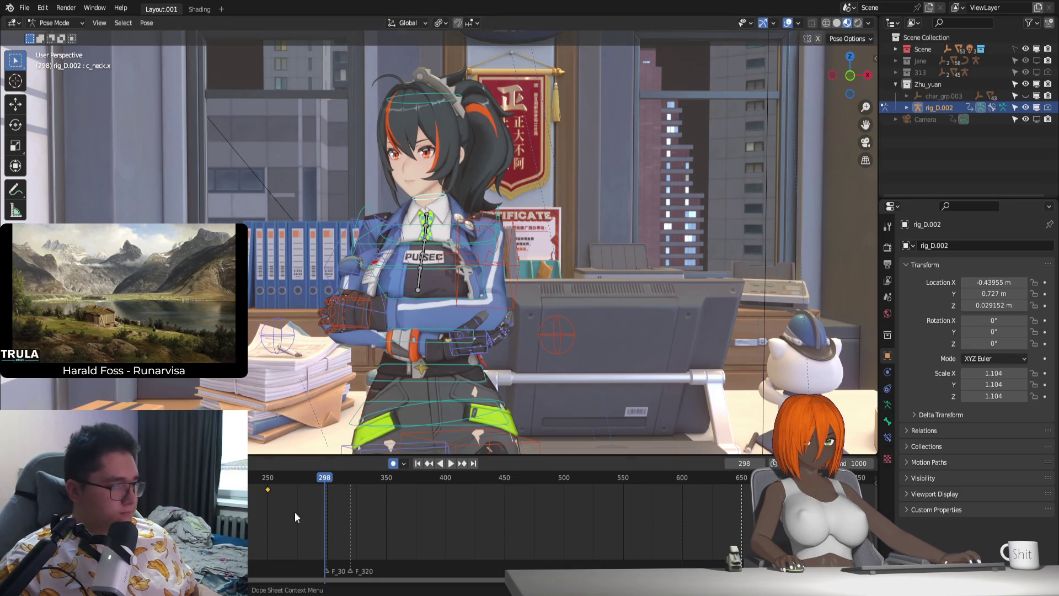
pyautogui.keyDown('ctrl'); pyautogui.scroll(1, 294, 512); pyautogui.keyUp('ctrl')
# Step: Scrub the neck animation from frame 263 forward and stop at frame 350
pyautogui.moveTo(476, 376); pyautogui.dragTo(518, 381, button='middle')
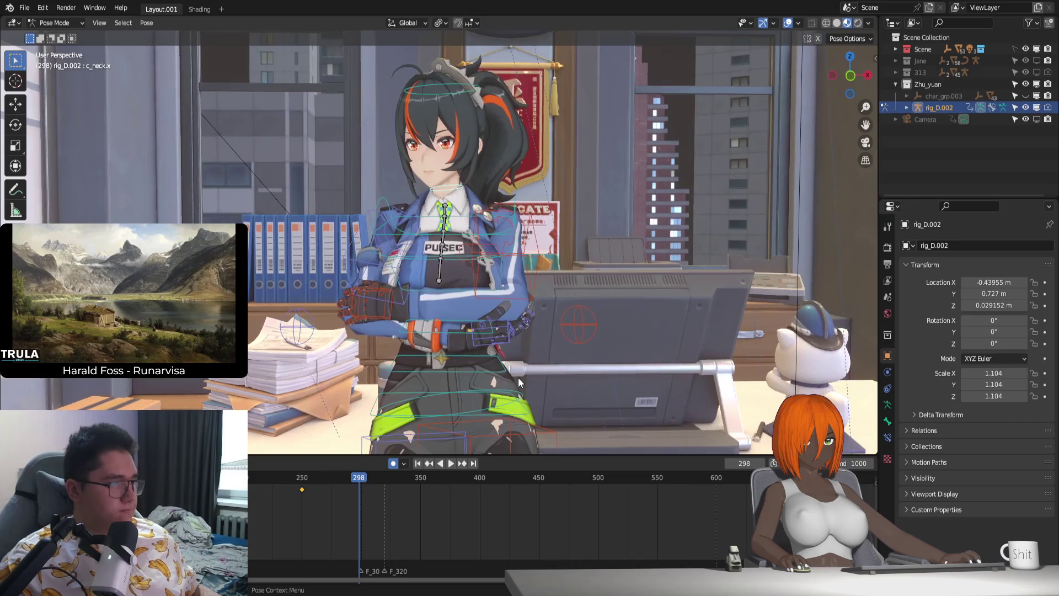
pyautogui.click(275, 483)
pyautogui.press('space')
pyautogui.moveTo(330, 486); pyautogui.dragTo(420, 499)
pyautogui.press('space')
# Step: Rotate the neck on the Z axis at frame 350, replay the head turn and look through the scene camera
pyautogui.press('r')
pyautogui.press('z')
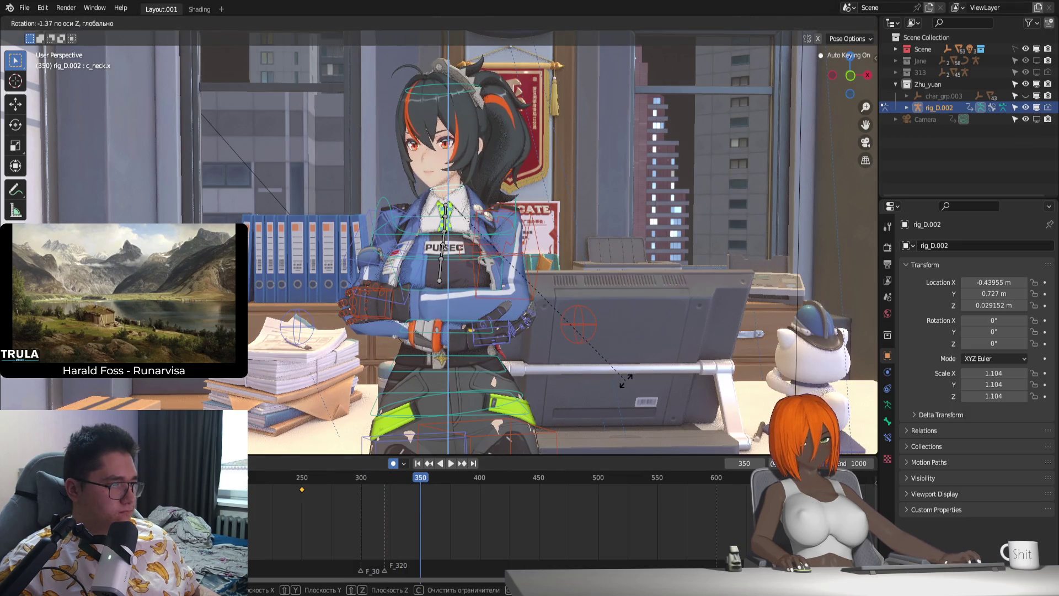
pyautogui.click(625, 379)
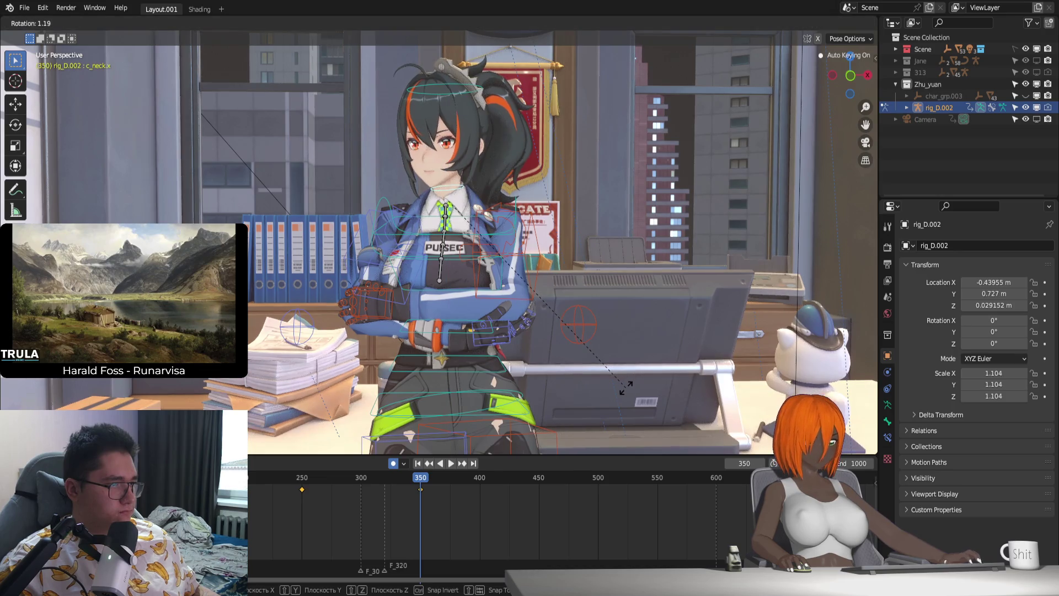
pyautogui.click(275, 472)
pyautogui.press('space')
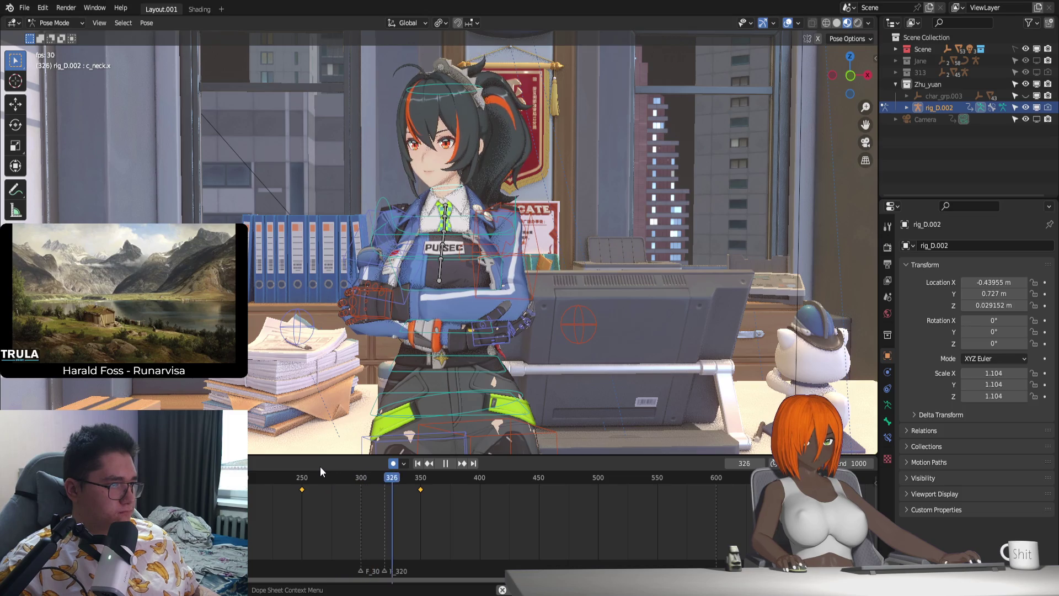
pyautogui.press('space')
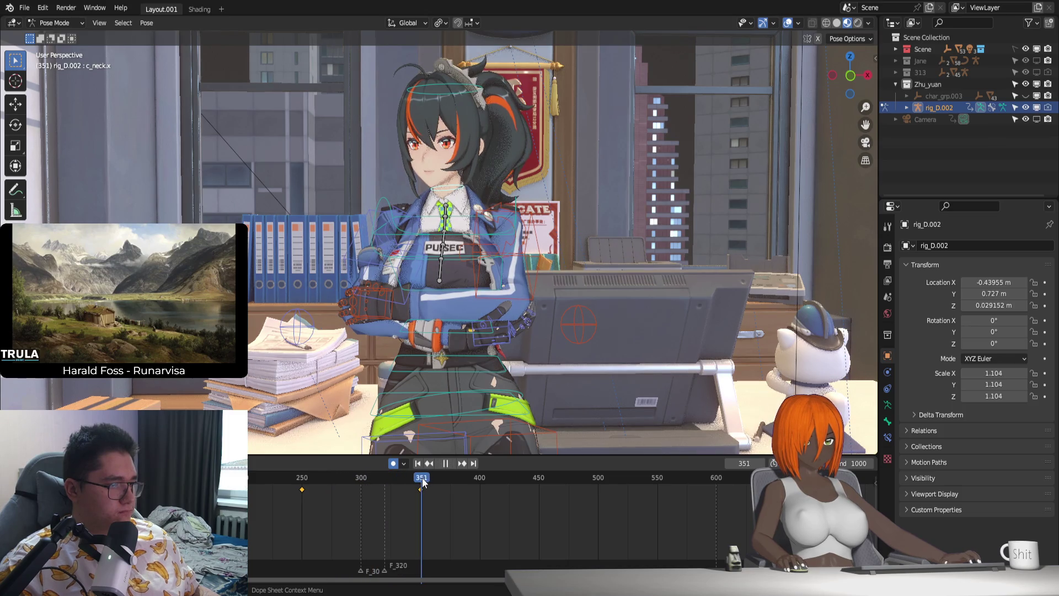
pyautogui.keyDown('ctrl'); pyautogui.scroll(-3, 422, 483); pyautogui.keyUp('ctrl')
pyautogui.press('KP_0')
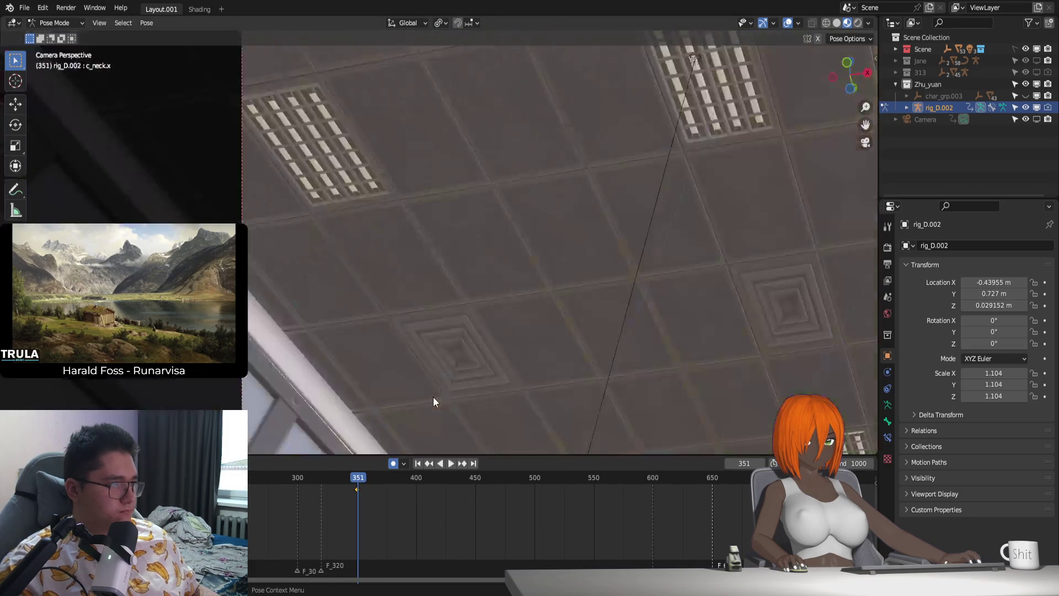
pyautogui.scroll(-3, 483, 375)
# Step: Reframe the camera view and make the Jane collection visible in the Outliner
pyautogui.keyDown('shift'); pyautogui.moveTo(518, 351); pyautogui.dragTo(585, 396, button='middle'); pyautogui.keyUp('shift')
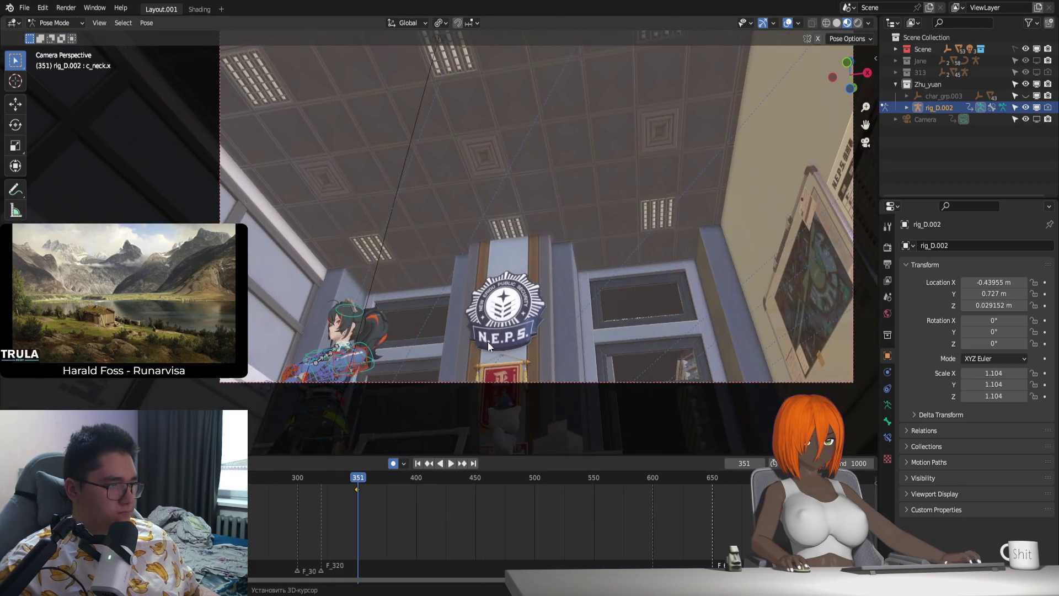
pyautogui.scroll(-2, 487, 341)
pyautogui.keyDown('shift'); pyautogui.moveTo(481, 387); pyautogui.dragTo(462, 410, button='middle'); pyautogui.keyUp('shift')
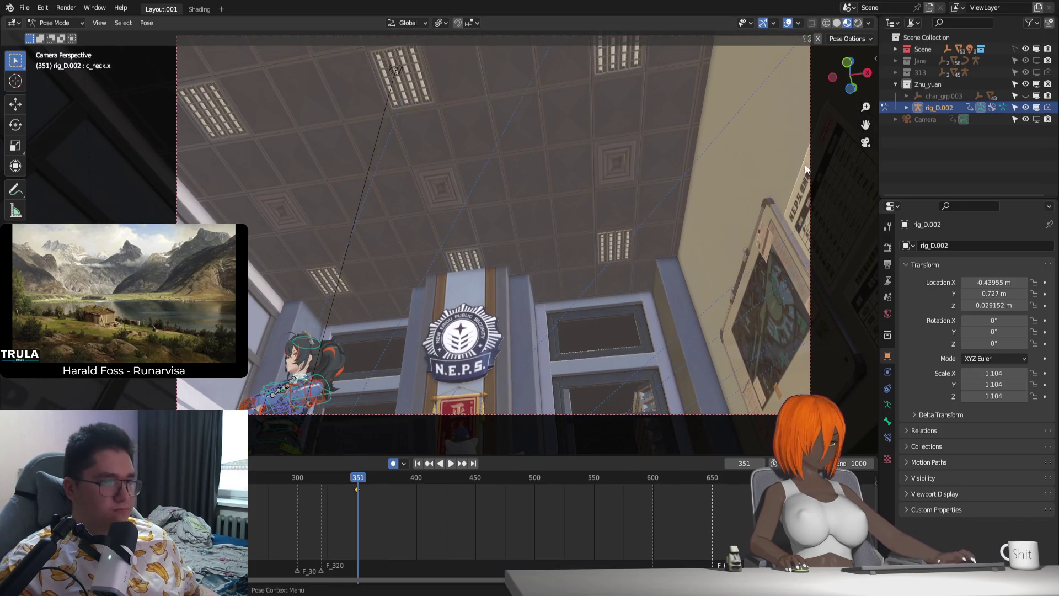
pyautogui.click(1037, 60)
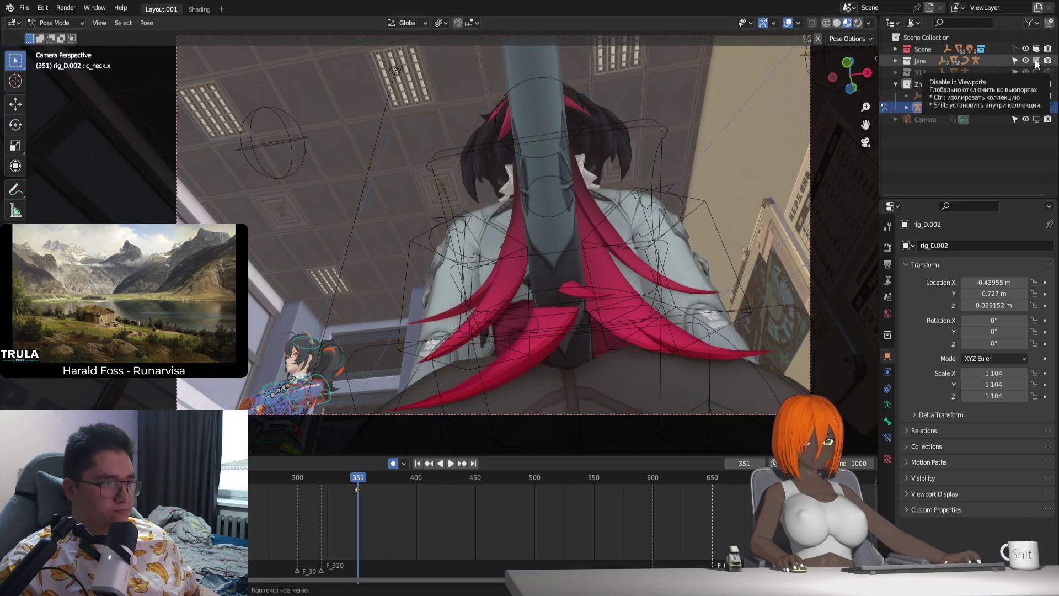